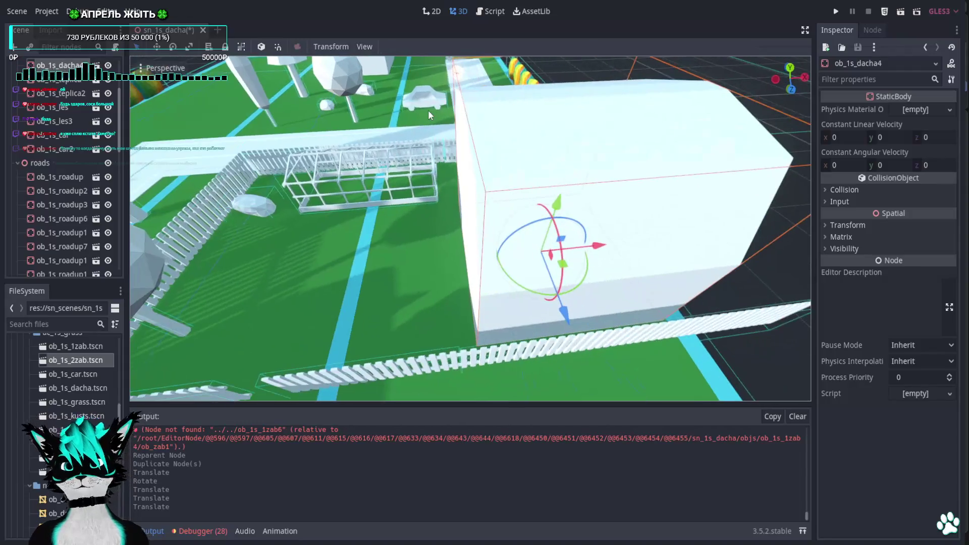
In Top view, move the greenhouse frame ob_1s_teplica 2 units left along X
{"action": "left_click", "coordinate": [354, 207]}
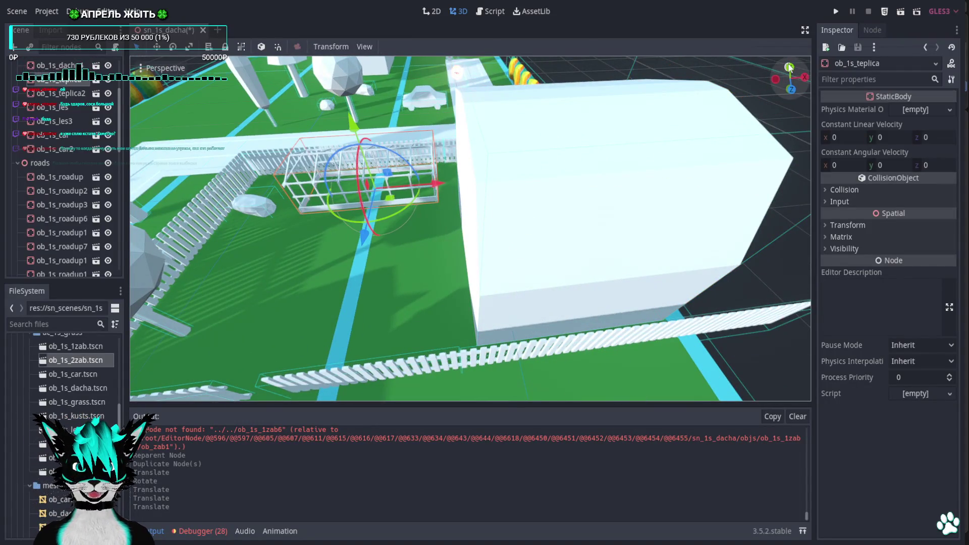
{"action": "left_click", "coordinate": [791, 88]}
{"action": "left_click", "coordinate": [789, 63]}
{"action": "left_click_drag", "start_coordinate": [479, 201], "coordinate": [451, 203]}
Duplicate the bush on the plot's right edge as ob_1s_kusts11
{"action": "mouse_move", "coordinate": [537, 275]}
{"action": "middle_mouse_down"}
{"action": "mouse_move", "coordinate": [589, 179]}
{"action": "mouse_move", "coordinate": [659, 117]}
{"action": "mouse_move", "coordinate": [577, 175]}
{"action": "mouse_move", "coordinate": [362, 189]}
{"action": "mouse_move", "coordinate": [395, 173]}
{"action": "mouse_move", "coordinate": [383, 218]}
{"action": "mouse_move", "coordinate": [432, 198]}
{"action": "mouse_move", "coordinate": [525, 194]}
{"action": "middle_mouse_up"}
{"action": "scroll", "coordinate": [382, 219], "scroll_direction": "down", "scroll_amount": 3}
{"action": "left_click", "coordinate": [791, 63]}
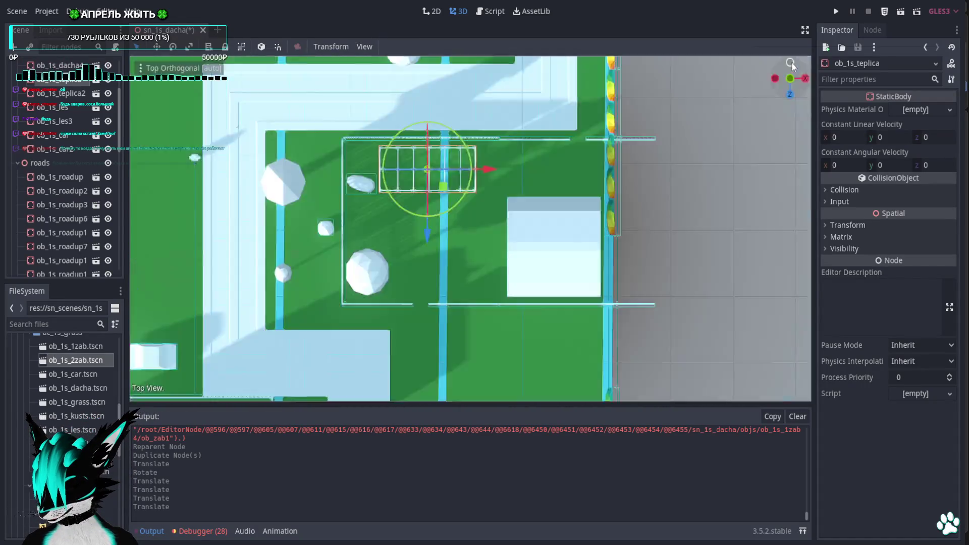
{"action": "left_click", "coordinate": [617, 223]}
{"action": "key", "text": "ctrl+d"}
Slide the bush copy down the right edge and nudge ob_1s_kusts slightly down
{"action": "left_click_drag", "start_coordinate": [628, 171], "coordinate": [632, 337]}
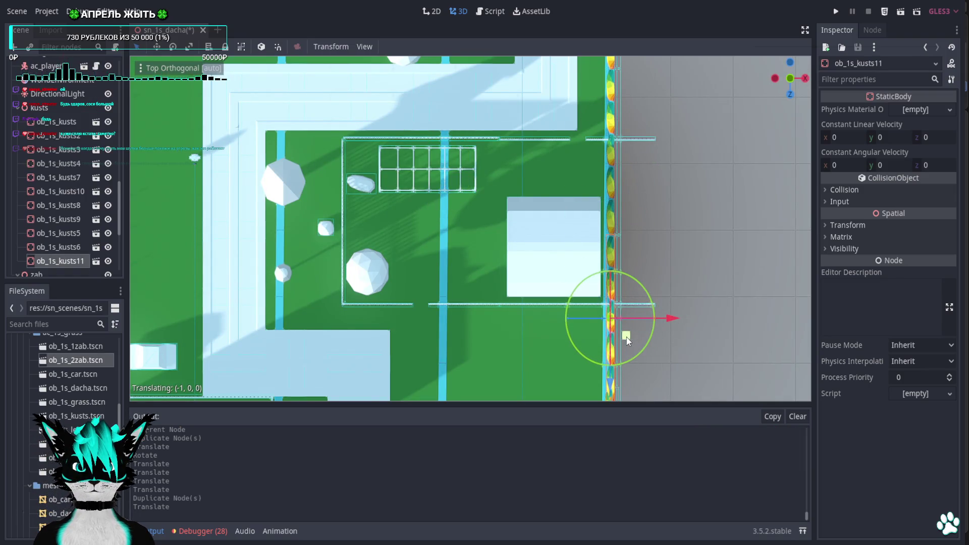
{"action": "middle_click_drag", "start_coordinate": [632, 338], "coordinate": [584, 107], "text": "shift"}
{"action": "left_click", "coordinate": [553, 255]}
{"action": "left_click", "coordinate": [564, 273]}
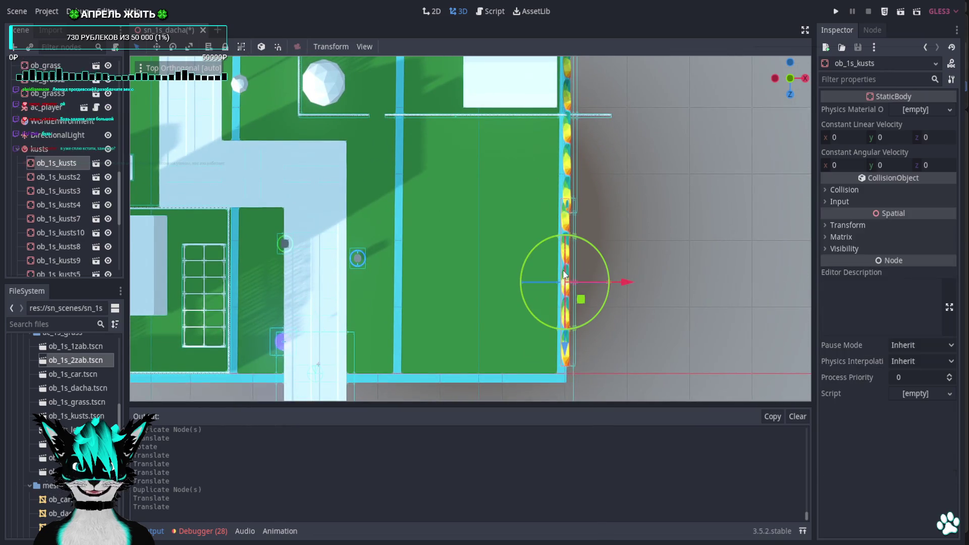
{"action": "left_click_drag", "start_coordinate": [583, 297], "coordinate": [582, 315]}
Delete ob_1s_kusts and move another bush copy 20 units down the edge
{"action": "key", "text": "Delete"}
{"action": "key", "text": "Return"}
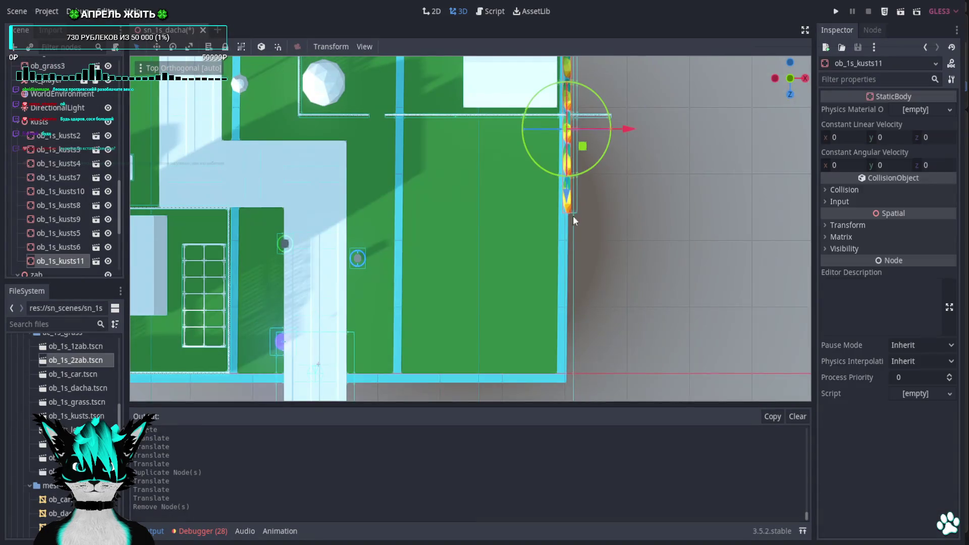
{"action": "left_click_drag", "start_coordinate": [582, 146], "coordinate": [584, 314]}
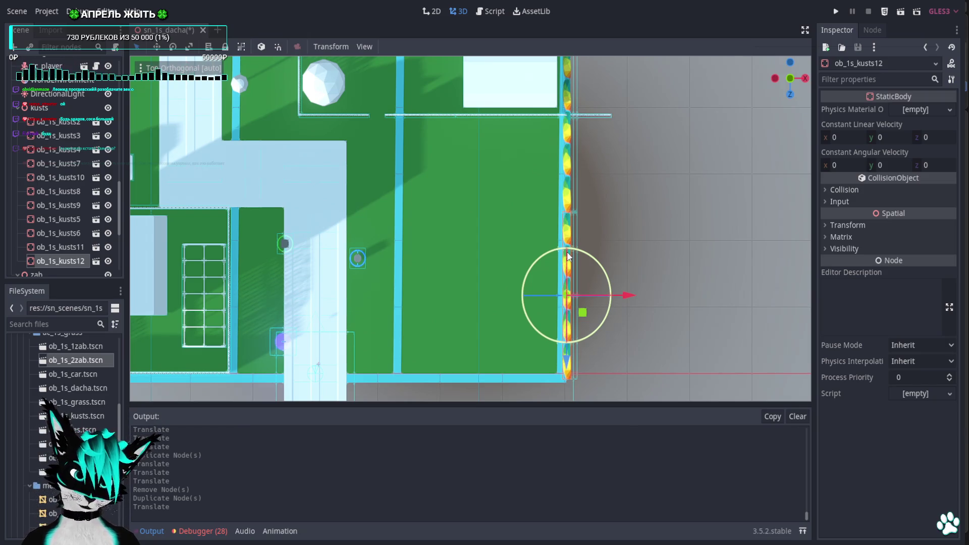
{"action": "mouse_move", "coordinate": [555, 255]}
{"action": "middle_mouse_down"}
{"action": "mouse_move", "coordinate": [432, 185]}
{"action": "mouse_move", "coordinate": [408, 117]}
{"action": "middle_mouse_up"}
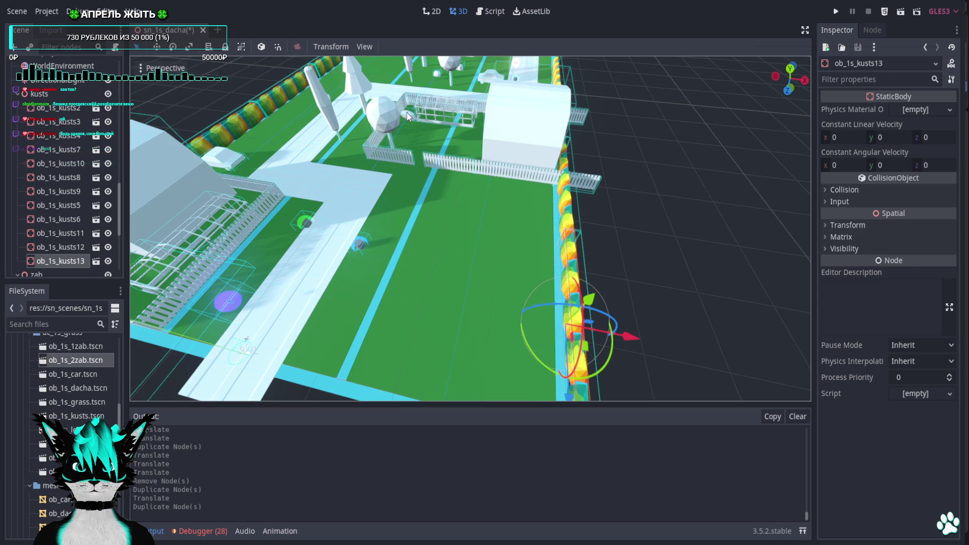
Place a copy of the tree-and-rock group ob_1s_les in the right-hand plot
{"action": "left_click", "coordinate": [790, 69]}
{"action": "scroll", "coordinate": [357, 168], "scroll_direction": "down", "scroll_amount": 3}
{"action": "left_click", "coordinate": [339, 144]}
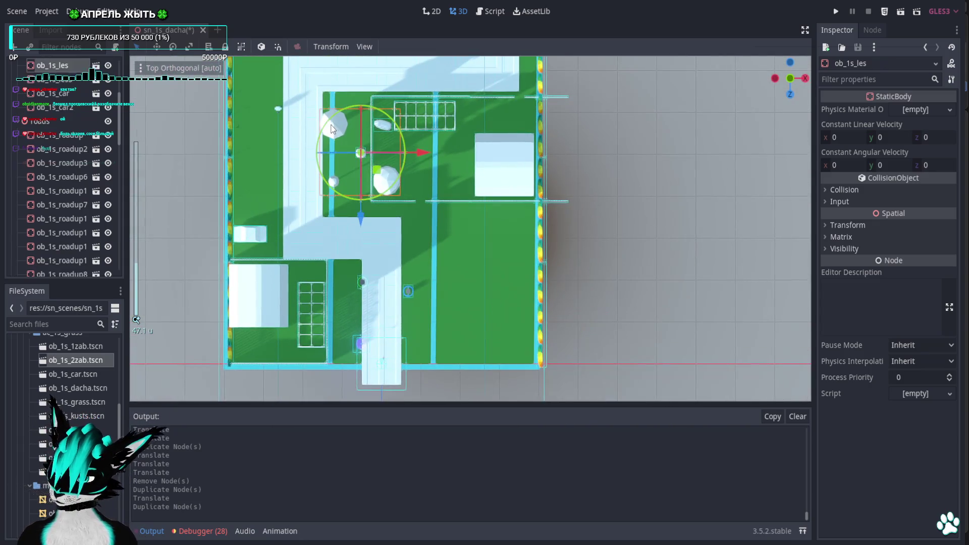
{"action": "key", "text": "ctrl+d"}
{"action": "mouse_move", "coordinate": [381, 170]}
{"action": "left_mouse_down"}
{"action": "mouse_move", "coordinate": [513, 298]}
{"action": "mouse_move", "coordinate": [514, 265]}
{"action": "left_mouse_up"}
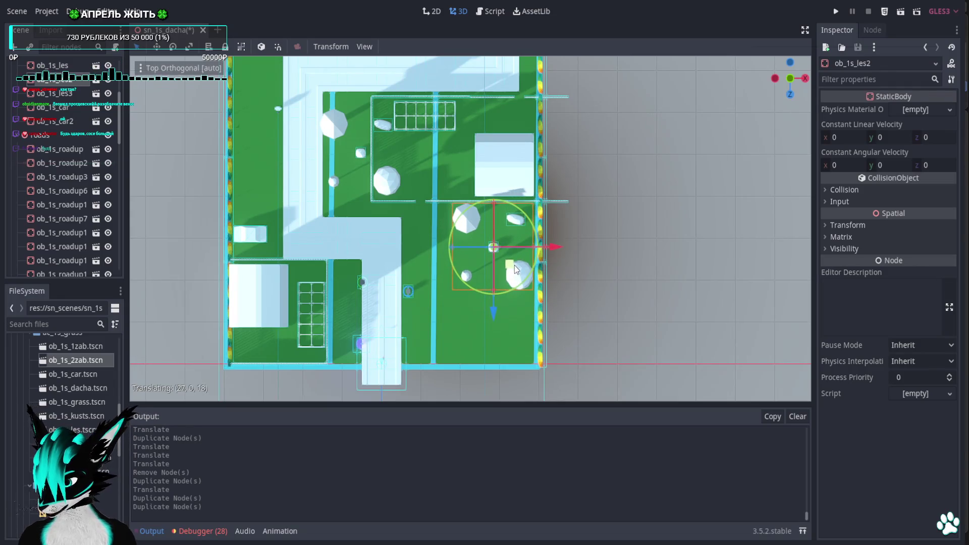
Duplicate the car ob_1s_car2 and line the copies up along the right edge
{"action": "mouse_move", "coordinate": [514, 266]}
{"action": "middle_mouse_down", "text": "shift"}
{"action": "mouse_move", "coordinate": [504, 158]}
{"action": "mouse_move", "coordinate": [527, 295]}
{"action": "mouse_move", "coordinate": [502, 389]}
{"action": "middle_mouse_up", "text": "shift"}
{"action": "mouse_move", "coordinate": [486, 192]}
{"action": "middle_mouse_down", "text": "shift"}
{"action": "mouse_move", "coordinate": [487, 258]}
{"action": "mouse_move", "coordinate": [471, 256]}
{"action": "mouse_move", "coordinate": [481, 95]}
{"action": "middle_mouse_up", "text": "shift"}
{"action": "left_click", "coordinate": [295, 252]}
{"action": "key", "text": "ctrl+d"}
{"action": "mouse_move", "coordinate": [302, 268]}
{"action": "left_mouse_down"}
{"action": "mouse_move", "coordinate": [495, 350]}
{"action": "mouse_move", "coordinate": [565, 335]}
{"action": "mouse_move", "coordinate": [565, 382]}
{"action": "left_mouse_up"}
{"action": "key", "text": "ctrl+d"}
{"action": "key", "text": "ctrl+d"}
{"action": "mouse_move", "coordinate": [572, 342]}
{"action": "middle_mouse_down"}
{"action": "mouse_move", "coordinate": [661, 223]}
{"action": "mouse_move", "coordinate": [677, 172]}
{"action": "mouse_move", "coordinate": [594, 148]}
{"action": "mouse_move", "coordinate": [581, 131]}
{"action": "mouse_move", "coordinate": [594, 178]}
{"action": "mouse_move", "coordinate": [592, 258]}
{"action": "mouse_move", "coordinate": [592, 208]}
{"action": "middle_mouse_up"}
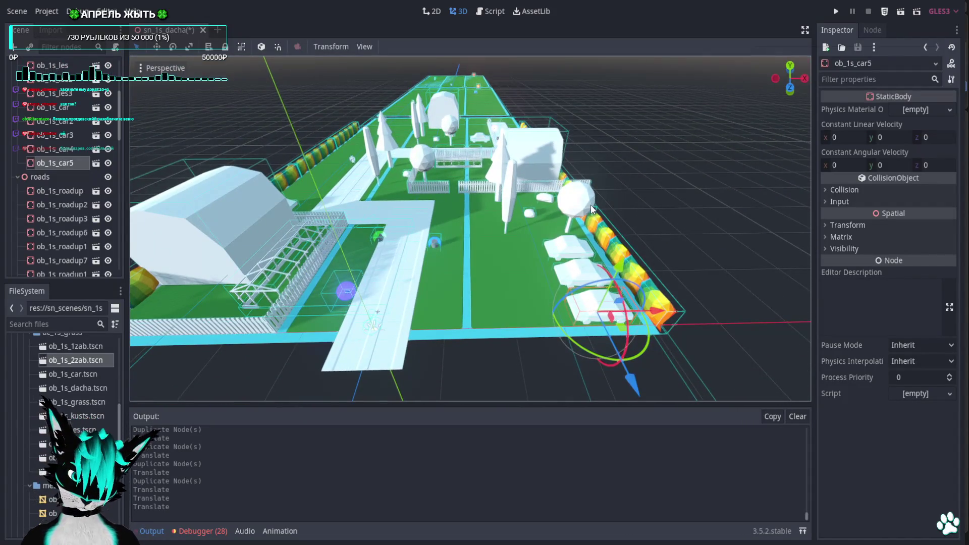
{"action": "mouse_move", "coordinate": [501, 154]}
{"action": "middle_mouse_down"}
{"action": "mouse_move", "coordinate": [489, 206]}
{"action": "mouse_move", "coordinate": [307, 176]}
{"action": "mouse_move", "coordinate": [456, 197]}
{"action": "middle_mouse_up"}
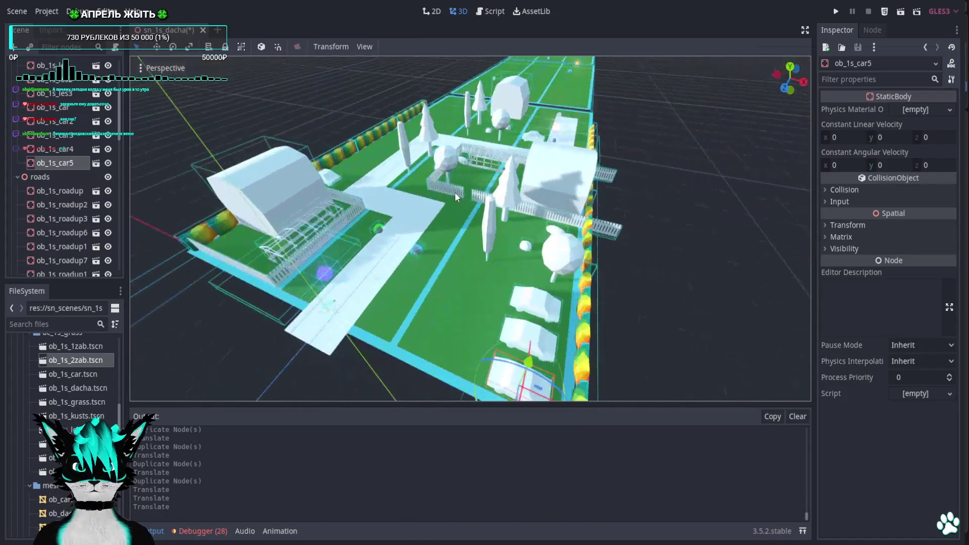
{"action": "left_click", "coordinate": [493, 225]}
{"action": "middle_click_drag", "start_coordinate": [493, 226], "coordinate": [529, 267]}
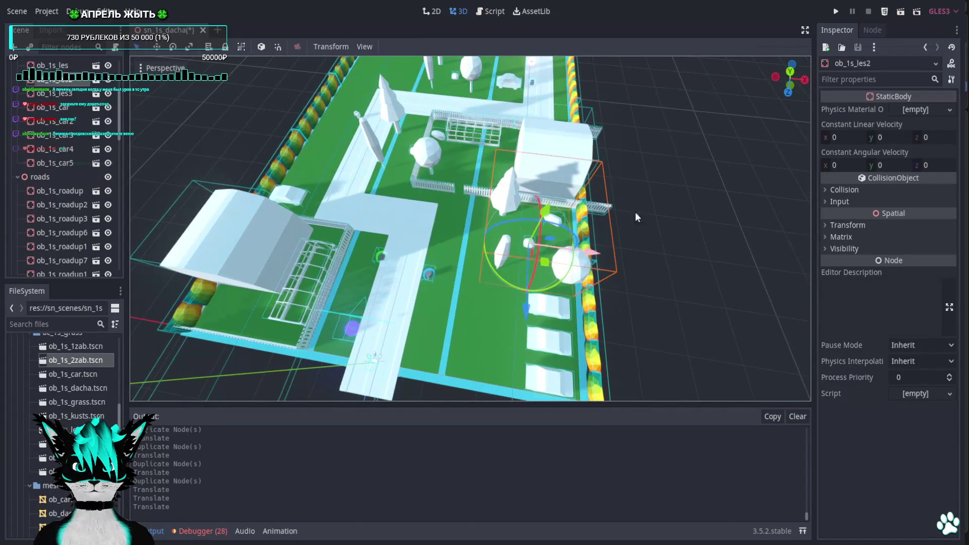
{"action": "middle_click_drag", "start_coordinate": [616, 146], "coordinate": [784, 81]}
{"action": "left_click", "coordinate": [791, 77]}
{"action": "mouse_move", "coordinate": [419, 151]}
{"action": "middle_mouse_down", "text": "shift"}
{"action": "mouse_move", "coordinate": [449, 167]}
{"action": "mouse_move", "coordinate": [449, 213]}
{"action": "middle_mouse_up", "text": "shift"}
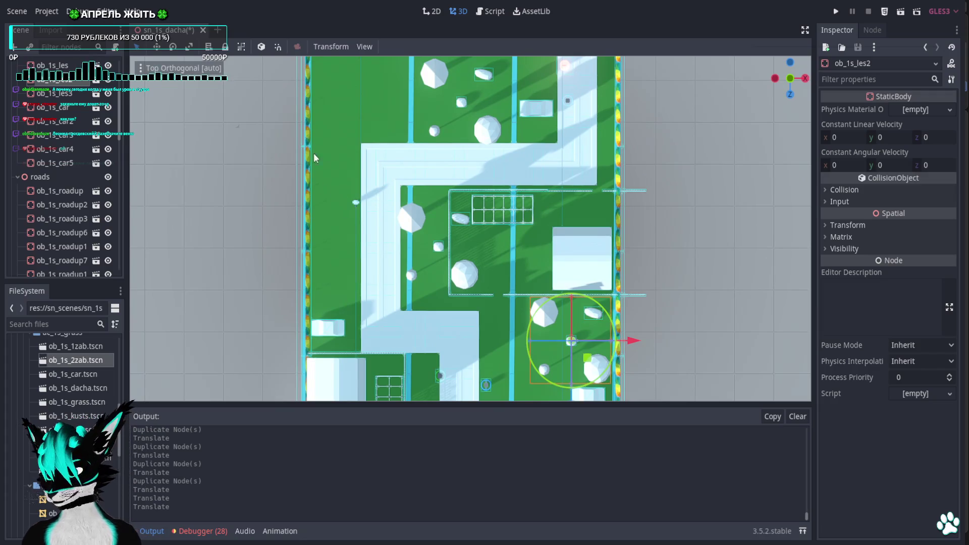
{"action": "middle_click_drag", "start_coordinate": [388, 163], "coordinate": [392, 226], "text": "shift"}
{"action": "middle_click_drag", "start_coordinate": [517, 145], "coordinate": [518, 40], "text": "shift"}
{"action": "mouse_move", "coordinate": [520, 217]}
{"action": "middle_mouse_down"}
{"action": "mouse_move", "coordinate": [528, 299]}
{"action": "mouse_move", "coordinate": [483, 251]}
{"action": "mouse_move", "coordinate": [238, 266]}
{"action": "mouse_move", "coordinate": [506, 274]}
{"action": "middle_mouse_up"}
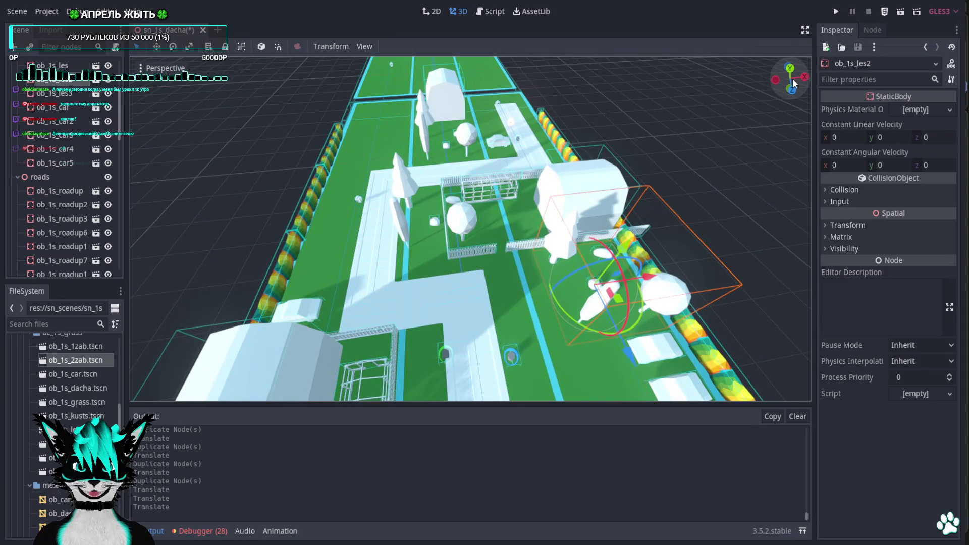
{"action": "left_click", "coordinate": [791, 68]}
{"action": "mouse_move", "coordinate": [486, 228]}
{"action": "middle_mouse_down", "text": "shift"}
{"action": "mouse_move", "coordinate": [509, 231]}
{"action": "mouse_move", "coordinate": [499, 302]}
{"action": "middle_mouse_up", "text": "shift"}
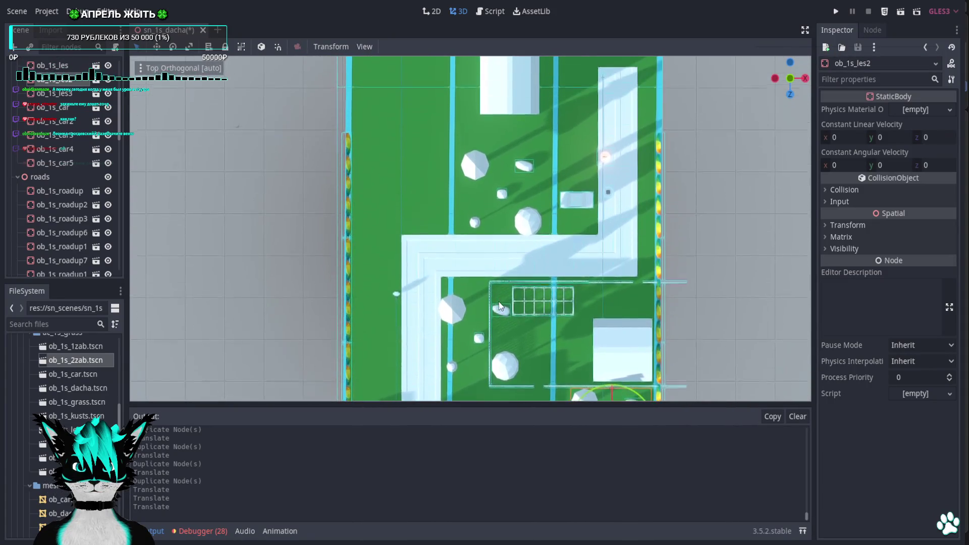
{"action": "middle_click_drag", "start_coordinate": [534, 274], "coordinate": [494, 167], "text": "shift"}
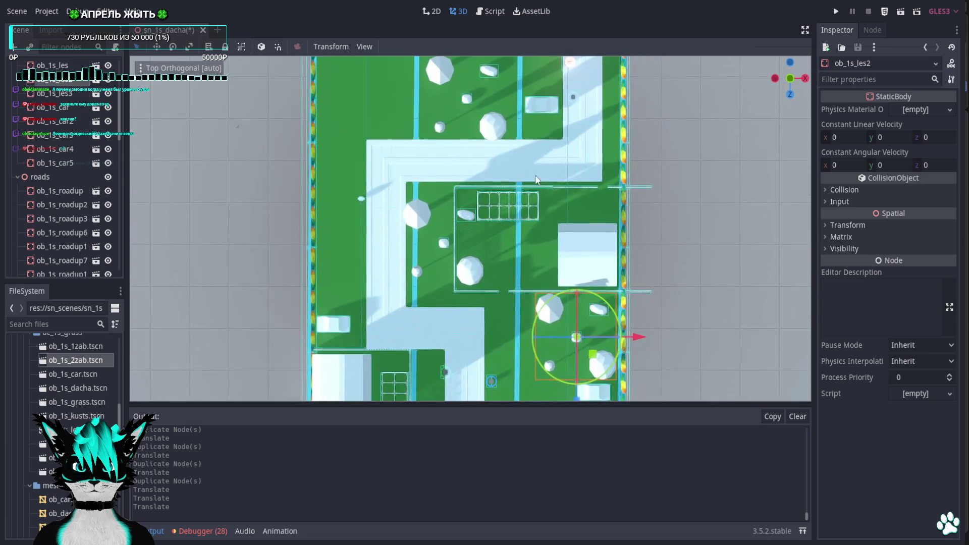
{"action": "mouse_move", "coordinate": [561, 176]}
{"action": "middle_mouse_down", "text": "shift"}
{"action": "mouse_move", "coordinate": [560, 298]}
{"action": "mouse_move", "coordinate": [549, 192]}
{"action": "middle_mouse_up", "text": "shift"}
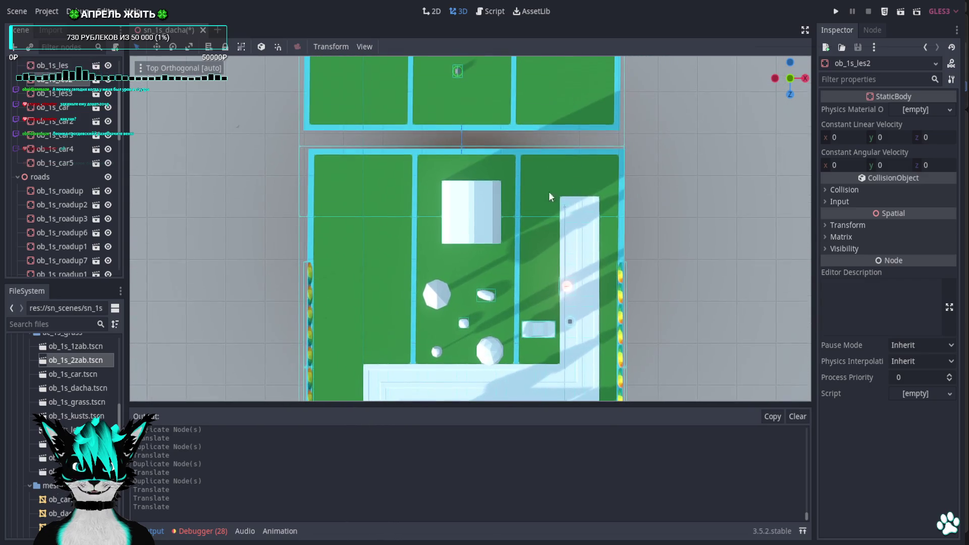
{"action": "middle_click_drag", "start_coordinate": [579, 263], "coordinate": [552, 273], "text": "shift"}
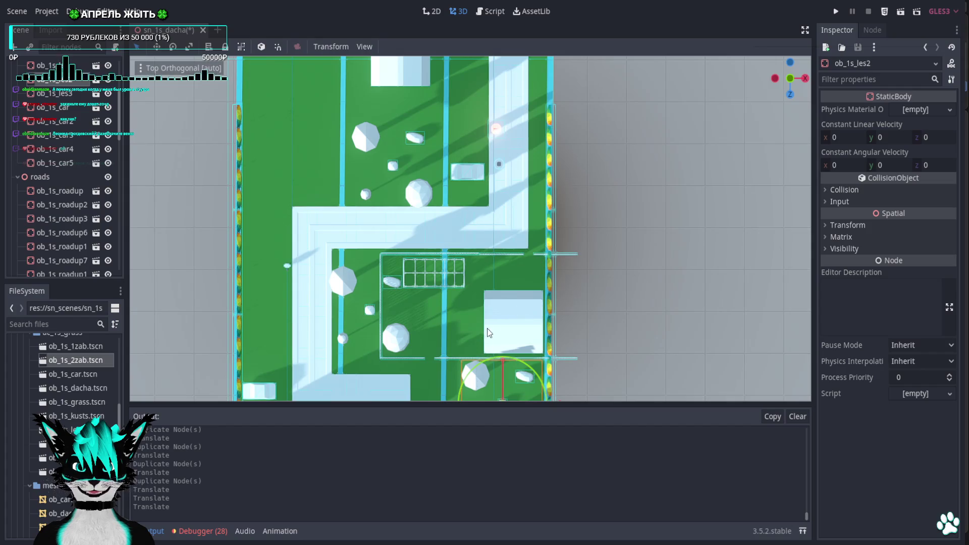
Rotate the fence section ob_1s_1zab4 by 180 degrees
{"action": "scroll", "coordinate": [432, 299], "scroll_direction": "up", "scroll_amount": 10}
{"action": "left_click", "coordinate": [474, 258]}
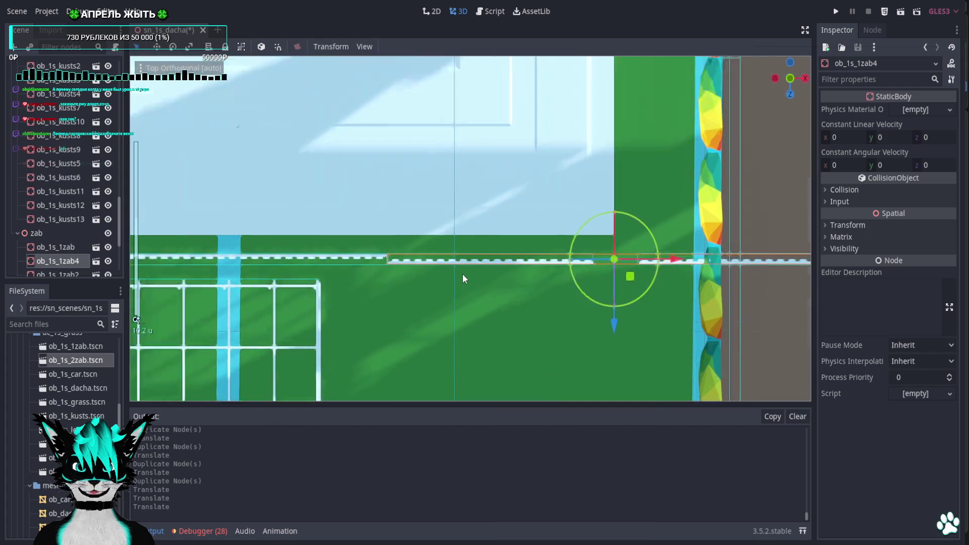
{"action": "scroll", "coordinate": [462, 279], "scroll_direction": "up", "scroll_amount": 1}
{"action": "mouse_move", "coordinate": [630, 220]}
{"action": "left_mouse_down"}
{"action": "mouse_move", "coordinate": [578, 329]}
{"action": "mouse_move", "coordinate": [625, 383]}
{"action": "mouse_move", "coordinate": [667, 387]}
{"action": "left_mouse_up"}
{"action": "scroll", "coordinate": [546, 331], "scroll_direction": "down", "scroll_amount": 8}
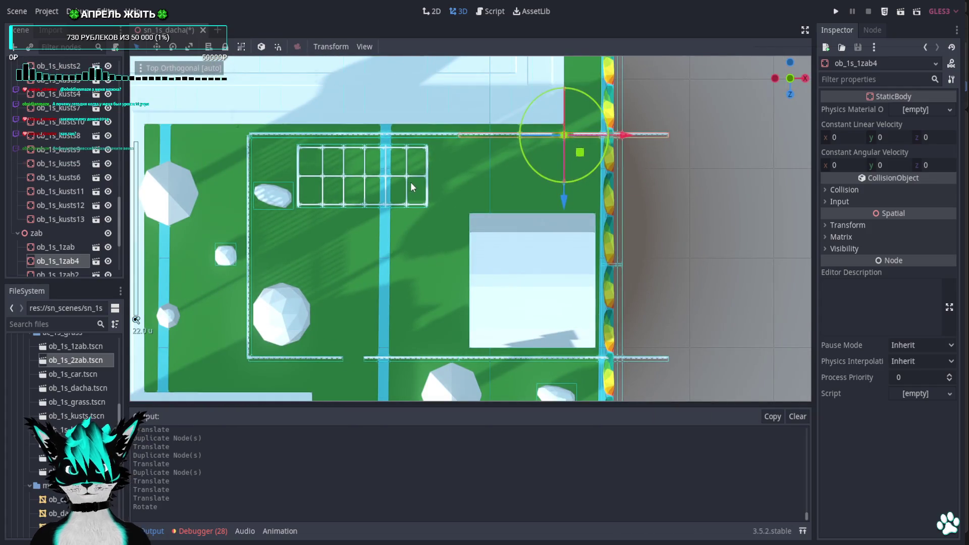
Undo an accidental duplicate of the fence section and its move
{"action": "middle_click_drag", "start_coordinate": [411, 181], "coordinate": [486, 278], "text": "shift"}
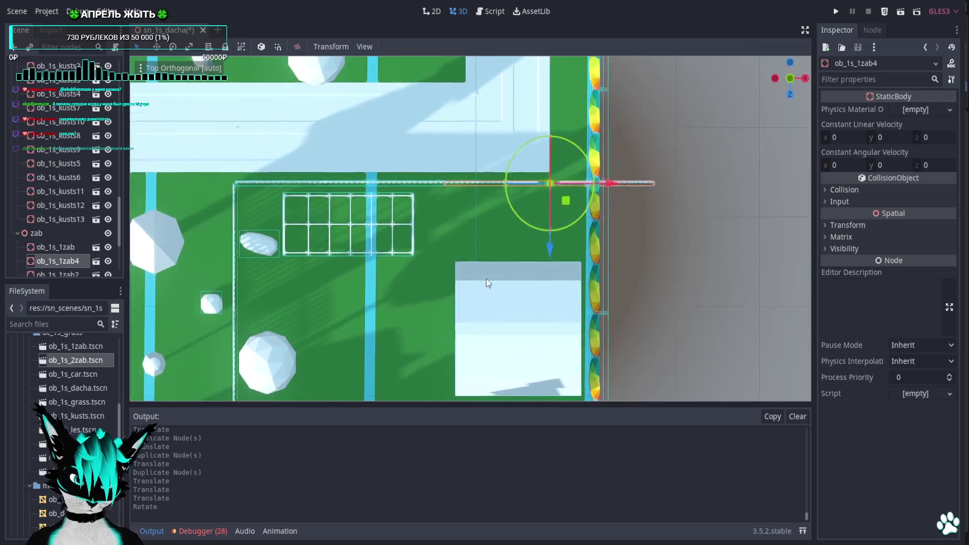
{"action": "scroll", "coordinate": [538, 265], "scroll_direction": "down", "scroll_amount": 3}
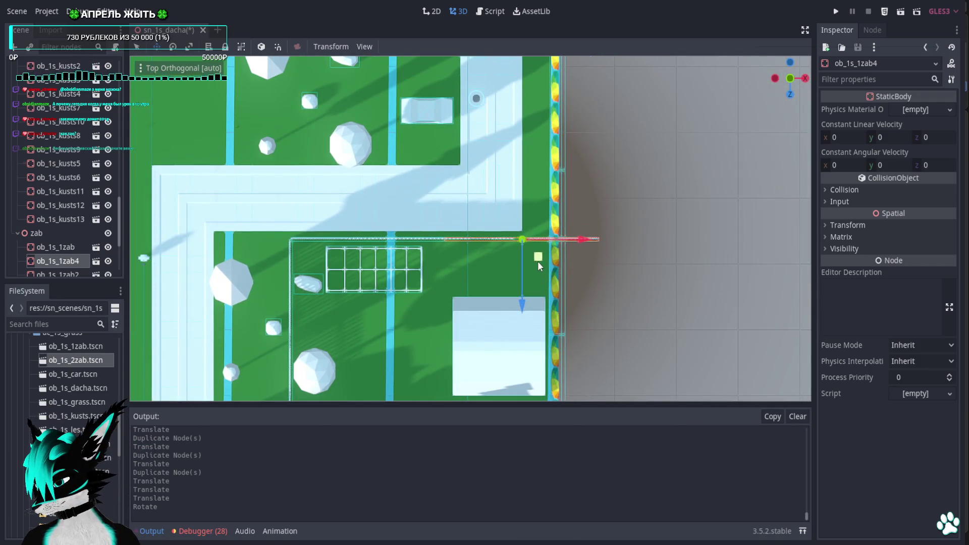
{"action": "key", "text": "ctrl+d"}
{"action": "left_click_drag", "start_coordinate": [537, 260], "coordinate": [538, 57]}
{"action": "middle_click_drag", "start_coordinate": [556, 83], "coordinate": [559, 248], "text": "shift"}
{"action": "key", "text": "ctrl+z"}
{"action": "key", "text": "ctrl+z"}
{"action": "scroll", "coordinate": [586, 187], "scroll_direction": "down", "scroll_amount": 5}
{"action": "key", "text": "KP_5"}
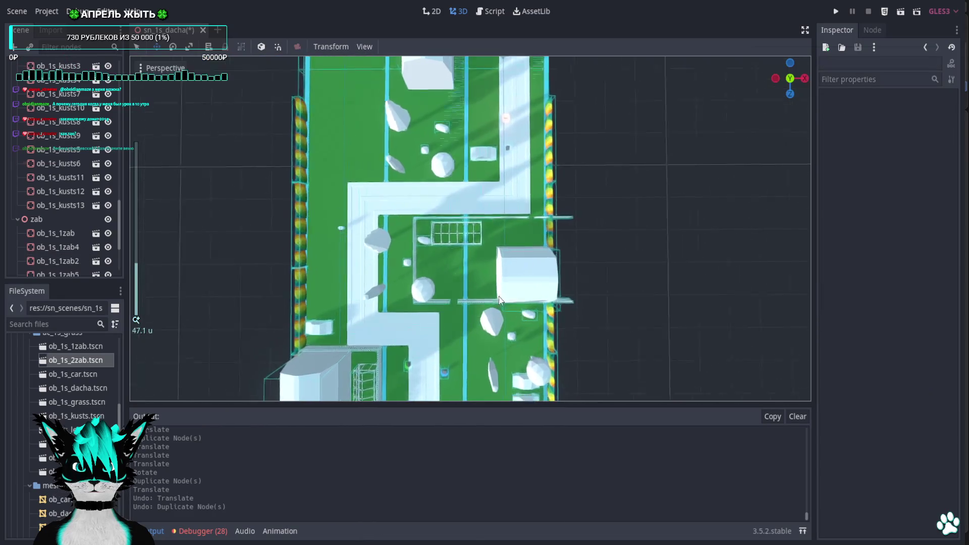
{"action": "scroll", "coordinate": [463, 336], "scroll_direction": "up", "scroll_amount": 2}
Duplicate fence ob_1s_1zab as ob_1s_1zab11 across the far end of the pale road
{"action": "left_click", "coordinate": [465, 340]}
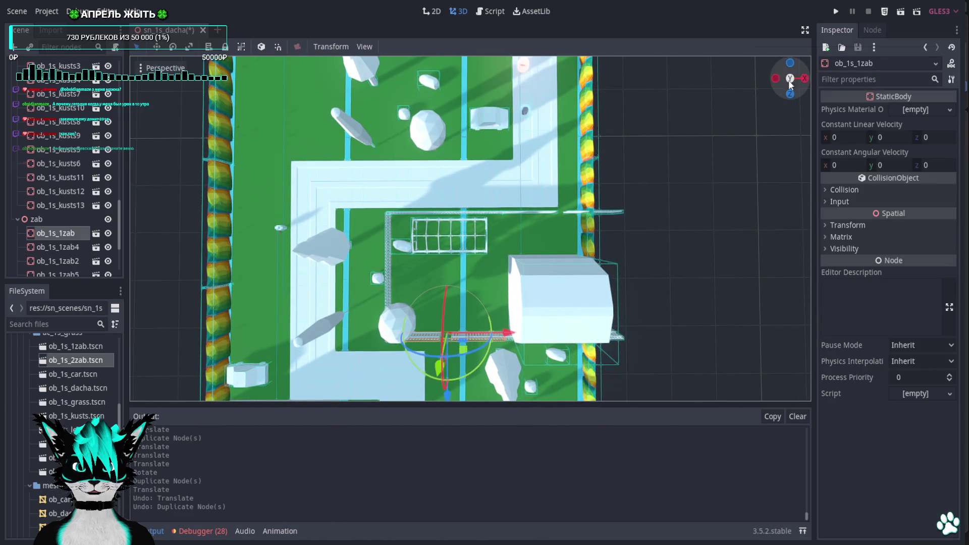
{"action": "left_click", "coordinate": [790, 78]}
{"action": "left_click_drag", "start_coordinate": [463, 355], "coordinate": [580, 116]}
{"action": "key", "text": "ctrl+z"}
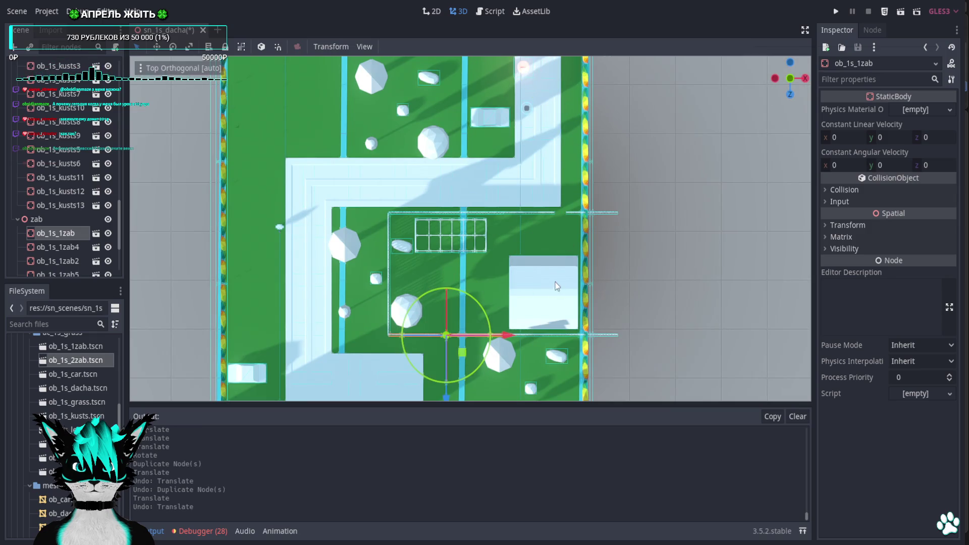
{"action": "key", "text": "ctrl+d"}
{"action": "mouse_move", "coordinate": [463, 354]}
{"action": "left_mouse_down"}
{"action": "mouse_move", "coordinate": [613, 71]}
{"action": "mouse_move", "coordinate": [586, 238]}
{"action": "mouse_move", "coordinate": [535, 153]}
{"action": "left_mouse_up"}
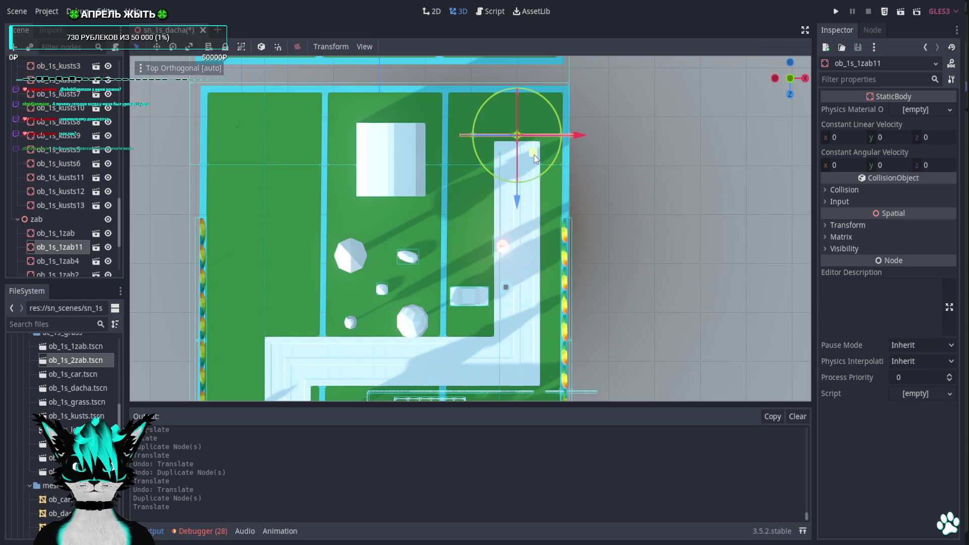
{"action": "left_click_drag", "start_coordinate": [534, 155], "coordinate": [535, 162]}
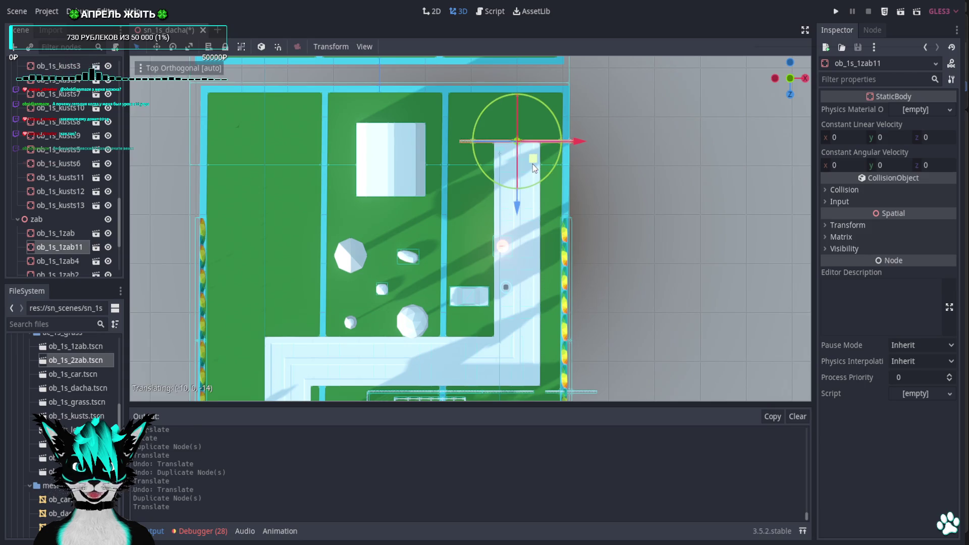
{"action": "scroll", "coordinate": [601, 90], "scroll_direction": "up", "scroll_amount": 5}
Check the new fence from a tilted view, then select the white house box in Top view
{"action": "mouse_move", "coordinate": [601, 90]}
{"action": "middle_mouse_down", "text": "shift"}
{"action": "mouse_move", "coordinate": [514, 267]}
{"action": "mouse_move", "coordinate": [528, 205]}
{"action": "mouse_move", "coordinate": [596, 128]}
{"action": "mouse_move", "coordinate": [694, 115]}
{"action": "mouse_move", "coordinate": [510, 136]}
{"action": "mouse_move", "coordinate": [564, 183]}
{"action": "middle_mouse_up", "text": "shift"}
{"action": "scroll", "coordinate": [564, 183], "scroll_direction": "up", "scroll_amount": 2}
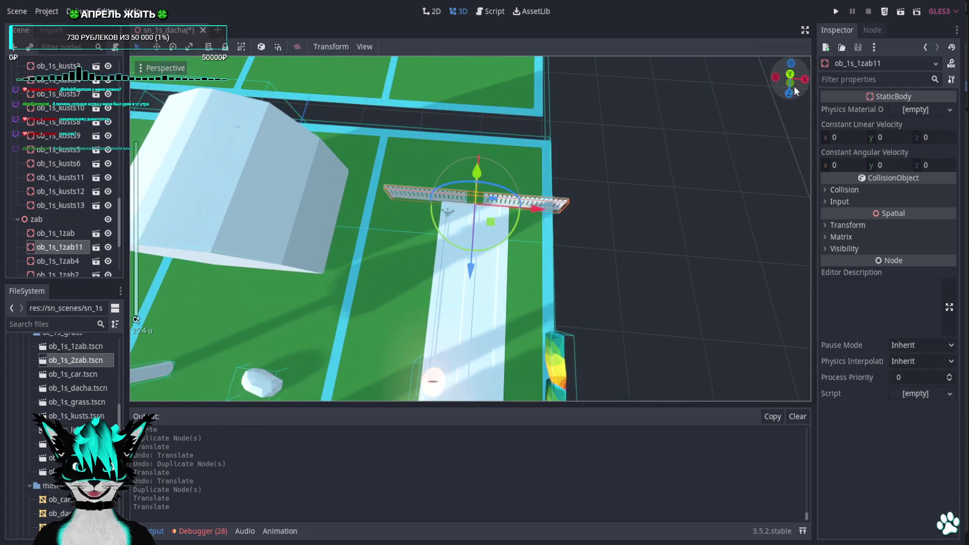
{"action": "left_click", "coordinate": [790, 76]}
{"action": "left_click", "coordinate": [295, 230]}
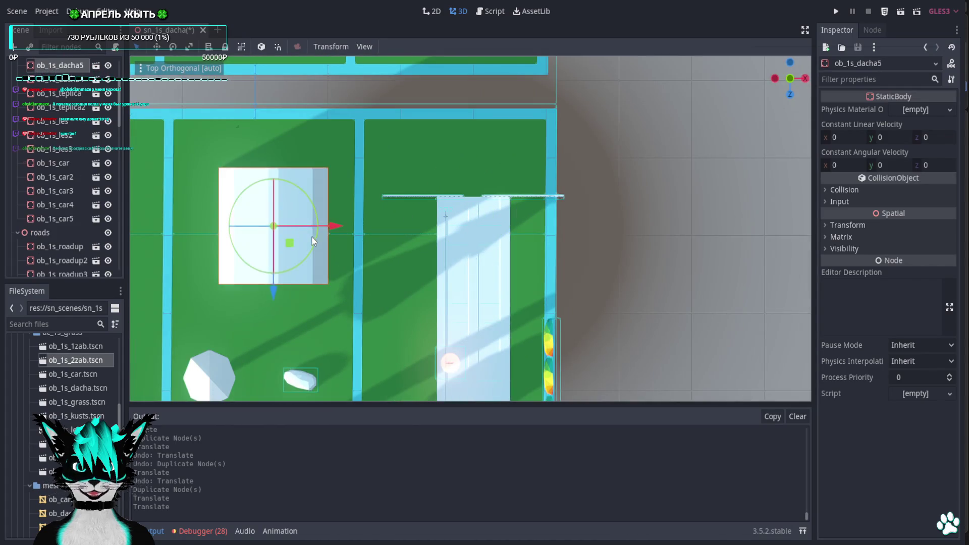
Move the house box ob_1s_dacha5 by (17, 0, -10) to the road's end
{"action": "mouse_move", "coordinate": [294, 251]}
{"action": "left_mouse_down"}
{"action": "mouse_move", "coordinate": [459, 145]}
{"action": "mouse_move", "coordinate": [494, 140]}
{"action": "left_mouse_up"}
{"action": "key", "text": "f"}
{"action": "mouse_move", "coordinate": [539, 262]}
{"action": "middle_mouse_down"}
{"action": "mouse_move", "coordinate": [582, 138]}
{"action": "mouse_move", "coordinate": [504, 151]}
{"action": "mouse_move", "coordinate": [486, 165]}
{"action": "mouse_move", "coordinate": [414, 169]}
{"action": "mouse_move", "coordinate": [606, 142]}
{"action": "middle_mouse_up"}
{"action": "scroll", "coordinate": [759, 125], "scroll_direction": "down", "scroll_amount": 2}
{"action": "scroll", "coordinate": [778, 108], "scroll_direction": "down", "scroll_amount": 8}
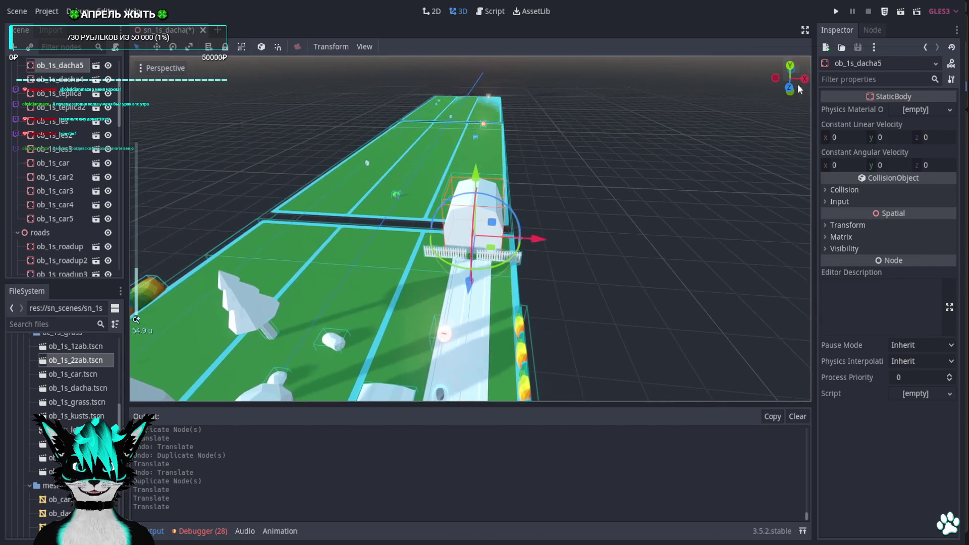
{"action": "left_click", "coordinate": [790, 66]}
Reframe the top view and select the hedge along the plot's left edge
{"action": "middle_click_drag", "start_coordinate": [563, 212], "coordinate": [615, 134], "text": "shift"}
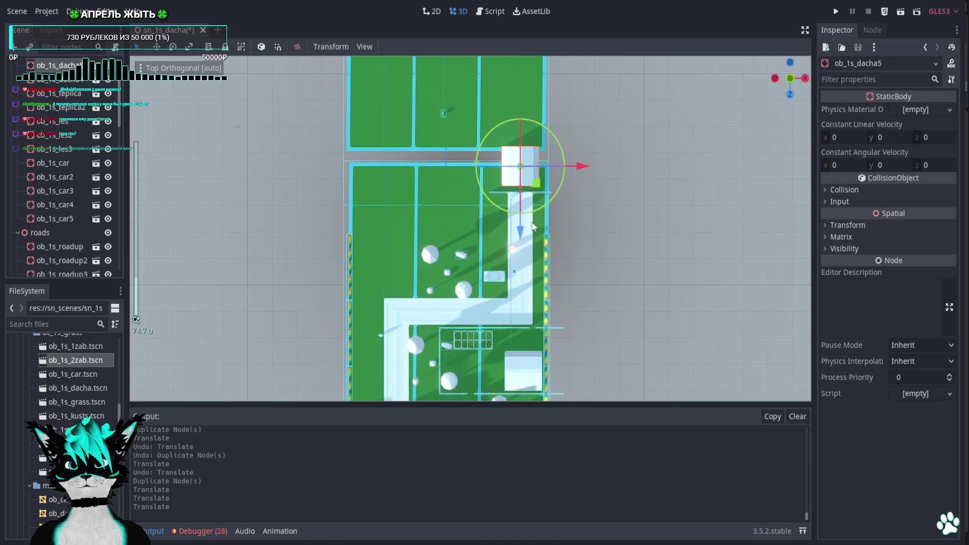
{"action": "scroll", "coordinate": [485, 319], "scroll_direction": "up", "scroll_amount": 4}
{"action": "scroll", "coordinate": [485, 319], "scroll_direction": "down", "scroll_amount": 6}
{"action": "mouse_move", "coordinate": [492, 245]}
{"action": "middle_mouse_down", "text": "shift"}
{"action": "mouse_move", "coordinate": [471, 384]}
{"action": "mouse_move", "coordinate": [480, 292]}
{"action": "mouse_move", "coordinate": [509, 231]}
{"action": "middle_mouse_up", "text": "shift"}
{"action": "scroll", "coordinate": [479, 292], "scroll_direction": "up", "scroll_amount": 8}
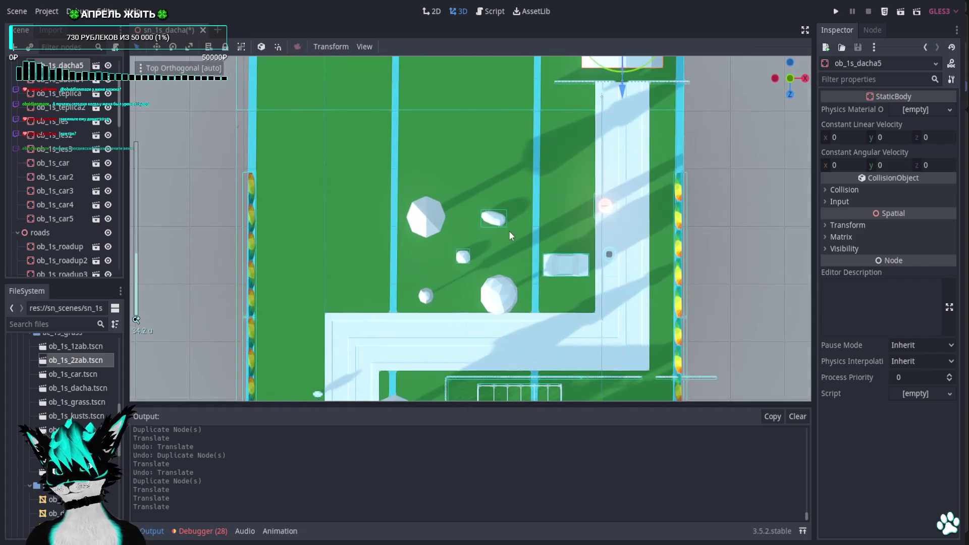
{"action": "left_click", "coordinate": [579, 275]}
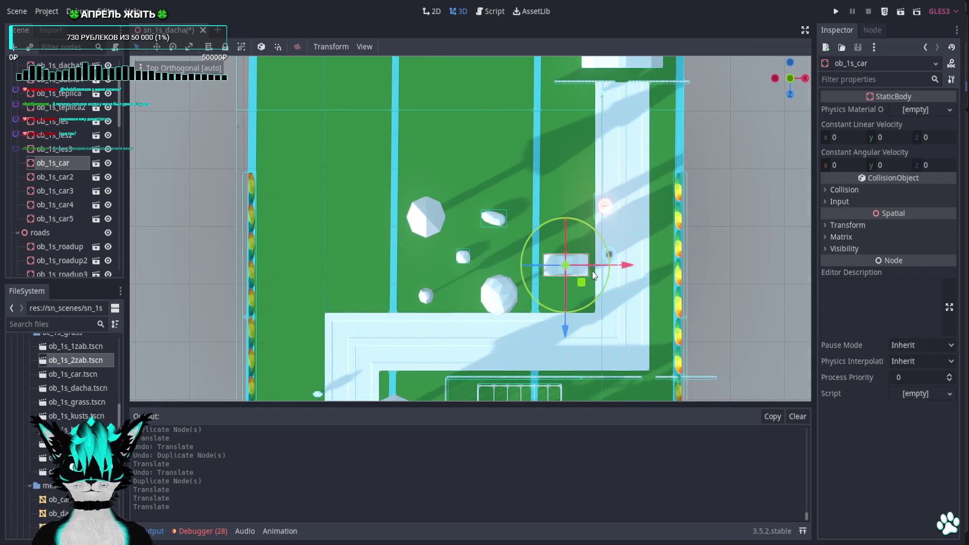
{"action": "scroll", "coordinate": [564, 232], "scroll_direction": "down", "scroll_amount": 5}
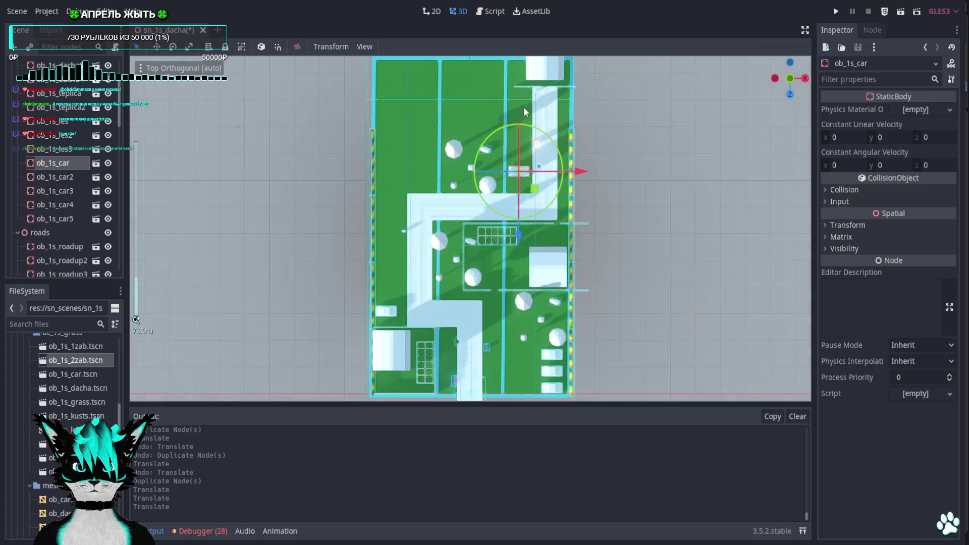
{"action": "middle_click_drag", "start_coordinate": [523, 107], "coordinate": [520, 173], "text": "shift"}
{"action": "left_click", "coordinate": [375, 225]}
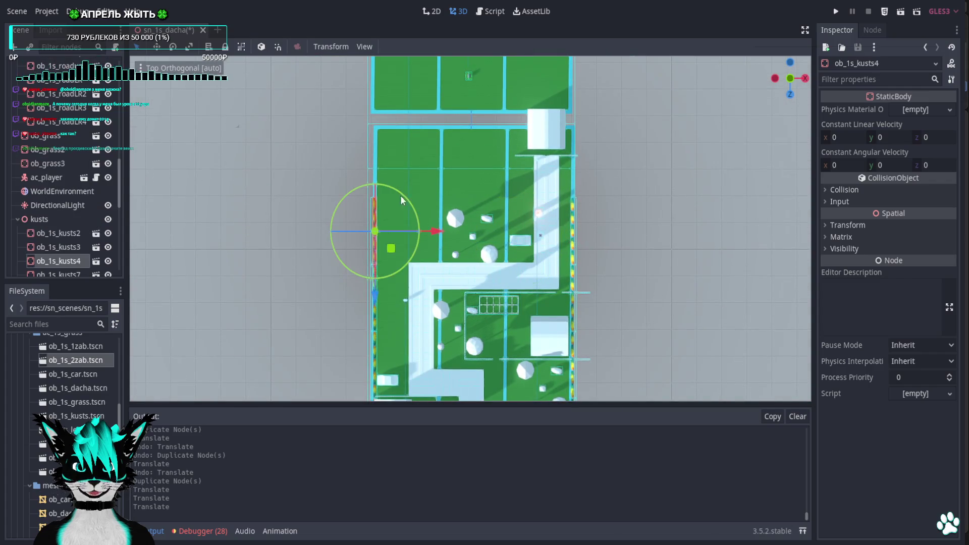
Duplicate the hedge as ob_1s_kusts14 and move it along the left edge
{"action": "scroll", "coordinate": [428, 264], "scroll_direction": "up", "scroll_amount": 5}
{"action": "key", "text": "ctrl+d"}
{"action": "mouse_move", "coordinate": [356, 375]}
{"action": "left_mouse_down", "text": "alt"}
{"action": "mouse_move", "coordinate": [341, 338]}
{"action": "mouse_move", "coordinate": [363, 220]}
{"action": "mouse_move", "coordinate": [365, 238]}
{"action": "left_mouse_up", "text": "alt"}
{"action": "middle_click_drag", "start_coordinate": [383, 229], "coordinate": [386, 264], "text": "shift"}
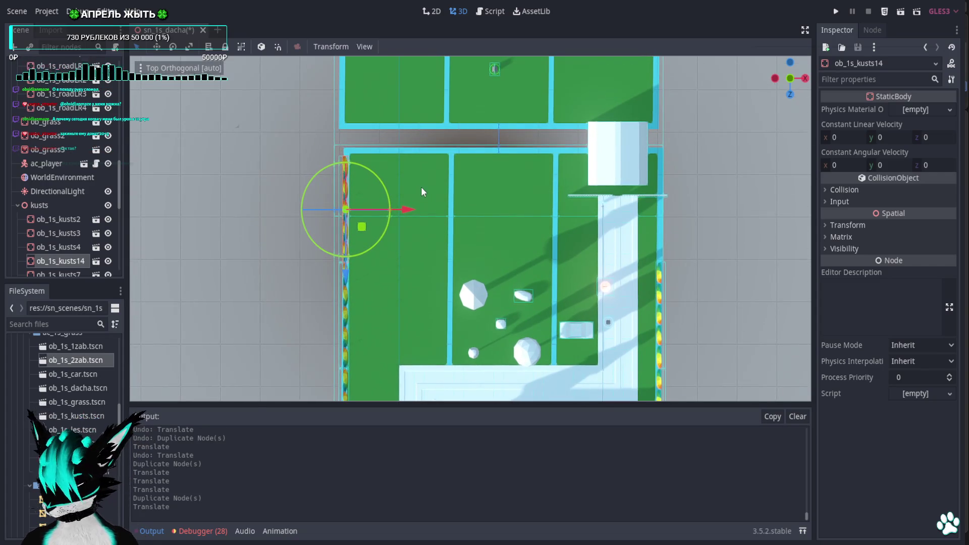
Add 90°-rotated hedge copies ob_1s_kusts15 and ob_1s_kusts16 along the plot's top edge
{"action": "key", "text": "ctrl+d"}
{"action": "left_click_drag", "start_coordinate": [366, 229], "coordinate": [453, 216], "text": "alt"}
{"action": "key", "text": "e"}
{"action": "mouse_move", "coordinate": [470, 165]}
{"action": "left_mouse_down"}
{"action": "mouse_move", "coordinate": [473, 199]}
{"action": "mouse_move", "coordinate": [443, 248]}
{"action": "mouse_move", "coordinate": [465, 244]}
{"action": "mouse_move", "coordinate": [431, 169]}
{"action": "mouse_move", "coordinate": [407, 171]}
{"action": "mouse_move", "coordinate": [520, 174]}
{"action": "left_mouse_up"}
{"action": "key", "text": "w"}
{"action": "key", "text": "ctrl+d"}
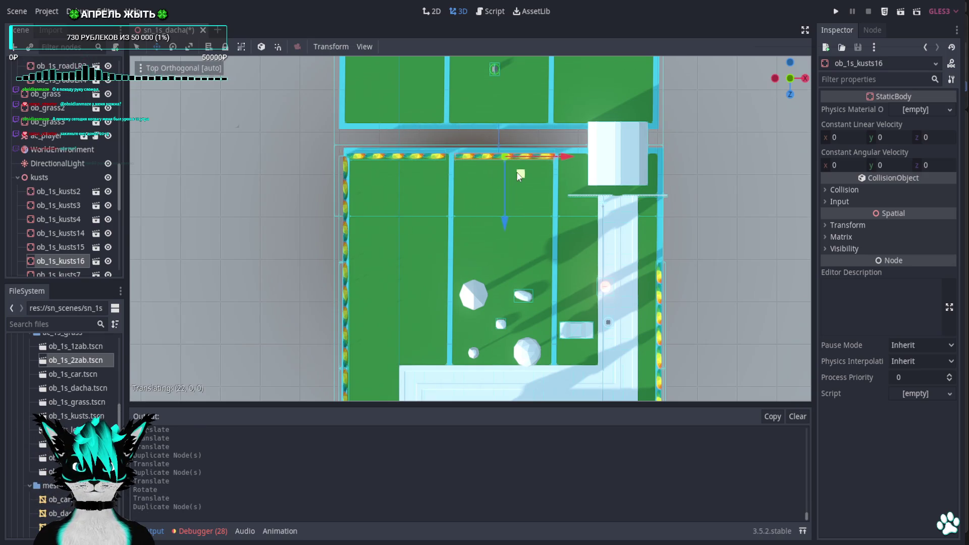
{"action": "scroll", "coordinate": [519, 178], "scroll_direction": "down", "scroll_amount": 5}
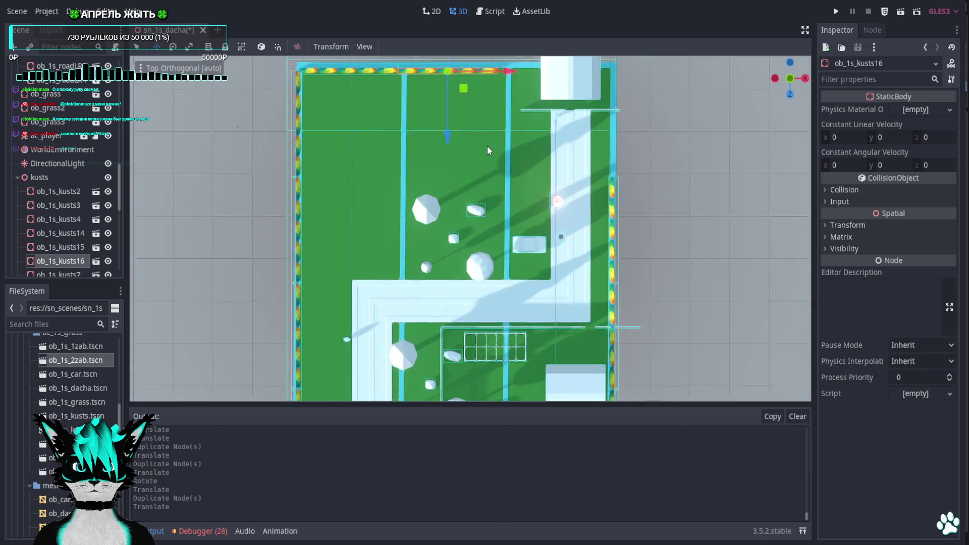
{"action": "left_click", "coordinate": [512, 268]}
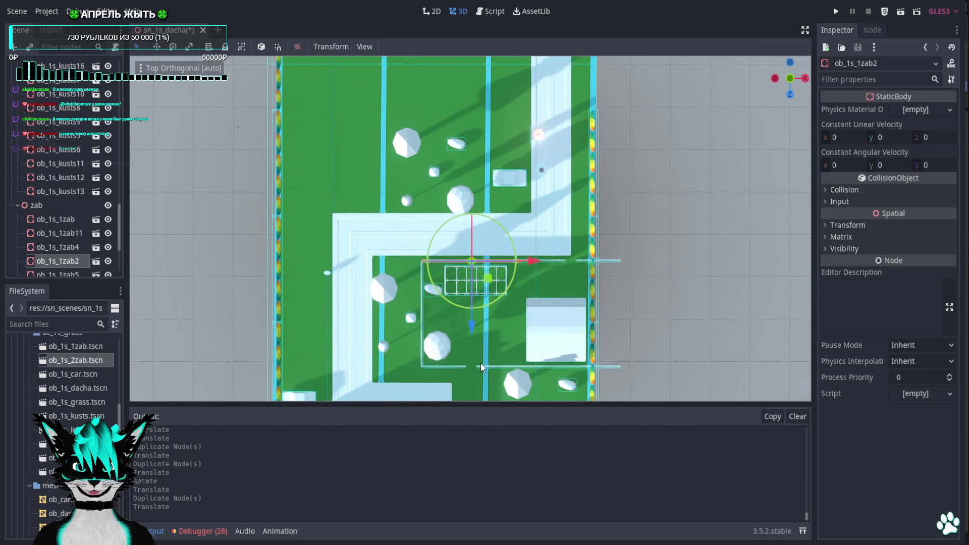
Duplicate a fence piece as ob_1s_1zab12 and move it up near the plot's top edge
{"action": "left_click", "coordinate": [565, 372]}
{"action": "left_click", "coordinate": [564, 371]}
{"action": "key", "text": "ctrl+d"}
{"action": "left_click_drag", "start_coordinate": [565, 371], "coordinate": [453, 112]}
{"action": "scroll", "coordinate": [503, 267], "scroll_direction": "up", "scroll_amount": 5}
{"action": "mouse_move", "coordinate": [473, 222]}
{"action": "left_mouse_down"}
{"action": "mouse_move", "coordinate": [465, 197]}
{"action": "mouse_move", "coordinate": [474, 196]}
{"action": "left_mouse_up"}
{"action": "mouse_move", "coordinate": [473, 196]}
{"action": "middle_mouse_down", "text": "shift"}
{"action": "mouse_move", "coordinate": [515, 222]}
{"action": "mouse_move", "coordinate": [529, 247]}
{"action": "middle_mouse_up", "text": "shift"}
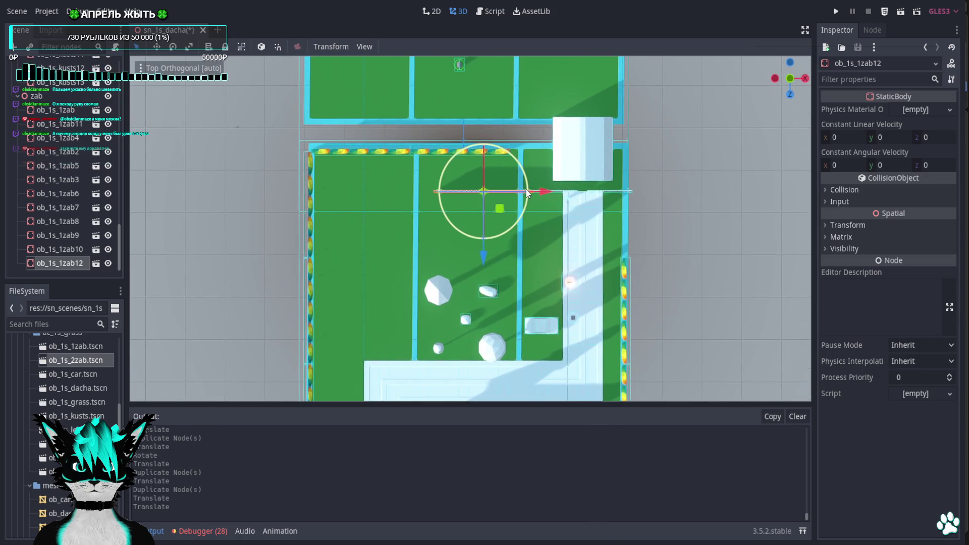
Add fence copy ob_1s_1zab13, rotated 90°, near the plot's top-left
{"action": "key", "text": "ctrl+d"}
{"action": "key", "text": "e"}
{"action": "mouse_move", "coordinate": [506, 163]}
{"action": "left_mouse_down"}
{"action": "mouse_move", "coordinate": [511, 234]}
{"action": "mouse_move", "coordinate": [525, 217]}
{"action": "mouse_move", "coordinate": [448, 160]}
{"action": "left_mouse_up"}
{"action": "key", "text": "w"}
{"action": "middle_click_drag", "start_coordinate": [530, 204], "coordinate": [555, 126], "text": "shift"}
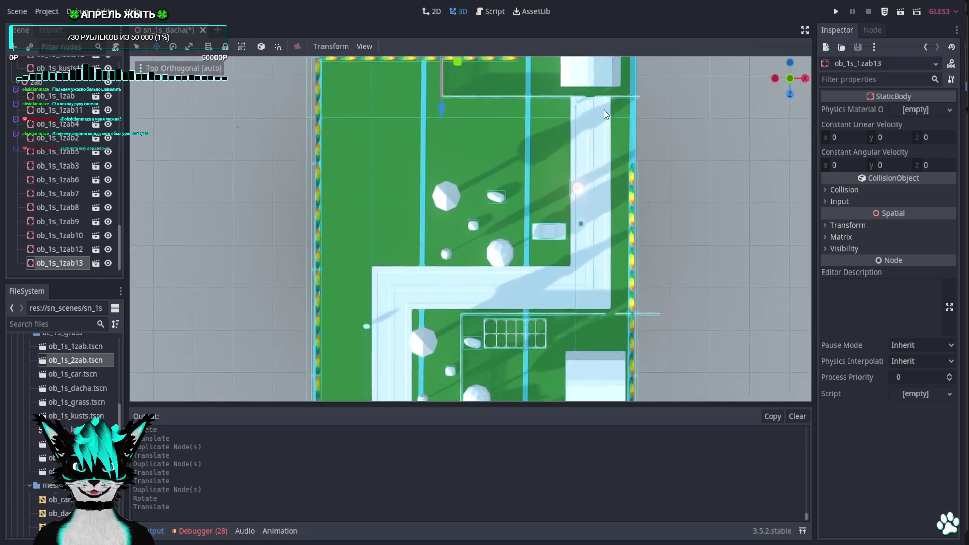
{"action": "scroll", "coordinate": [580, 140], "scroll_direction": "down", "scroll_amount": 3}
{"action": "scroll", "coordinate": [547, 185], "scroll_direction": "up", "scroll_amount": 1}
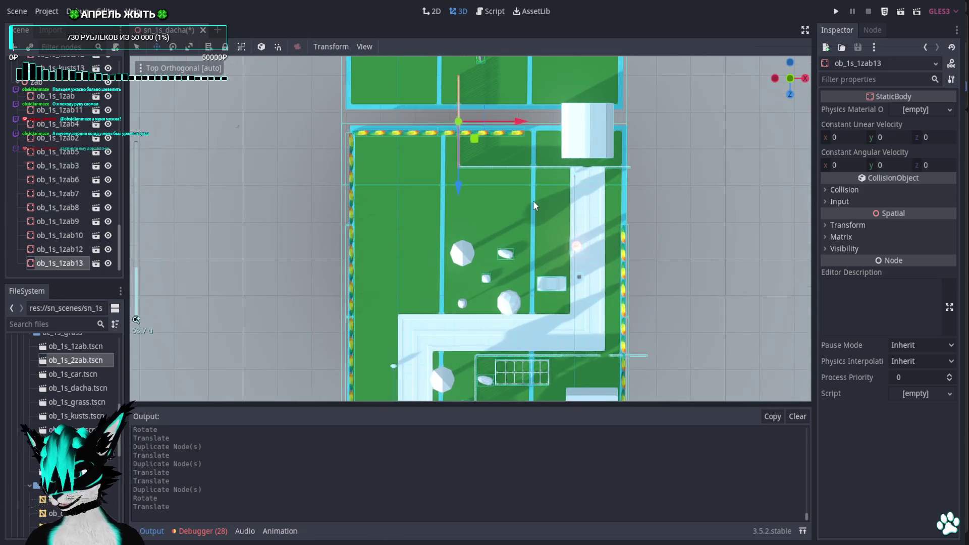
Pan around the garden layout and select the small car on the lawn
{"action": "middle_click_drag", "start_coordinate": [565, 243], "coordinate": [550, 200], "text": "shift"}
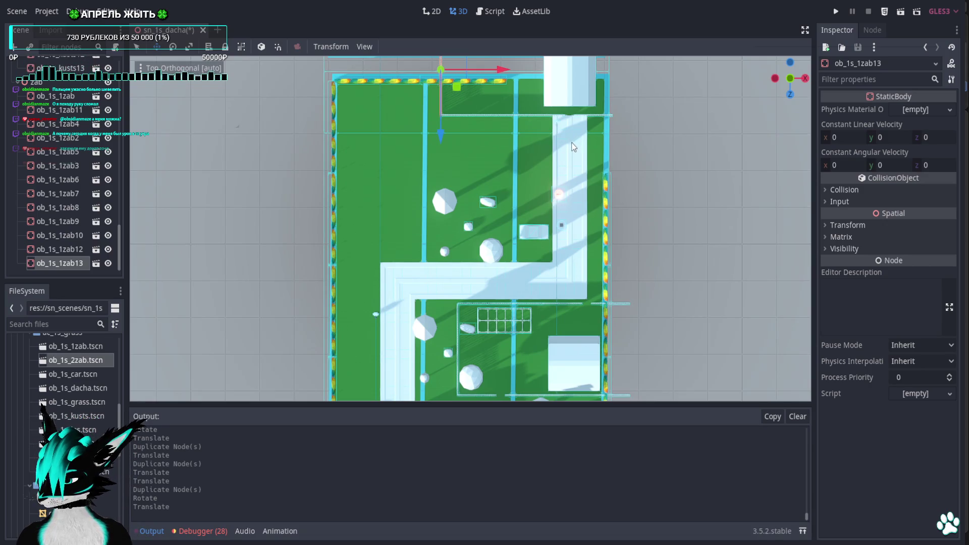
{"action": "mouse_move", "coordinate": [573, 146]}
{"action": "middle_mouse_down", "text": "shift"}
{"action": "mouse_move", "coordinate": [566, 172]}
{"action": "mouse_move", "coordinate": [527, 159]}
{"action": "mouse_move", "coordinate": [531, 211]}
{"action": "mouse_move", "coordinate": [539, 172]}
{"action": "mouse_move", "coordinate": [550, 260]}
{"action": "middle_mouse_up", "text": "shift"}
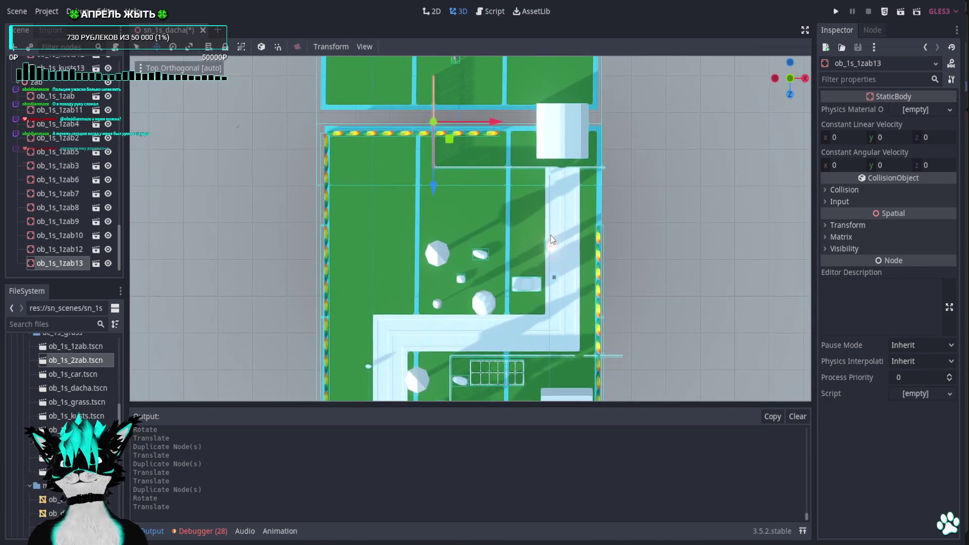
{"action": "scroll", "coordinate": [548, 303], "scroll_direction": "up", "scroll_amount": 4}
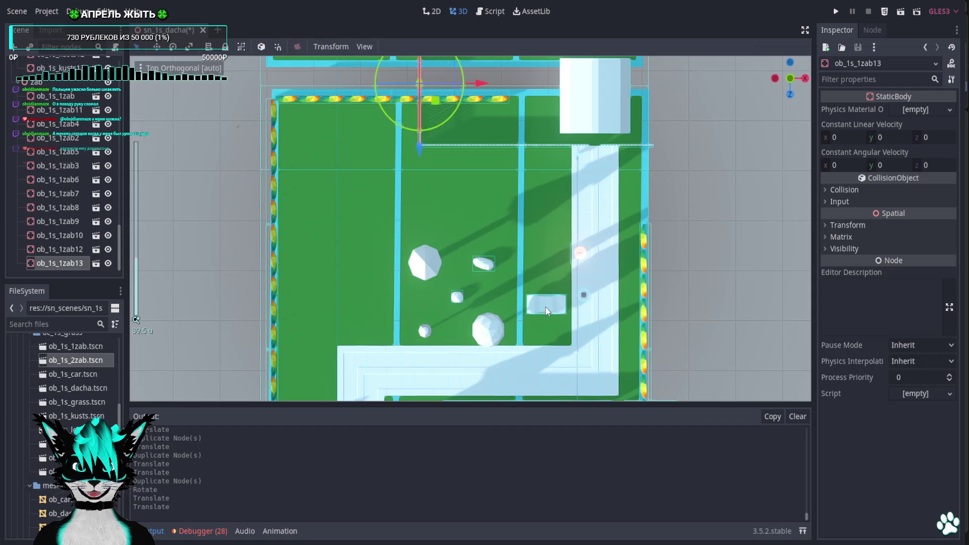
{"action": "left_click", "coordinate": [548, 310]}
{"action": "mouse_move", "coordinate": [586, 272]}
{"action": "middle_mouse_down", "text": "shift"}
{"action": "mouse_move", "coordinate": [550, 135]}
{"action": "mouse_move", "coordinate": [514, 189]}
{"action": "middle_mouse_up", "text": "shift"}
{"action": "scroll", "coordinate": [514, 188], "scroll_direction": "up", "scroll_amount": 2}
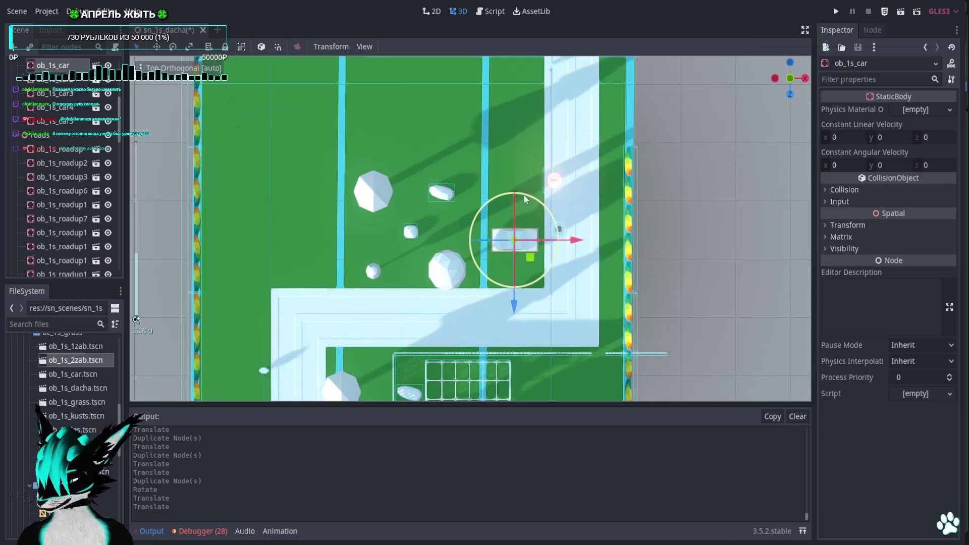
Move the tree group ob_1s_les3 to the top of the lawn, then cut it with Ctrl+X
{"action": "middle_click_drag", "start_coordinate": [489, 158], "coordinate": [492, 287], "text": "shift"}
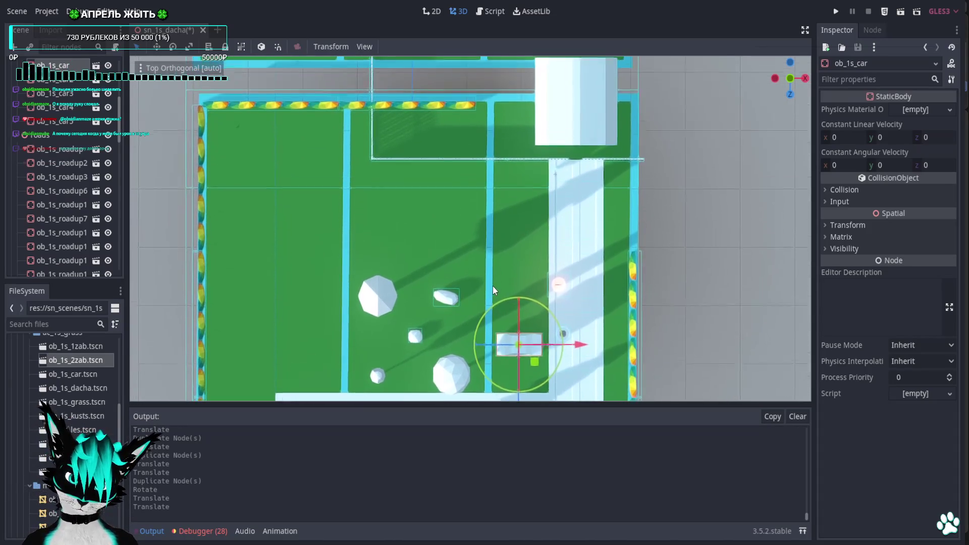
{"action": "middle_click_drag", "start_coordinate": [516, 235], "coordinate": [490, 143], "text": "shift"}
{"action": "scroll", "coordinate": [490, 143], "scroll_direction": "down", "scroll_amount": 3}
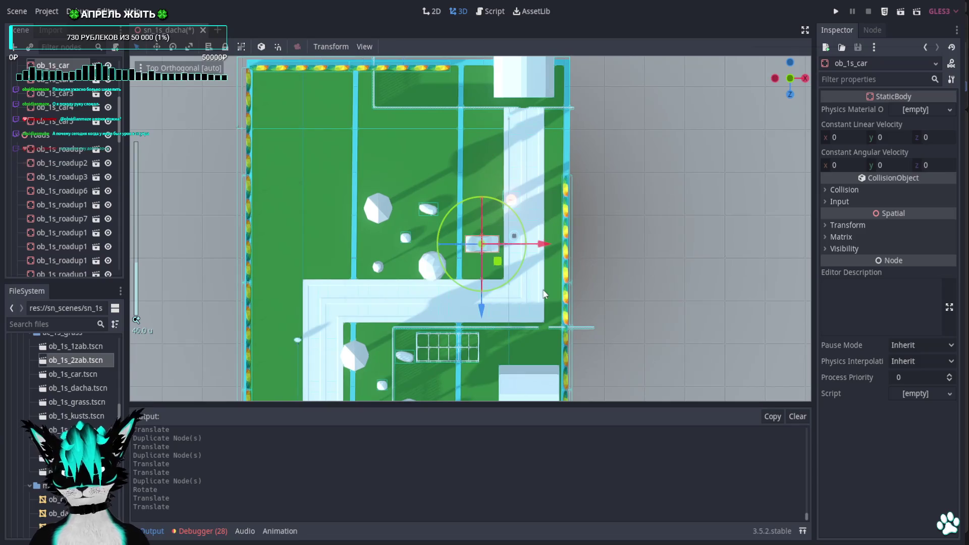
{"action": "left_click", "coordinate": [414, 252]}
{"action": "left_click_drag", "start_coordinate": [423, 261], "coordinate": [341, 93]}
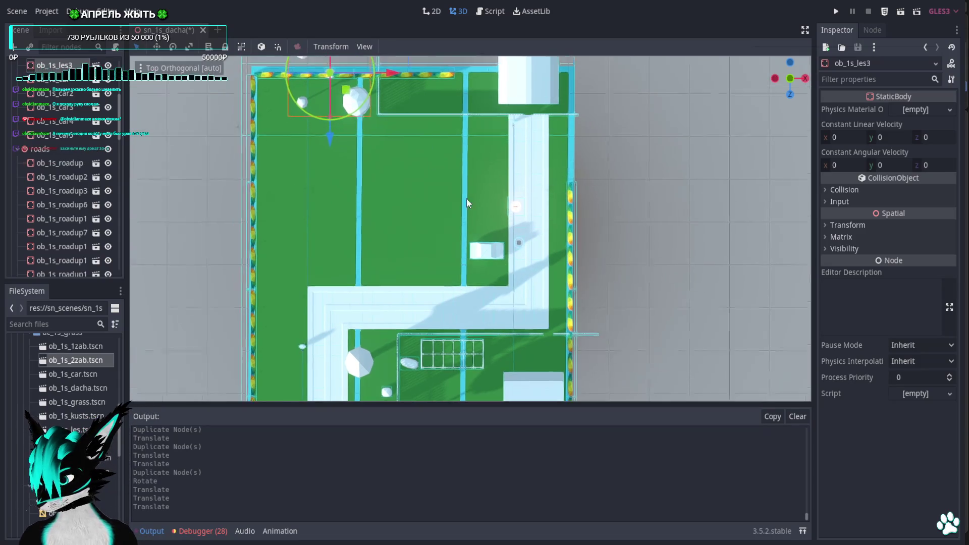
{"action": "scroll", "coordinate": [374, 175], "scroll_direction": "up", "scroll_amount": 3}
{"action": "mouse_move", "coordinate": [326, 85]}
{"action": "left_mouse_down"}
{"action": "mouse_move", "coordinate": [384, 126]}
{"action": "mouse_move", "coordinate": [396, 60]}
{"action": "left_mouse_up"}
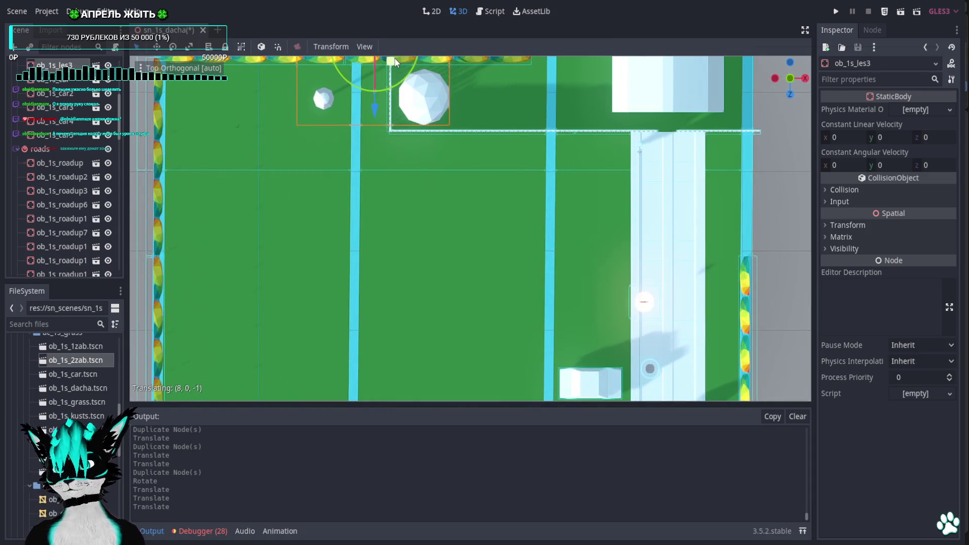
{"action": "middle_click_drag", "start_coordinate": [442, 124], "coordinate": [512, 274], "text": "shift"}
{"action": "mouse_move", "coordinate": [451, 180]}
{"action": "left_mouse_down"}
{"action": "mouse_move", "coordinate": [406, 230]}
{"action": "mouse_move", "coordinate": [472, 186]}
{"action": "mouse_move", "coordinate": [453, 177]}
{"action": "left_mouse_up"}
{"action": "key", "text": "ctrl+x"}
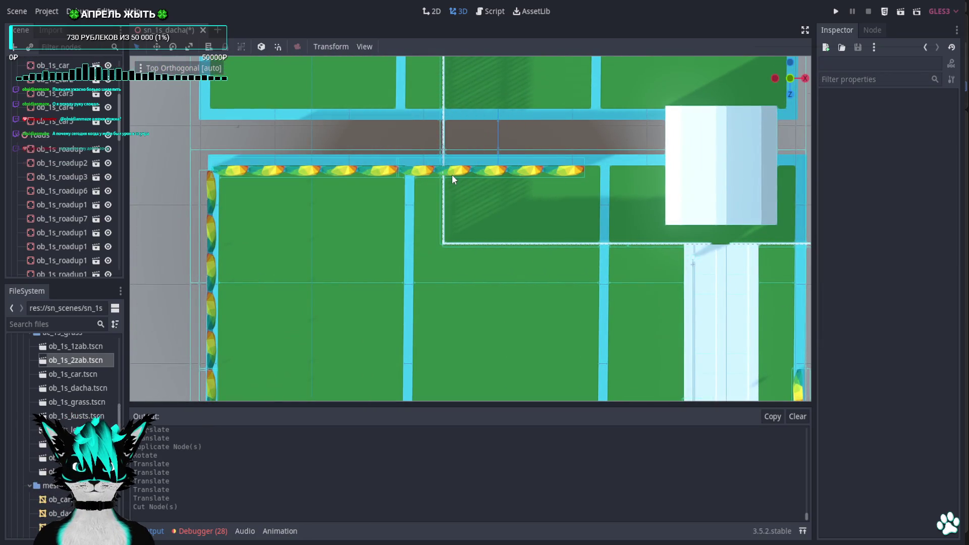
Restore ob_1s_les3, place a 180°-rotated copy ob_1s_les4 near the road, and run the game
{"action": "key", "text": "ctrl+z"}
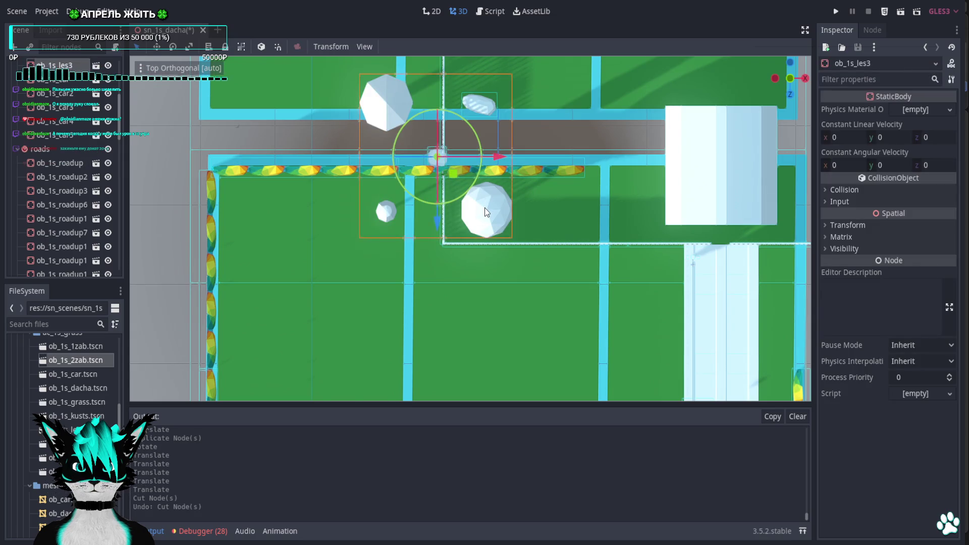
{"action": "key", "text": "ctrl+d"}
{"action": "left_click_drag", "start_coordinate": [432, 181], "coordinate": [314, 281]}
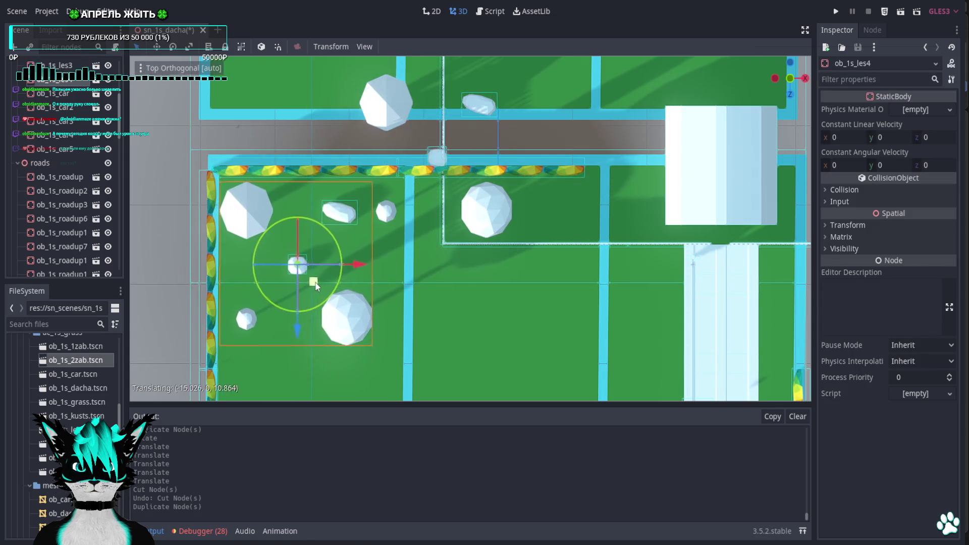
{"action": "mouse_move", "coordinate": [335, 228]}
{"action": "left_mouse_down"}
{"action": "mouse_move", "coordinate": [228, 274]}
{"action": "mouse_move", "coordinate": [259, 357]}
{"action": "mouse_move", "coordinate": [234, 344]}
{"action": "left_mouse_up"}
{"action": "key", "text": "w"}
{"action": "mouse_move", "coordinate": [305, 324]}
{"action": "left_mouse_down"}
{"action": "mouse_move", "coordinate": [300, 179]}
{"action": "mouse_move", "coordinate": [303, 218]}
{"action": "mouse_move", "coordinate": [305, 208]}
{"action": "left_mouse_up"}
{"action": "mouse_move", "coordinate": [352, 248]}
{"action": "middle_mouse_down"}
{"action": "mouse_move", "coordinate": [480, 106]}
{"action": "mouse_move", "coordinate": [455, 102]}
{"action": "middle_mouse_up"}
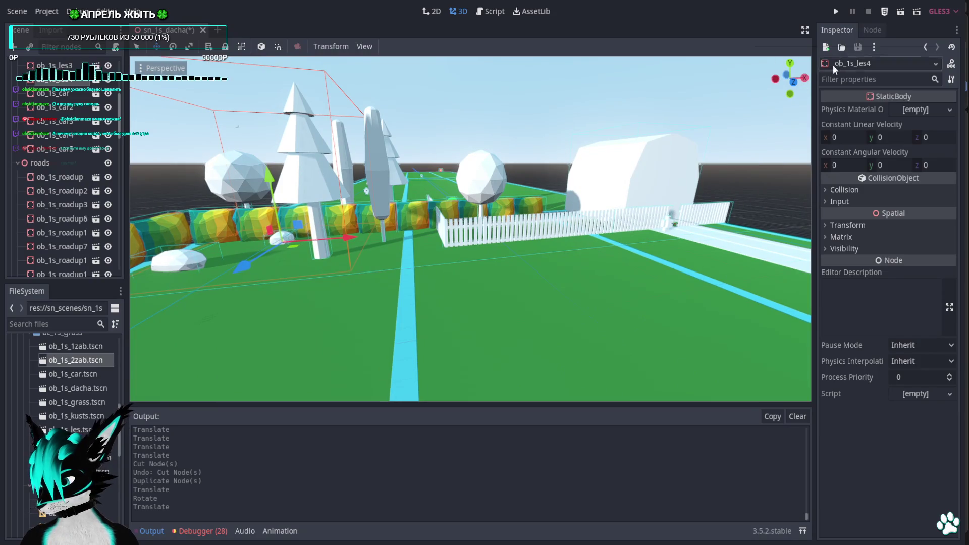
{"action": "left_click", "coordinate": [834, 12]}
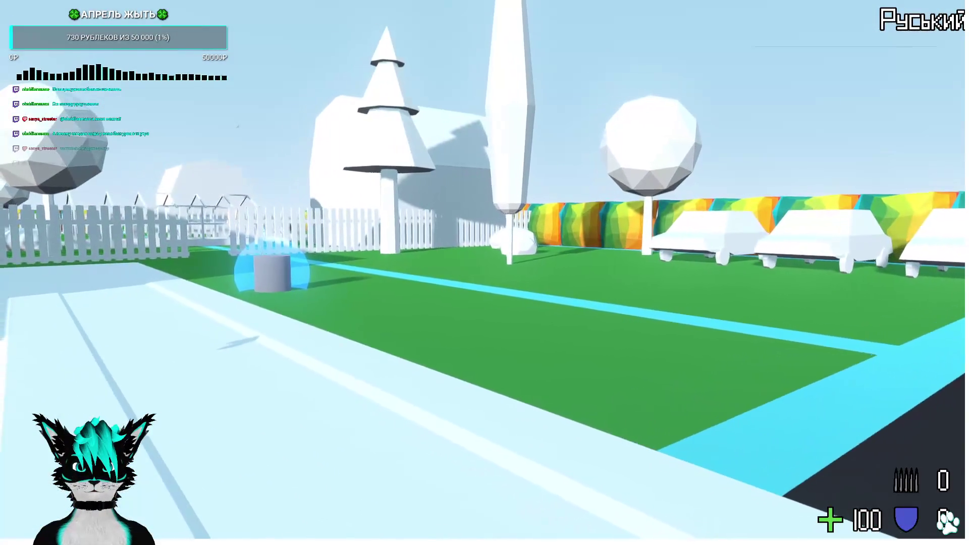
Walk the player past the fence, hedge and garden path, then stop the game with F8
{"action": "key", "text": "w"}
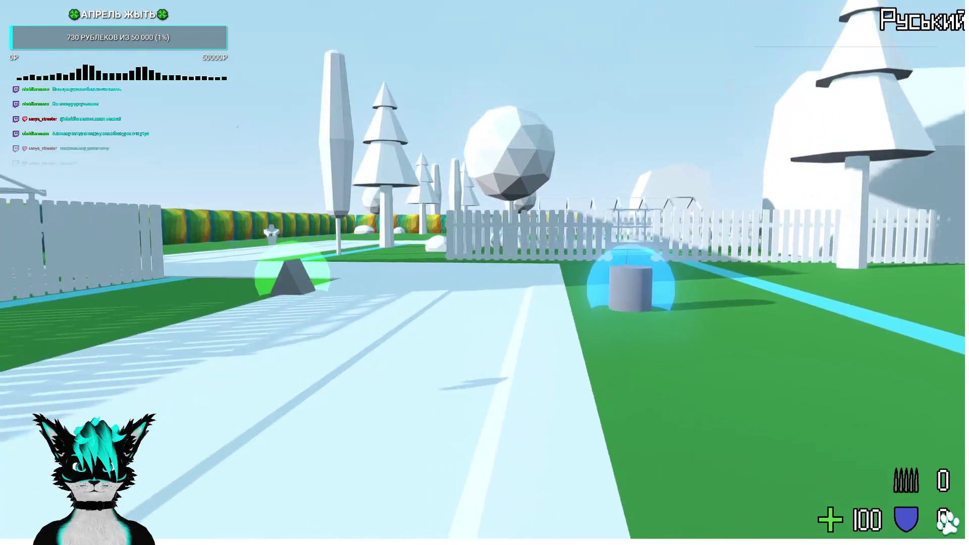
{"action": "key", "text": "w"}
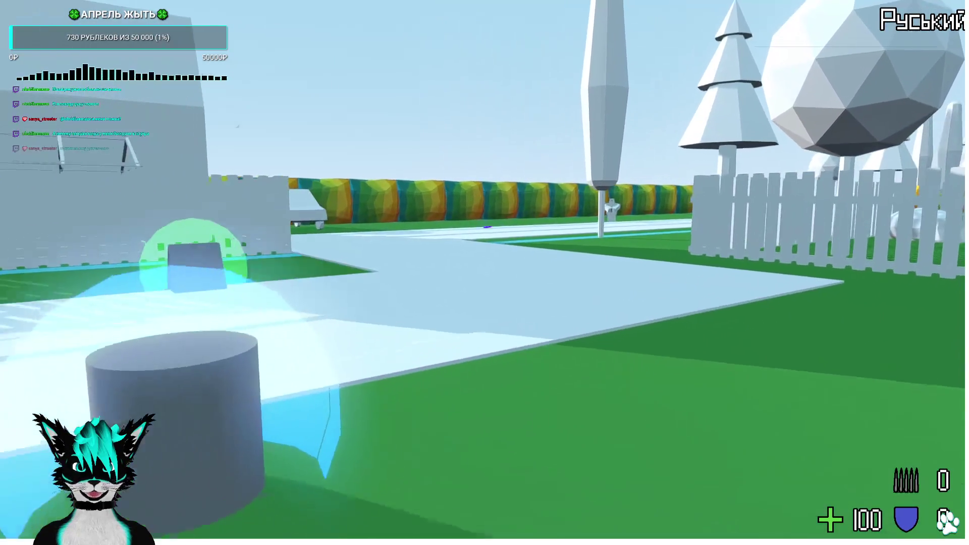
{"action": "key", "text": "w"}
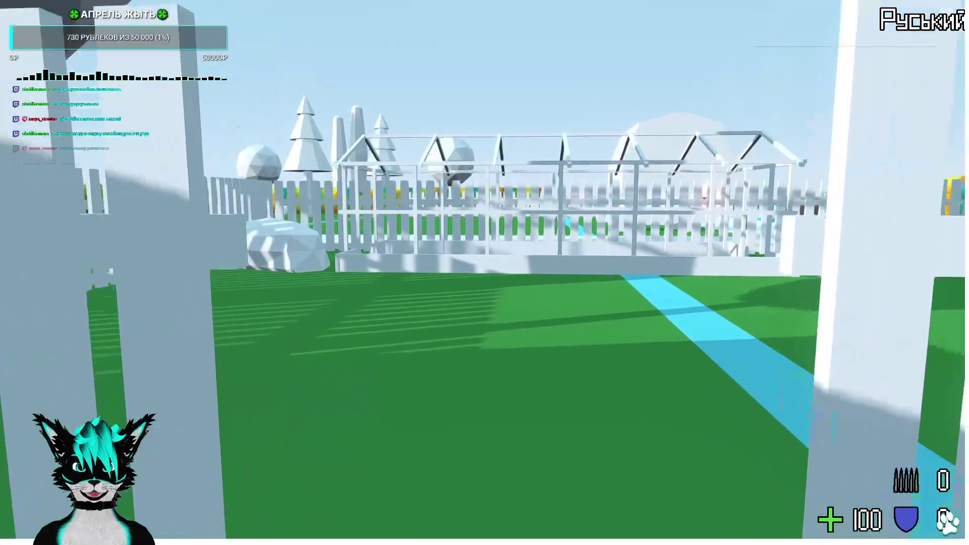
{"action": "key", "text": "w"}
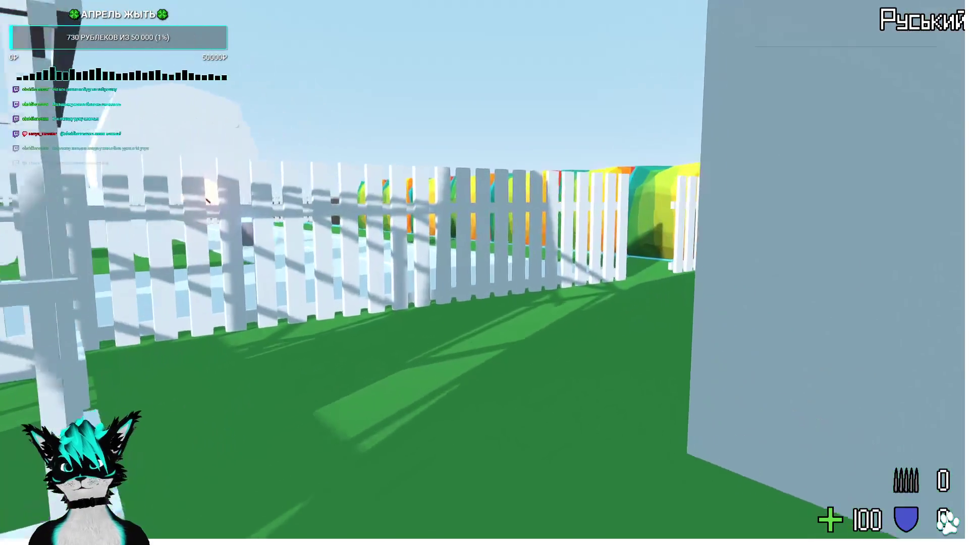
{"action": "key", "text": "w"}
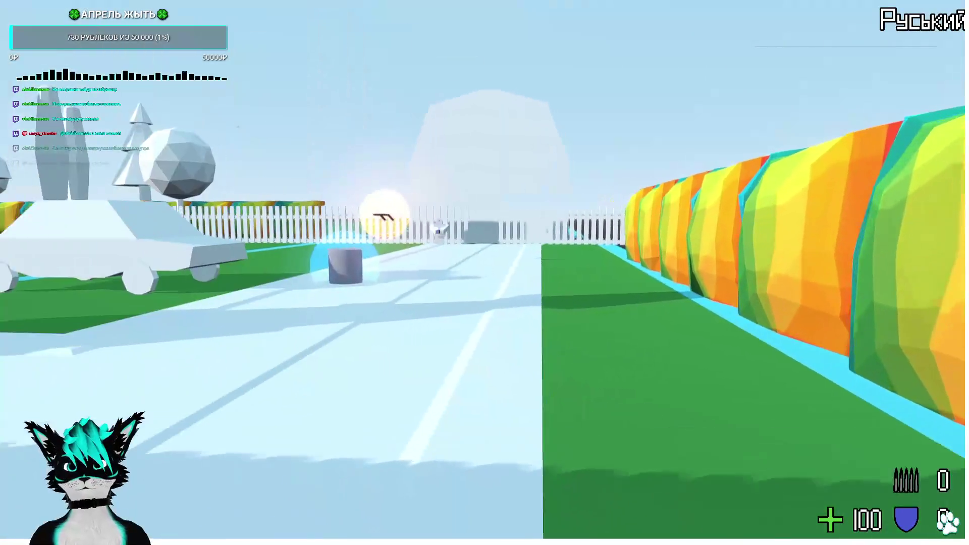
{"action": "key", "text": "w"}
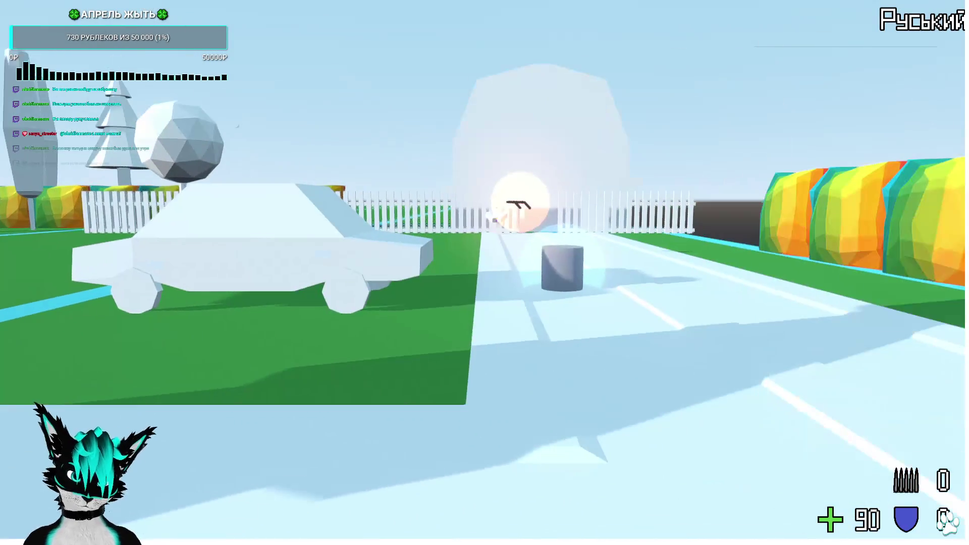
{"action": "key", "text": "w"}
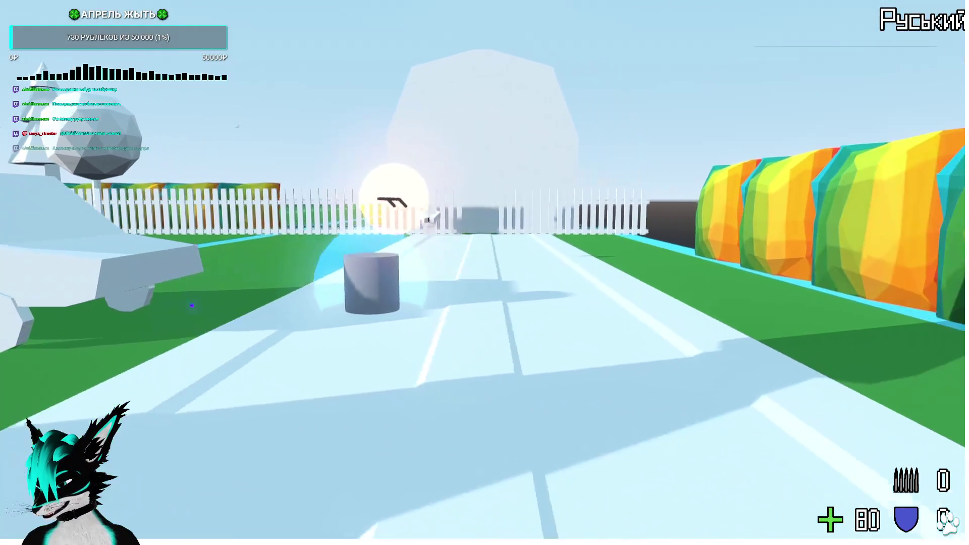
{"action": "key", "text": "w"}
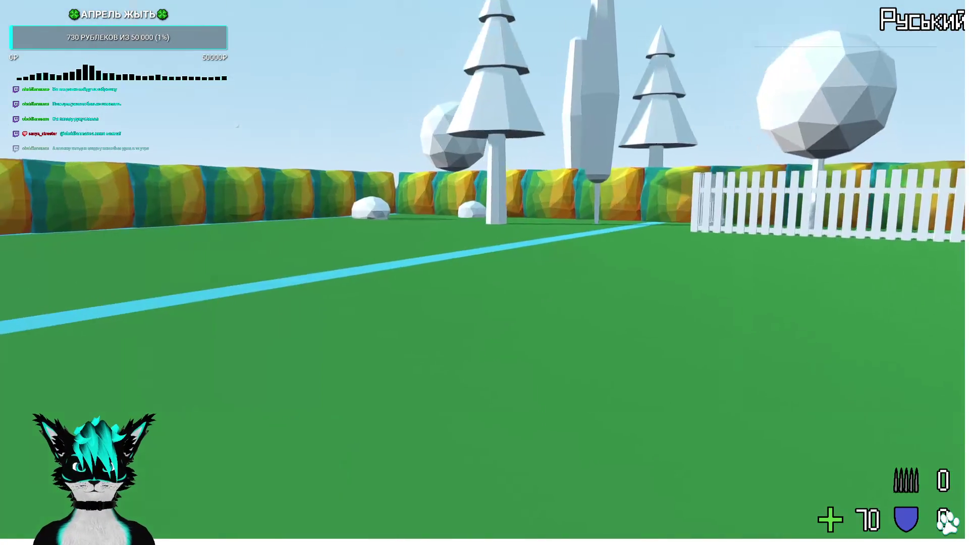
{"action": "key", "text": "F8"}
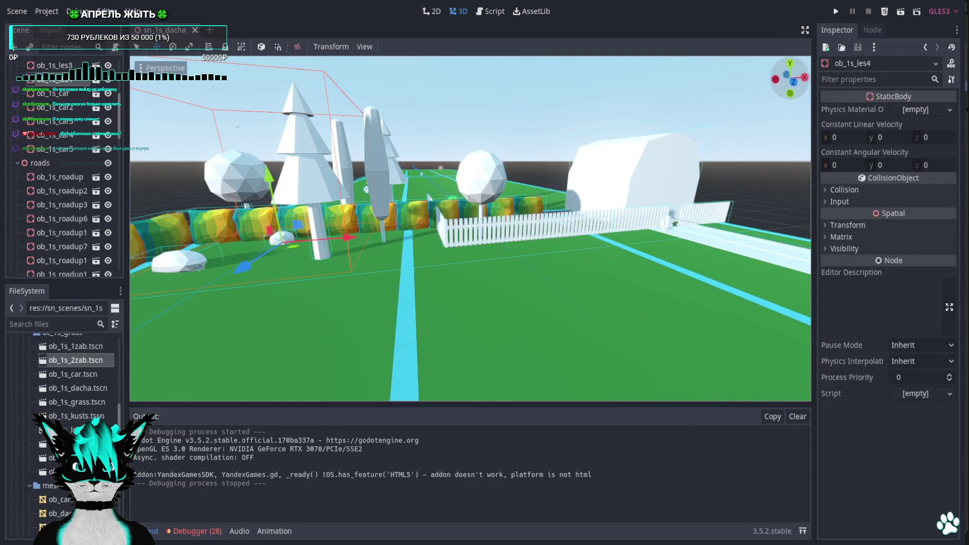
From the top view, rotate fence section ob_1s_1zab5 about 46° clockwise so it runs diagonally
{"action": "left_click", "coordinate": [791, 66]}
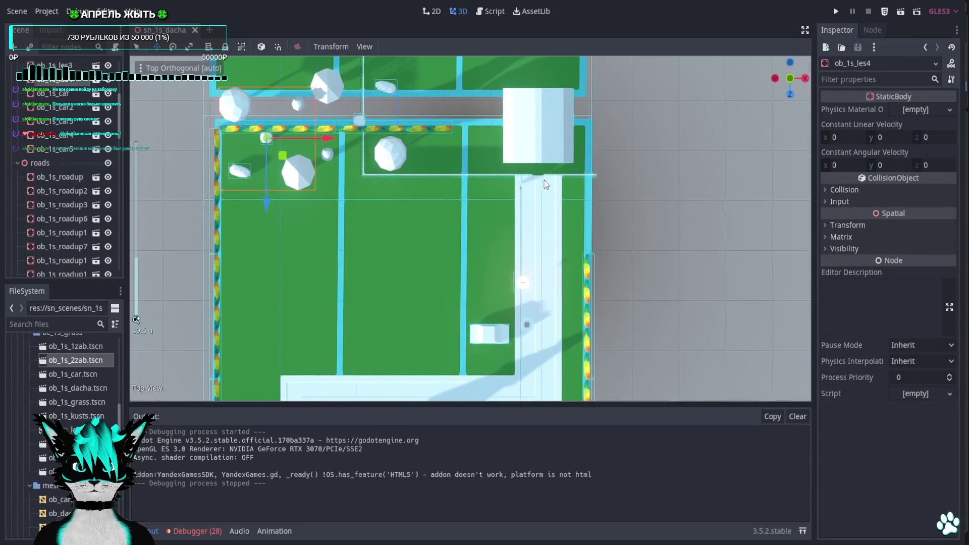
{"action": "scroll", "coordinate": [555, 191], "scroll_direction": "up", "scroll_amount": 10}
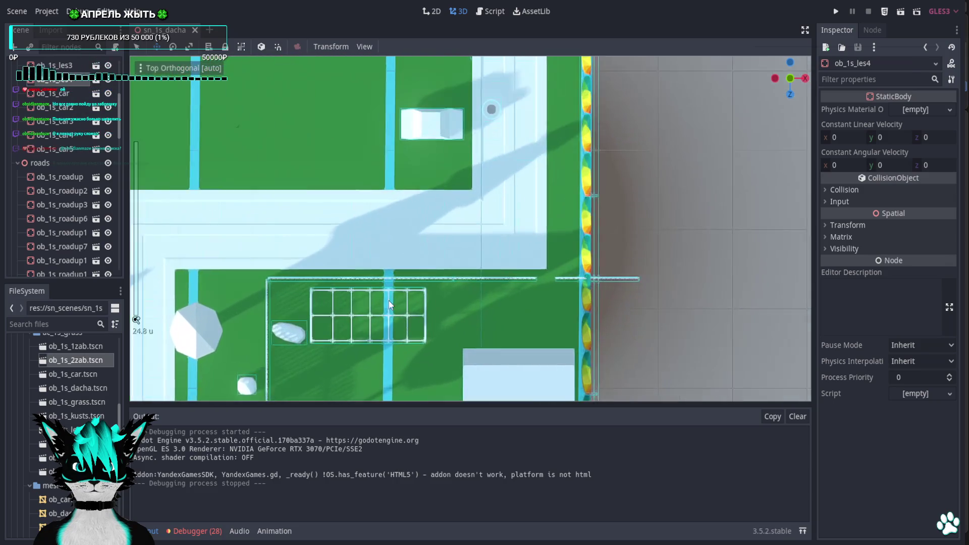
{"action": "scroll", "coordinate": [413, 286], "scroll_direction": "up", "scroll_amount": 15}
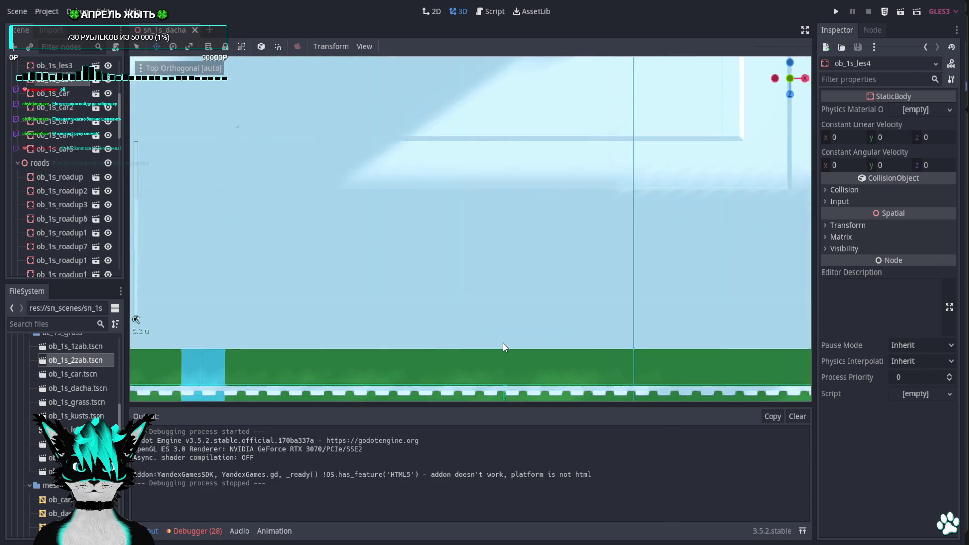
{"action": "middle_click_drag", "start_coordinate": [462, 263], "coordinate": [693, 93]}
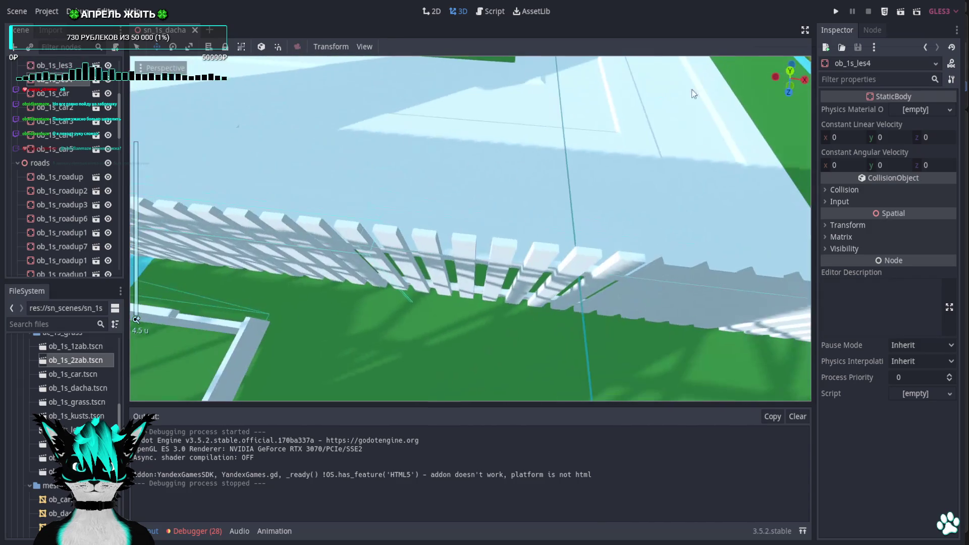
{"action": "left_click", "coordinate": [790, 71]}
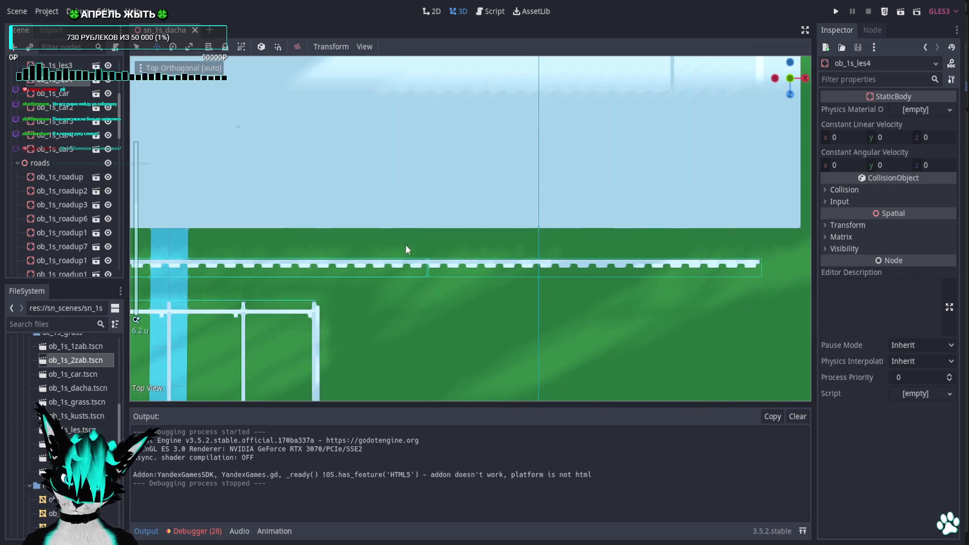
{"action": "left_click_drag", "start_coordinate": [412, 259], "coordinate": [395, 286]}
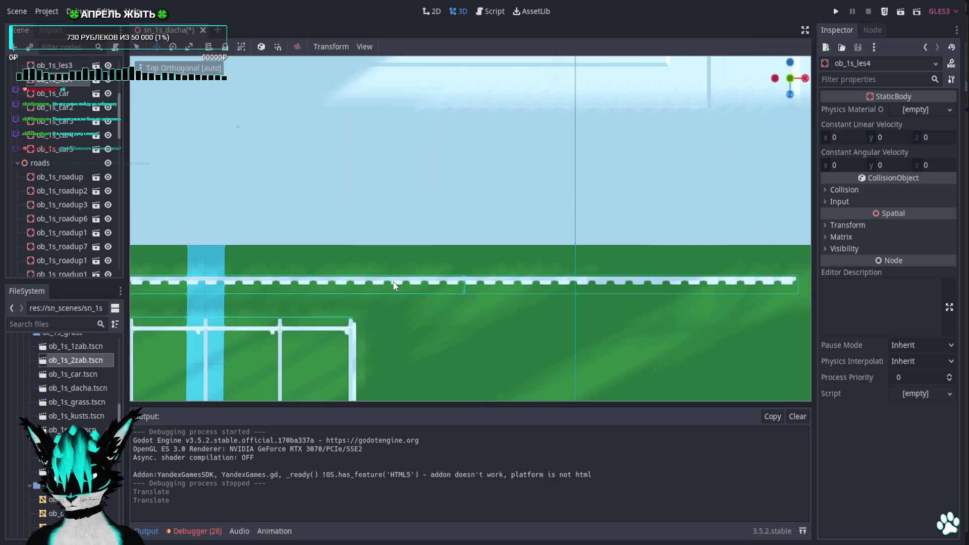
{"action": "left_click", "coordinate": [394, 285]}
{"action": "key", "text": "e"}
{"action": "scroll", "coordinate": [346, 262], "scroll_direction": "down", "scroll_amount": 5}
{"action": "middle_click_drag", "start_coordinate": [346, 262], "coordinate": [421, 262], "text": "shift"}
{"action": "left_click_drag", "start_coordinate": [352, 263], "coordinate": [353, 315]}
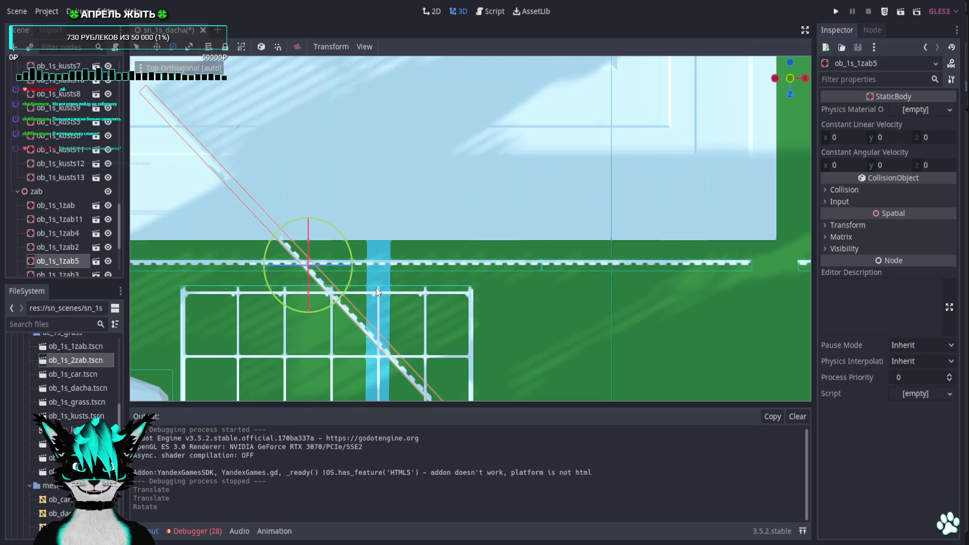
Delete the misplaced fence section ob_1s_1zab5
{"action": "key", "text": "Delete"}
{"action": "key", "text": "Return"}
{"action": "mouse_move", "coordinate": [371, 268]}
{"action": "middle_mouse_down"}
{"action": "mouse_move", "coordinate": [491, 307]}
{"action": "mouse_move", "coordinate": [324, 193]}
{"action": "mouse_move", "coordinate": [333, 198]}
{"action": "middle_mouse_up"}
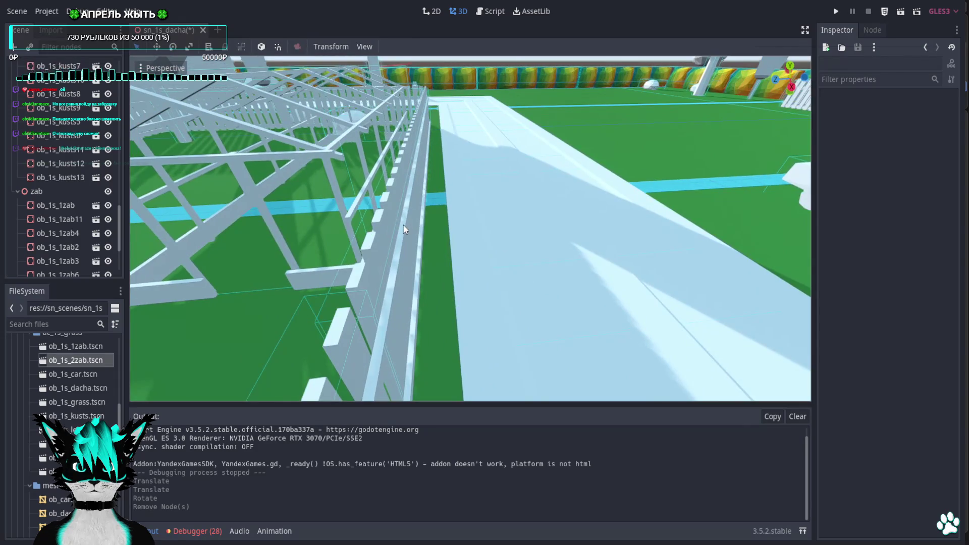
Undo stray edits, then turn fence section ob_1s_1zab2 to lie horizontally in top view
{"action": "left_click", "coordinate": [423, 206]}
{"action": "left_click_drag", "start_coordinate": [508, 190], "coordinate": [531, 309]}
{"action": "key", "text": "ctrl+z"}
{"action": "mouse_move", "coordinate": [396, 187]}
{"action": "left_mouse_down"}
{"action": "mouse_move", "coordinate": [498, 181]}
{"action": "mouse_move", "coordinate": [494, 190]}
{"action": "mouse_move", "coordinate": [469, 185]}
{"action": "left_mouse_up"}
{"action": "key", "text": "ctrl+z"}
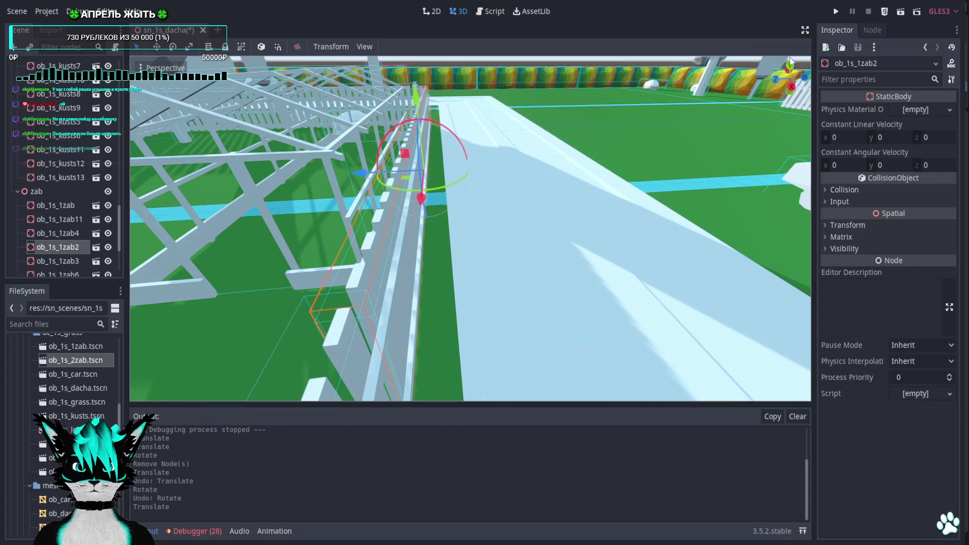
{"action": "key", "text": "KP_7"}
{"action": "mouse_move", "coordinate": [356, 262]}
{"action": "left_mouse_down"}
{"action": "mouse_move", "coordinate": [341, 247]}
{"action": "mouse_move", "coordinate": [280, 288]}
{"action": "mouse_move", "coordinate": [256, 356]}
{"action": "left_mouse_up"}
Bring the neighbouring fence sections into view and select the vertical section ob_1s_1zab3
{"action": "mouse_move", "coordinate": [589, 312]}
{"action": "middle_mouse_down", "text": "shift"}
{"action": "mouse_move", "coordinate": [790, 243]}
{"action": "mouse_move", "coordinate": [321, 246]}
{"action": "middle_mouse_up", "text": "shift"}
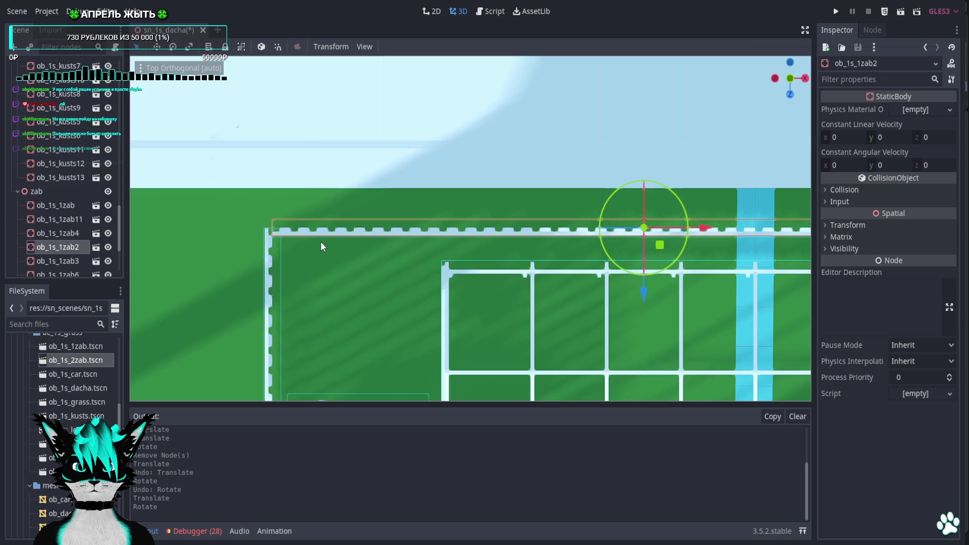
{"action": "left_click", "coordinate": [266, 268]}
{"action": "scroll", "coordinate": [283, 256], "scroll_direction": "down", "scroll_amount": 5}
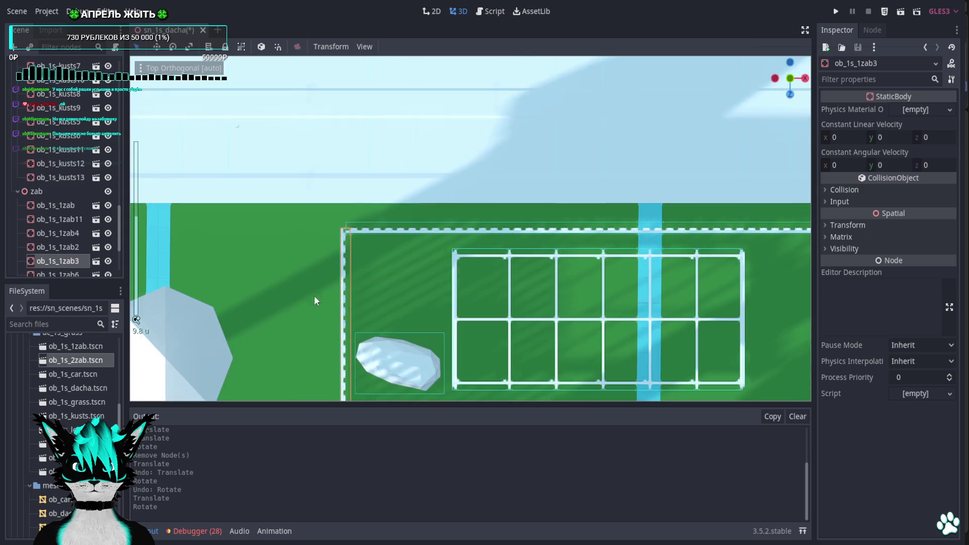
Rotate fence section ob_1s_1zab3 90° so it runs horizontally
{"action": "middle_click_drag", "start_coordinate": [314, 295], "coordinate": [271, 182], "text": "shift"}
{"action": "mouse_move", "coordinate": [311, 319]}
{"action": "left_mouse_down"}
{"action": "mouse_move", "coordinate": [228, 368]}
{"action": "mouse_move", "coordinate": [213, 499]}
{"action": "mouse_move", "coordinate": [323, 499]}
{"action": "mouse_move", "coordinate": [303, 499]}
{"action": "left_mouse_up"}
{"action": "mouse_move", "coordinate": [407, 328]}
{"action": "middle_mouse_down", "text": "shift"}
{"action": "mouse_move", "coordinate": [376, 135]}
{"action": "mouse_move", "coordinate": [298, 125]}
{"action": "middle_mouse_up", "text": "shift"}
{"action": "scroll", "coordinate": [304, 236], "scroll_direction": "up", "scroll_amount": 5}
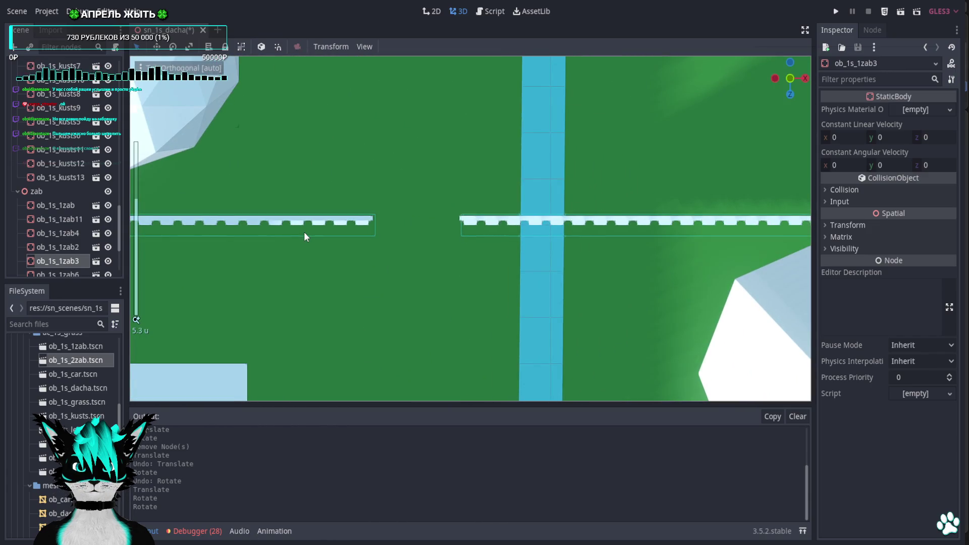
{"action": "scroll", "coordinate": [304, 232], "scroll_direction": "down", "scroll_amount": 3}
Rotate fence section ob_1s_1zab4 to run horizontally along the fence line
{"action": "mouse_move", "coordinate": [313, 232]}
{"action": "middle_mouse_down", "text": "shift"}
{"action": "mouse_move", "coordinate": [286, 373]}
{"action": "mouse_move", "coordinate": [321, 380]}
{"action": "mouse_move", "coordinate": [307, 220]}
{"action": "mouse_move", "coordinate": [306, 350]}
{"action": "middle_mouse_up", "text": "shift"}
{"action": "scroll", "coordinate": [490, 194], "scroll_direction": "down", "scroll_amount": 1}
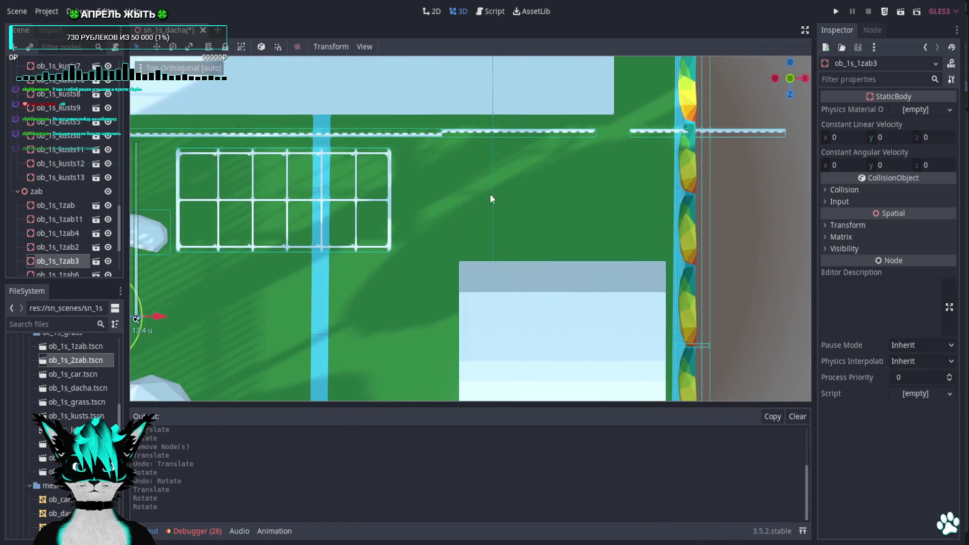
{"action": "left_click", "coordinate": [523, 132]}
{"action": "mouse_move", "coordinate": [571, 114]}
{"action": "left_mouse_down"}
{"action": "mouse_move", "coordinate": [613, 285]}
{"action": "mouse_move", "coordinate": [786, 258]}
{"action": "mouse_move", "coordinate": [735, 228]}
{"action": "left_mouse_up"}
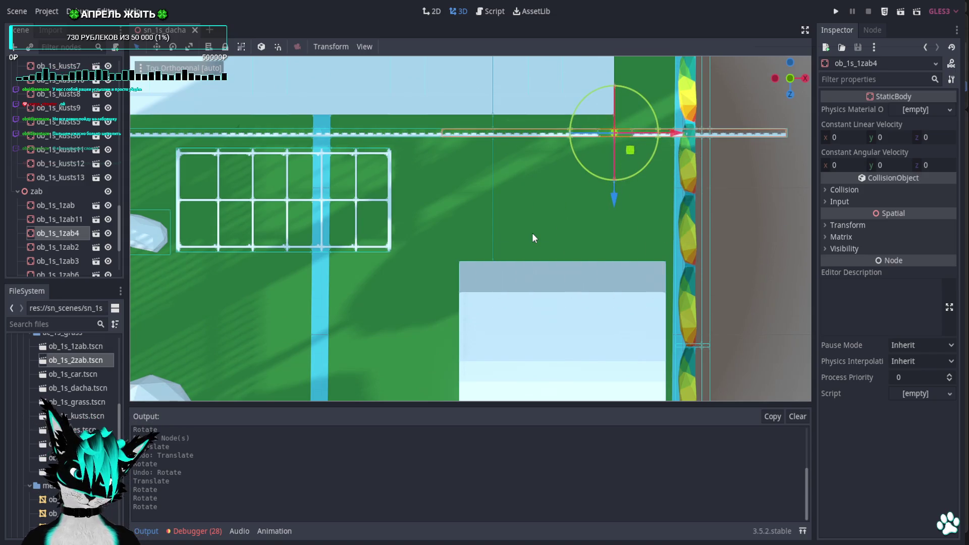
Zoom out over the whole plot and select road segment ob_1s_roadup14
{"action": "mouse_move", "coordinate": [455, 155]}
{"action": "middle_mouse_down", "text": "shift"}
{"action": "mouse_move", "coordinate": [411, 294]}
{"action": "mouse_move", "coordinate": [417, 305]}
{"action": "middle_mouse_up", "text": "shift"}
{"action": "middle_click_drag", "start_coordinate": [415, 270], "coordinate": [493, 303], "text": "shift"}
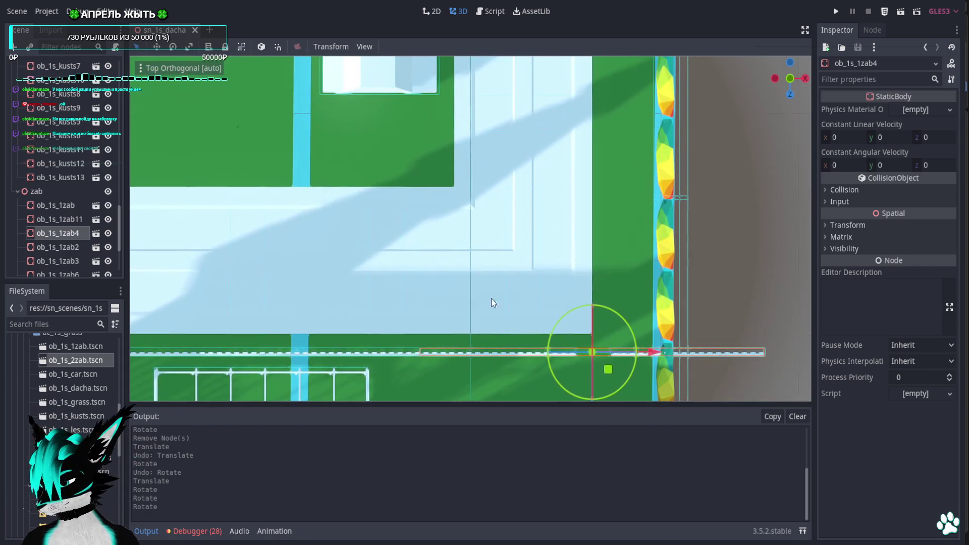
{"action": "middle_click_drag", "start_coordinate": [448, 212], "coordinate": [442, 235], "text": "shift"}
{"action": "scroll", "coordinate": [440, 238], "scroll_direction": "down", "scroll_amount": 10}
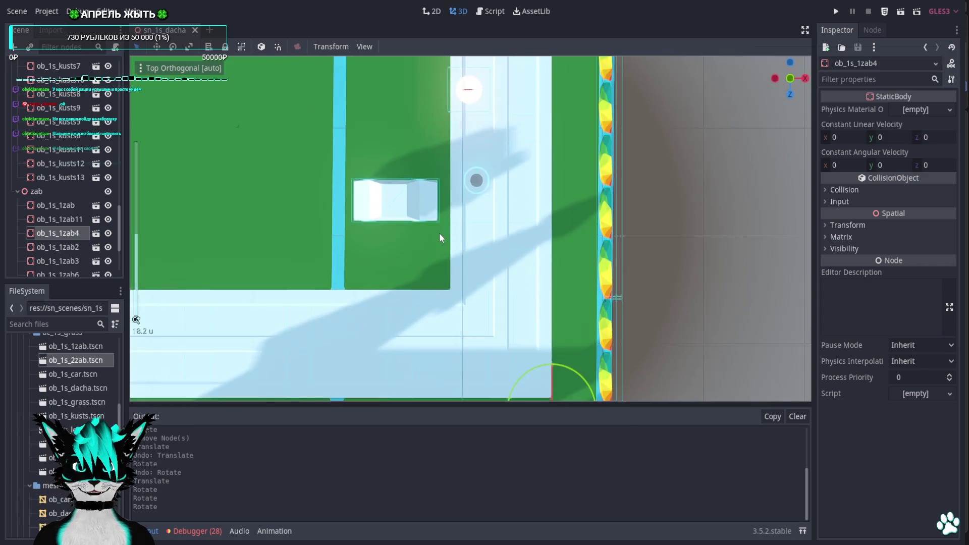
{"action": "scroll", "coordinate": [438, 233], "scroll_direction": "down", "scroll_amount": 5}
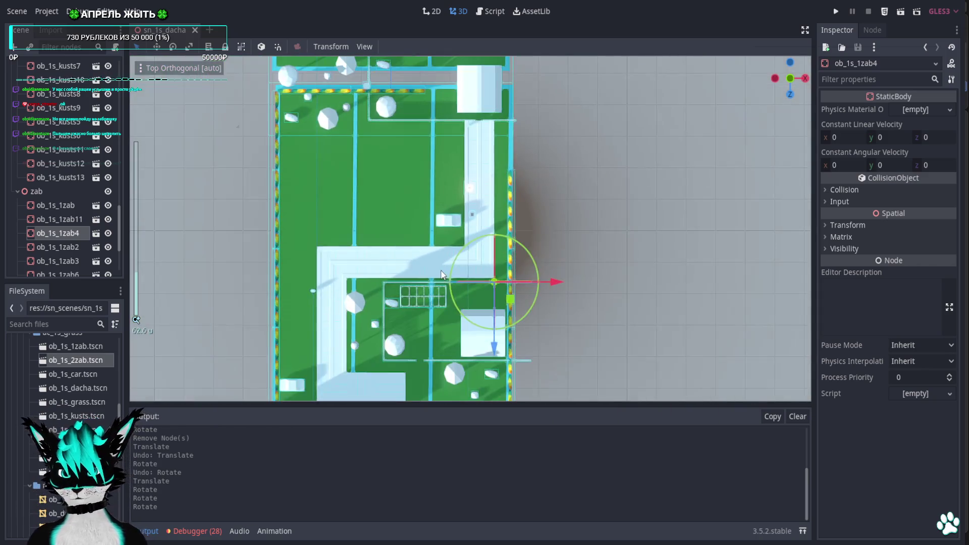
{"action": "scroll", "coordinate": [485, 237], "scroll_direction": "up", "scroll_amount": 5}
{"action": "middle_click_drag", "start_coordinate": [484, 237], "coordinate": [533, 242], "text": "shift"}
{"action": "left_click", "coordinate": [536, 241]}
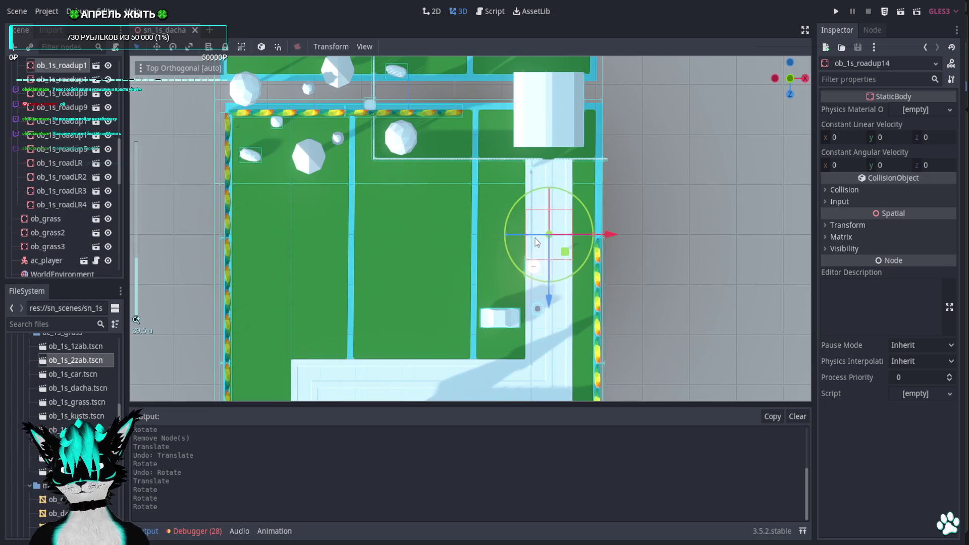
Delete road segments ob_1s_roadup15 and ob_1s_roadup14
{"action": "scroll", "coordinate": [536, 239], "scroll_direction": "up", "scroll_amount": 6}
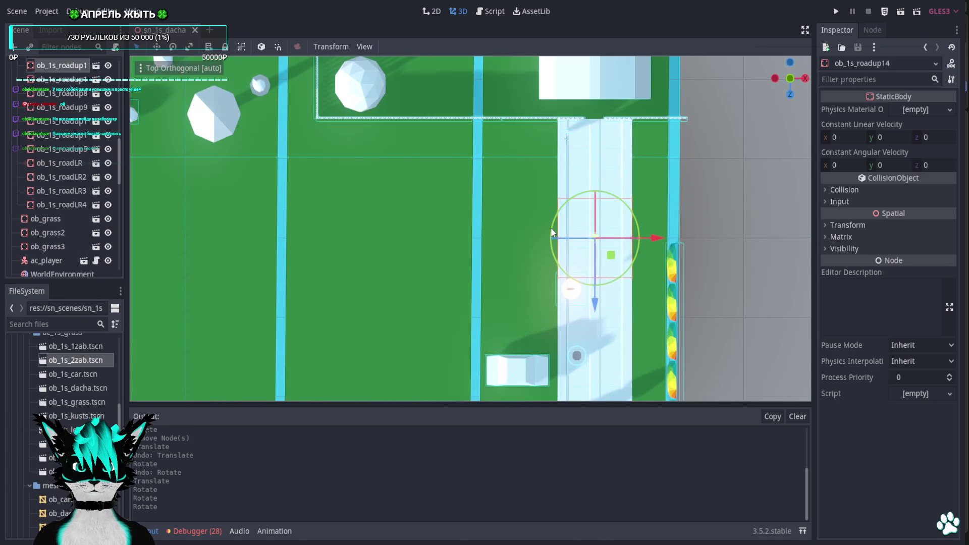
{"action": "left_click", "coordinate": [607, 160]}
{"action": "key", "text": "Delete"}
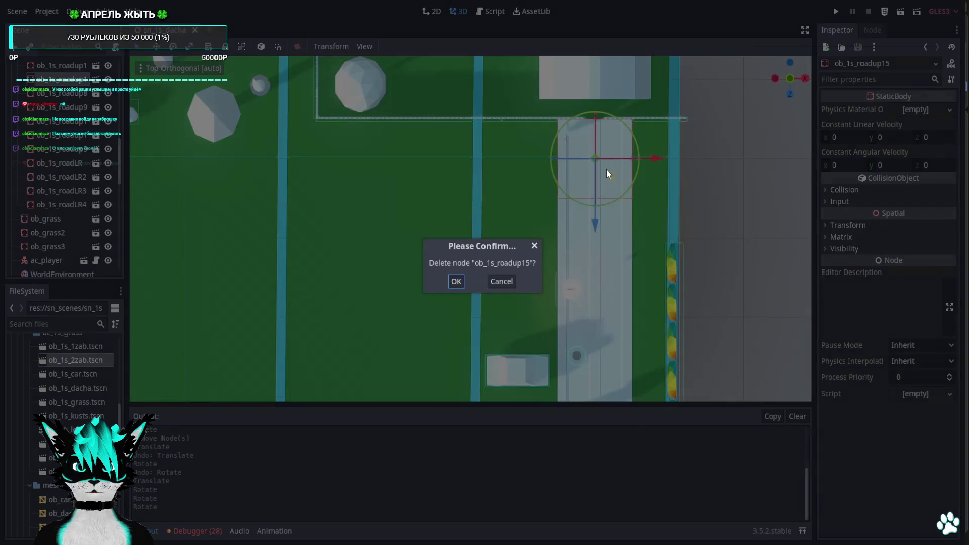
{"action": "key", "text": "Return"}
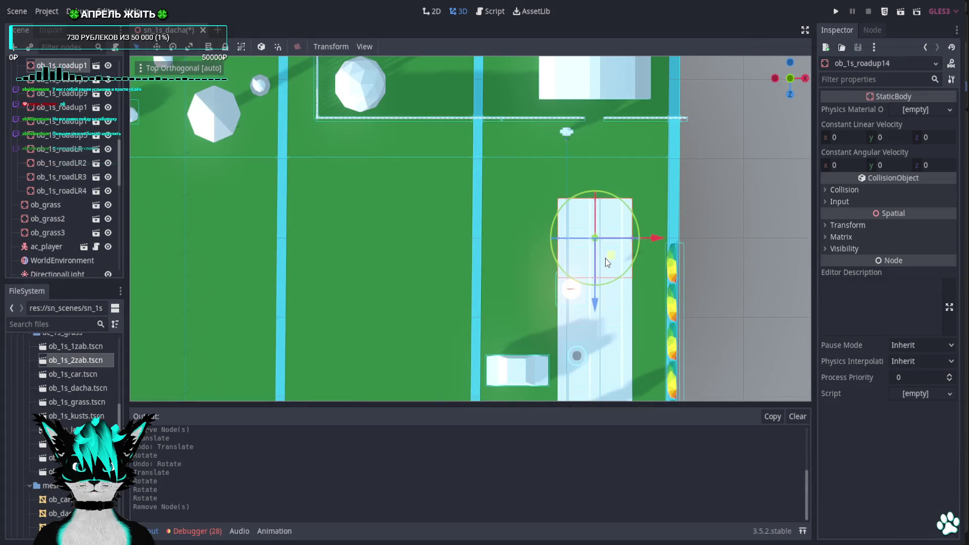
{"action": "key", "text": "Delete"}
{"action": "key", "text": "Return"}
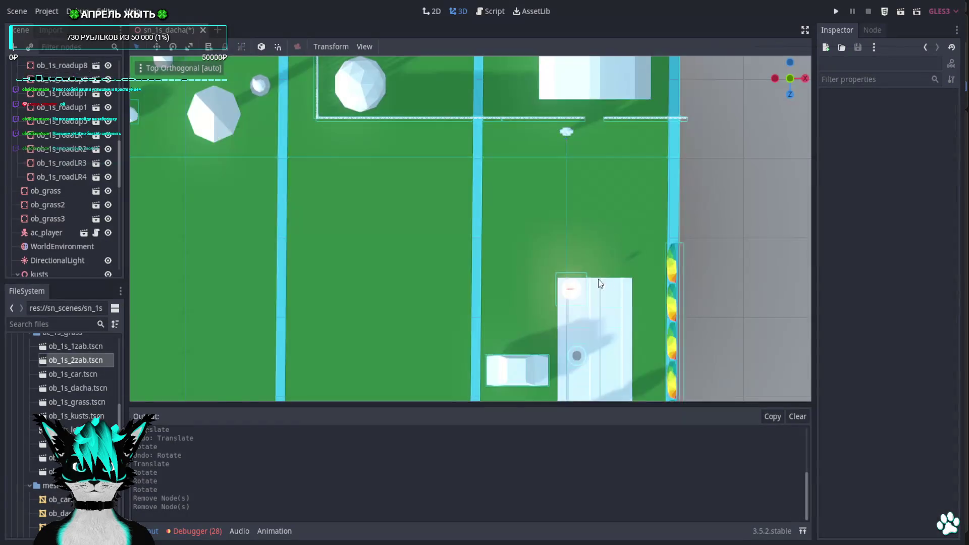
{"action": "scroll", "coordinate": [492, 294], "scroll_direction": "down", "scroll_amount": 6}
Duplicate the corner road piece and turn and move the copy into place at the top
{"action": "left_click", "coordinate": [304, 265]}
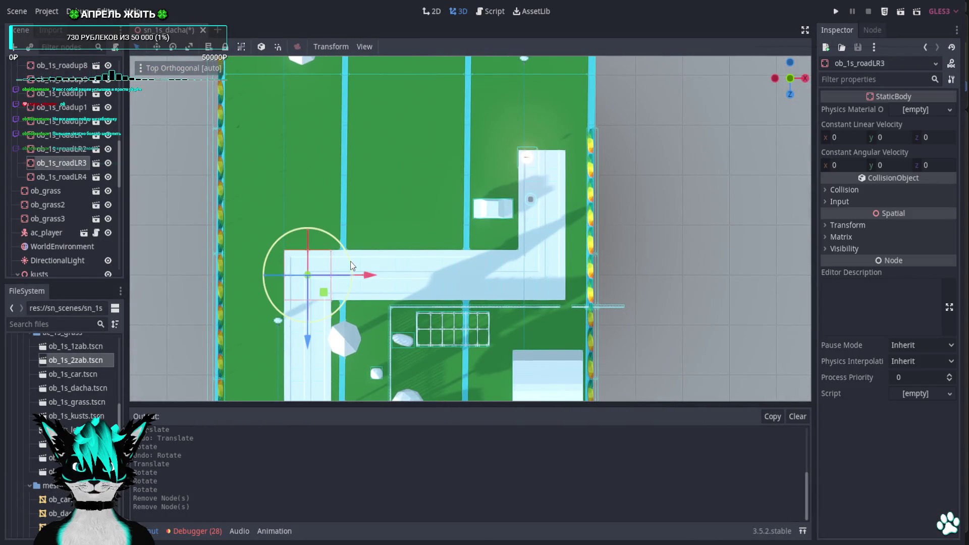
{"action": "key", "text": "ctrl+d"}
{"action": "mouse_move", "coordinate": [320, 231]}
{"action": "left_mouse_down"}
{"action": "mouse_move", "coordinate": [362, 308]}
{"action": "mouse_move", "coordinate": [331, 295]}
{"action": "mouse_move", "coordinate": [550, 143]}
{"action": "left_mouse_up"}
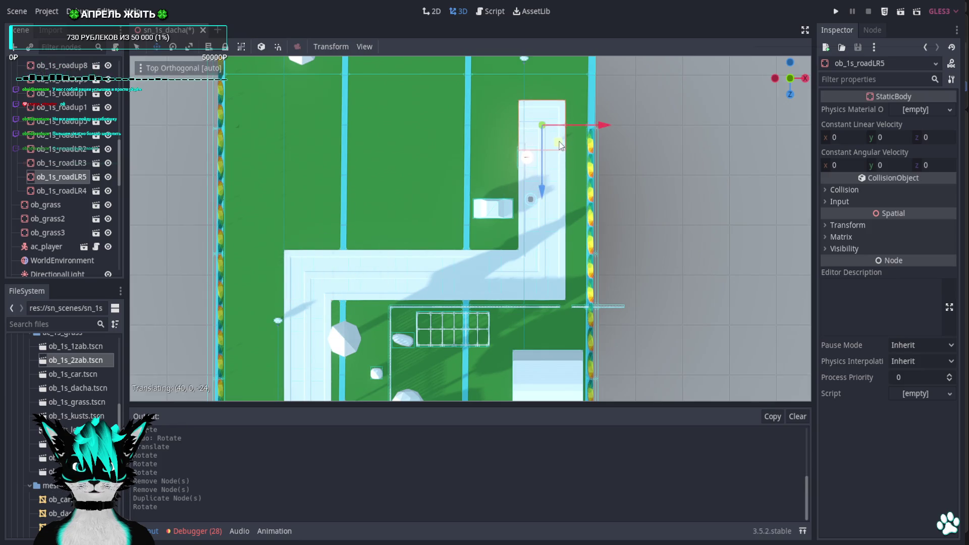
{"action": "middle_click_drag", "start_coordinate": [549, 221], "coordinate": [559, 275], "text": "shift"}
Duplicate the straight road piece twice, moving a copy up to extend the road
{"action": "key", "text": "q"}
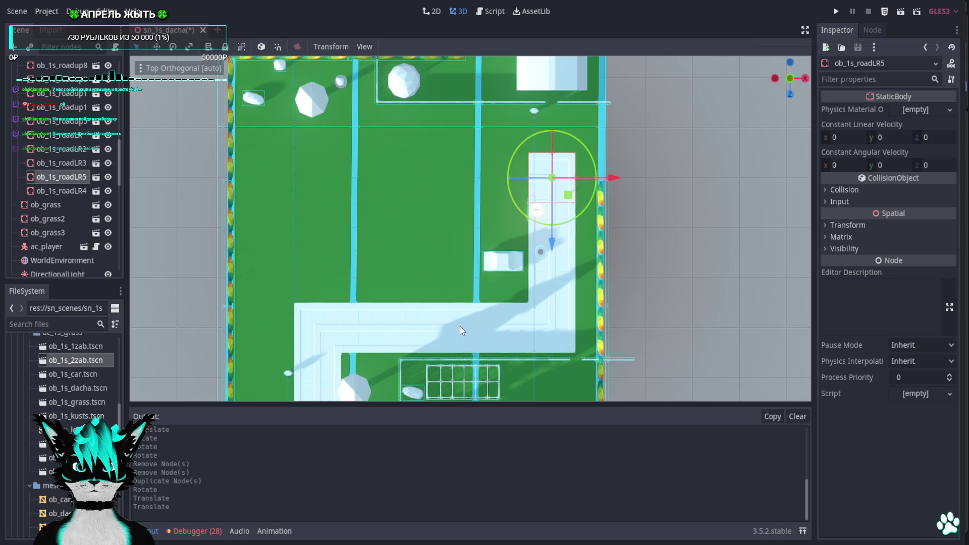
{"action": "left_click", "coordinate": [459, 326]}
{"action": "key", "text": "ctrl+d"}
{"action": "mouse_move", "coordinate": [475, 354]}
{"action": "left_mouse_down"}
{"action": "mouse_move", "coordinate": [526, 200]}
{"action": "mouse_move", "coordinate": [383, 203]}
{"action": "left_mouse_up"}
{"action": "key", "text": "ctrl+d"}
{"action": "key", "text": "ctrl+d"}
{"action": "key", "text": "ctrl+d"}
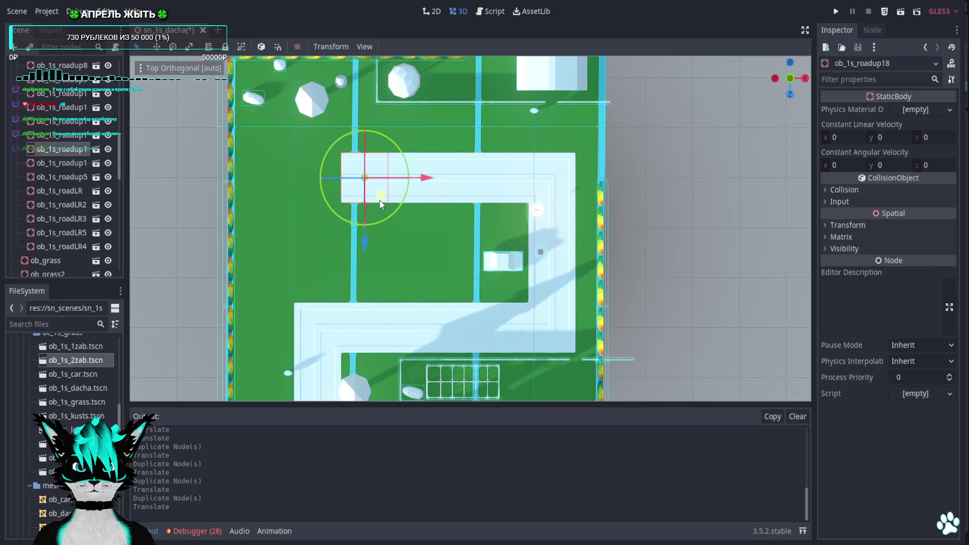
{"action": "middle_click_drag", "start_coordinate": [508, 267], "coordinate": [441, 260], "text": "shift"}
Turn car ob_1s_car about 30° and shift it slightly along the road
{"action": "left_click", "coordinate": [442, 260]}
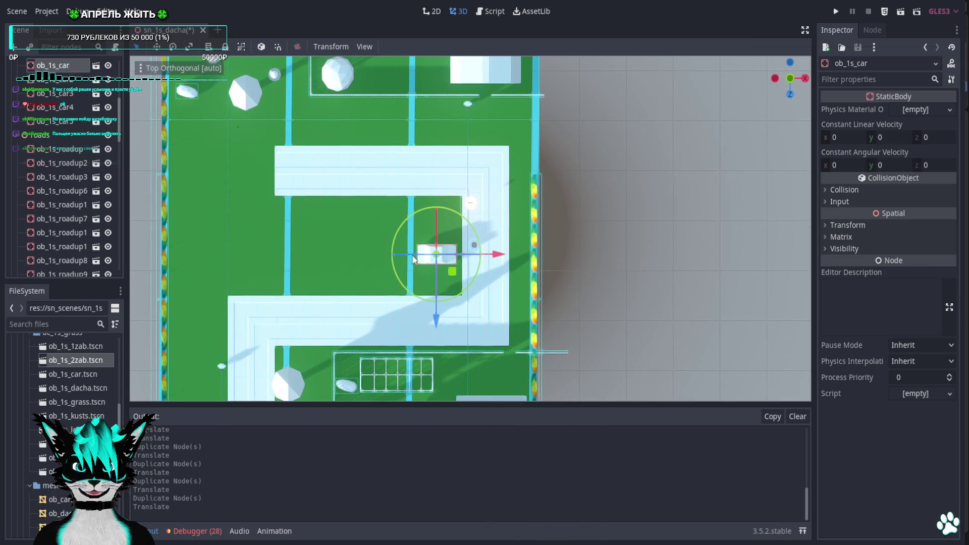
{"action": "left_click_drag", "start_coordinate": [464, 213], "coordinate": [465, 214]}
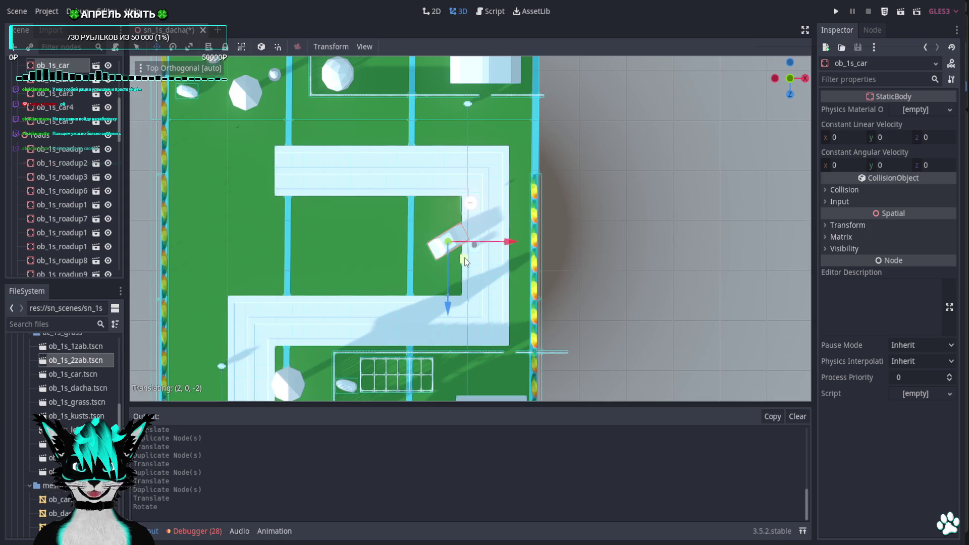
{"action": "scroll", "coordinate": [473, 250], "scroll_direction": "up", "scroll_amount": 5}
{"action": "mouse_move", "coordinate": [500, 259]}
{"action": "left_mouse_down"}
{"action": "mouse_move", "coordinate": [419, 265]}
{"action": "mouse_move", "coordinate": [511, 239]}
{"action": "left_mouse_up"}
Duplicate the car, turn the copy about -30° and park it beside the hedge
{"action": "key", "text": "ctrl+d"}
{"action": "key", "text": "e"}
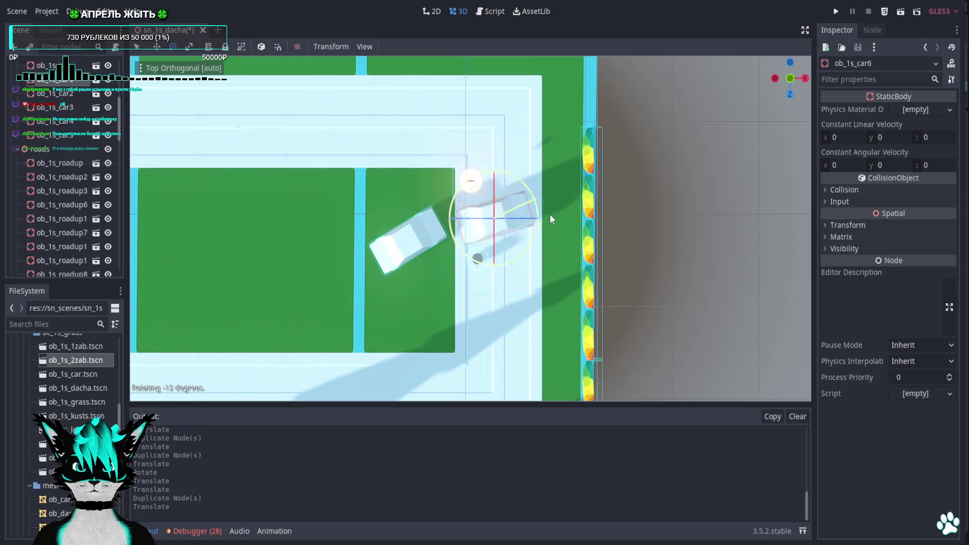
{"action": "left_click_drag", "start_coordinate": [563, 219], "coordinate": [563, 217]}
{"action": "key", "text": "q"}
{"action": "left_click", "coordinate": [428, 246]}
{"action": "left_click_drag", "start_coordinate": [435, 241], "coordinate": [433, 257]}
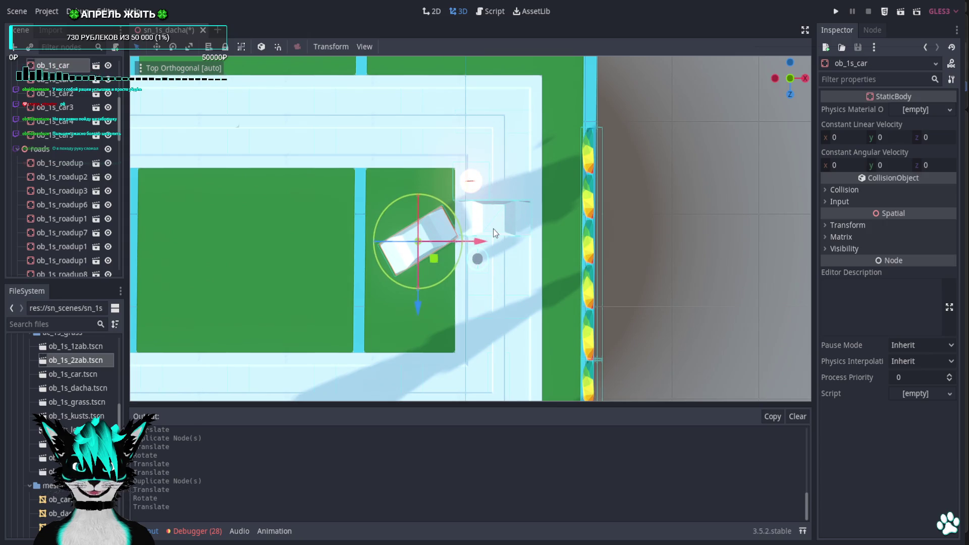
{"action": "mouse_move", "coordinate": [550, 221]}
{"action": "left_mouse_down"}
{"action": "mouse_move", "coordinate": [538, 268]}
{"action": "mouse_move", "coordinate": [524, 245]}
{"action": "left_mouse_up"}
{"action": "key", "text": "w"}
{"action": "mouse_move", "coordinate": [500, 236]}
{"action": "left_mouse_down"}
{"action": "mouse_move", "coordinate": [580, 273]}
{"action": "mouse_move", "coordinate": [552, 283]}
{"action": "left_mouse_up"}
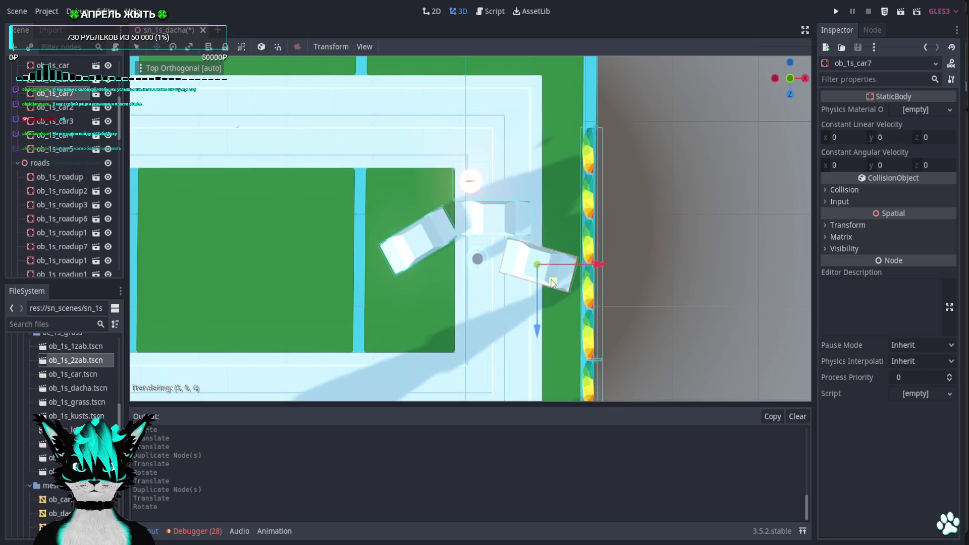
Check the parked cars in perspective, then select the lower fence of the garden
{"action": "mouse_move", "coordinate": [552, 283]}
{"action": "middle_mouse_down"}
{"action": "mouse_move", "coordinate": [559, 136]}
{"action": "mouse_move", "coordinate": [517, 127]}
{"action": "mouse_move", "coordinate": [546, 185]}
{"action": "mouse_move", "coordinate": [598, 176]}
{"action": "middle_mouse_up"}
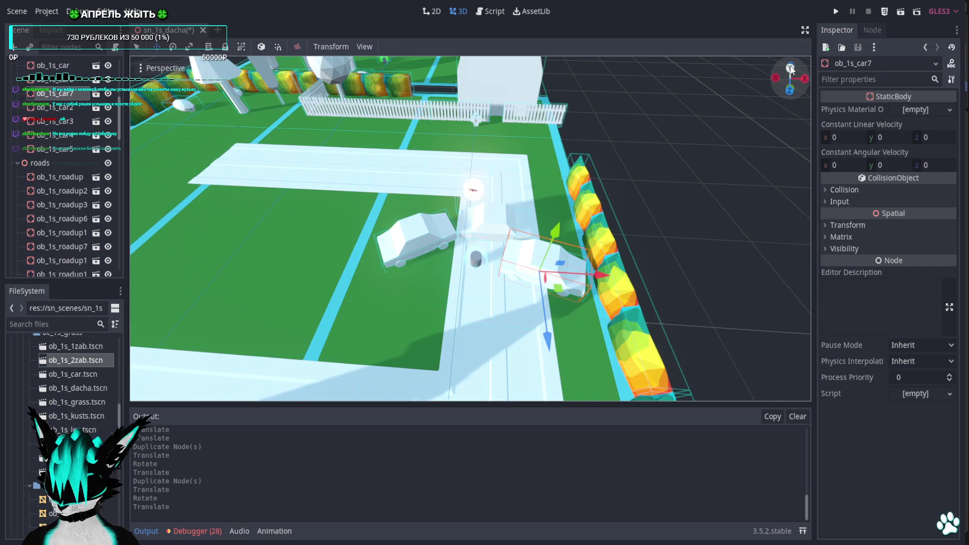
{"action": "left_click", "coordinate": [790, 67]}
{"action": "scroll", "coordinate": [548, 179], "scroll_direction": "down", "scroll_amount": 3}
{"action": "scroll", "coordinate": [547, 179], "scroll_direction": "down", "scroll_amount": 2}
{"action": "middle_click_drag", "start_coordinate": [548, 179], "coordinate": [513, 232], "text": "shift"}
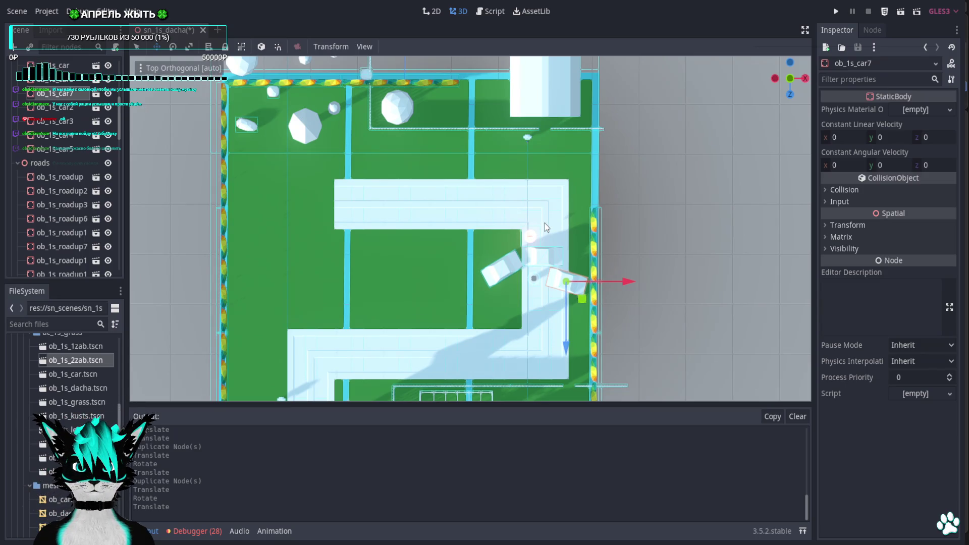
{"action": "scroll", "coordinate": [490, 232], "scroll_direction": "up", "scroll_amount": 5}
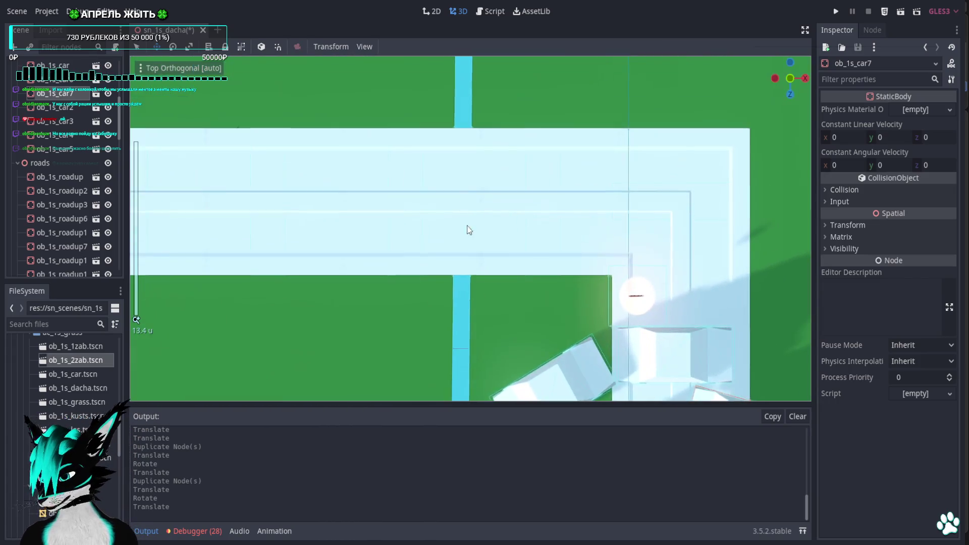
{"action": "middle_click_drag", "start_coordinate": [470, 231], "coordinate": [476, 399], "text": "shift"}
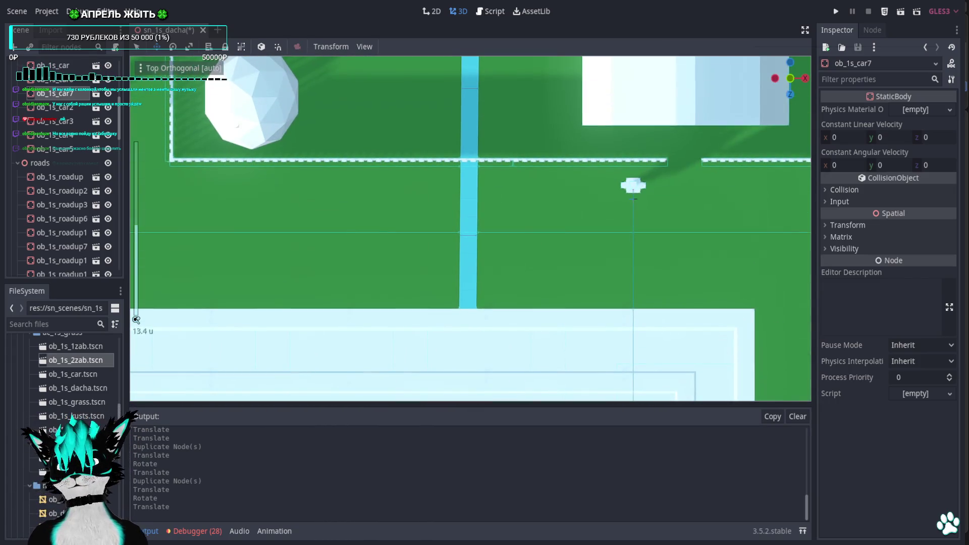
{"action": "scroll", "coordinate": [530, 236], "scroll_direction": "down", "scroll_amount": 3}
{"action": "scroll", "coordinate": [530, 236], "scroll_direction": "up", "scroll_amount": 3}
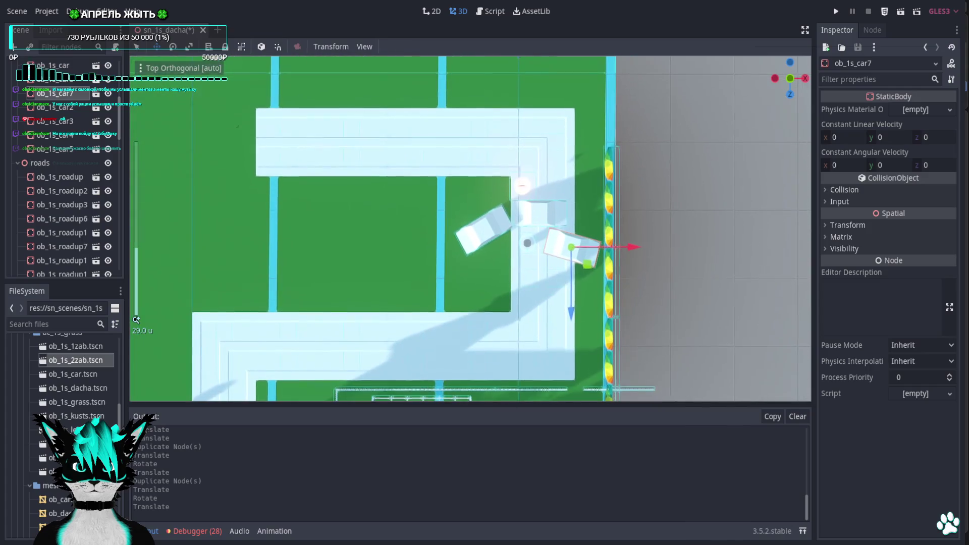
{"action": "middle_click_drag", "start_coordinate": [530, 384], "coordinate": [532, 293], "text": "shift"}
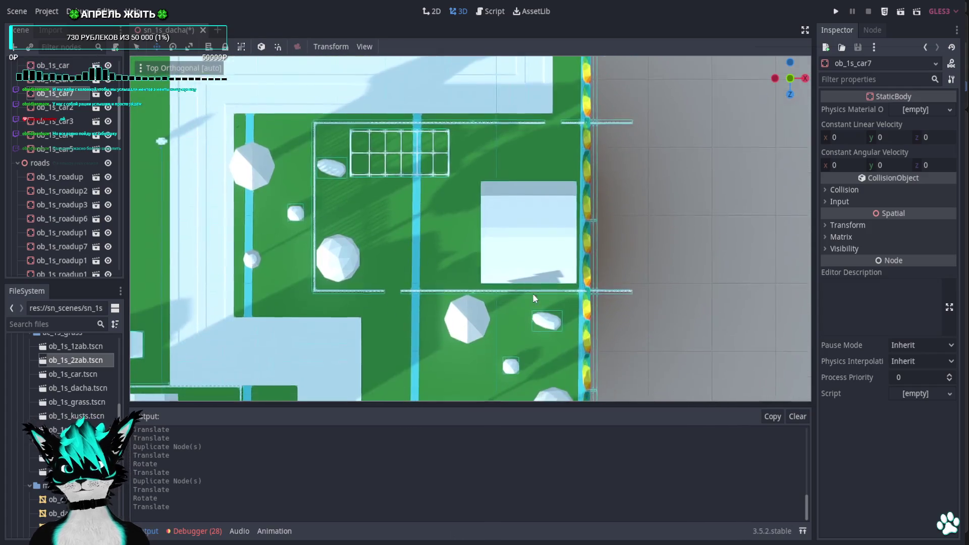
{"action": "scroll", "coordinate": [536, 312], "scroll_direction": "up", "scroll_amount": 2}
{"action": "left_click", "coordinate": [540, 328]}
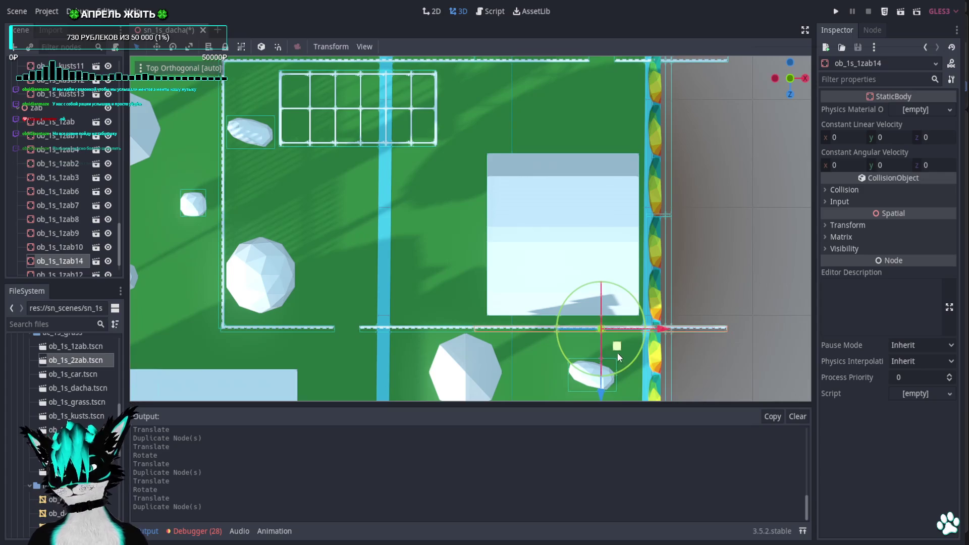
Move fence ob_1s_1zab14 up toward the parked cars
{"action": "left_click", "coordinate": [484, 61]}
{"action": "middle_click_drag", "start_coordinate": [518, 190], "coordinate": [547, 249], "text": "shift"}
{"action": "scroll", "coordinate": [555, 152], "scroll_direction": "up", "scroll_amount": 3}
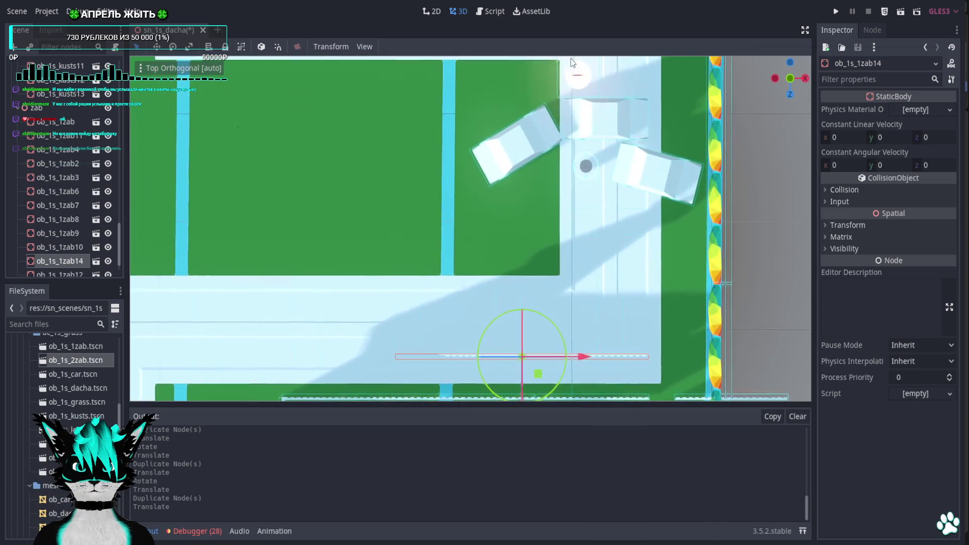
{"action": "mouse_move", "coordinate": [538, 374]}
{"action": "left_mouse_down"}
{"action": "mouse_move", "coordinate": [447, 203]}
{"action": "mouse_move", "coordinate": [449, 213]}
{"action": "left_mouse_up"}
{"action": "mouse_move", "coordinate": [500, 156]}
{"action": "middle_mouse_down", "text": "shift"}
{"action": "mouse_move", "coordinate": [540, 253]}
{"action": "mouse_move", "coordinate": [523, 74]}
{"action": "middle_mouse_up", "text": "shift"}
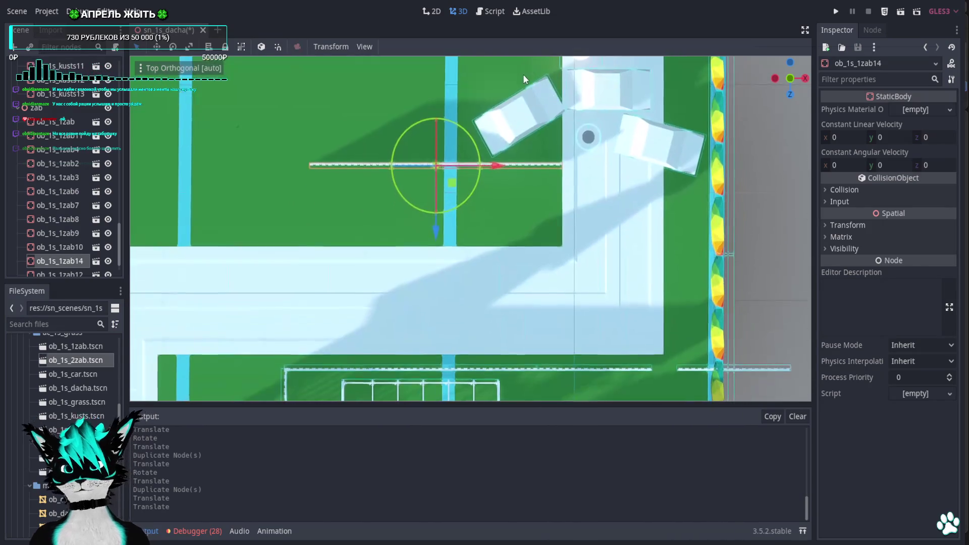
{"action": "mouse_move", "coordinate": [462, 185]}
{"action": "left_mouse_down"}
{"action": "mouse_move", "coordinate": [448, 231]}
{"action": "mouse_move", "coordinate": [456, 249]}
{"action": "mouse_move", "coordinate": [443, 256]}
{"action": "left_mouse_up"}
{"action": "middle_click_drag", "start_coordinate": [527, 170], "coordinate": [527, 187], "text": "shift"}
Duplicate the fence, turn the copy 90° upright and place it beside the cars
{"action": "key", "text": "ctrl+d"}
{"action": "left_click_drag", "start_coordinate": [420, 293], "coordinate": [486, 265]}
{"action": "key", "text": "e"}
{"action": "mouse_move", "coordinate": [504, 204]}
{"action": "left_mouse_down"}
{"action": "mouse_move", "coordinate": [404, 180]}
{"action": "mouse_move", "coordinate": [398, 188]}
{"action": "left_mouse_up"}
{"action": "key", "text": "w"}
{"action": "mouse_move", "coordinate": [477, 266]}
{"action": "left_mouse_down"}
{"action": "mouse_move", "coordinate": [540, 161]}
{"action": "mouse_move", "coordinate": [535, 138]}
{"action": "left_mouse_up"}
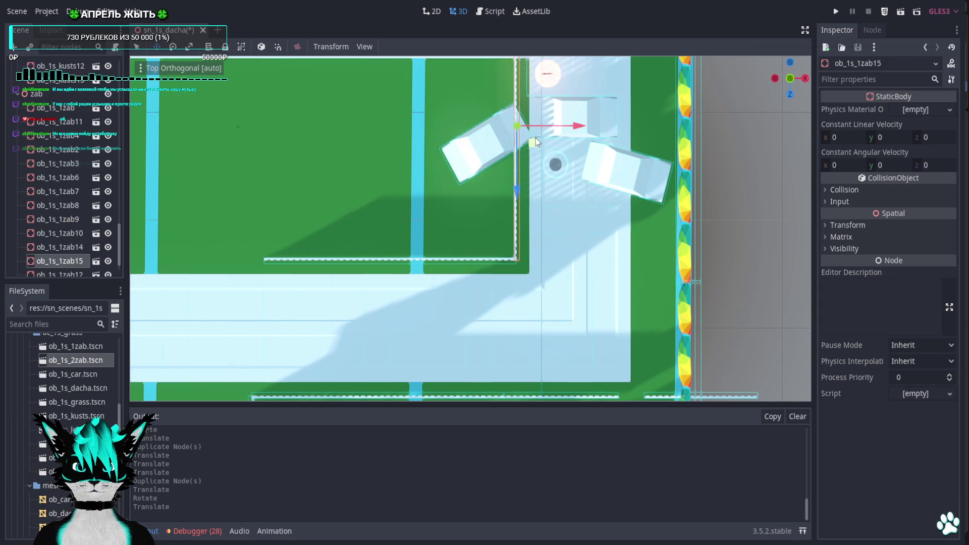
Shift the four upper road pieces and corner piece ob_1s_roadLR5 farther up
{"action": "middle_click_drag", "start_coordinate": [535, 138], "coordinate": [544, 328], "text": "shift"}
{"action": "scroll", "coordinate": [526, 196], "scroll_direction": "down", "scroll_amount": 2}
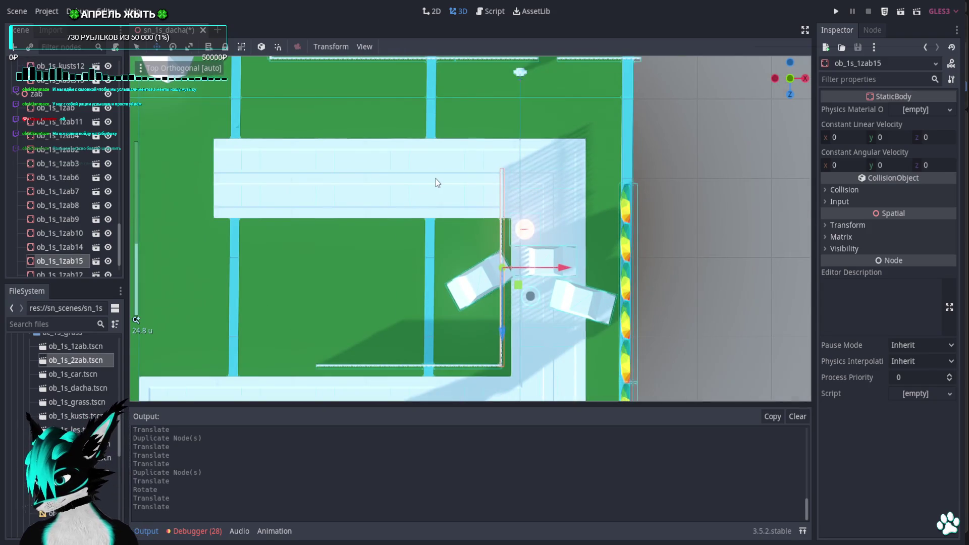
{"action": "left_click", "coordinate": [392, 183]}
{"action": "left_click", "coordinate": [475, 166], "text": "shift"}
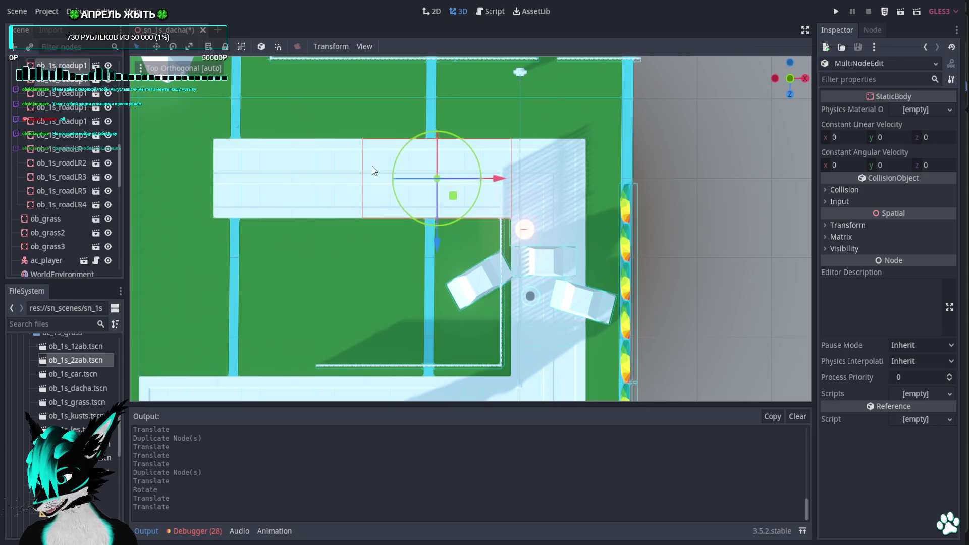
{"action": "left_click", "coordinate": [303, 171], "text": "shift"}
{"action": "left_click", "coordinate": [250, 175], "text": "shift"}
{"action": "left_click_drag", "start_coordinate": [362, 244], "coordinate": [362, 186]}
{"action": "left_click", "coordinate": [569, 183]}
{"action": "left_click_drag", "start_coordinate": [543, 239], "coordinate": [543, 179]}
Duplicate the road piece by the cars and move the copy up to fill the gap
{"action": "left_click", "coordinate": [559, 241]}
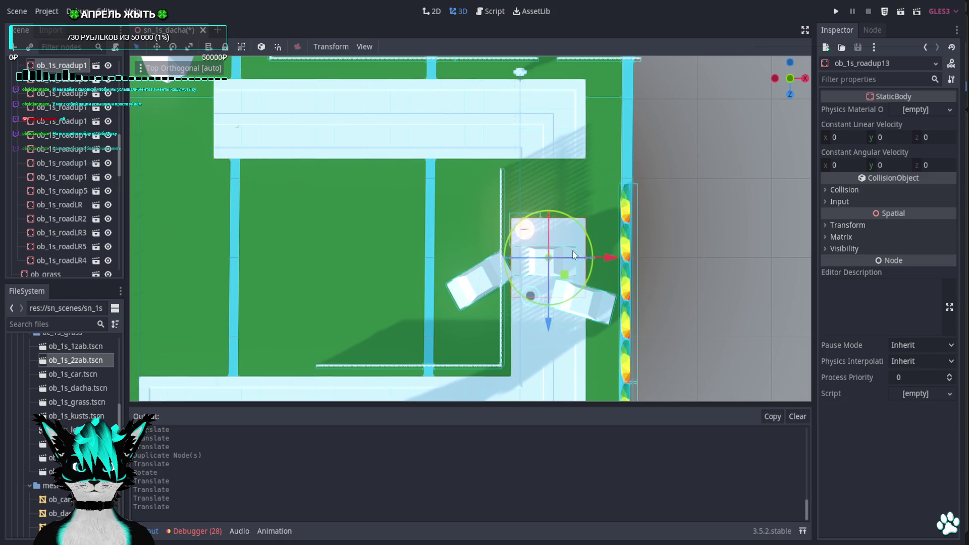
{"action": "key", "text": "ctrl+d"}
{"action": "left_click_drag", "start_coordinate": [550, 310], "coordinate": [550, 270]}
{"action": "scroll", "coordinate": [461, 198], "scroll_direction": "down", "scroll_amount": 4}
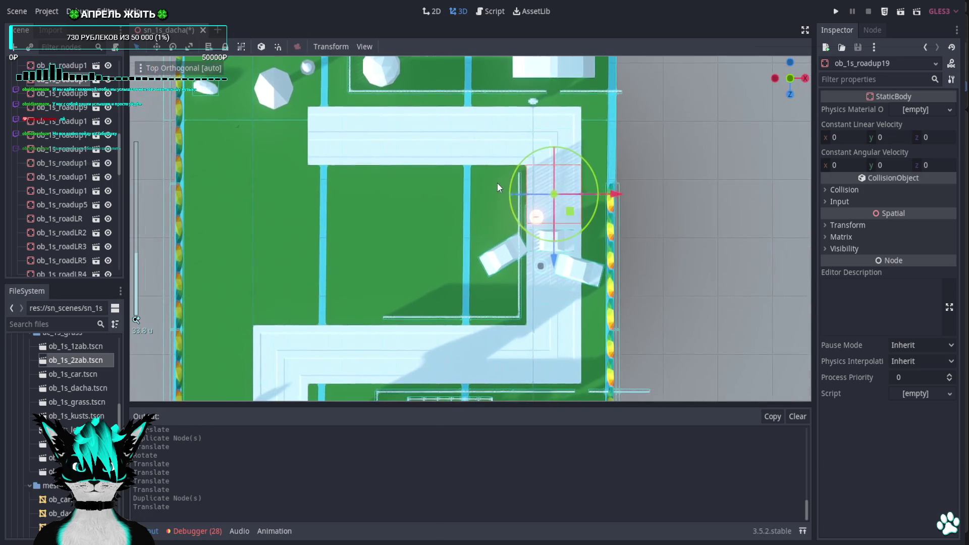
{"action": "left_click", "coordinate": [594, 288]}
{"action": "scroll", "coordinate": [482, 179], "scroll_direction": "up", "scroll_amount": 5}
Move car ob_1s_car down-left onto the lawn and check it in perspective
{"action": "left_click", "coordinate": [483, 180]}
{"action": "left_click_drag", "start_coordinate": [493, 185], "coordinate": [466, 235]}
{"action": "mouse_move", "coordinate": [466, 235]}
{"action": "middle_mouse_down"}
{"action": "mouse_move", "coordinate": [523, 137]}
{"action": "mouse_move", "coordinate": [419, 102]}
{"action": "mouse_move", "coordinate": [365, 103]}
{"action": "mouse_move", "coordinate": [784, 96]}
{"action": "middle_mouse_up"}
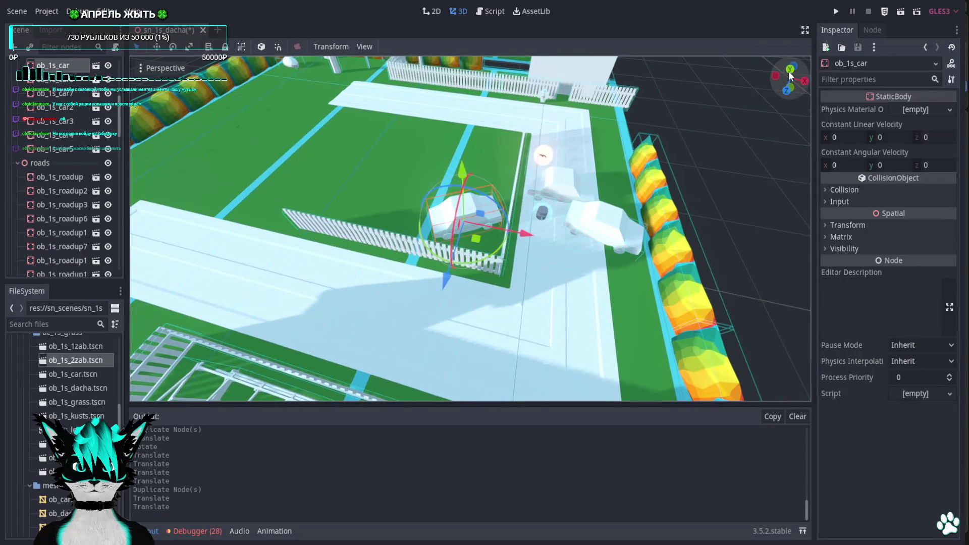
{"action": "left_click", "coordinate": [791, 74]}
{"action": "scroll", "coordinate": [498, 197], "scroll_direction": "down", "scroll_amount": 3}
Inspect car copy ob_1s_car6 in perspective, then select fence copy ob_1s_1zab15
{"action": "left_click", "coordinate": [503, 205]}
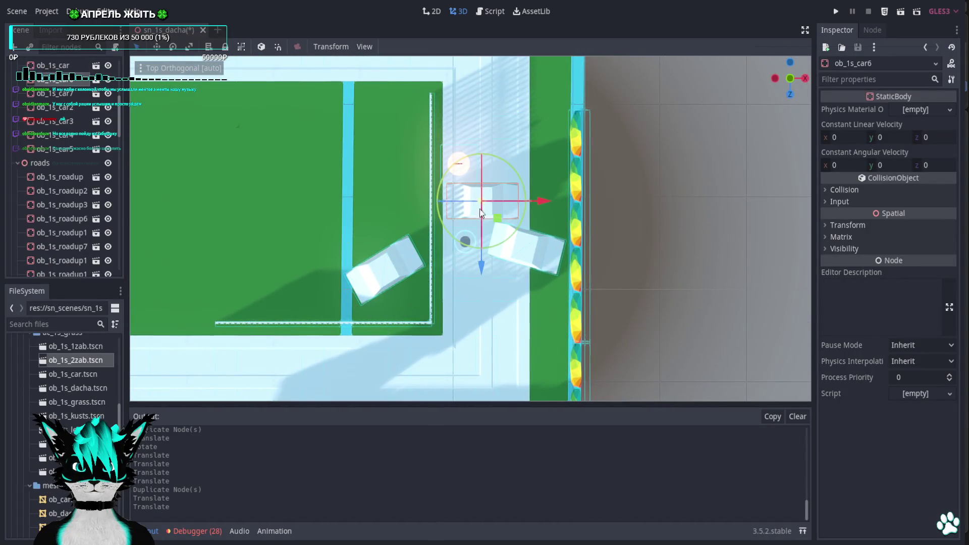
{"action": "scroll", "coordinate": [514, 220], "scroll_direction": "up", "scroll_amount": 2}
{"action": "mouse_move", "coordinate": [531, 196]}
{"action": "middle_mouse_down"}
{"action": "mouse_move", "coordinate": [550, 387]}
{"action": "mouse_move", "coordinate": [600, 66]}
{"action": "mouse_move", "coordinate": [659, 74]}
{"action": "mouse_move", "coordinate": [611, 91]}
{"action": "mouse_move", "coordinate": [695, 109]}
{"action": "middle_mouse_up"}
{"action": "key", "text": "KP_7"}
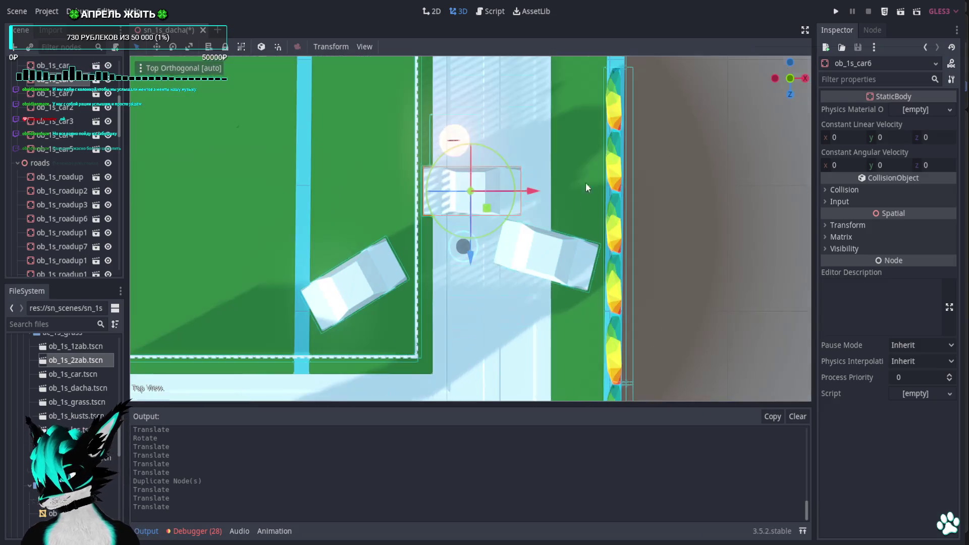
{"action": "scroll", "coordinate": [585, 183], "scroll_direction": "down", "scroll_amount": 2}
{"action": "scroll", "coordinate": [501, 234], "scroll_direction": "down", "scroll_amount": 5}
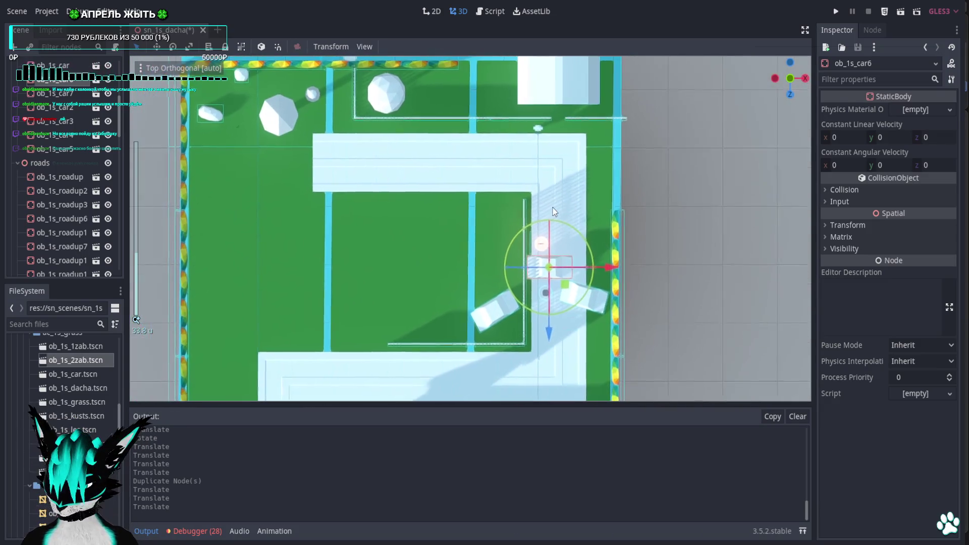
{"action": "mouse_move", "coordinate": [457, 185]}
{"action": "middle_mouse_down", "text": "shift"}
{"action": "mouse_move", "coordinate": [501, 207]}
{"action": "mouse_move", "coordinate": [505, 156]}
{"action": "mouse_move", "coordinate": [486, 114]}
{"action": "mouse_move", "coordinate": [492, 147]}
{"action": "middle_mouse_up", "text": "shift"}
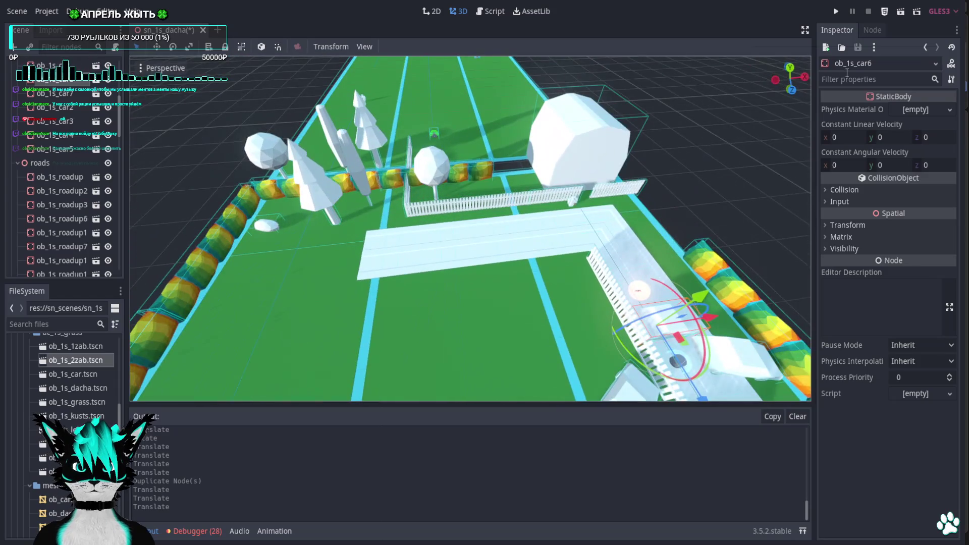
{"action": "left_click", "coordinate": [791, 69]}
{"action": "left_click", "coordinate": [579, 290]}
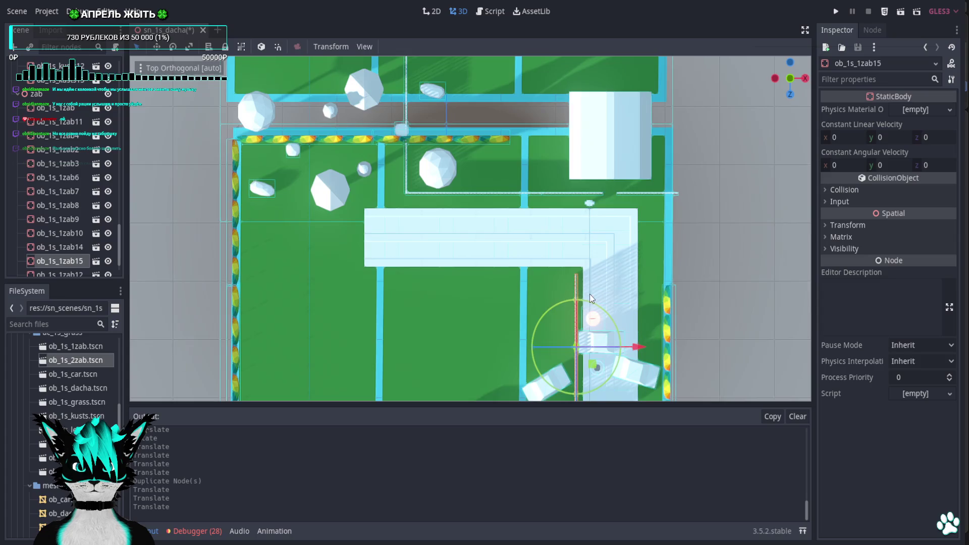
Turn the fence 90 degrees to lie horizontal and move it up and to the left
{"action": "middle_click_drag", "start_coordinate": [590, 294], "coordinate": [621, 239]}
{"action": "mouse_move", "coordinate": [572, 223]}
{"action": "left_mouse_down"}
{"action": "mouse_move", "coordinate": [613, 236]}
{"action": "mouse_move", "coordinate": [629, 255]}
{"action": "left_mouse_up"}
{"action": "left_click", "coordinate": [791, 79]}
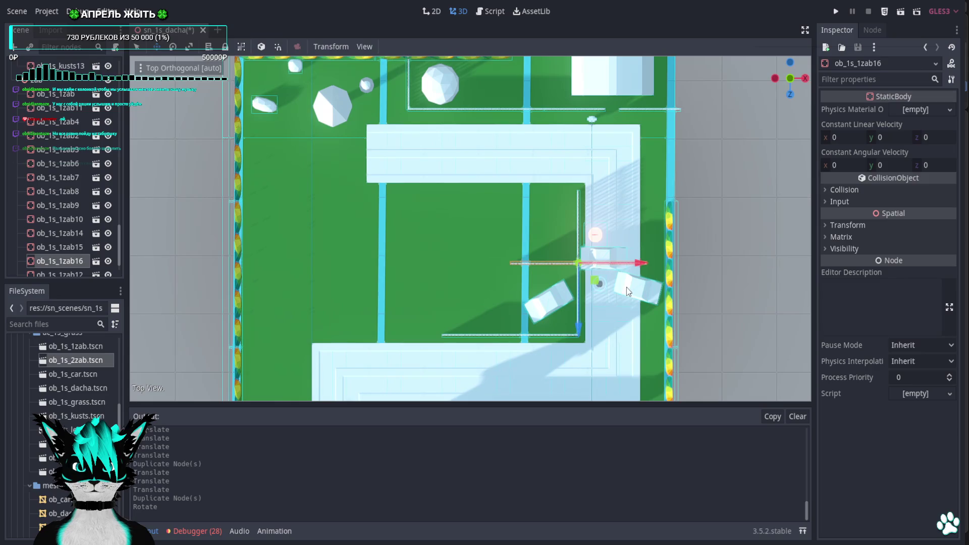
{"action": "mouse_move", "coordinate": [598, 286]}
{"action": "left_mouse_down"}
{"action": "mouse_move", "coordinate": [517, 222]}
{"action": "mouse_move", "coordinate": [530, 215]}
{"action": "left_mouse_up"}
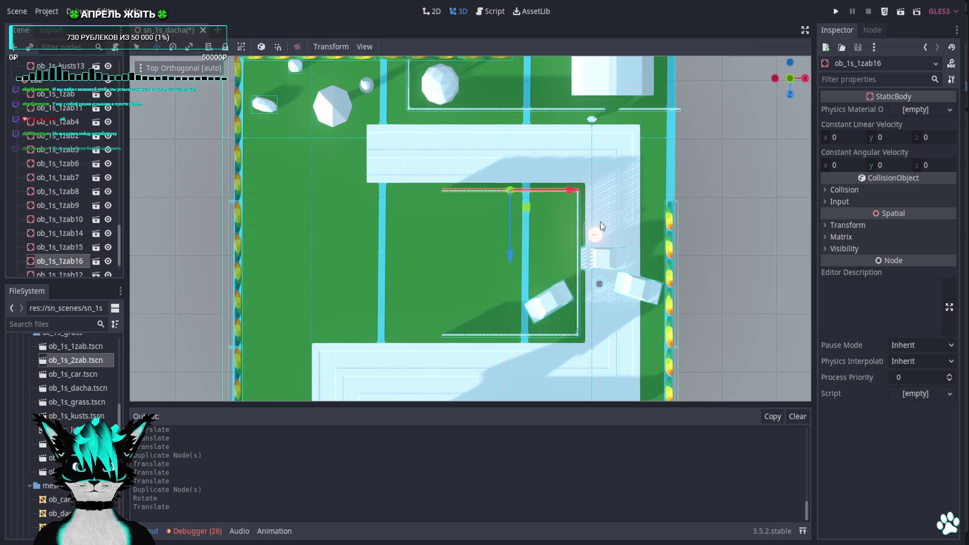
{"action": "scroll", "coordinate": [600, 222], "scroll_direction": "up", "scroll_amount": 5}
{"action": "mouse_move", "coordinate": [546, 218]}
{"action": "middle_mouse_down", "text": "shift"}
{"action": "mouse_move", "coordinate": [500, 207]}
{"action": "mouse_move", "coordinate": [599, 153]}
{"action": "mouse_move", "coordinate": [592, 163]}
{"action": "middle_mouse_up", "text": "shift"}
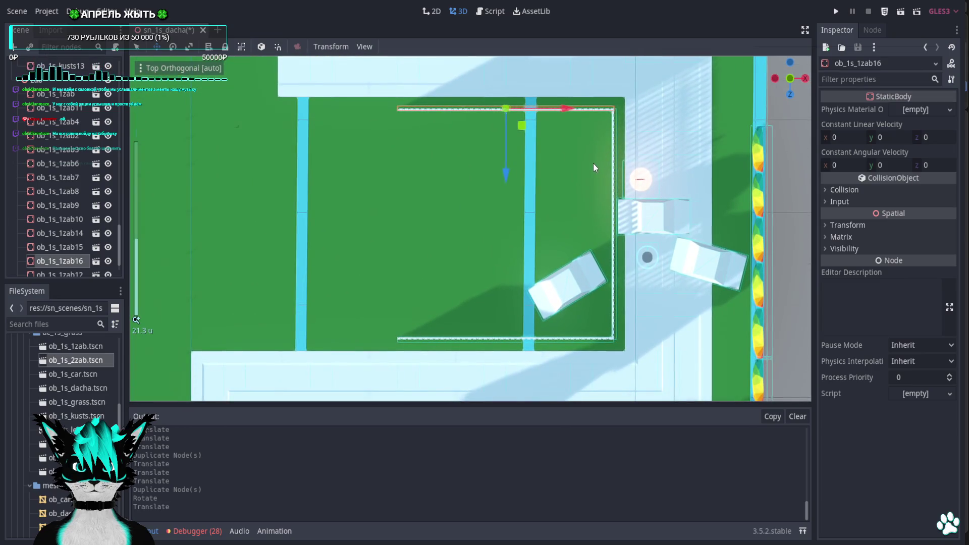
{"action": "scroll", "coordinate": [594, 165], "scroll_direction": "down", "scroll_amount": 2}
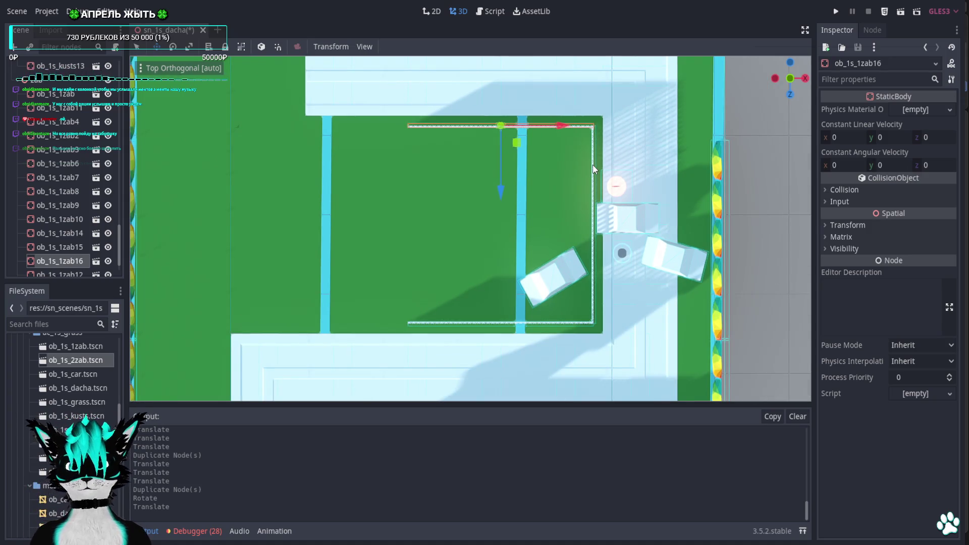
Duplicate the fence and slide the copy ob_1s_1zab17 left along X
{"action": "key", "text": "ctrl+d"}
{"action": "left_click_drag", "start_coordinate": [559, 124], "coordinate": [370, 147]}
{"action": "mouse_move", "coordinate": [414, 194]}
{"action": "middle_mouse_down", "text": "shift"}
{"action": "mouse_move", "coordinate": [614, 251]}
{"action": "mouse_move", "coordinate": [583, 220]}
{"action": "mouse_move", "coordinate": [583, 238]}
{"action": "mouse_move", "coordinate": [535, 209]}
{"action": "mouse_move", "coordinate": [531, 329]}
{"action": "middle_mouse_up", "text": "shift"}
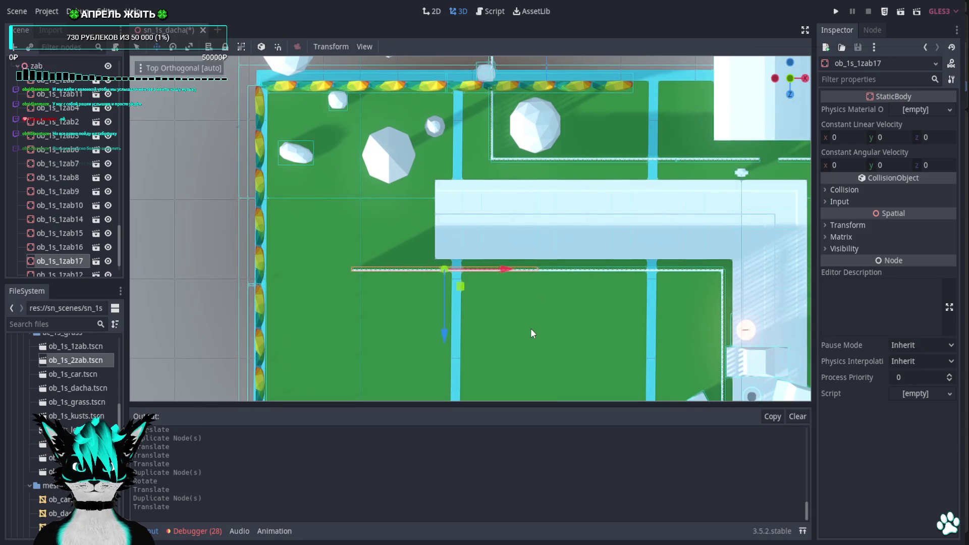
Duplicate the greenhouse twice, placing copies ob_1s_teplica3 and ob_1s_teplica4 in the upper-left plot
{"action": "middle_click_drag", "start_coordinate": [531, 244], "coordinate": [521, 110], "text": "shift"}
{"action": "middle_click_drag", "start_coordinate": [537, 264], "coordinate": [538, 199], "text": "shift"}
{"action": "mouse_move", "coordinate": [504, 144]}
{"action": "middle_mouse_down", "text": "shift"}
{"action": "mouse_move", "coordinate": [507, 247]}
{"action": "mouse_move", "coordinate": [510, 208]}
{"action": "mouse_move", "coordinate": [492, 120]}
{"action": "middle_mouse_up", "text": "shift"}
{"action": "scroll", "coordinate": [507, 250], "scroll_direction": "down", "scroll_amount": 4}
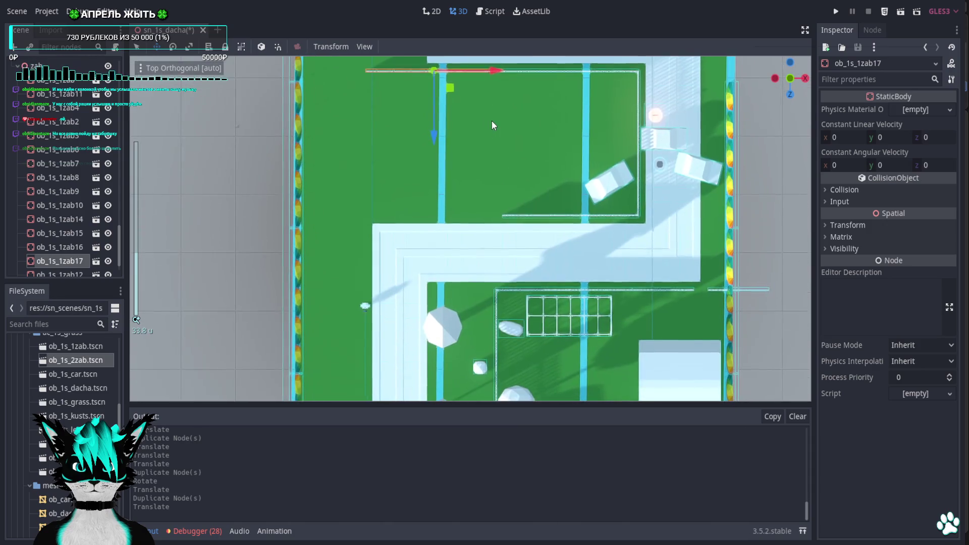
{"action": "left_click", "coordinate": [555, 340]}
{"action": "key", "text": "ctrl+d"}
{"action": "mouse_move", "coordinate": [580, 337]}
{"action": "left_mouse_down"}
{"action": "mouse_move", "coordinate": [362, 116]}
{"action": "mouse_move", "coordinate": [371, 189]}
{"action": "left_mouse_up"}
{"action": "key", "text": "ctrl+d"}
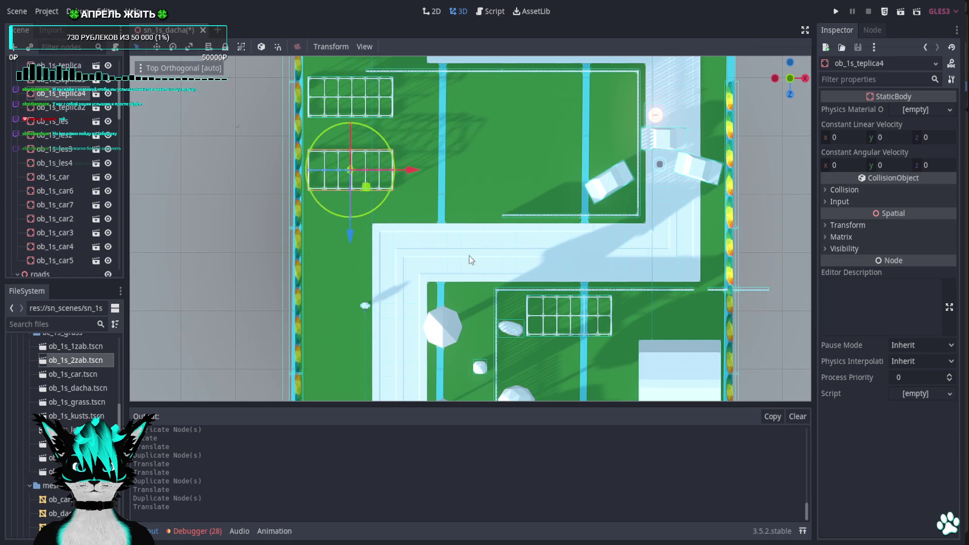
Duplicate the fence section near the cars twice, sliding the copies left along the plot edge
{"action": "left_click", "coordinate": [549, 217]}
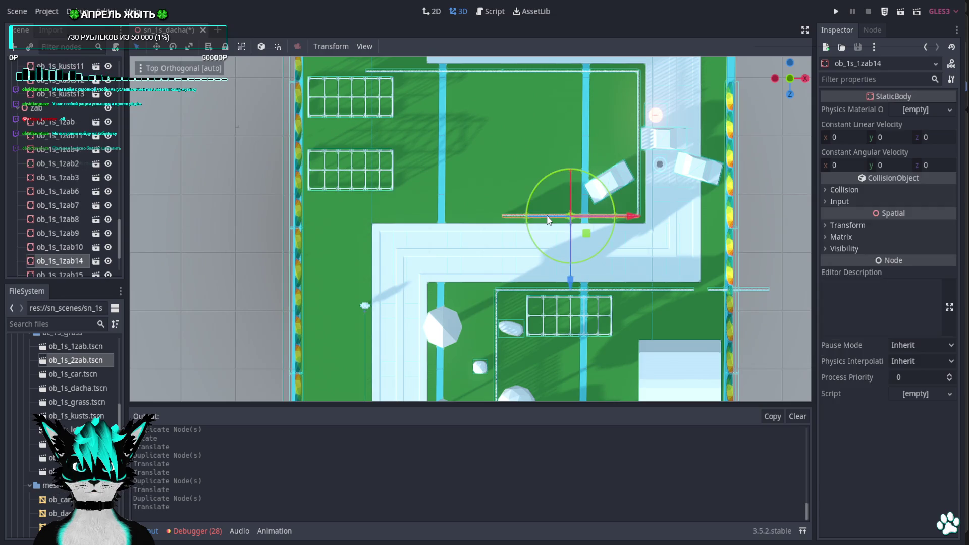
{"action": "key", "text": "ctrl+d"}
{"action": "mouse_move", "coordinate": [632, 223]}
{"action": "left_mouse_down"}
{"action": "mouse_move", "coordinate": [447, 232]}
{"action": "mouse_move", "coordinate": [513, 226]}
{"action": "mouse_move", "coordinate": [456, 207]}
{"action": "mouse_move", "coordinate": [202, 214]}
{"action": "mouse_move", "coordinate": [212, 214]}
{"action": "left_mouse_up"}
{"action": "scroll", "coordinate": [508, 227], "scroll_direction": "up", "scroll_amount": 2}
{"action": "key", "text": "ctrl+d"}
{"action": "scroll", "coordinate": [212, 214], "scroll_direction": "down", "scroll_amount": 3}
Delete the extra lower greenhouse copy
{"action": "middle_click_drag", "start_coordinate": [389, 231], "coordinate": [295, 243], "text": "shift"}
{"action": "left_click", "coordinate": [293, 242]}
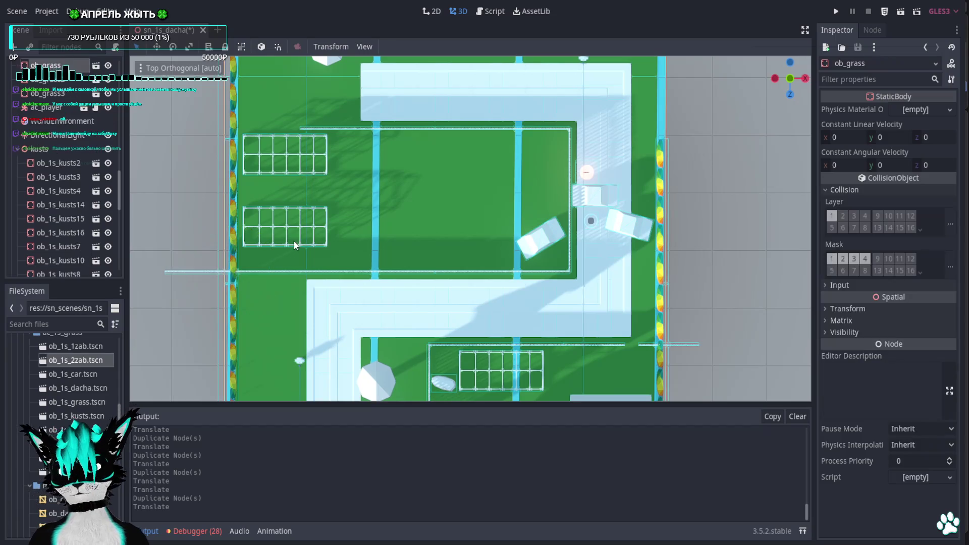
{"action": "key", "text": "Delete"}
{"action": "key", "text": "Return"}
Duplicate a rock in the left plot and move the copy to a new spot
{"action": "scroll", "coordinate": [343, 143], "scroll_direction": "up", "scroll_amount": 3}
{"action": "left_click", "coordinate": [332, 138]}
{"action": "key", "text": "ctrl+d"}
{"action": "mouse_move", "coordinate": [345, 155]}
{"action": "left_mouse_down"}
{"action": "mouse_move", "coordinate": [305, 353]}
{"action": "mouse_move", "coordinate": [313, 323]}
{"action": "left_mouse_up"}
Delete the stray fence piece ob_1s_1zab15 by the driveway
{"action": "mouse_move", "coordinate": [313, 323]}
{"action": "middle_mouse_down"}
{"action": "mouse_move", "coordinate": [247, 210]}
{"action": "mouse_move", "coordinate": [326, 213]}
{"action": "mouse_move", "coordinate": [256, 224]}
{"action": "mouse_move", "coordinate": [407, 211]}
{"action": "mouse_move", "coordinate": [621, 127]}
{"action": "middle_mouse_up"}
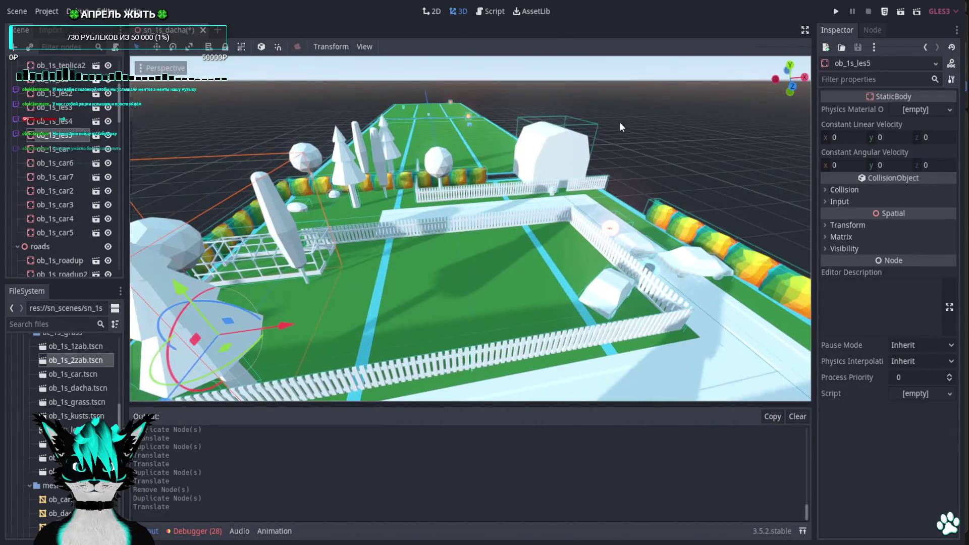
{"action": "left_click", "coordinate": [794, 64]}
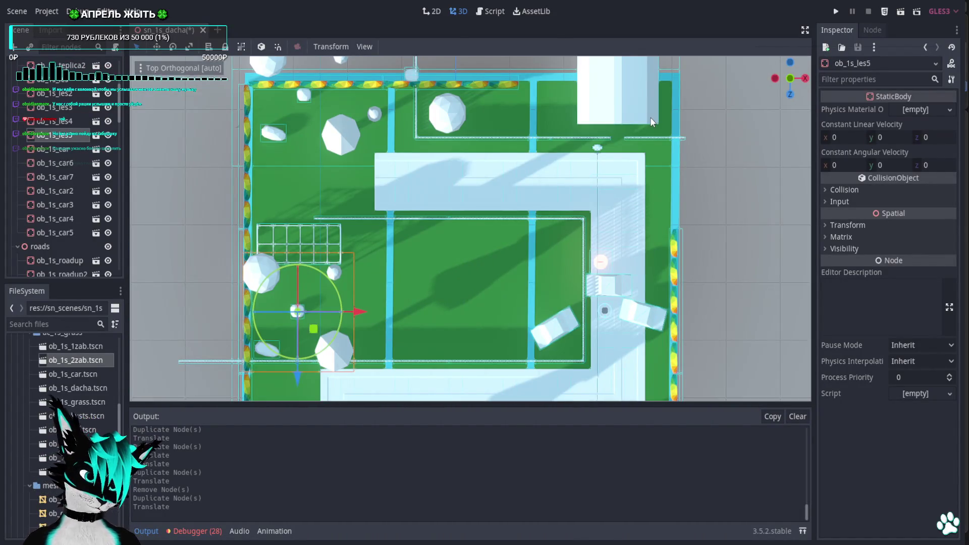
{"action": "middle_click_drag", "start_coordinate": [515, 216], "coordinate": [464, 181], "text": "shift"}
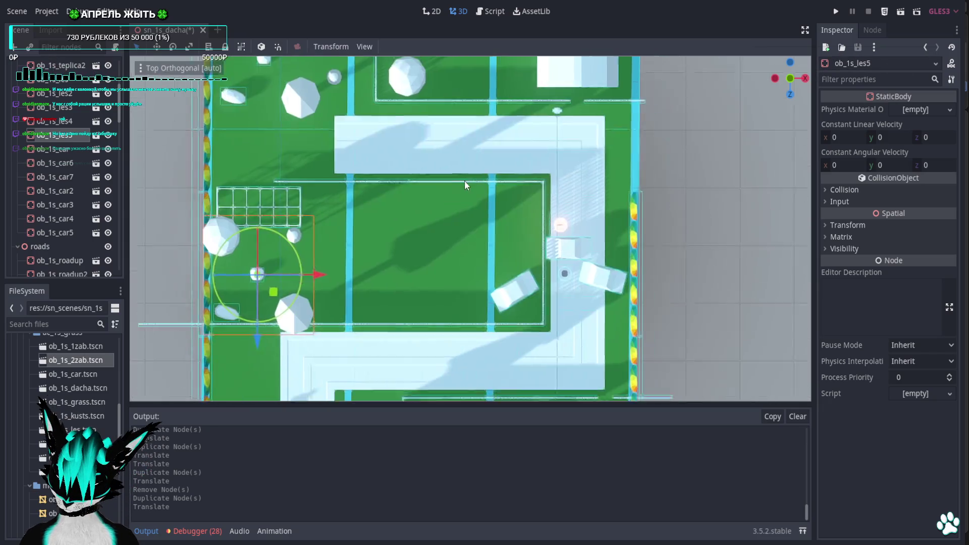
{"action": "scroll", "coordinate": [563, 223], "scroll_direction": "up", "scroll_amount": 3}
{"action": "left_click", "coordinate": [482, 249]}
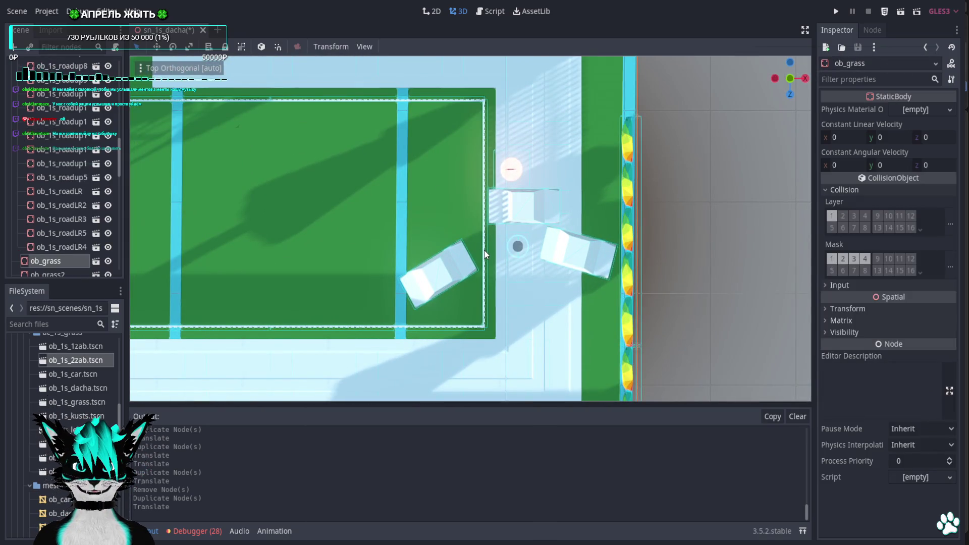
{"action": "left_click", "coordinate": [483, 169]}
{"action": "key", "text": "Delete"}
{"action": "key", "text": "Return"}
Duplicate a driveway fence section as ob_1s_1zab5, turned about -105 degrees beside the parked car
{"action": "scroll", "coordinate": [494, 167], "scroll_direction": "down", "scroll_amount": 3}
{"action": "middle_click_drag", "start_coordinate": [504, 190], "coordinate": [507, 281], "text": "shift"}
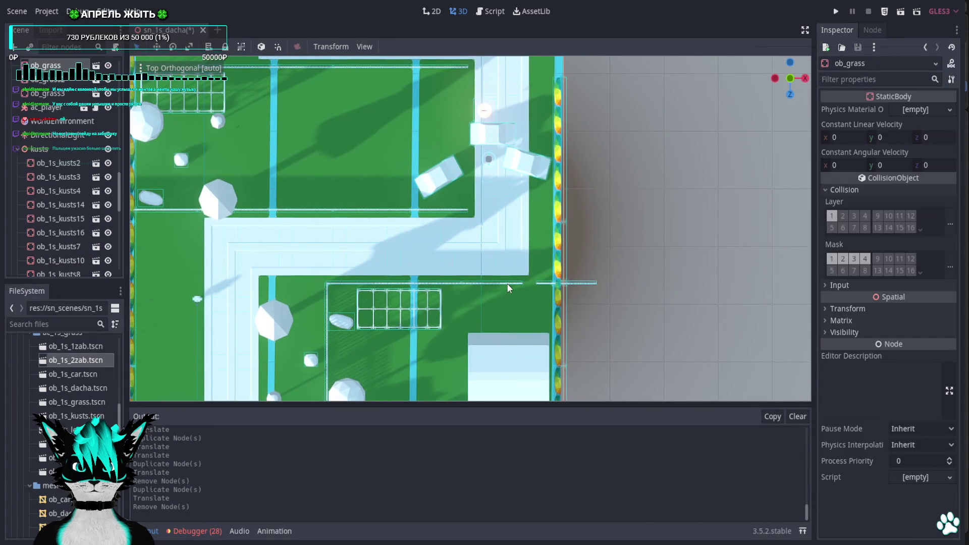
{"action": "left_click", "coordinate": [507, 283]}
{"action": "key", "text": "e"}
{"action": "key", "text": "ctrl+d"}
{"action": "left_click_drag", "start_coordinate": [486, 283], "coordinate": [508, 226]}
{"action": "left_click_drag", "start_coordinate": [529, 283], "coordinate": [483, 159]}
{"action": "scroll", "coordinate": [484, 159], "scroll_direction": "up", "scroll_amount": 5}
{"action": "mouse_move", "coordinate": [517, 168]}
{"action": "middle_mouse_down", "text": "shift"}
{"action": "mouse_move", "coordinate": [490, 316]}
{"action": "mouse_move", "coordinate": [351, 207]}
{"action": "middle_mouse_up", "text": "shift"}
{"action": "key", "text": "e"}
{"action": "left_click_drag", "start_coordinate": [497, 224], "coordinate": [297, 133]}
{"action": "left_click_drag", "start_coordinate": [136, 97], "coordinate": [469, 96]}
Rotate car6 by the driveway -45 degrees so it sits diagonally, shifting it slightly left
{"action": "key", "text": "w"}
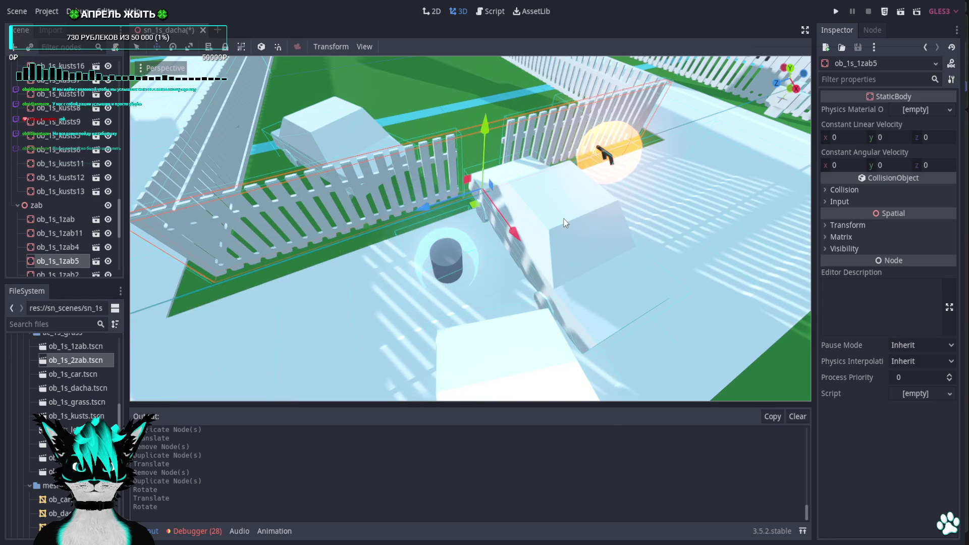
{"action": "left_click", "coordinate": [573, 247]}
{"action": "key", "text": "e"}
{"action": "mouse_move", "coordinate": [558, 285]}
{"action": "left_mouse_down"}
{"action": "mouse_move", "coordinate": [483, 291]}
{"action": "mouse_move", "coordinate": [629, 268]}
{"action": "mouse_move", "coordinate": [618, 268]}
{"action": "left_mouse_up"}
{"action": "key", "text": "w"}
{"action": "mouse_move", "coordinate": [618, 268]}
{"action": "middle_mouse_down"}
{"action": "mouse_move", "coordinate": [706, 248]}
{"action": "mouse_move", "coordinate": [692, 158]}
{"action": "middle_mouse_up"}
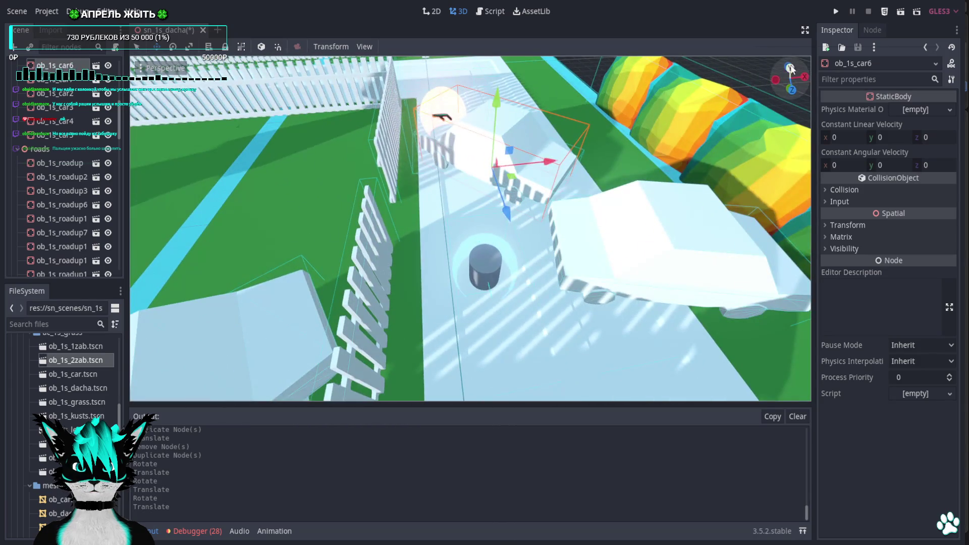
{"action": "left_click", "coordinate": [790, 68]}
{"action": "left_click_drag", "start_coordinate": [515, 239], "coordinate": [483, 238]}
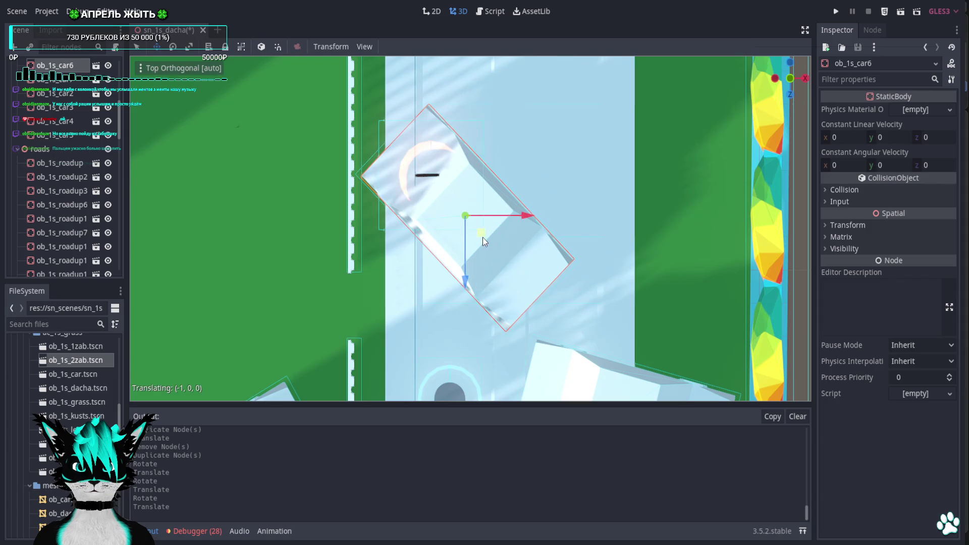
{"action": "middle_click_drag", "start_coordinate": [499, 256], "coordinate": [427, 110], "text": "shift"}
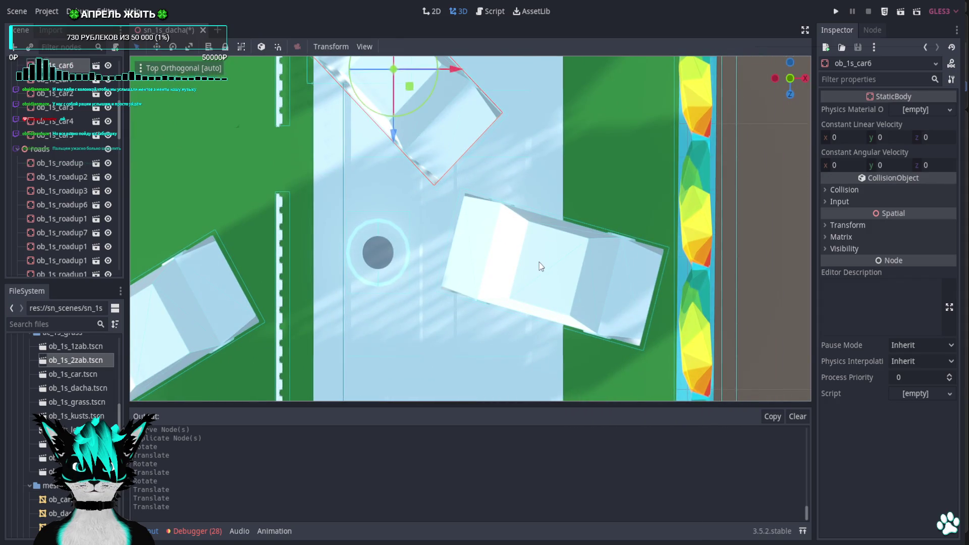
{"action": "left_click", "coordinate": [540, 266]}
{"action": "mouse_move", "coordinate": [565, 271]}
{"action": "middle_mouse_down"}
{"action": "mouse_move", "coordinate": [564, 110]}
{"action": "mouse_move", "coordinate": [576, 184]}
{"action": "mouse_move", "coordinate": [513, 210]}
{"action": "mouse_move", "coordinate": [447, 184]}
{"action": "mouse_move", "coordinate": [517, 204]}
{"action": "middle_mouse_up"}
{"action": "left_click", "coordinate": [563, 111]}
Duplicate house ob_1s_dacha5 and move the copy ob_1s_dacha6 down into the central plot
{"action": "scroll", "coordinate": [447, 184], "scroll_direction": "down", "scroll_amount": 2}
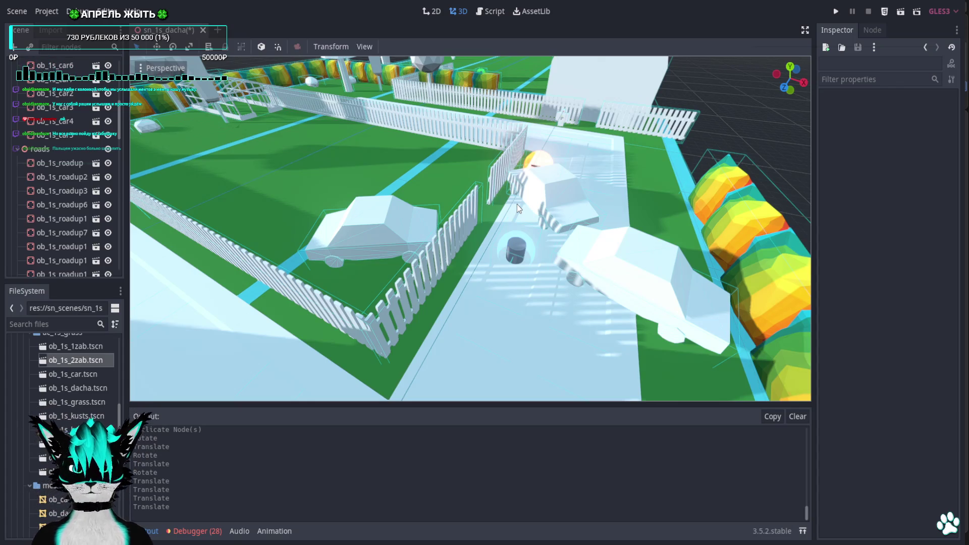
{"action": "scroll", "coordinate": [517, 204], "scroll_direction": "down", "scroll_amount": 2}
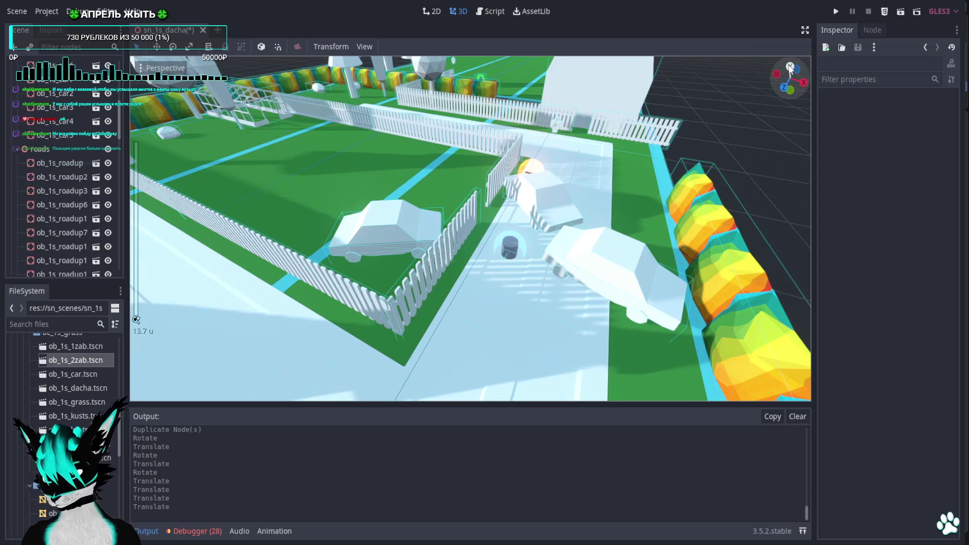
{"action": "left_click", "coordinate": [790, 69]}
{"action": "scroll", "coordinate": [593, 159], "scroll_direction": "down", "scroll_amount": 2}
{"action": "mouse_move", "coordinate": [408, 208]}
{"action": "middle_mouse_down", "text": "shift"}
{"action": "mouse_move", "coordinate": [504, 262]}
{"action": "mouse_move", "coordinate": [545, 266]}
{"action": "mouse_move", "coordinate": [516, 248]}
{"action": "middle_mouse_up", "text": "shift"}
{"action": "scroll", "coordinate": [453, 261], "scroll_direction": "down", "scroll_amount": 3}
{"action": "left_click", "coordinate": [617, 116]}
{"action": "key", "text": "ctrl+d"}
{"action": "mouse_move", "coordinate": [618, 118]}
{"action": "left_mouse_down"}
{"action": "mouse_move", "coordinate": [558, 202]}
{"action": "mouse_move", "coordinate": [475, 283]}
{"action": "left_mouse_up"}
{"action": "mouse_move", "coordinate": [475, 284]}
{"action": "middle_mouse_down"}
{"action": "mouse_move", "coordinate": [387, 168]}
{"action": "mouse_move", "coordinate": [293, 164]}
{"action": "mouse_move", "coordinate": [474, 173]}
{"action": "mouse_move", "coordinate": [493, 184]}
{"action": "mouse_move", "coordinate": [414, 177]}
{"action": "mouse_move", "coordinate": [507, 169]}
{"action": "mouse_move", "coordinate": [544, 199]}
{"action": "mouse_move", "coordinate": [539, 245]}
{"action": "middle_mouse_up"}
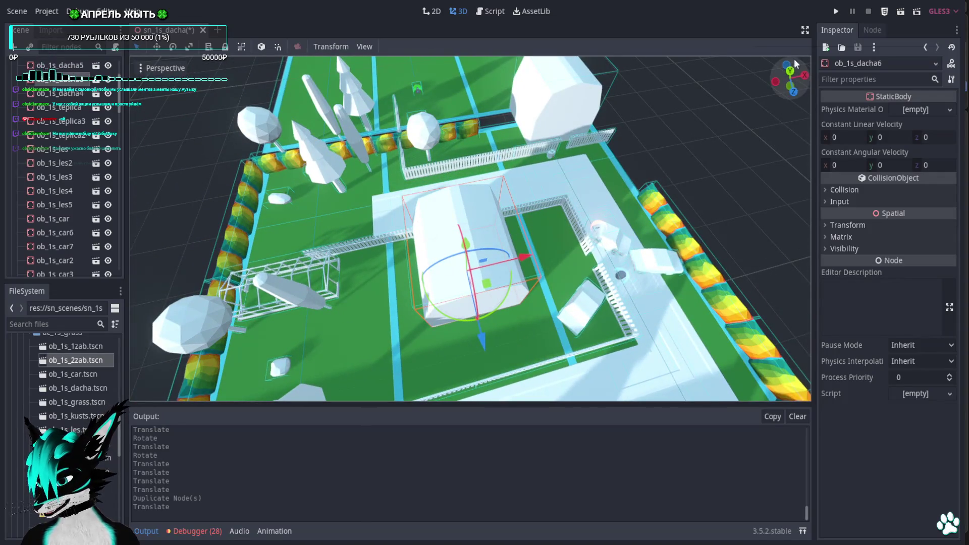
Duplicate the driveway fence piece, turn it, and line it up along the top of the left plot
{"action": "left_click", "coordinate": [790, 72]}
{"action": "left_click", "coordinate": [578, 265]}
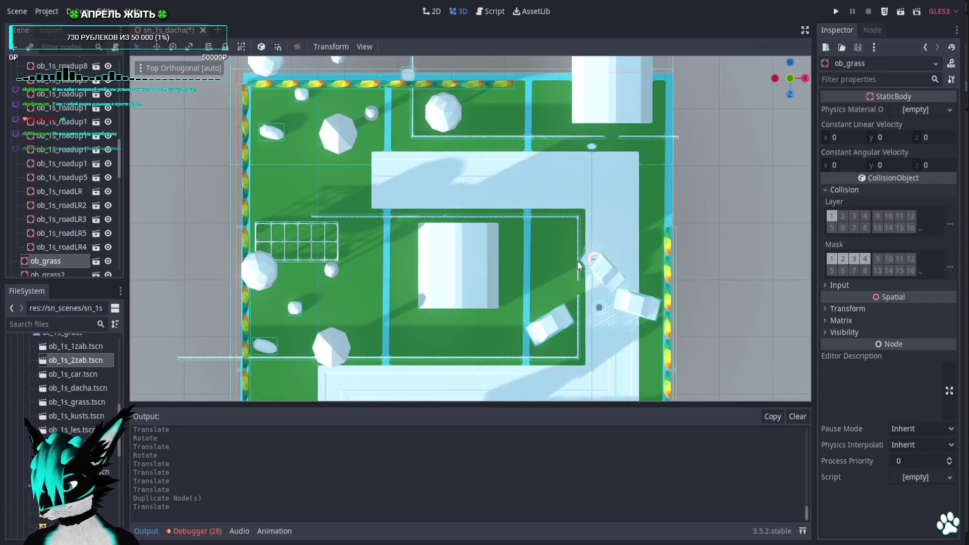
{"action": "key", "text": "Tab"}
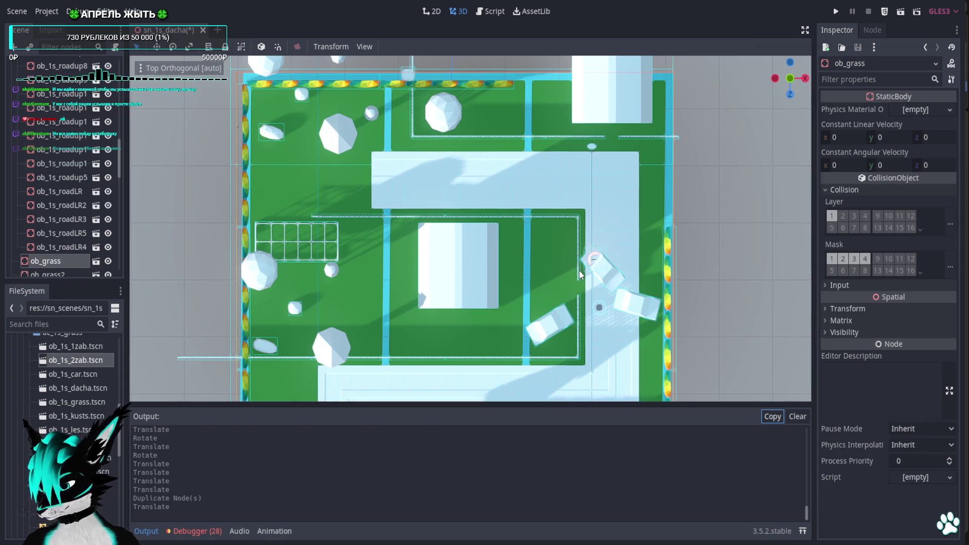
{"action": "left_click", "coordinate": [577, 270]}
{"action": "key", "text": "ctrl+d"}
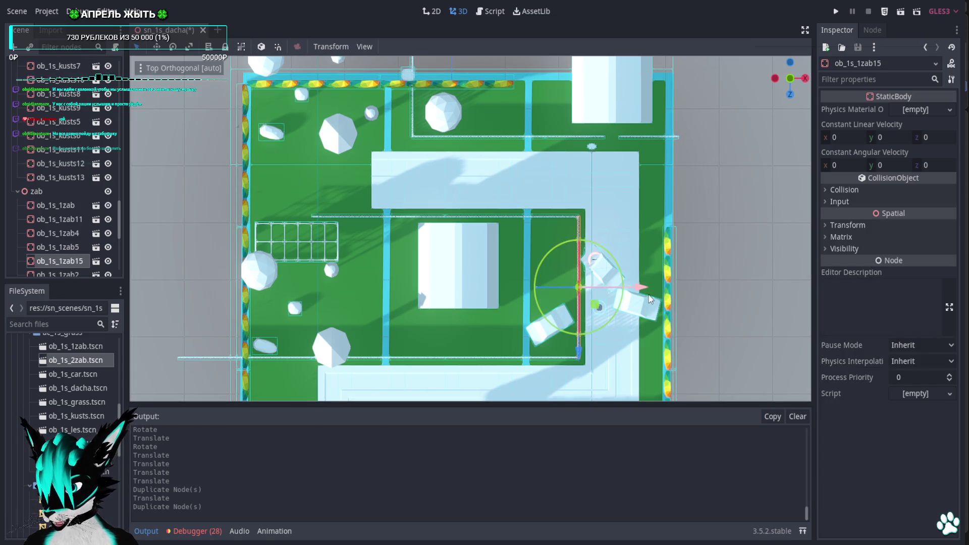
{"action": "mouse_move", "coordinate": [607, 251]}
{"action": "left_mouse_down"}
{"action": "mouse_move", "coordinate": [581, 299]}
{"action": "mouse_move", "coordinate": [259, 229]}
{"action": "mouse_move", "coordinate": [261, 237]}
{"action": "left_mouse_up"}
{"action": "key", "text": "w"}
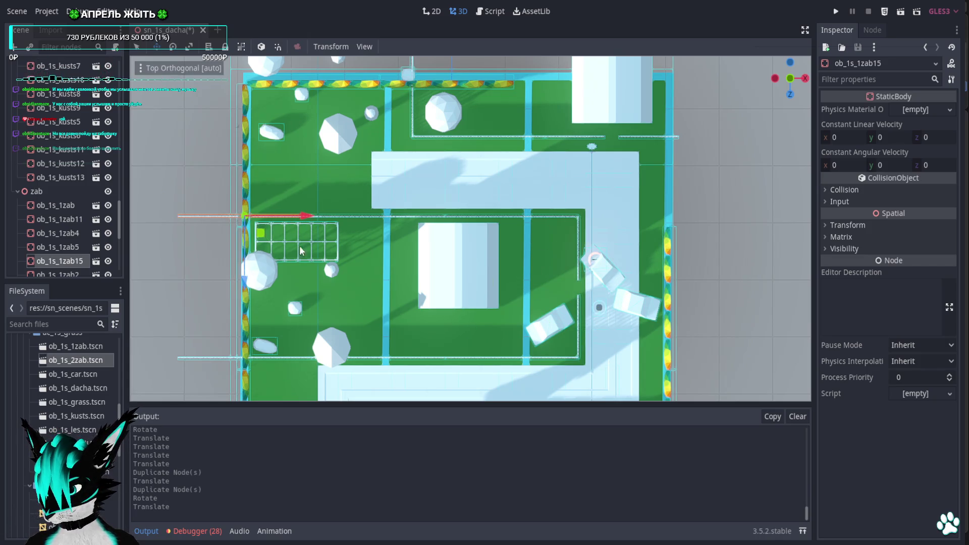
{"action": "scroll", "coordinate": [301, 251], "scroll_direction": "up", "scroll_amount": 10}
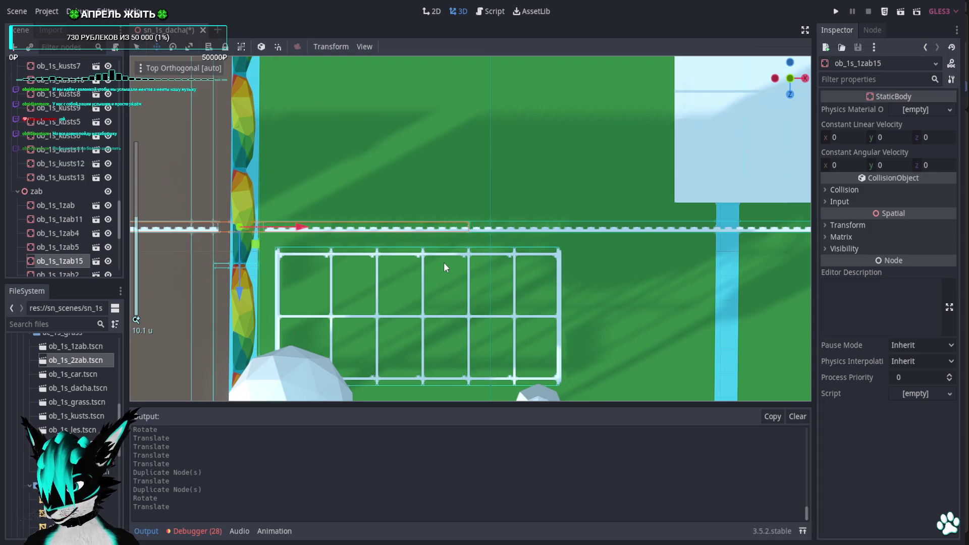
{"action": "mouse_move", "coordinate": [262, 238]}
{"action": "left_mouse_down"}
{"action": "mouse_move", "coordinate": [375, 231]}
{"action": "mouse_move", "coordinate": [341, 231]}
{"action": "left_mouse_up"}
{"action": "mouse_move", "coordinate": [341, 231]}
{"action": "middle_mouse_down"}
{"action": "mouse_move", "coordinate": [470, 287]}
{"action": "mouse_move", "coordinate": [481, 249]}
{"action": "mouse_move", "coordinate": [435, 257]}
{"action": "mouse_move", "coordinate": [414, 316]}
{"action": "mouse_move", "coordinate": [652, 303]}
{"action": "mouse_move", "coordinate": [478, 276]}
{"action": "middle_mouse_up"}
{"action": "scroll", "coordinate": [470, 286], "scroll_direction": "up", "scroll_amount": 3}
{"action": "scroll", "coordinate": [548, 296], "scroll_direction": "down", "scroll_amount": 5}
Shift greenhouse ob_1s_teplica3 about 4 units right along X
{"action": "left_click", "coordinate": [474, 278]}
{"action": "scroll", "coordinate": [479, 286], "scroll_direction": "down", "scroll_amount": 5}
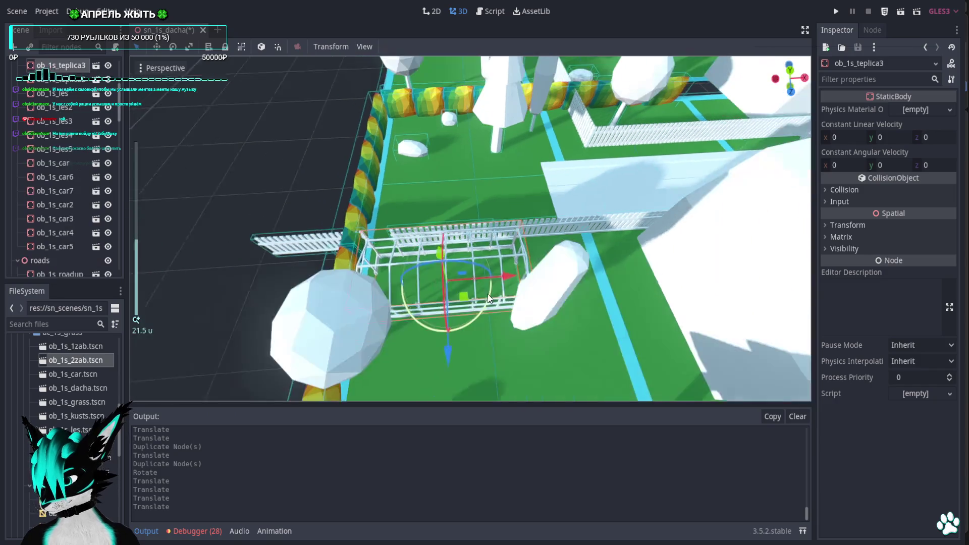
{"action": "left_click", "coordinate": [791, 70]}
{"action": "mouse_move", "coordinate": [576, 282]}
{"action": "middle_mouse_down", "text": "shift"}
{"action": "mouse_move", "coordinate": [509, 167]}
{"action": "mouse_move", "coordinate": [493, 176]}
{"action": "middle_mouse_up", "text": "shift"}
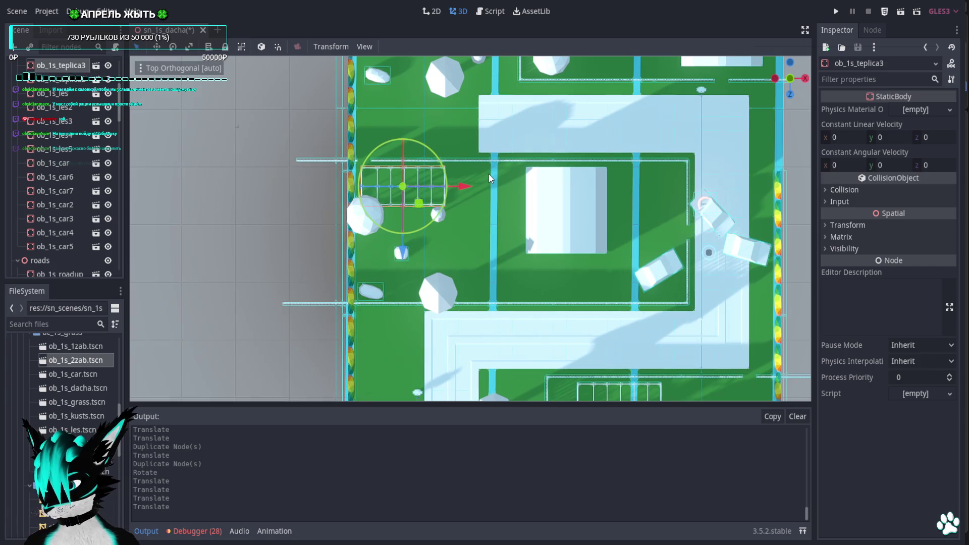
{"action": "left_click_drag", "start_coordinate": [474, 185], "coordinate": [508, 186]}
{"action": "mouse_move", "coordinate": [506, 188]}
{"action": "middle_mouse_down"}
{"action": "mouse_move", "coordinate": [429, 86]}
{"action": "mouse_move", "coordinate": [501, 156]}
{"action": "mouse_move", "coordinate": [593, 159]}
{"action": "mouse_move", "coordinate": [585, 268]}
{"action": "mouse_move", "coordinate": [741, 240]}
{"action": "mouse_move", "coordinate": [713, 184]}
{"action": "mouse_move", "coordinate": [671, 225]}
{"action": "mouse_move", "coordinate": [462, 235]}
{"action": "mouse_move", "coordinate": [472, 298]}
{"action": "mouse_move", "coordinate": [510, 227]}
{"action": "middle_mouse_up"}
{"action": "scroll", "coordinate": [594, 159], "scroll_direction": "down", "scroll_amount": 15}
{"action": "scroll", "coordinate": [475, 301], "scroll_direction": "up", "scroll_amount": 5}
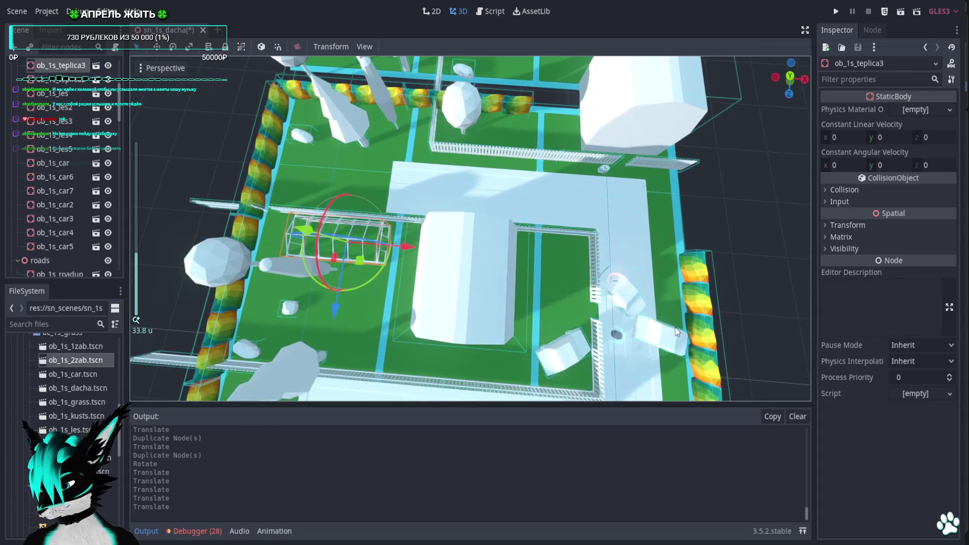
Duplicate a car as ob_1s_car8 and drag the copy toward a new spot
{"action": "left_click", "coordinate": [661, 349]}
{"action": "key", "text": "ctrl+d"}
{"action": "left_click_drag", "start_coordinate": [671, 361], "coordinate": [435, 203]}
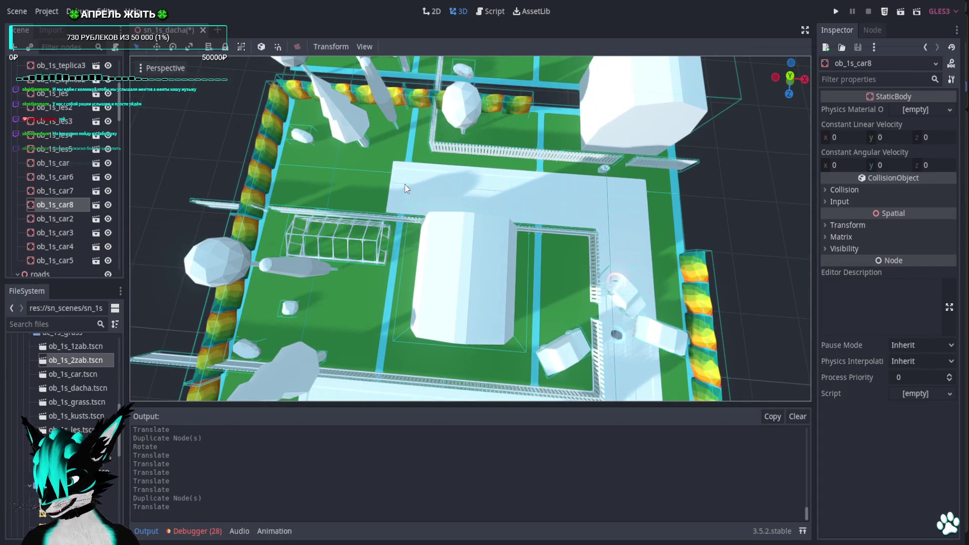
Undo the car copy's last move, then reposition it in the yard and turn it roughly 90 degrees
{"action": "key", "text": "ctrl+z"}
{"action": "left_click_drag", "start_coordinate": [677, 353], "coordinate": [423, 175]}
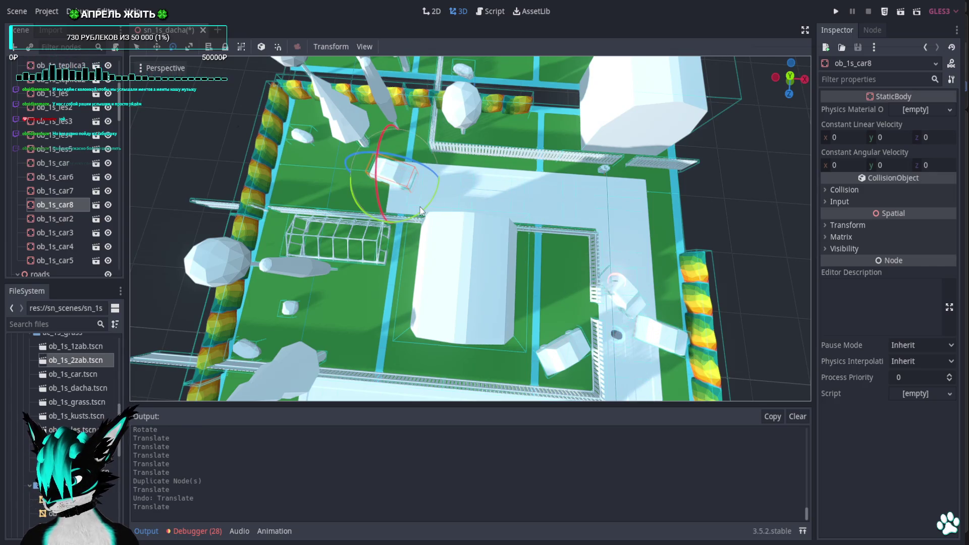
{"action": "left_click_drag", "start_coordinate": [420, 210], "coordinate": [435, 103]}
{"action": "key", "text": "w"}
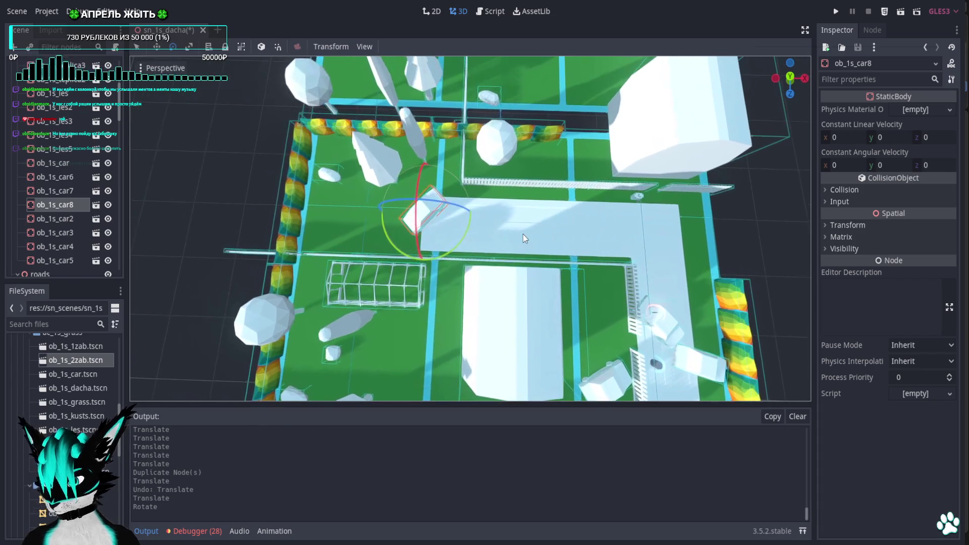
{"action": "scroll", "coordinate": [484, 210], "scroll_direction": "up", "scroll_amount": 5}
{"action": "left_click_drag", "start_coordinate": [404, 217], "coordinate": [410, 219]}
{"action": "mouse_move", "coordinate": [411, 219]}
{"action": "middle_mouse_down"}
{"action": "mouse_move", "coordinate": [684, 394]}
{"action": "mouse_move", "coordinate": [652, 471]}
{"action": "middle_mouse_up"}
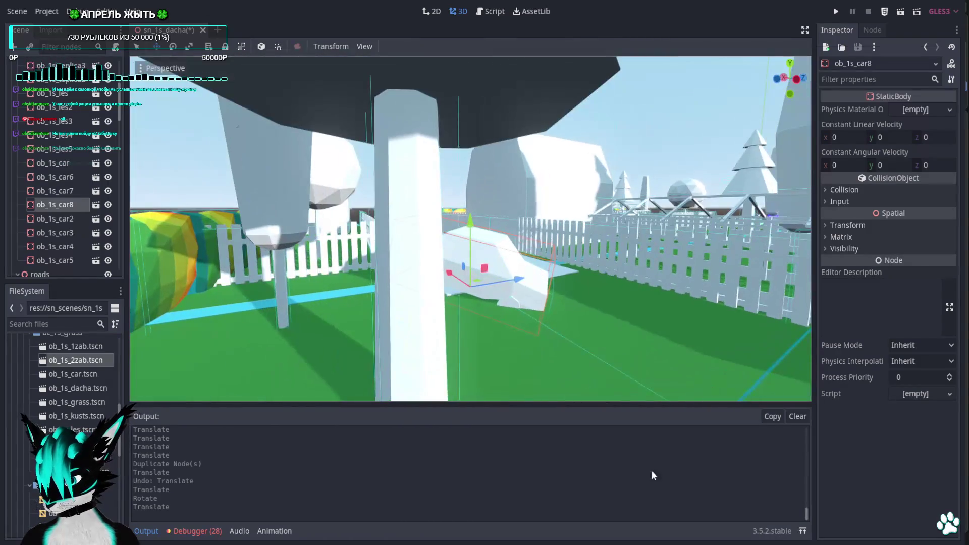
{"action": "left_click_drag", "start_coordinate": [480, 249], "coordinate": [487, 260]}
{"action": "middle_click_drag", "start_coordinate": [487, 260], "coordinate": [508, 293]}
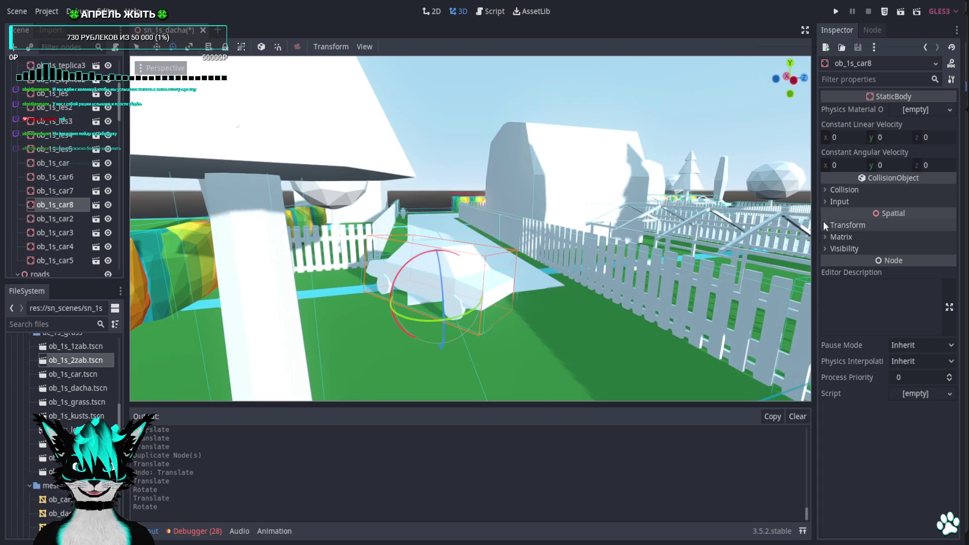
Reset the car's Rotation Degrees, rotate it to Y 90 and move it to Z -85.644
{"action": "left_click", "coordinate": [838, 225]}
{"action": "left_click", "coordinate": [953, 266]}
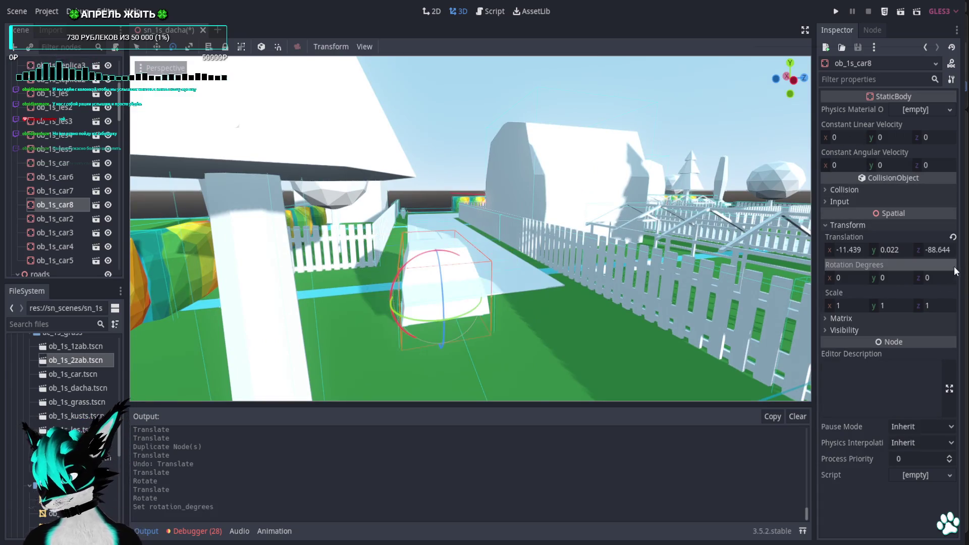
{"action": "left_click_drag", "start_coordinate": [417, 324], "coordinate": [468, 331]}
{"action": "middle_click_drag", "start_coordinate": [526, 337], "coordinate": [494, 397]}
{"action": "mouse_move", "coordinate": [423, 371]}
{"action": "left_mouse_down"}
{"action": "mouse_move", "coordinate": [475, 327]}
{"action": "mouse_move", "coordinate": [471, 350]}
{"action": "mouse_move", "coordinate": [505, 323]}
{"action": "mouse_move", "coordinate": [520, 341]}
{"action": "left_mouse_up"}
{"action": "key", "text": "w"}
{"action": "mouse_move", "coordinate": [520, 341]}
{"action": "middle_mouse_down"}
{"action": "mouse_move", "coordinate": [558, 278]}
{"action": "mouse_move", "coordinate": [667, 271]}
{"action": "mouse_move", "coordinate": [516, 302]}
{"action": "mouse_move", "coordinate": [365, 390]}
{"action": "mouse_move", "coordinate": [271, 396]}
{"action": "mouse_move", "coordinate": [363, 375]}
{"action": "mouse_move", "coordinate": [398, 269]}
{"action": "mouse_move", "coordinate": [355, 274]}
{"action": "mouse_move", "coordinate": [399, 286]}
{"action": "mouse_move", "coordinate": [487, 241]}
{"action": "mouse_move", "coordinate": [470, 280]}
{"action": "mouse_move", "coordinate": [530, 285]}
{"action": "mouse_move", "coordinate": [475, 260]}
{"action": "middle_mouse_up"}
Select the tree group ob_1s_les5 and view the scene from directly above
{"action": "scroll", "coordinate": [530, 285], "scroll_direction": "up", "scroll_amount": 3}
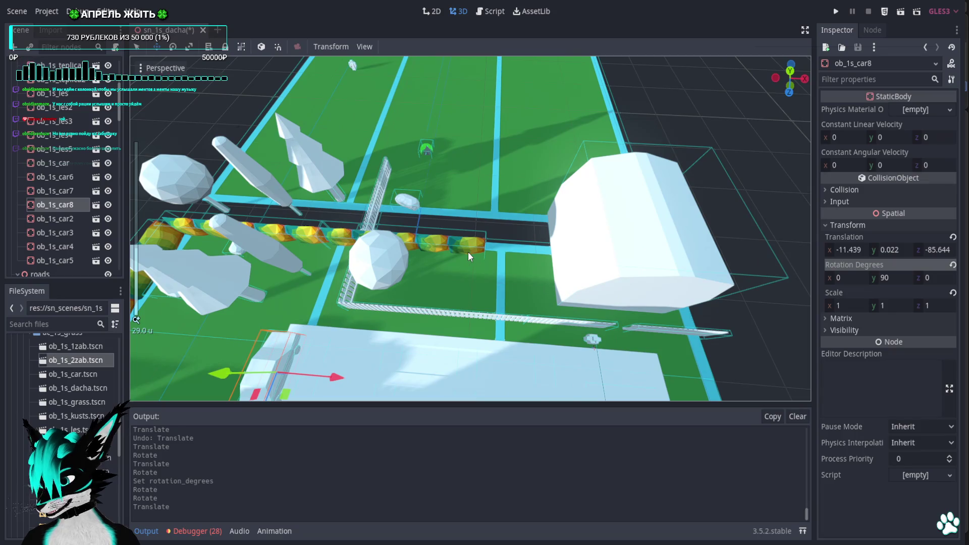
{"action": "scroll", "coordinate": [465, 258], "scroll_direction": "down", "scroll_amount": 6}
{"action": "mouse_move", "coordinate": [448, 345]}
{"action": "middle_mouse_down"}
{"action": "mouse_move", "coordinate": [487, 199]}
{"action": "mouse_move", "coordinate": [408, 243]}
{"action": "mouse_move", "coordinate": [595, 210]}
{"action": "mouse_move", "coordinate": [604, 154]}
{"action": "middle_mouse_up"}
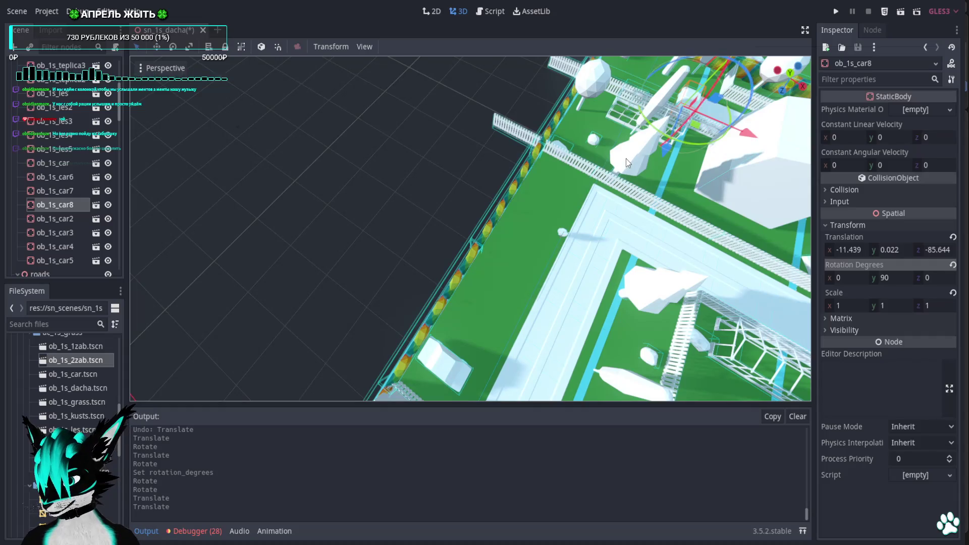
{"action": "left_click", "coordinate": [626, 158]}
{"action": "left_click", "coordinate": [792, 76]}
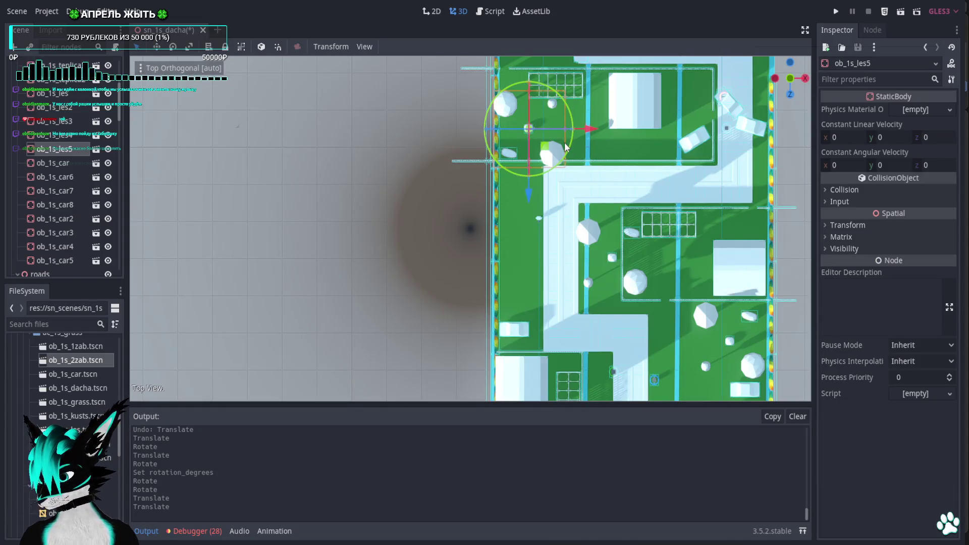
Duplicate tree group ob_1s_les5 twice, moving one copy down-left and turning the other 180 degrees
{"action": "key", "text": "ctrl+d"}
{"action": "mouse_move", "coordinate": [565, 142]}
{"action": "left_mouse_down"}
{"action": "mouse_move", "coordinate": [507, 234]}
{"action": "mouse_move", "coordinate": [516, 225]}
{"action": "mouse_move", "coordinate": [514, 305]}
{"action": "left_mouse_up"}
{"action": "key", "text": "ctrl+d"}
{"action": "mouse_move", "coordinate": [512, 249]}
{"action": "left_mouse_down"}
{"action": "mouse_move", "coordinate": [421, 321]}
{"action": "mouse_move", "coordinate": [412, 300]}
{"action": "mouse_move", "coordinate": [492, 358]}
{"action": "mouse_move", "coordinate": [483, 362]}
{"action": "left_mouse_up"}
{"action": "key", "text": "w"}
{"action": "left_click_drag", "start_coordinate": [504, 312], "coordinate": [509, 302]}
{"action": "mouse_move", "coordinate": [545, 327]}
{"action": "middle_mouse_down"}
{"action": "mouse_move", "coordinate": [411, 201]}
{"action": "mouse_move", "coordinate": [472, 200]}
{"action": "mouse_move", "coordinate": [444, 201]}
{"action": "mouse_move", "coordinate": [459, 272]}
{"action": "mouse_move", "coordinate": [484, 316]}
{"action": "mouse_move", "coordinate": [620, 340]}
{"action": "mouse_move", "coordinate": [611, 290]}
{"action": "middle_mouse_up"}
{"action": "key", "text": "KP_7"}
Move tree group ob_1s_les2 10 units left, then duplicate it as ob_1s_les8, turned 180 degrees
{"action": "scroll", "coordinate": [469, 314], "scroll_direction": "up", "scroll_amount": 3}
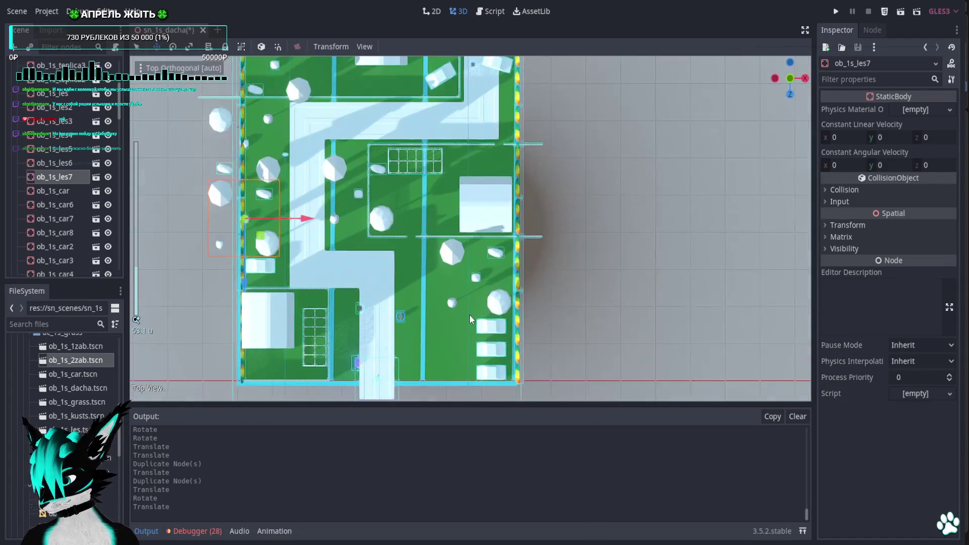
{"action": "scroll", "coordinate": [470, 314], "scroll_direction": "up", "scroll_amount": 5}
{"action": "middle_click_drag", "start_coordinate": [469, 314], "coordinate": [462, 193], "text": "shift"}
{"action": "left_click", "coordinate": [448, 180]}
{"action": "mouse_move", "coordinate": [511, 208]}
{"action": "left_mouse_down"}
{"action": "mouse_move", "coordinate": [471, 212]}
{"action": "mouse_move", "coordinate": [602, 221]}
{"action": "left_mouse_up"}
{"action": "key", "text": "ctrl+d"}
{"action": "mouse_move", "coordinate": [542, 167]}
{"action": "left_mouse_down"}
{"action": "mouse_move", "coordinate": [468, 225]}
{"action": "mouse_move", "coordinate": [531, 370]}
{"action": "left_mouse_up"}
{"action": "middle_click_drag", "start_coordinate": [530, 370], "coordinate": [552, 270]}
{"action": "middle_click_drag", "start_coordinate": [718, 154], "coordinate": [637, 187]}
{"action": "mouse_move", "coordinate": [636, 187]}
{"action": "right_mouse_down"}
{"action": "mouse_move", "coordinate": [641, 202]}
{"action": "mouse_move", "coordinate": [624, 239]}
{"action": "right_mouse_up"}
{"action": "key", "text": "w"}
{"action": "left_click", "coordinate": [790, 69]}
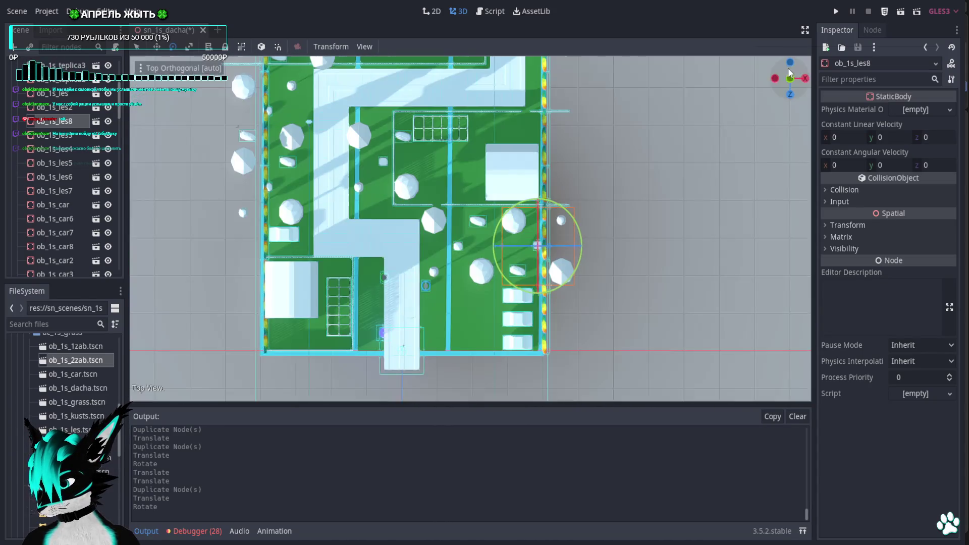
Duplicate a tree group as ob_1s_les9, moving it down-left and turning it 150 degrees
{"action": "key", "text": "ctrl+d"}
{"action": "scroll", "coordinate": [565, 241], "scroll_direction": "up", "scroll_amount": 4}
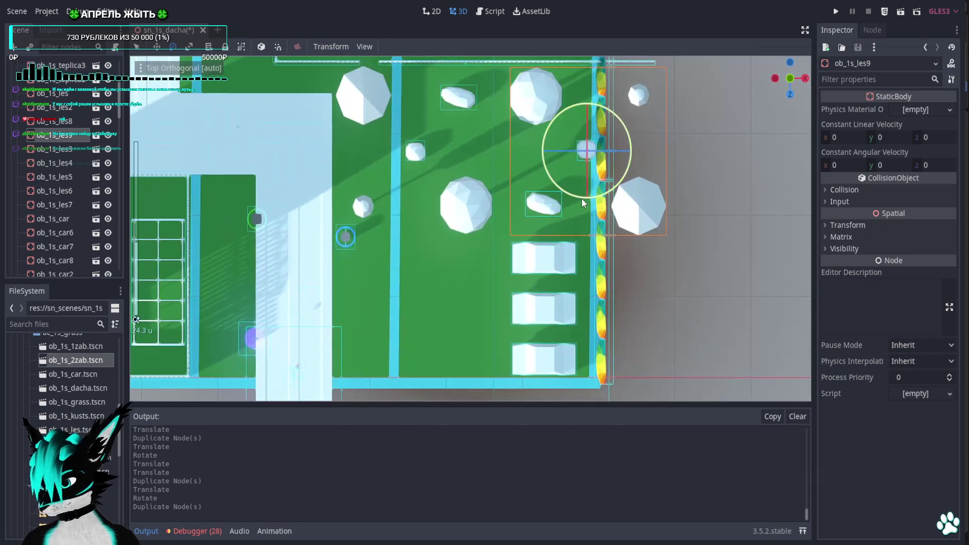
{"action": "mouse_move", "coordinate": [601, 174]}
{"action": "left_mouse_down"}
{"action": "mouse_move", "coordinate": [438, 305]}
{"action": "mouse_move", "coordinate": [449, 337]}
{"action": "mouse_move", "coordinate": [442, 327]}
{"action": "left_mouse_up"}
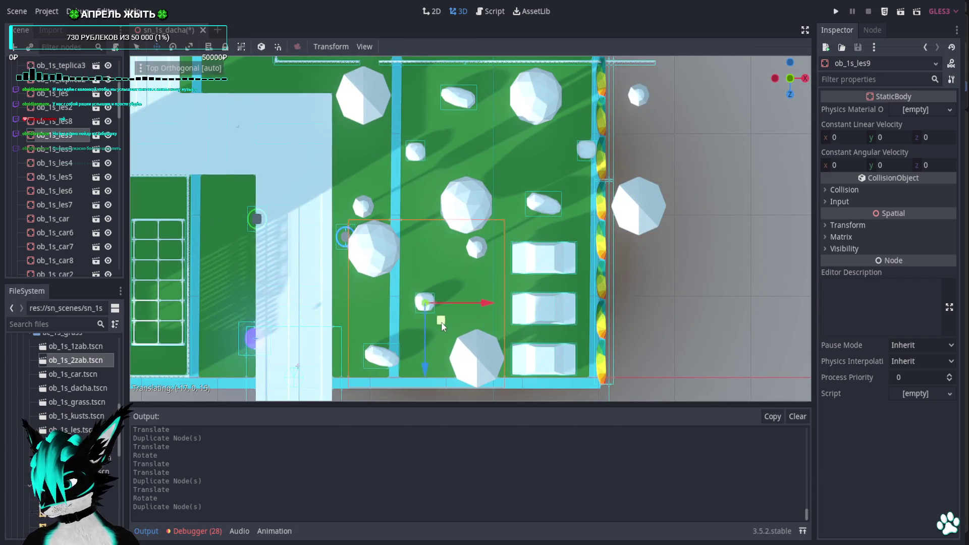
{"action": "mouse_move", "coordinate": [449, 266]}
{"action": "left_mouse_down"}
{"action": "mouse_move", "coordinate": [424, 227]}
{"action": "mouse_move", "coordinate": [366, 254]}
{"action": "mouse_move", "coordinate": [339, 310]}
{"action": "mouse_move", "coordinate": [348, 345]}
{"action": "mouse_move", "coordinate": [340, 325]}
{"action": "left_mouse_up"}
{"action": "key", "text": "w"}
{"action": "left_click_drag", "start_coordinate": [444, 334], "coordinate": [439, 347]}
{"action": "middle_click_drag", "start_coordinate": [440, 346], "coordinate": [566, 253]}
{"action": "scroll", "coordinate": [581, 248], "scroll_direction": "down", "scroll_amount": 3}
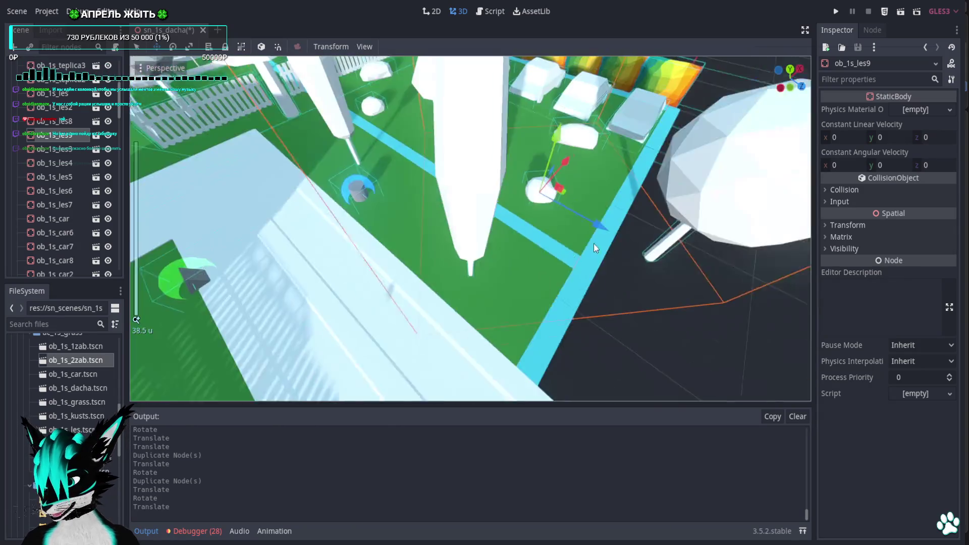
{"action": "scroll", "coordinate": [594, 243], "scroll_direction": "down", "scroll_amount": 5}
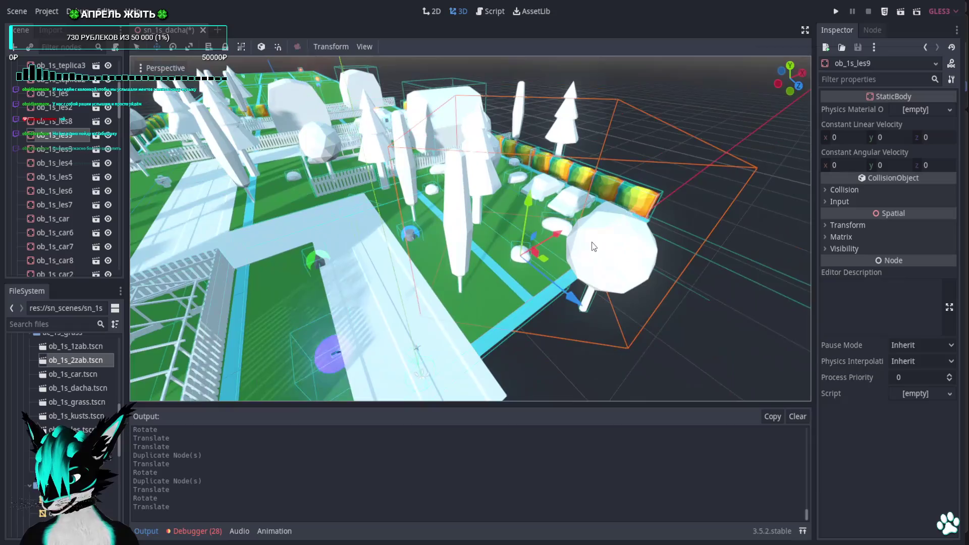
Delete the extra tree group ob_1s_les9 and return to the top-down view
{"action": "key", "text": "Delete"}
{"action": "key", "text": "Return"}
{"action": "mouse_move", "coordinate": [591, 241]}
{"action": "middle_mouse_down"}
{"action": "mouse_move", "coordinate": [562, 251]}
{"action": "mouse_move", "coordinate": [756, 98]}
{"action": "middle_mouse_up"}
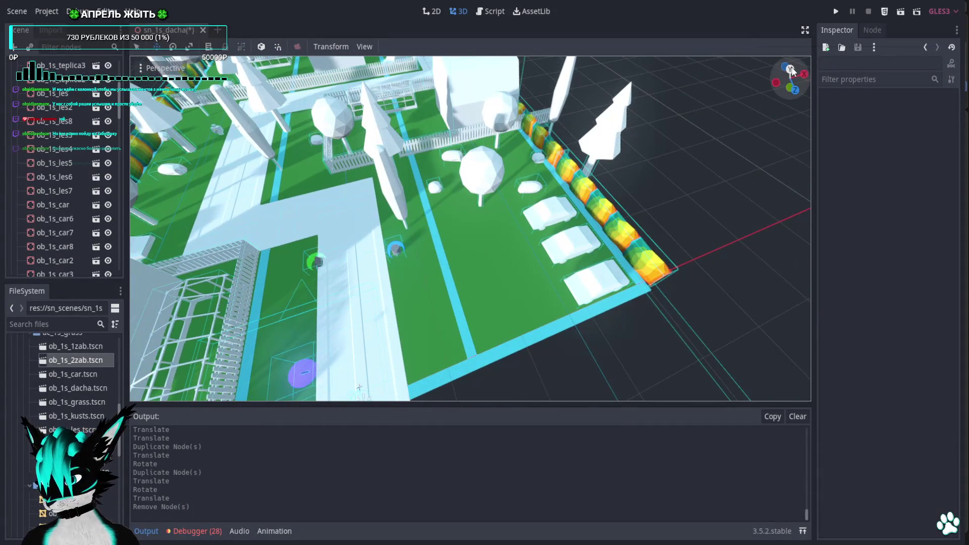
{"action": "left_click", "coordinate": [790, 69]}
{"action": "scroll", "coordinate": [531, 187], "scroll_direction": "up", "scroll_amount": 5}
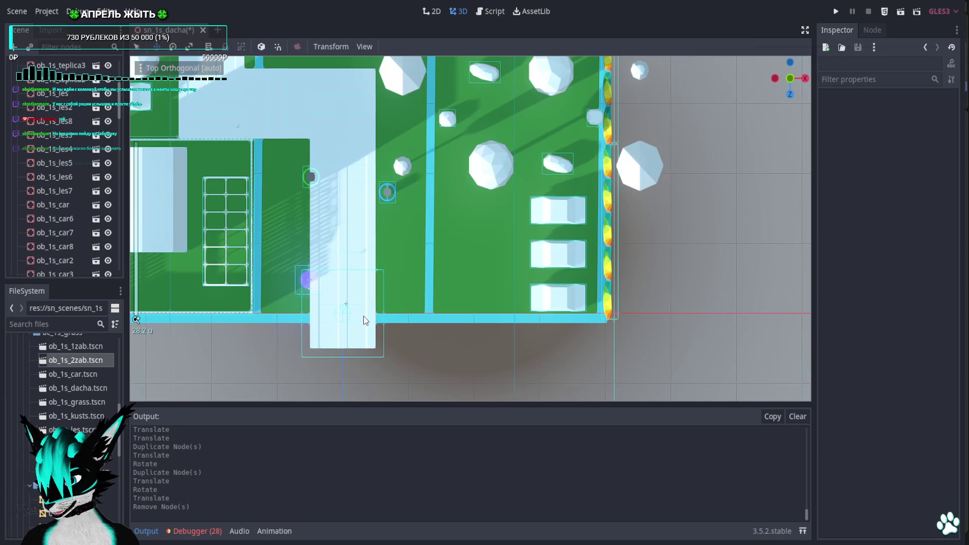
Place a copy of road piece ob_1s_roadup2 beside the benches, with another copy one step below
{"action": "left_click", "coordinate": [371, 241]}
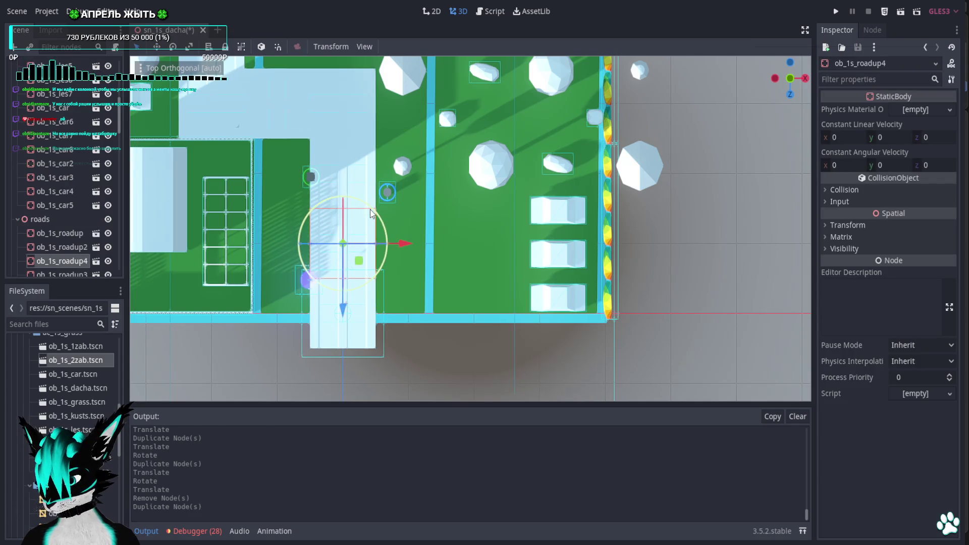
{"action": "mouse_move", "coordinate": [387, 276]}
{"action": "left_mouse_down"}
{"action": "mouse_move", "coordinate": [376, 283]}
{"action": "mouse_move", "coordinate": [449, 250]}
{"action": "mouse_move", "coordinate": [581, 226]}
{"action": "left_mouse_up"}
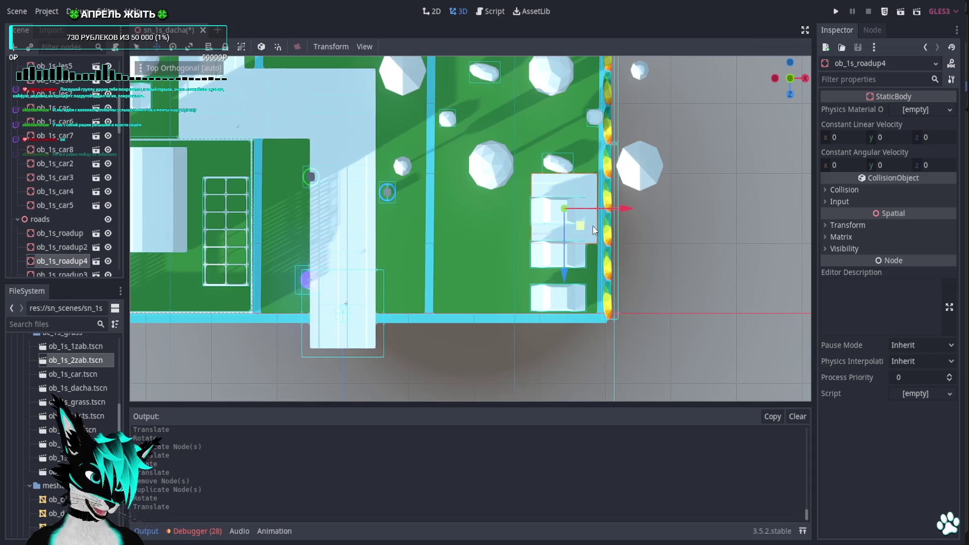
{"action": "scroll", "coordinate": [586, 248], "scroll_direction": "up", "scroll_amount": 5}
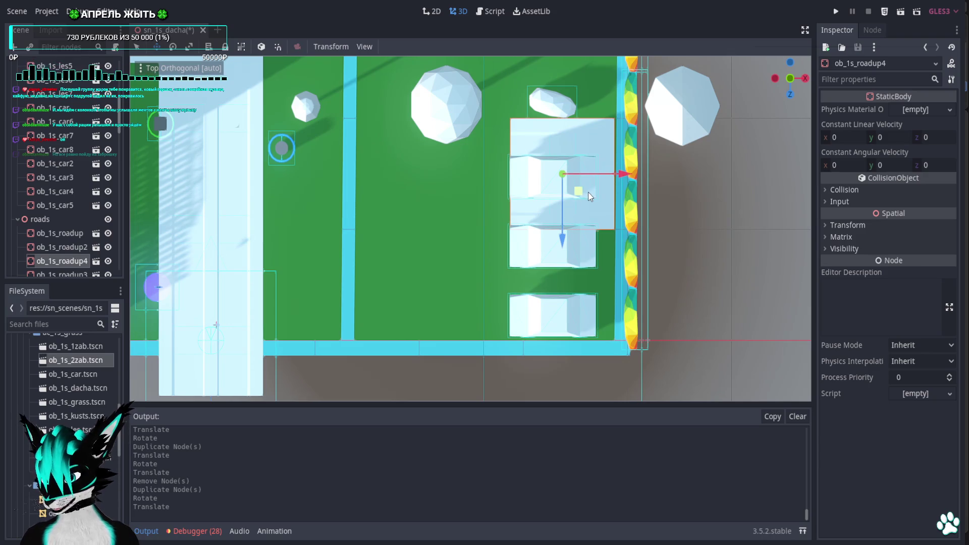
{"action": "mouse_move", "coordinate": [564, 245]}
{"action": "left_mouse_down"}
{"action": "mouse_move", "coordinate": [562, 373]}
{"action": "mouse_move", "coordinate": [559, 362]}
{"action": "left_mouse_up"}
{"action": "key", "text": "ctrl+d"}
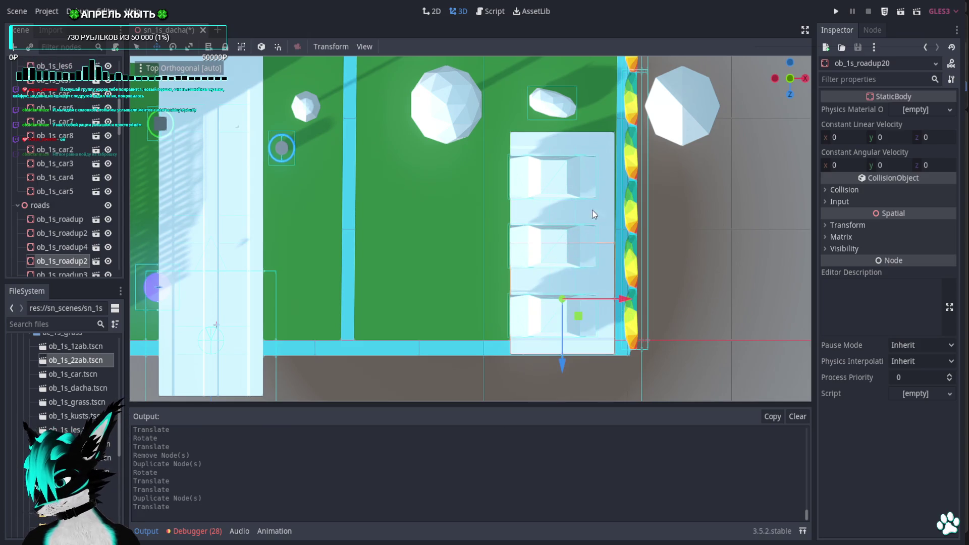
{"action": "key", "text": "q"}
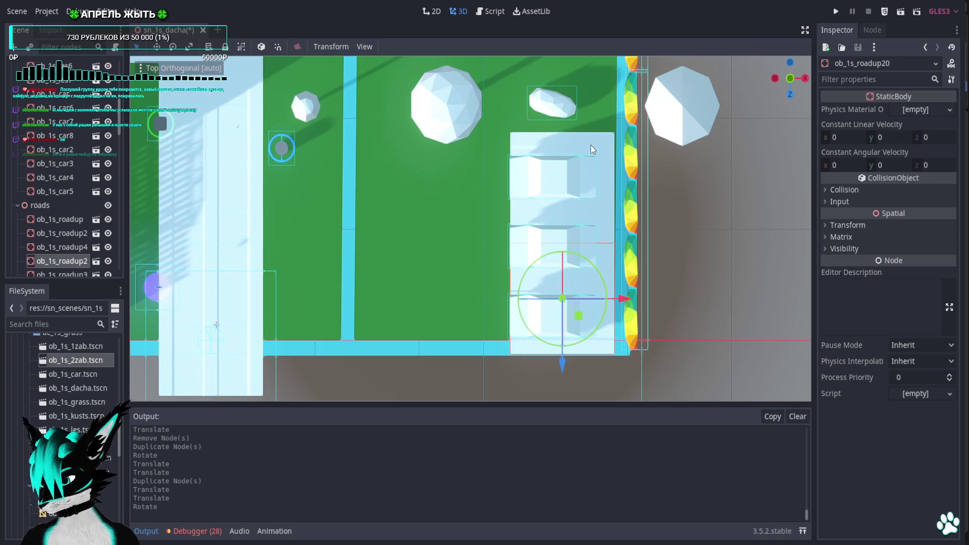
Duplicate road pieces ob_1s_roadup4 and the lower piece twice, shifting the copies 9 and 8 units left
{"action": "left_click", "coordinate": [549, 153]}
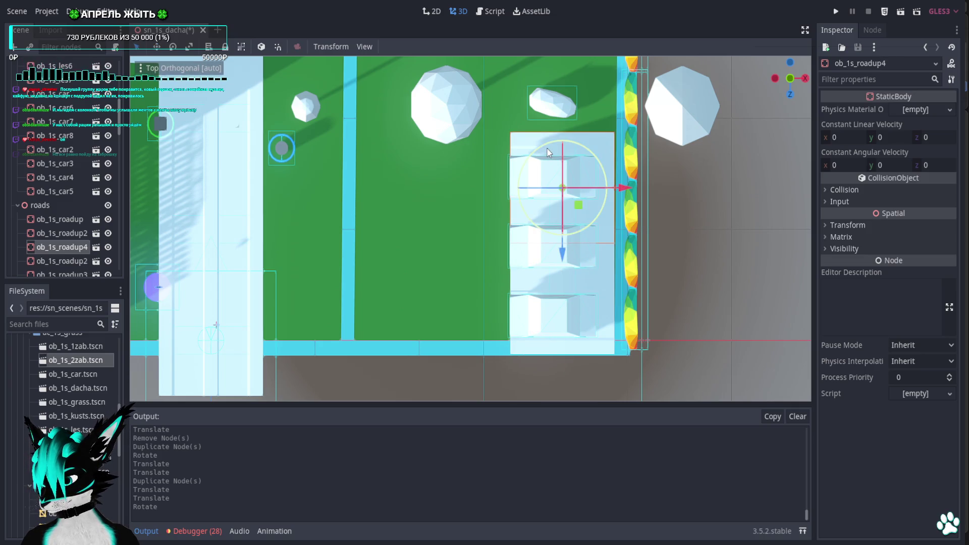
{"action": "left_click", "coordinate": [538, 285], "text": "shift"}
{"action": "key", "text": "ctrl+d"}
{"action": "left_click_drag", "start_coordinate": [603, 243], "coordinate": [517, 244]}
{"action": "mouse_move", "coordinate": [517, 244]}
{"action": "middle_mouse_down"}
{"action": "mouse_move", "coordinate": [722, 181]}
{"action": "mouse_move", "coordinate": [775, 148]}
{"action": "mouse_move", "coordinate": [714, 148]}
{"action": "mouse_move", "coordinate": [642, 168]}
{"action": "mouse_move", "coordinate": [439, 162]}
{"action": "mouse_move", "coordinate": [542, 196]}
{"action": "middle_mouse_up"}
{"action": "scroll", "coordinate": [642, 168], "scroll_direction": "up", "scroll_amount": 3}
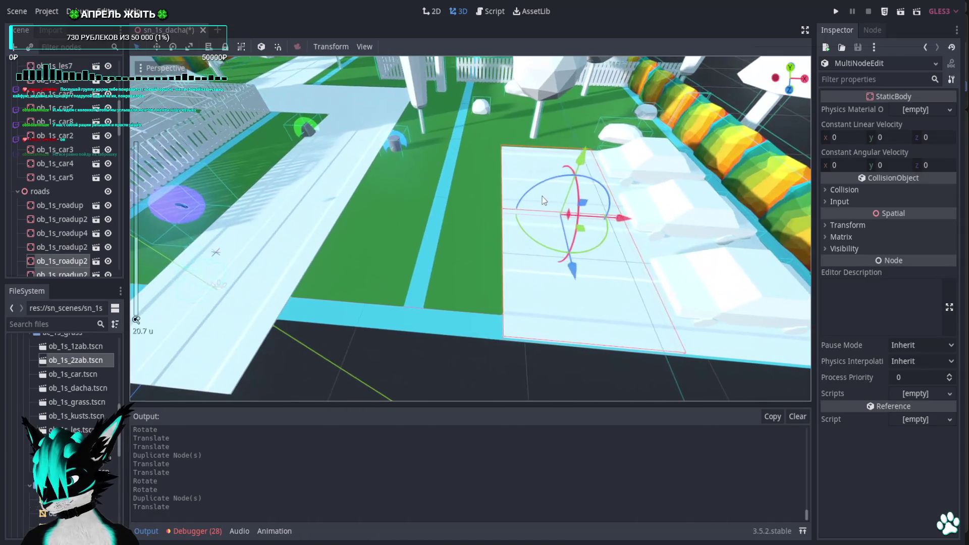
{"action": "key", "text": "ctrl+d"}
{"action": "mouse_move", "coordinate": [620, 219]}
{"action": "left_mouse_down"}
{"action": "mouse_move", "coordinate": [484, 220]}
{"action": "mouse_move", "coordinate": [491, 226]}
{"action": "left_mouse_up"}
{"action": "mouse_move", "coordinate": [492, 225]}
{"action": "middle_mouse_down"}
{"action": "mouse_move", "coordinate": [535, 231]}
{"action": "mouse_move", "coordinate": [663, 190]}
{"action": "mouse_move", "coordinate": [554, 243]}
{"action": "middle_mouse_up"}
Move a road piece 3 units left, cut it out, and delete road piece ob_1s_roadup22
{"action": "left_click_drag", "start_coordinate": [513, 213], "coordinate": [470, 213]}
{"action": "mouse_move", "coordinate": [498, 223]}
{"action": "middle_mouse_down"}
{"action": "mouse_move", "coordinate": [537, 181]}
{"action": "mouse_move", "coordinate": [479, 223]}
{"action": "middle_mouse_up"}
{"action": "key", "text": "ctrl+x"}
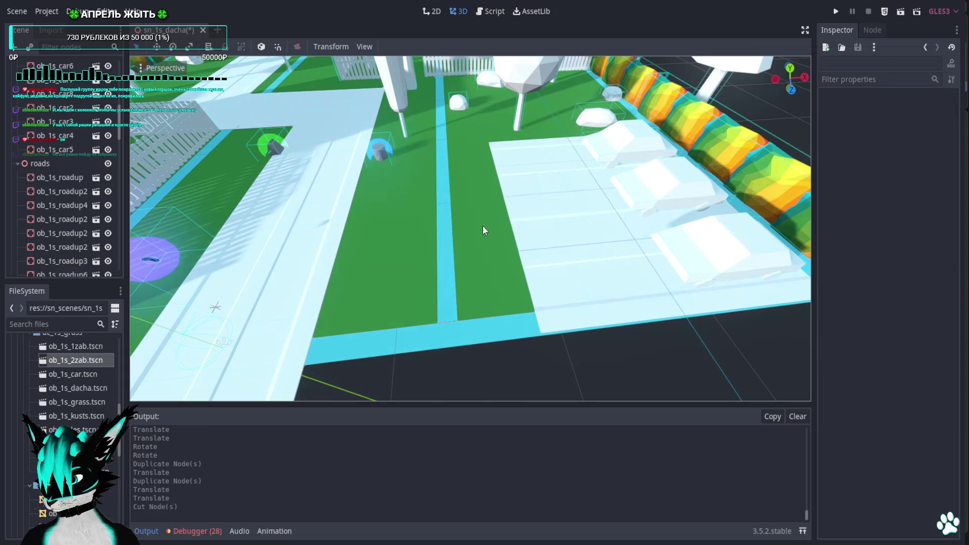
{"action": "left_click", "coordinate": [570, 290]}
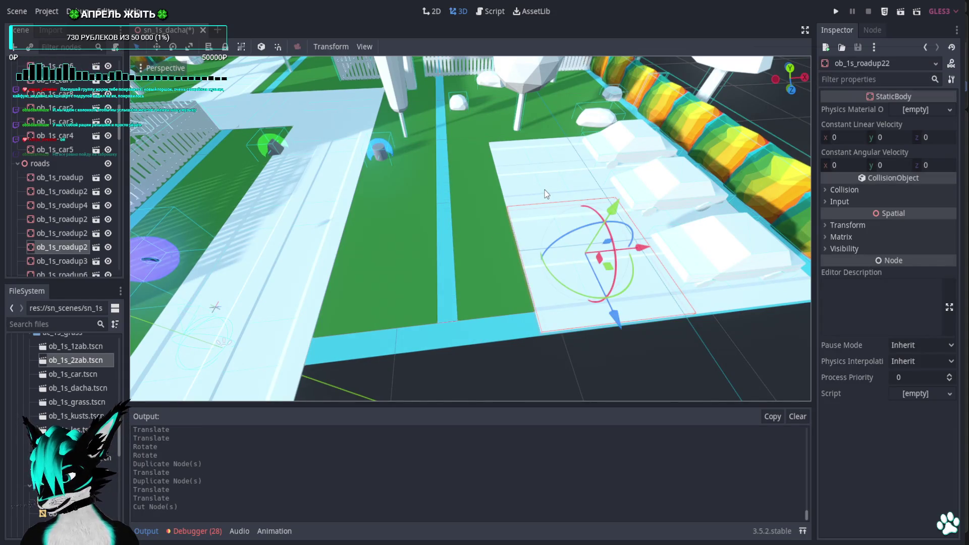
{"action": "key", "text": "Delete"}
{"action": "key", "text": "Return"}
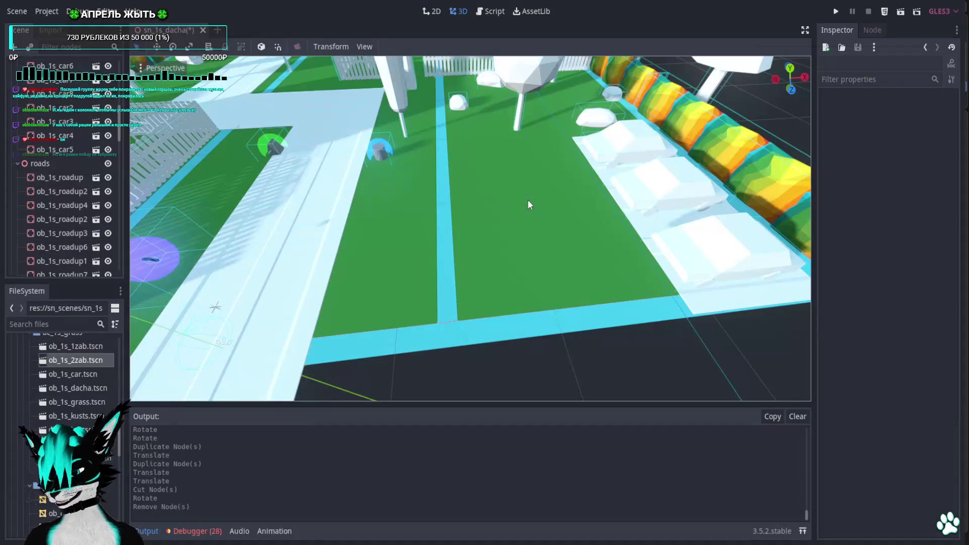
Delete road block ob_1s_roadup4 and the second road block beneath the parked cars
{"action": "scroll", "coordinate": [528, 199], "scroll_direction": "down", "scroll_amount": 3}
{"action": "mouse_move", "coordinate": [504, 216]}
{"action": "middle_mouse_down"}
{"action": "mouse_move", "coordinate": [482, 228]}
{"action": "mouse_move", "coordinate": [489, 249]}
{"action": "mouse_move", "coordinate": [473, 145]}
{"action": "middle_mouse_up"}
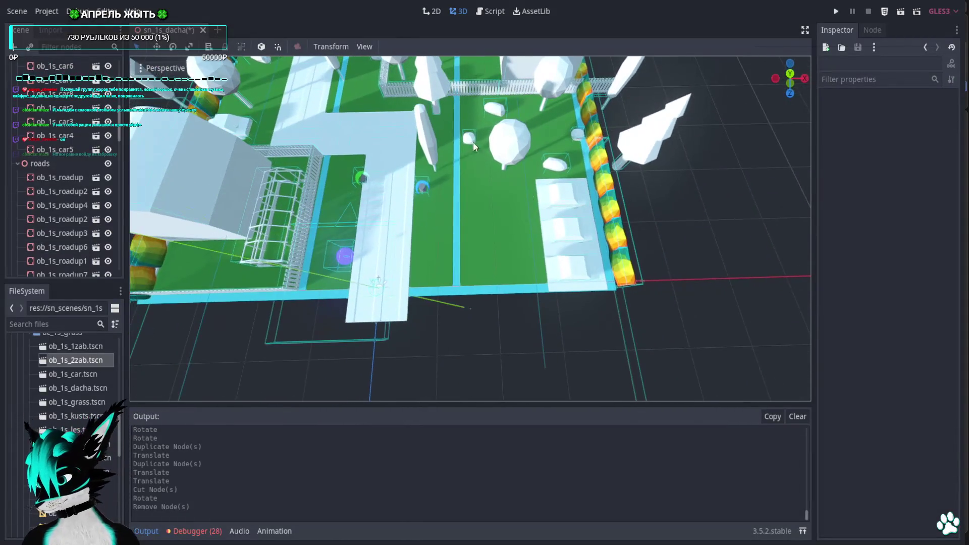
{"action": "left_click", "coordinate": [791, 75]}
{"action": "scroll", "coordinate": [487, 202], "scroll_direction": "up", "scroll_amount": 5}
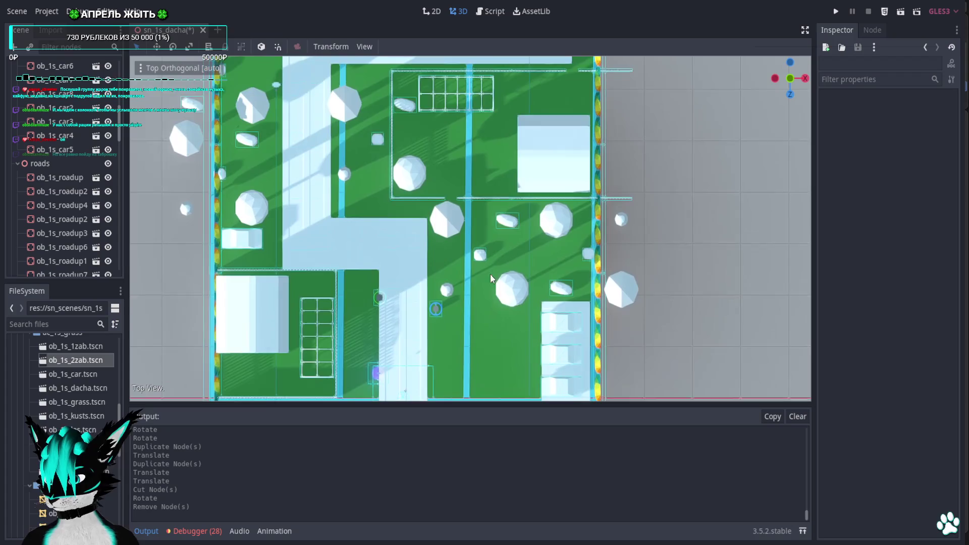
{"action": "middle_click_drag", "start_coordinate": [447, 367], "coordinate": [469, 232], "text": "shift"}
{"action": "scroll", "coordinate": [471, 245], "scroll_direction": "up", "scroll_amount": 5}
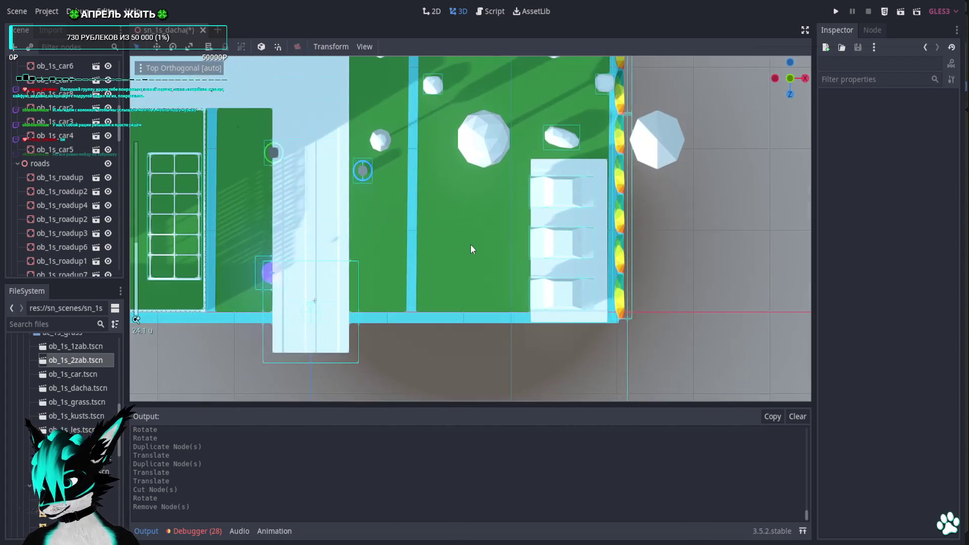
{"action": "left_click", "coordinate": [595, 174]}
{"action": "key", "text": "Delete"}
{"action": "key", "text": "Return"}
{"action": "left_click", "coordinate": [593, 272]}
{"action": "key", "text": "Delete"}
{"action": "key", "text": "Return"}
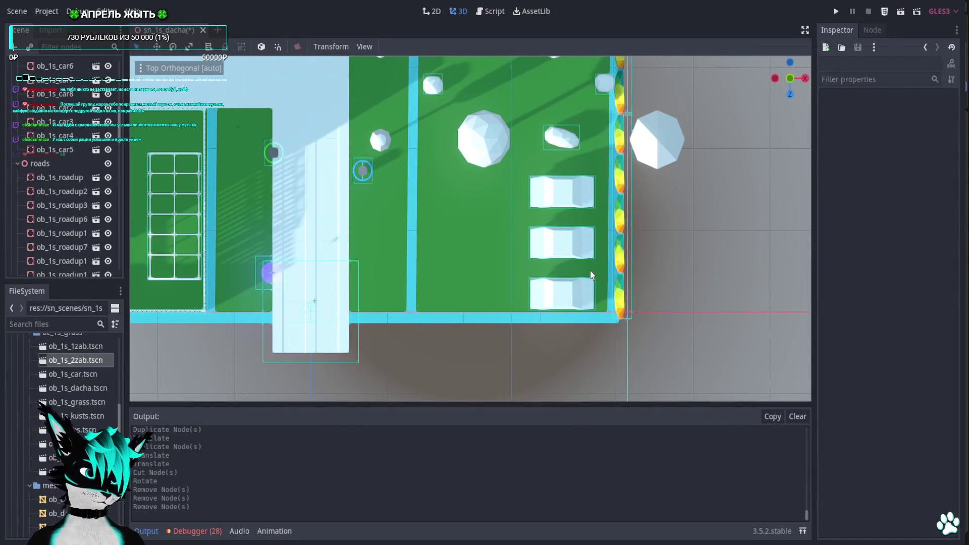
Save the sn_1s_dacha scene
{"action": "middle_click_drag", "start_coordinate": [487, 174], "coordinate": [487, 198], "text": "shift"}
{"action": "key", "text": "ctrl+s"}
{"action": "mouse_move", "coordinate": [534, 175]}
{"action": "middle_mouse_down", "text": "shift"}
{"action": "mouse_move", "coordinate": [530, 217]}
{"action": "mouse_move", "coordinate": [522, 127]}
{"action": "mouse_move", "coordinate": [547, 209]}
{"action": "middle_mouse_up", "text": "shift"}
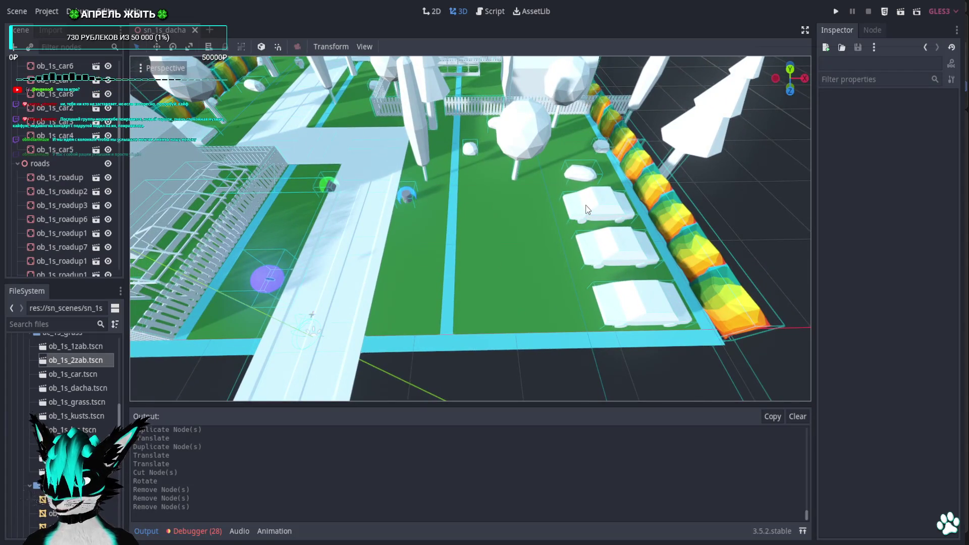
Duplicate car ob_1s_car3 onto the lawn on the left, turned 45 degrees
{"action": "left_click", "coordinate": [793, 69]}
{"action": "scroll", "coordinate": [738, 129], "scroll_direction": "up", "scroll_amount": 3}
{"action": "left_click", "coordinate": [538, 202]}
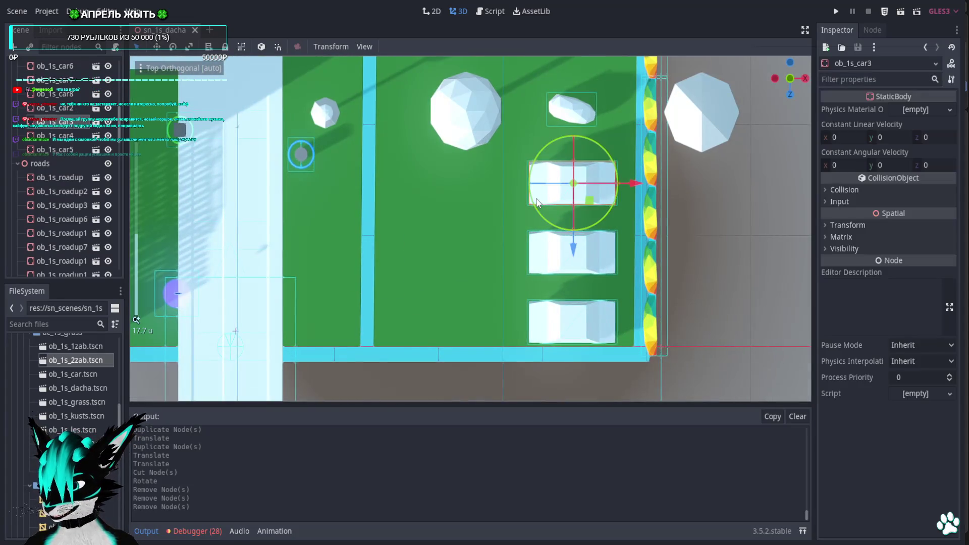
{"action": "key", "text": "ctrl+d"}
{"action": "mouse_move", "coordinate": [586, 206]}
{"action": "left_mouse_down"}
{"action": "mouse_move", "coordinate": [437, 202]}
{"action": "mouse_move", "coordinate": [395, 221]}
{"action": "left_mouse_up"}
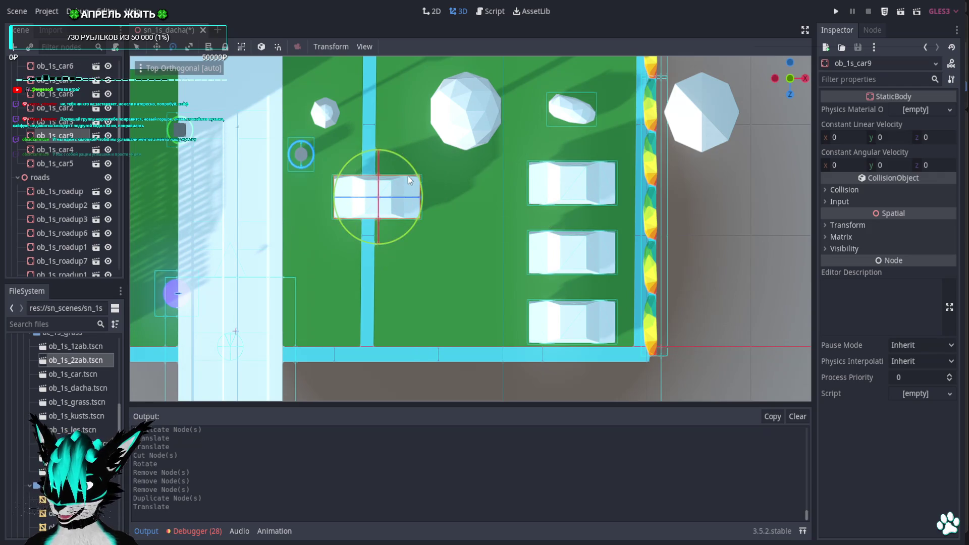
{"action": "left_click_drag", "start_coordinate": [409, 180], "coordinate": [383, 146]}
Add car copies ob_1s_car10 moved right and turned 45 degrees, and ob_1s_car11 standing vertical
{"action": "key", "text": "ctrl+d"}
{"action": "mouse_move", "coordinate": [396, 217]}
{"action": "left_mouse_down"}
{"action": "mouse_move", "coordinate": [463, 219]}
{"action": "mouse_move", "coordinate": [463, 345]}
{"action": "left_mouse_up"}
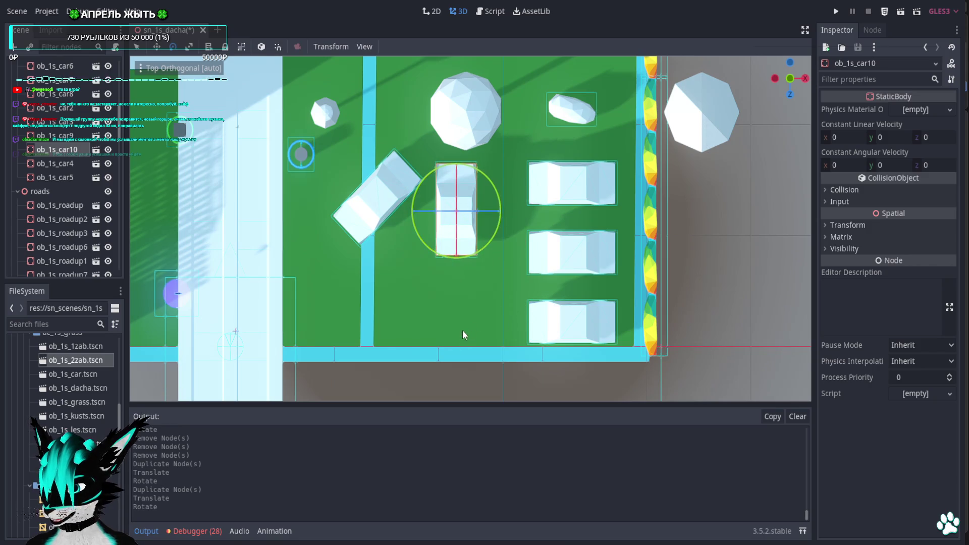
{"action": "mouse_move", "coordinate": [468, 255]}
{"action": "left_mouse_down"}
{"action": "mouse_move", "coordinate": [508, 251]}
{"action": "mouse_move", "coordinate": [490, 244]}
{"action": "left_mouse_up"}
{"action": "key", "text": "w"}
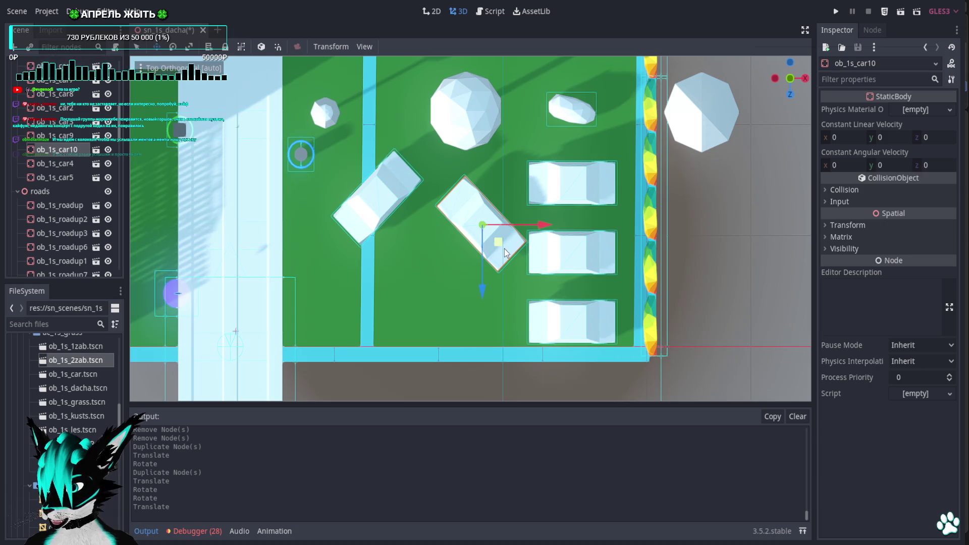
{"action": "key", "text": "ctrl+d"}
{"action": "left_click_drag", "start_coordinate": [498, 244], "coordinate": [444, 302]}
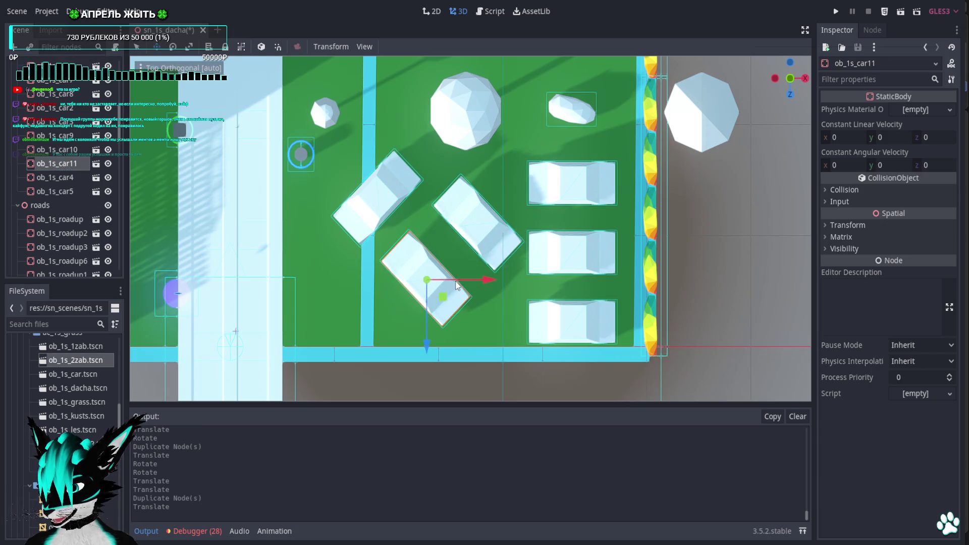
{"action": "key", "text": "e"}
{"action": "mouse_move", "coordinate": [460, 240]}
{"action": "left_mouse_down"}
{"action": "mouse_move", "coordinate": [478, 295]}
{"action": "mouse_move", "coordinate": [451, 304]}
{"action": "left_mouse_up"}
{"action": "key", "text": "w"}
{"action": "mouse_move", "coordinate": [451, 304]}
{"action": "middle_mouse_down"}
{"action": "mouse_move", "coordinate": [675, 146]}
{"action": "mouse_move", "coordinate": [583, 162]}
{"action": "mouse_move", "coordinate": [492, 241]}
{"action": "middle_mouse_up"}
{"action": "mouse_move", "coordinate": [553, 246]}
{"action": "left_mouse_down"}
{"action": "mouse_move", "coordinate": [569, 249]}
{"action": "mouse_move", "coordinate": [479, 262]}
{"action": "mouse_move", "coordinate": [507, 253]}
{"action": "mouse_move", "coordinate": [489, 264]}
{"action": "left_mouse_up"}
Duplicate the car as ob_1s_car12, angled among the parked cars
{"action": "key", "text": "ctrl+d"}
{"action": "key", "text": "e"}
{"action": "key", "text": "w"}
{"action": "left_click", "coordinate": [587, 334]}
Inspect the plot from above and in a low close-up, then run the level
{"action": "mouse_move", "coordinate": [585, 335]}
{"action": "middle_mouse_down"}
{"action": "mouse_move", "coordinate": [537, 342]}
{"action": "mouse_move", "coordinate": [596, 359]}
{"action": "mouse_move", "coordinate": [468, 170]}
{"action": "mouse_move", "coordinate": [510, 263]}
{"action": "middle_mouse_up"}
{"action": "scroll", "coordinate": [596, 359], "scroll_direction": "down", "scroll_amount": 5}
{"action": "scroll", "coordinate": [511, 262], "scroll_direction": "up", "scroll_amount": 3}
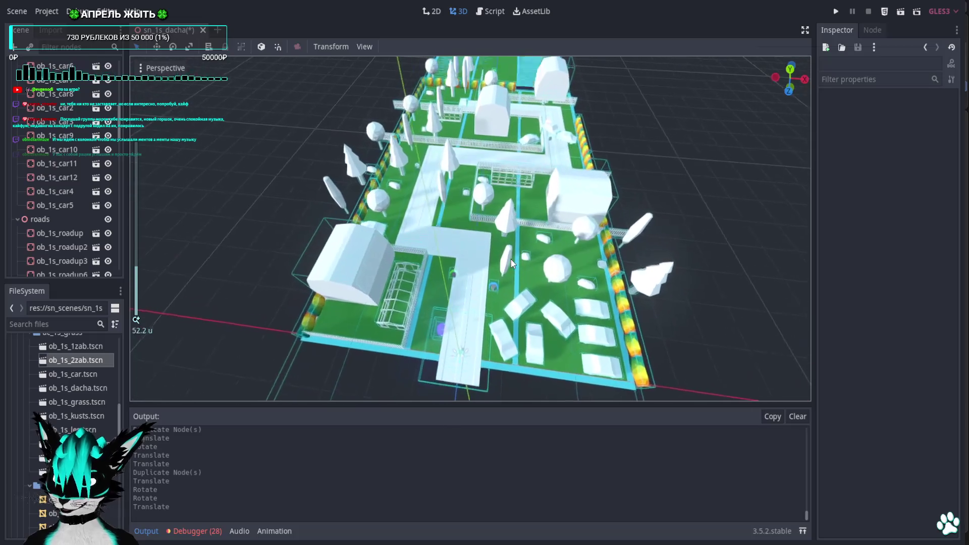
{"action": "scroll", "coordinate": [554, 124], "scroll_direction": "up", "scroll_amount": 5}
{"action": "mouse_move", "coordinate": [553, 124]}
{"action": "middle_mouse_down"}
{"action": "mouse_move", "coordinate": [463, 213]}
{"action": "mouse_move", "coordinate": [608, 263]}
{"action": "mouse_move", "coordinate": [504, 262]}
{"action": "mouse_move", "coordinate": [798, 103]}
{"action": "middle_mouse_up"}
{"action": "scroll", "coordinate": [610, 266], "scroll_direction": "up", "scroll_amount": 2}
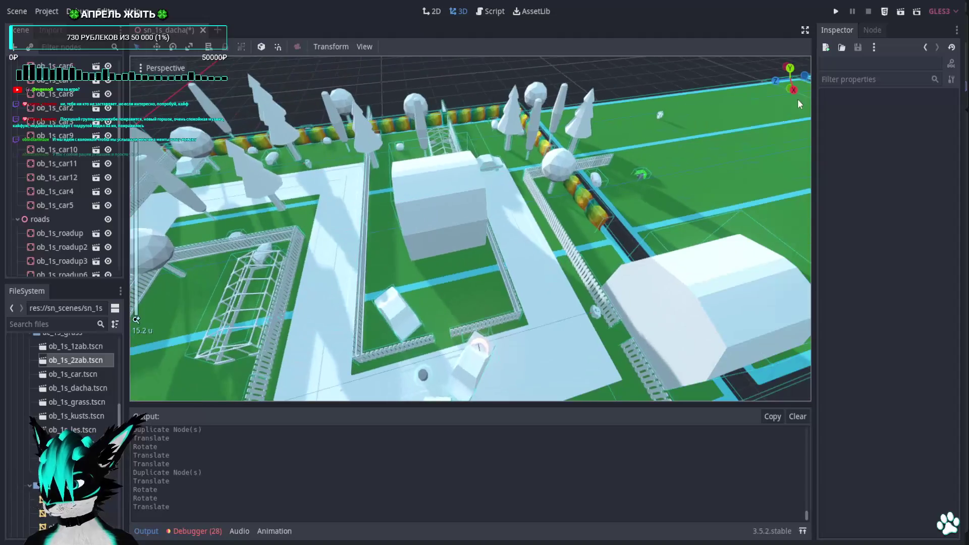
{"action": "left_click", "coordinate": [837, 12]}
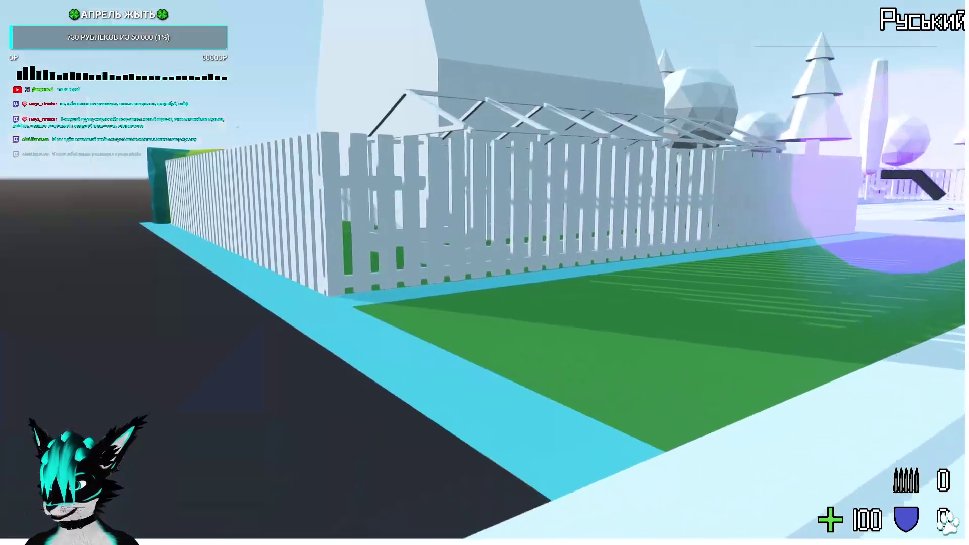
Walk along the road past the white cars, through the fence, and over to the greenhouse frames
{"action": "key", "text": "w"}
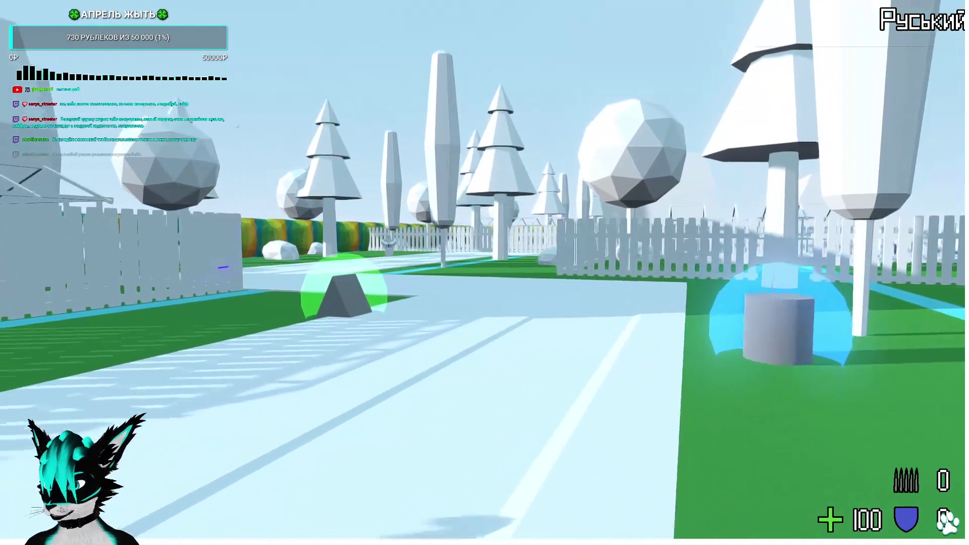
{"action": "key", "text": "w"}
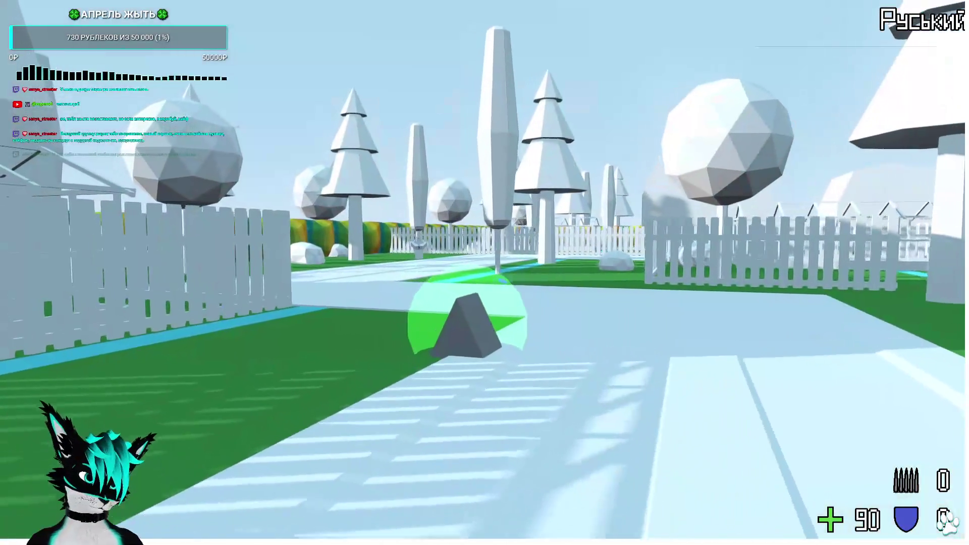
{"action": "key", "text": "w"}
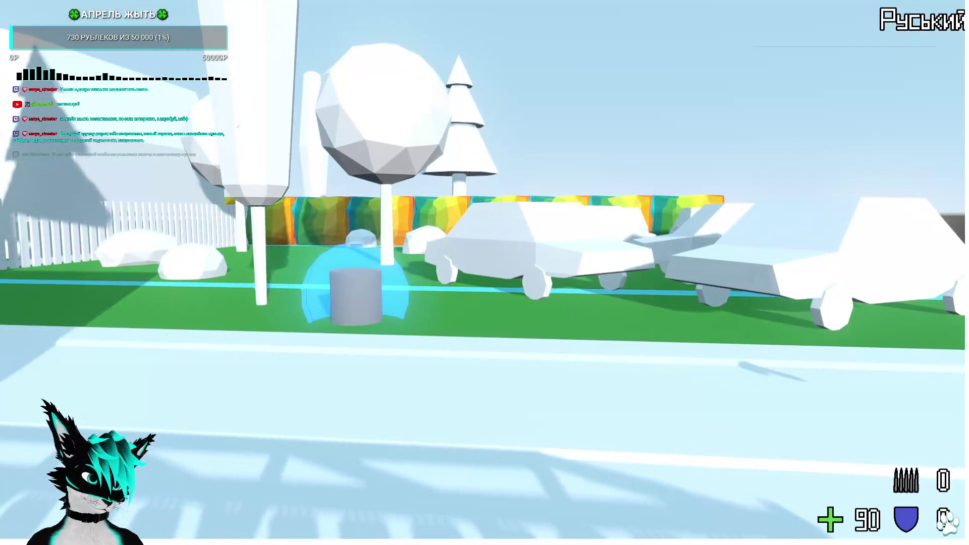
{"action": "key", "text": "w"}
{"action": "key", "text": "w"}
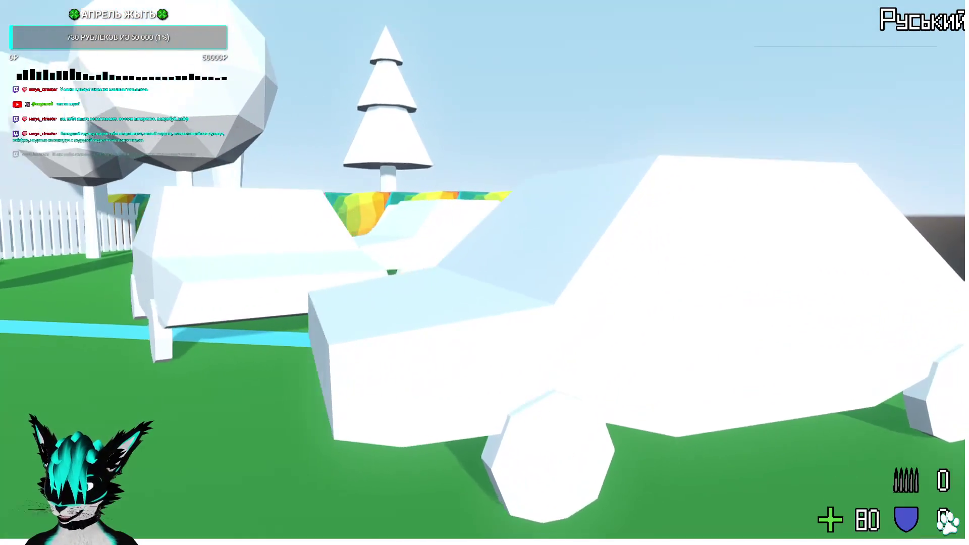
{"action": "key", "text": "w"}
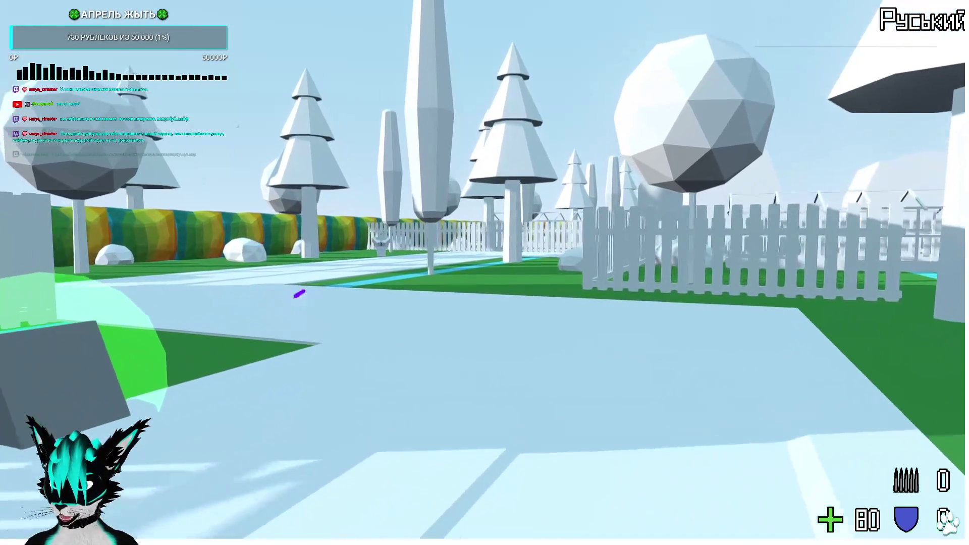
{"action": "key", "text": "w"}
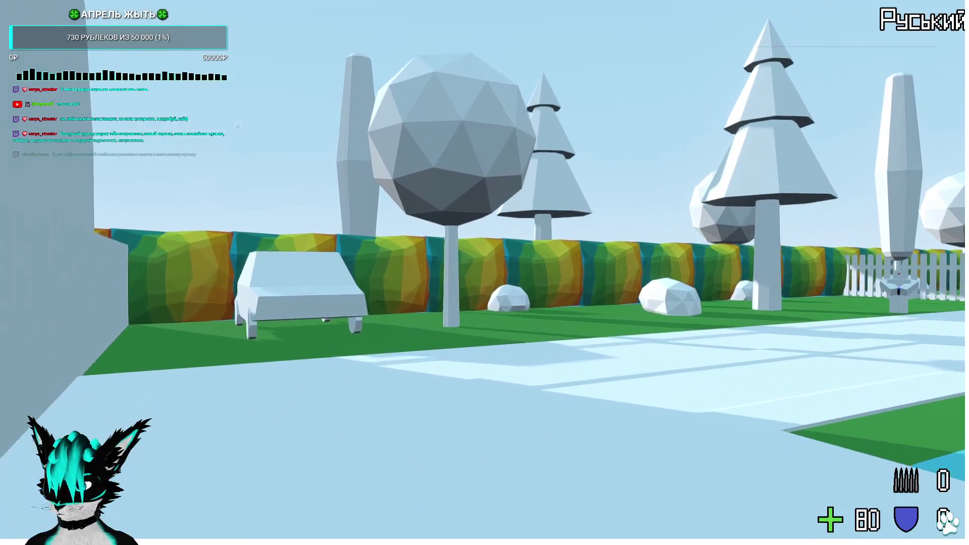
{"action": "key", "text": "w"}
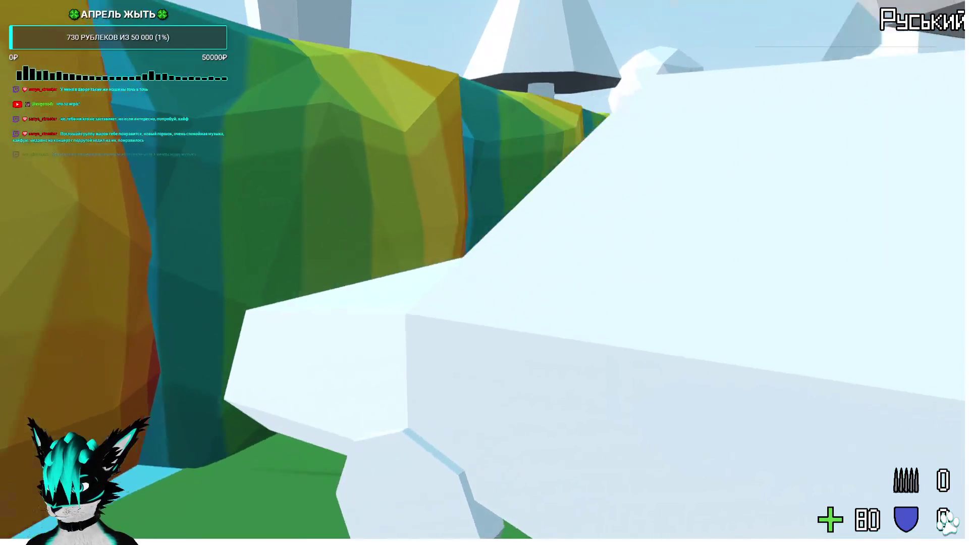
{"action": "key", "text": "w"}
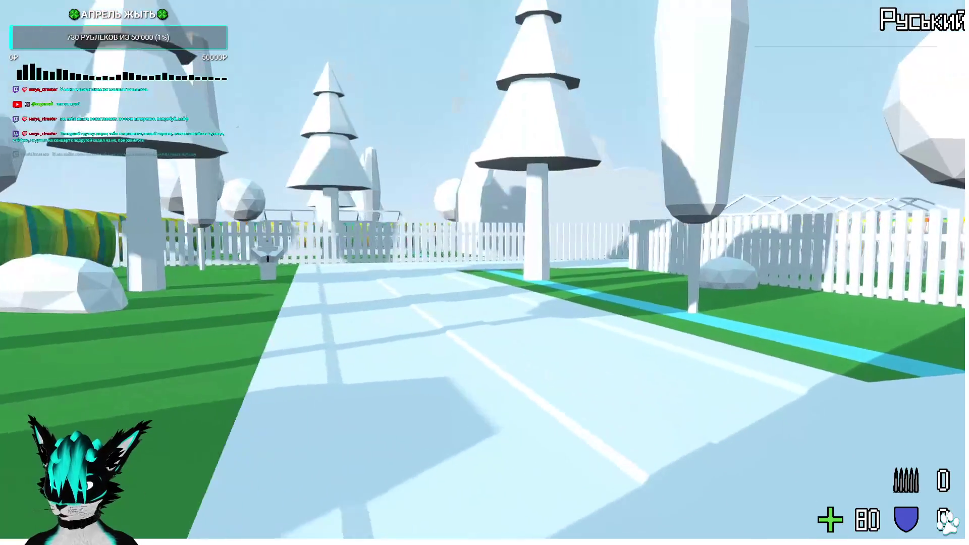
{"action": "key", "text": "w"}
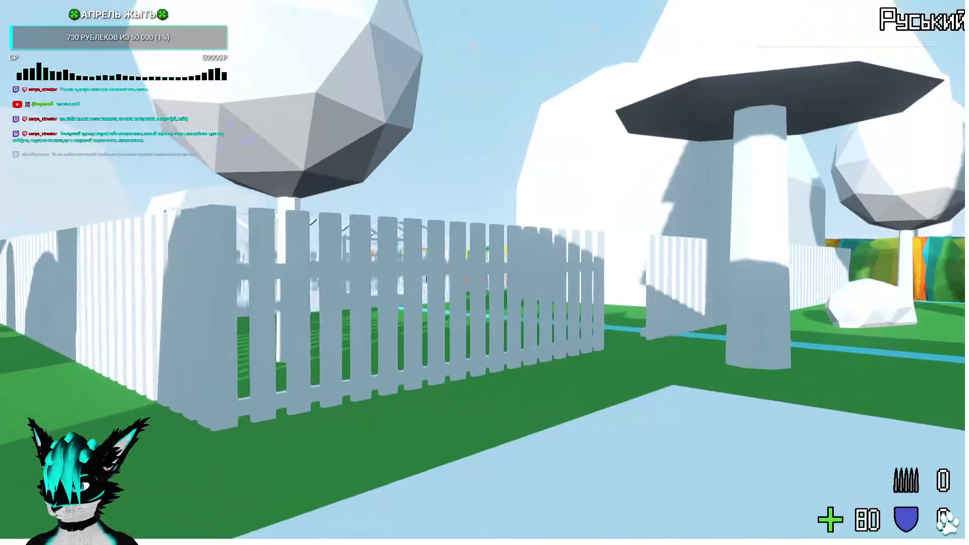
{"action": "key", "text": "w"}
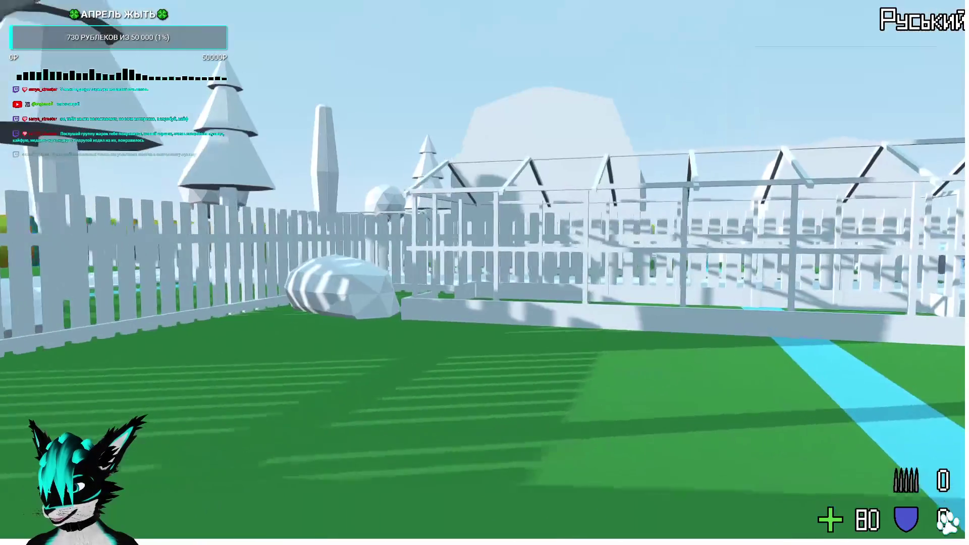
{"action": "key", "text": "w"}
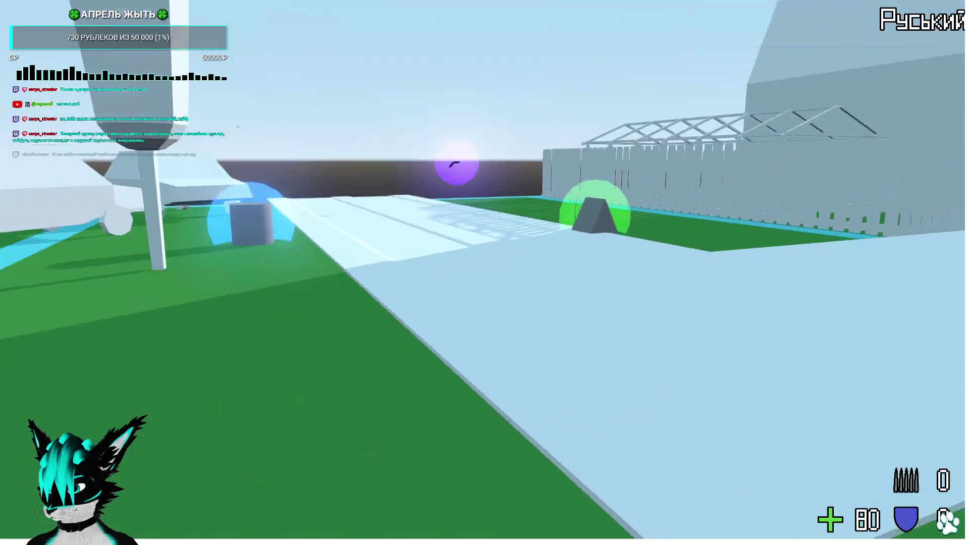
{"action": "key", "text": "w"}
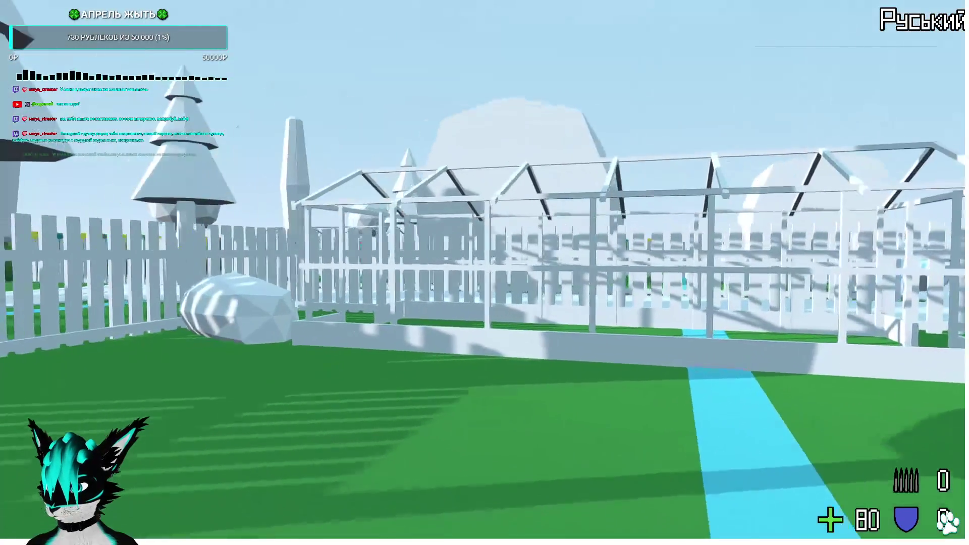
{"action": "key", "text": "w"}
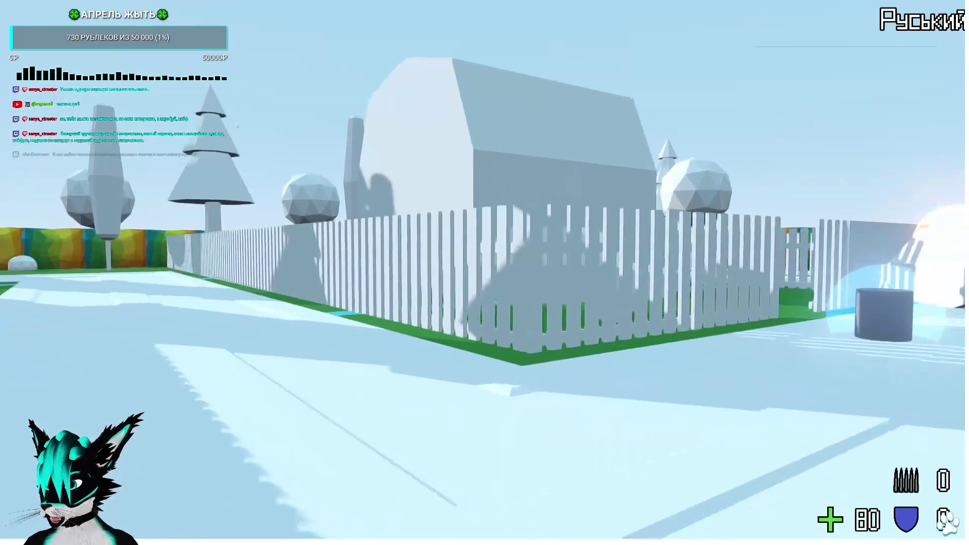
{"action": "key", "text": "w"}
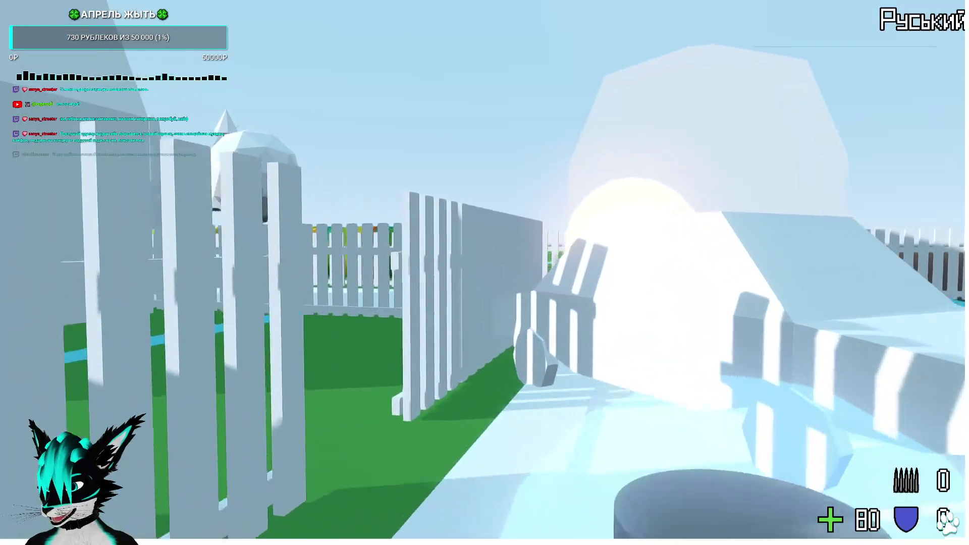
{"action": "key", "text": "w"}
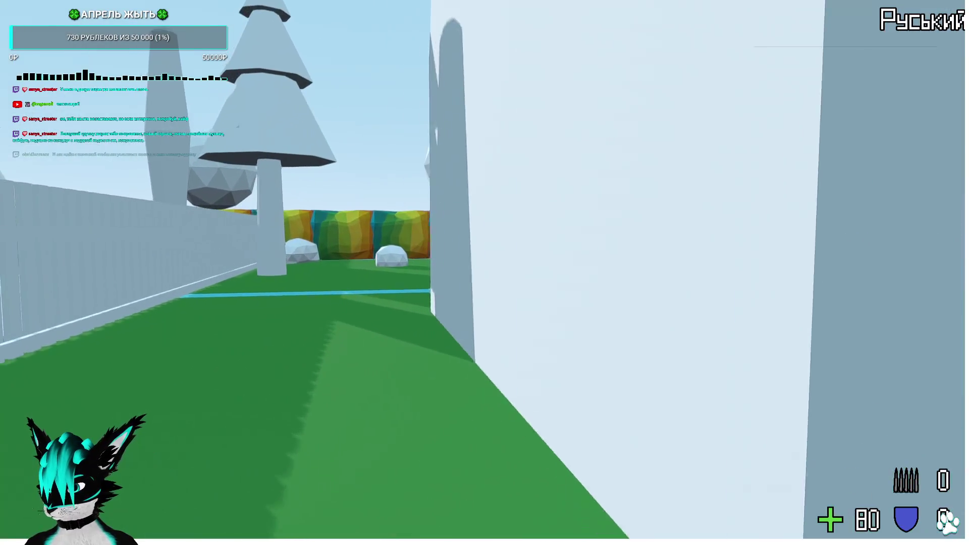
{"action": "key", "text": "w"}
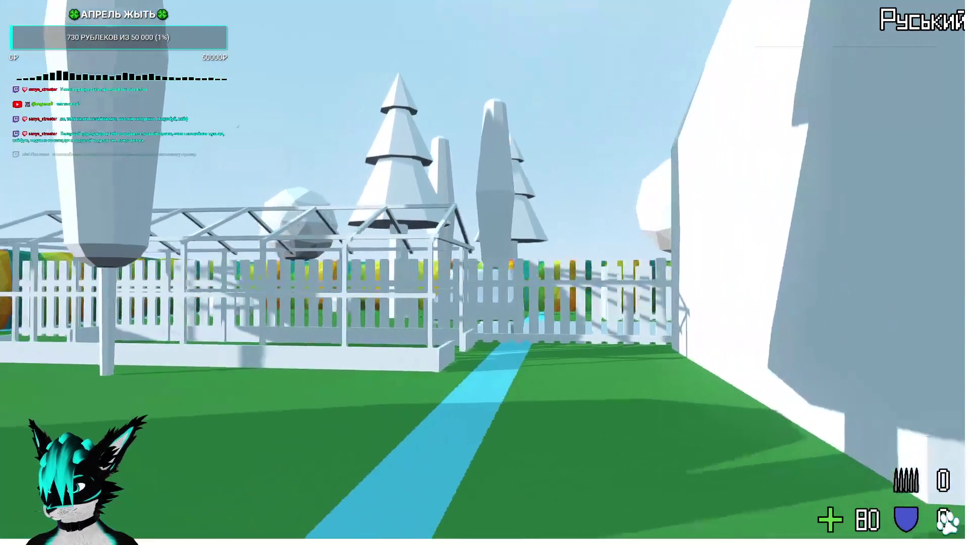
Continue past the boulder and sphere tree, down the fenced hedge corridor to the white car
{"action": "key", "text": "a"}
{"action": "key", "text": "w"}
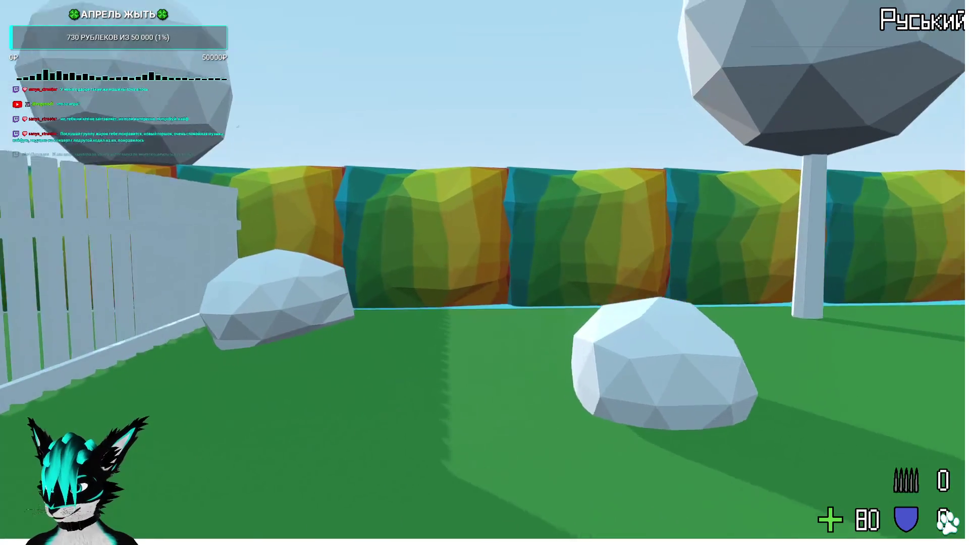
{"action": "key", "text": "w"}
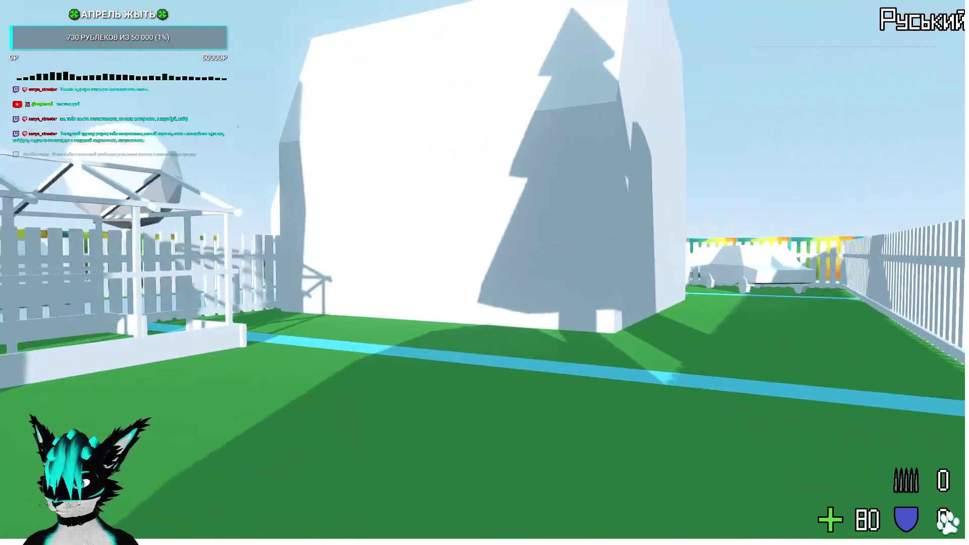
{"action": "key", "text": "w"}
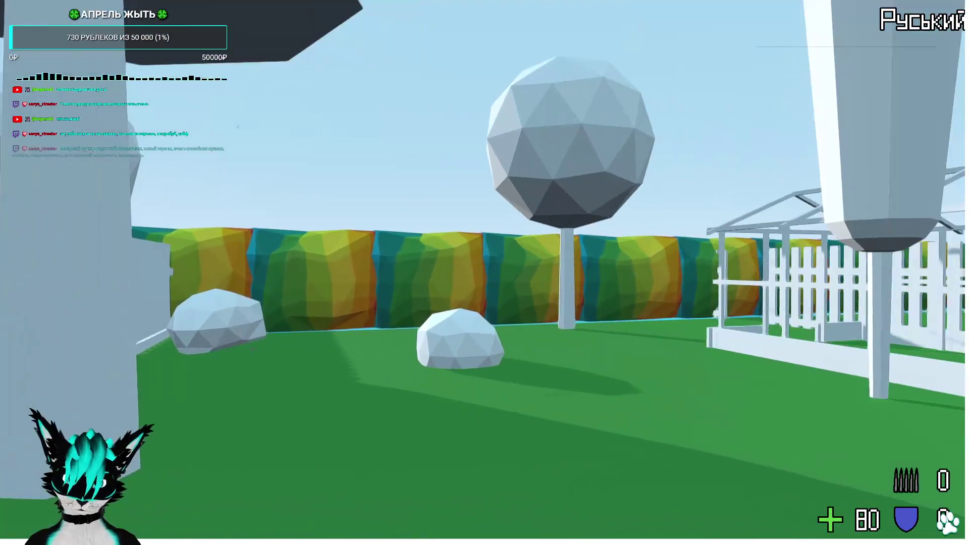
{"action": "key", "text": "w"}
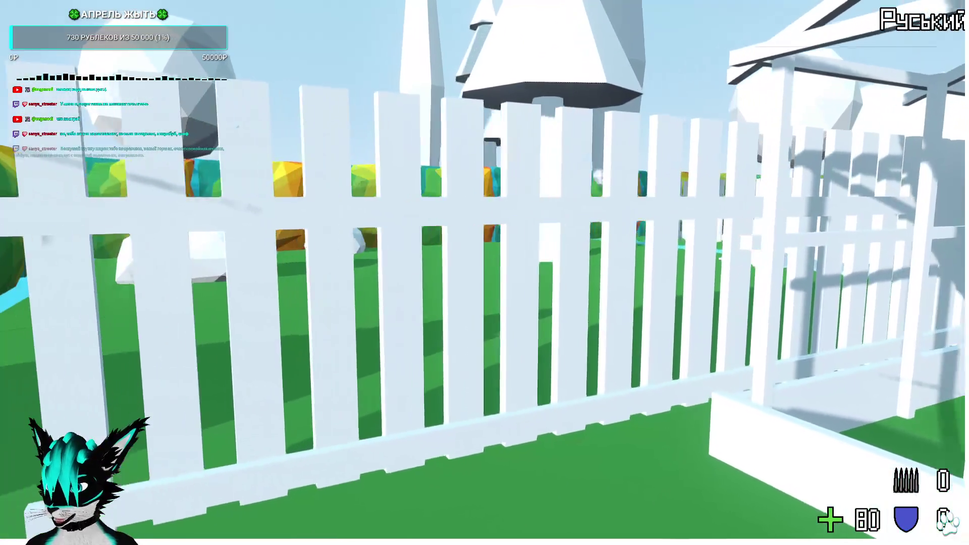
{"action": "key", "text": "w"}
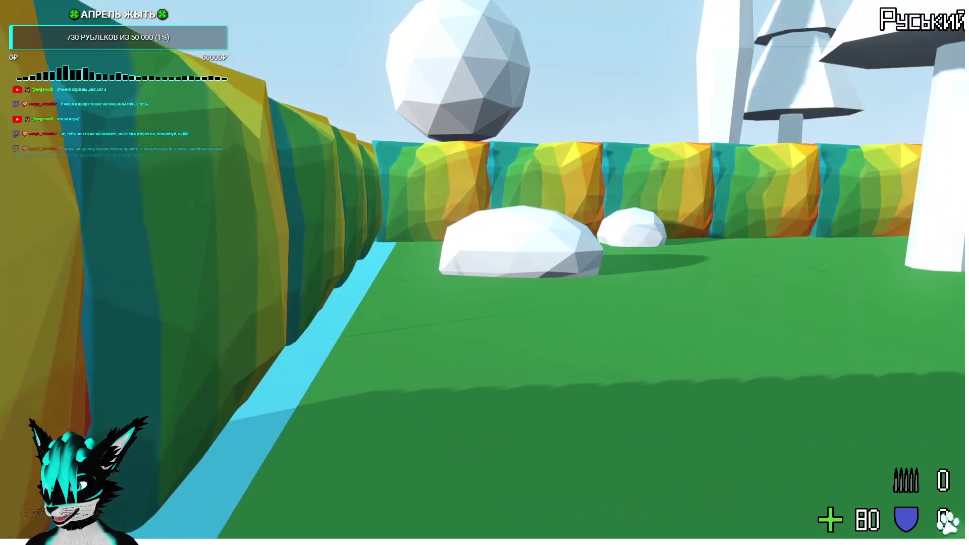
{"action": "key", "text": "w"}
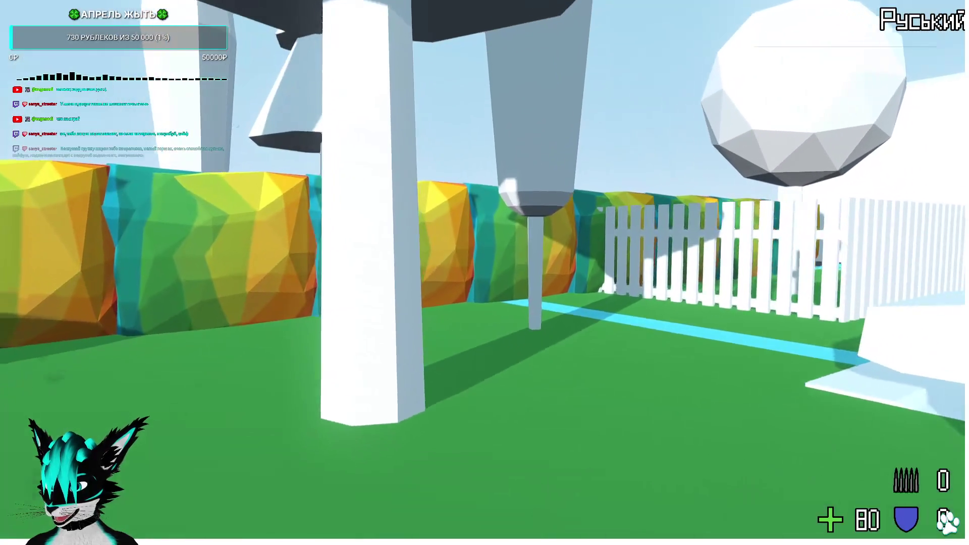
{"action": "key", "text": "w"}
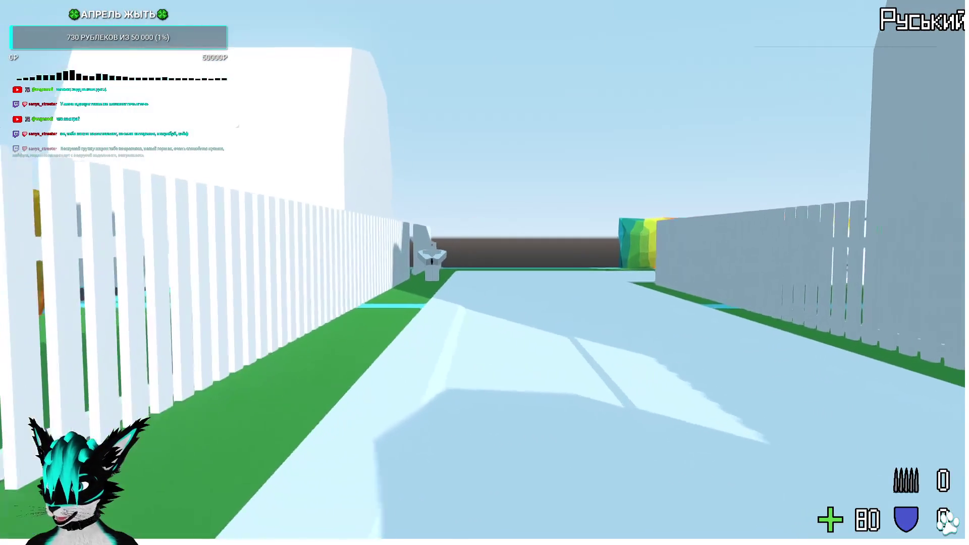
{"action": "key", "text": "w"}
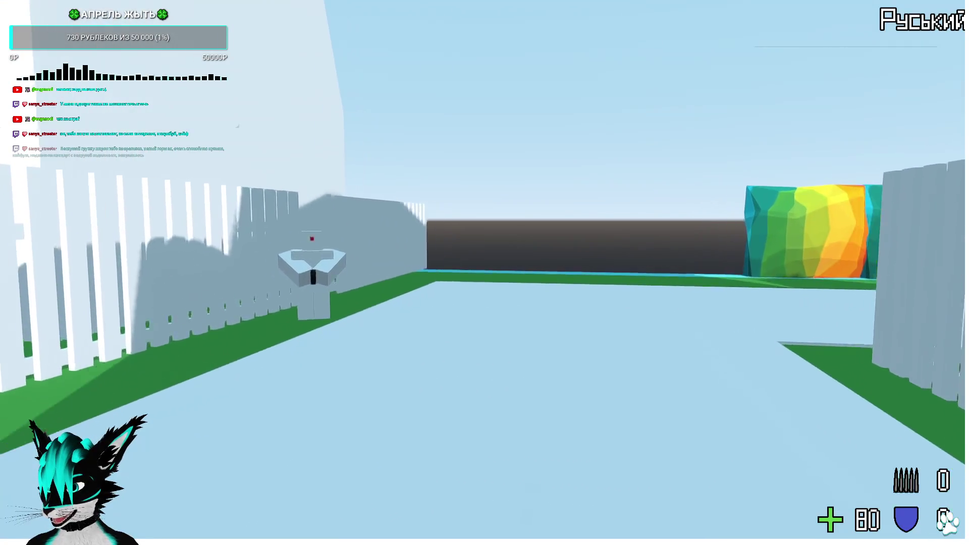
{"action": "key", "text": "w"}
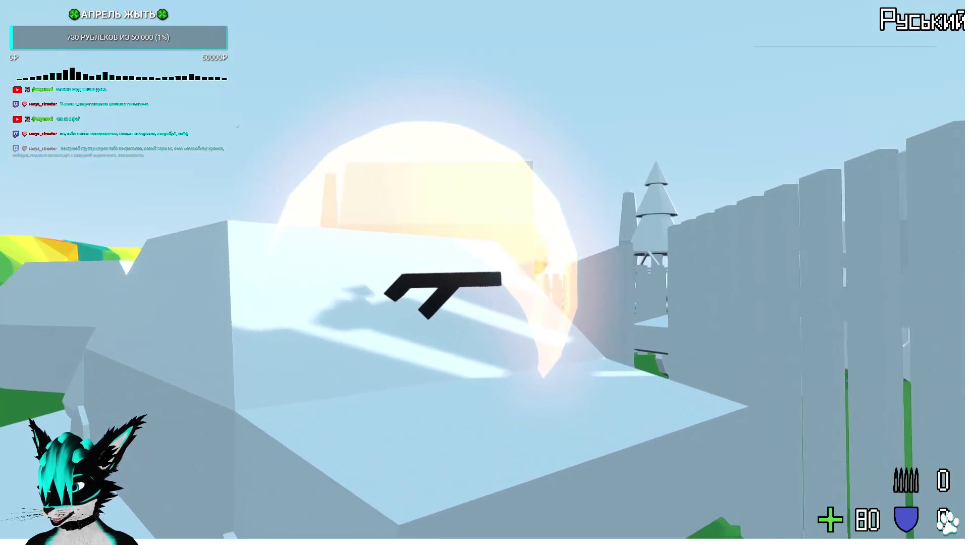
{"action": "key", "text": "w"}
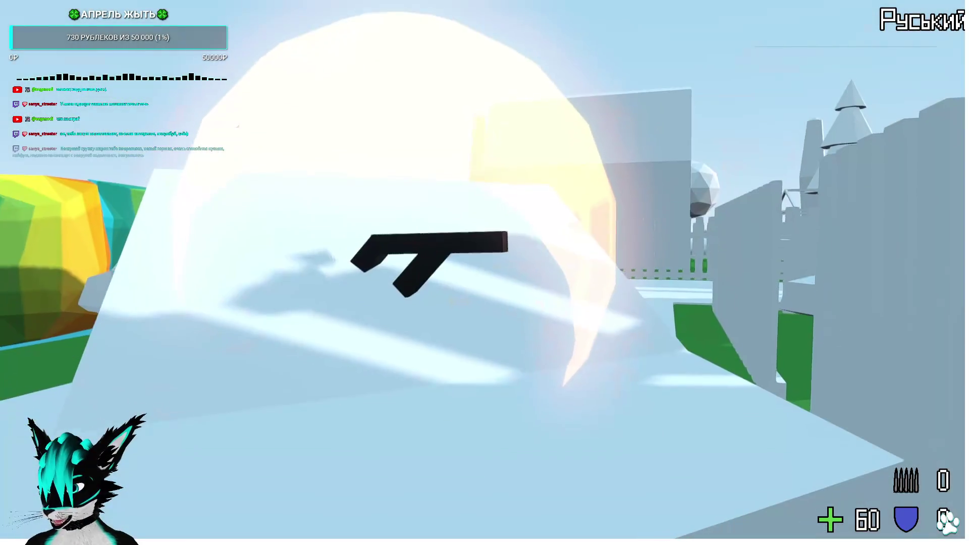
Take the pistol, restart after the script error, grab it again, fire five shots, and stop the game
{"action": "key", "text": "e"}
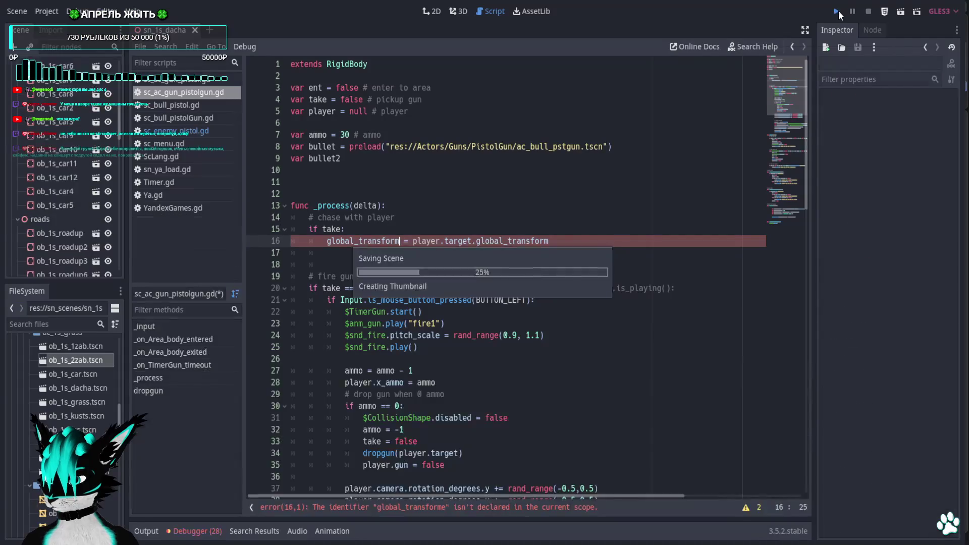
{"action": "left_click", "coordinate": [838, 10]}
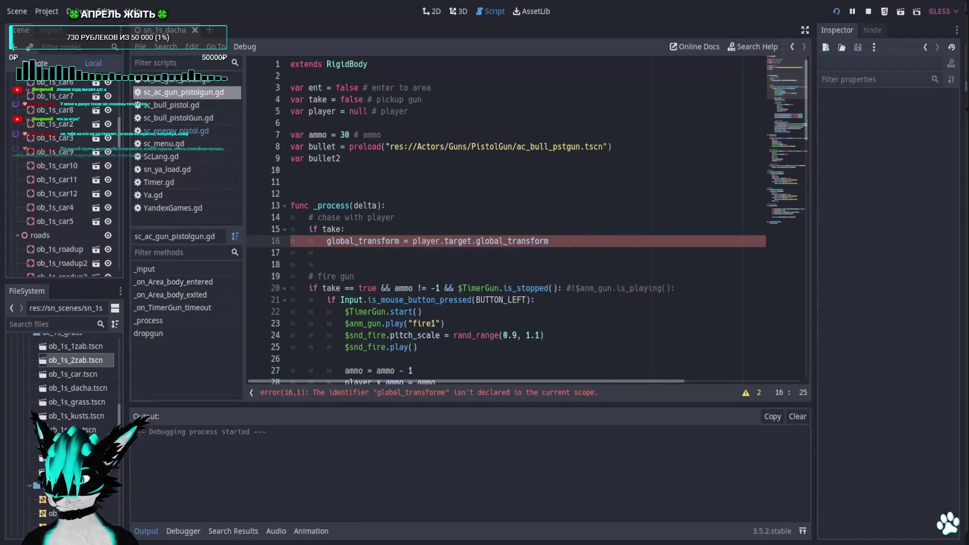
{"action": "key", "text": "w"}
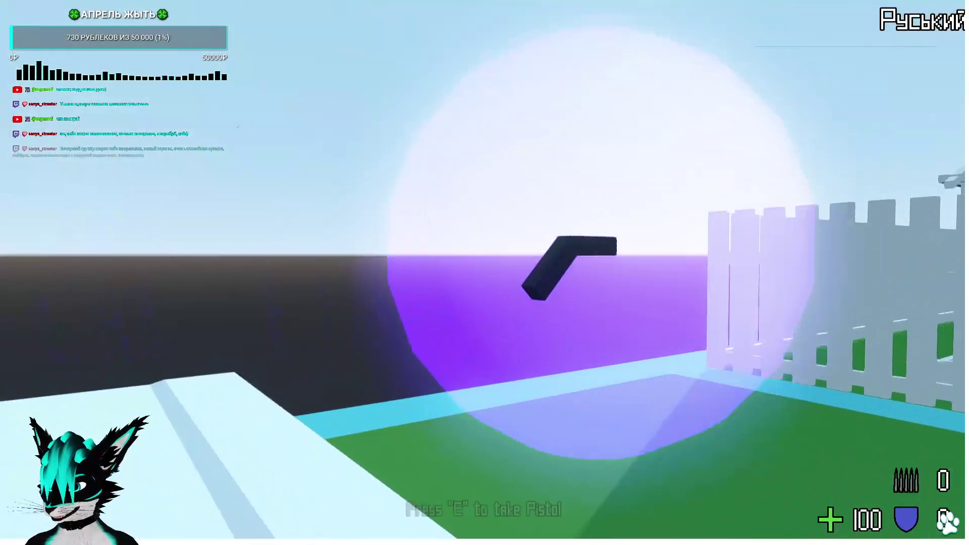
{"action": "key", "text": "e"}
{"action": "left_click", "coordinate": [485, 272]}
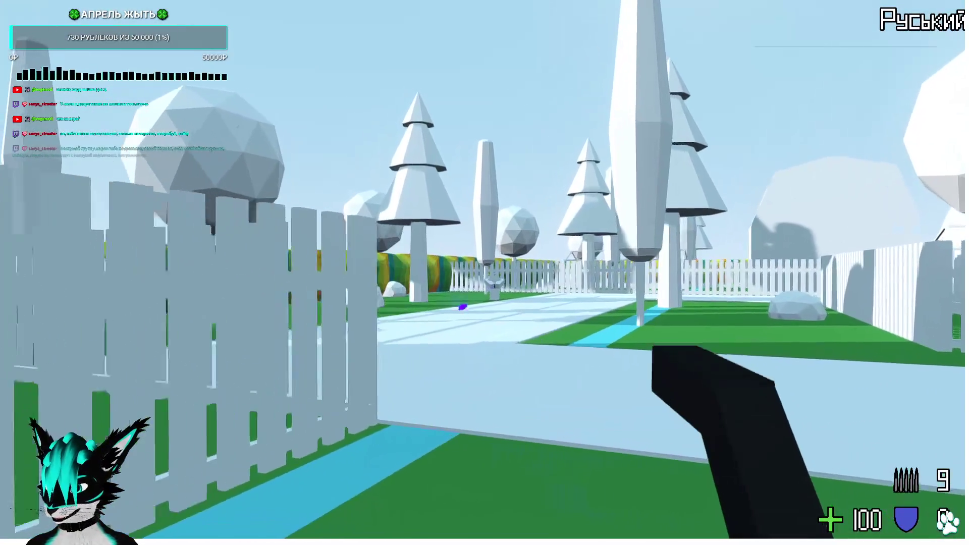
{"action": "left_click", "coordinate": [485, 272]}
{"action": "left_click", "coordinate": [484, 273]}
{"action": "left_click", "coordinate": [484, 273]}
{"action": "left_click", "coordinate": [484, 273]}
{"action": "left_click", "coordinate": [485, 272]}
{"action": "left_click", "coordinate": [485, 273]}
{"action": "left_click", "coordinate": [485, 272]}
{"action": "left_click", "coordinate": [484, 273]}
{"action": "left_click", "coordinate": [484, 273]}
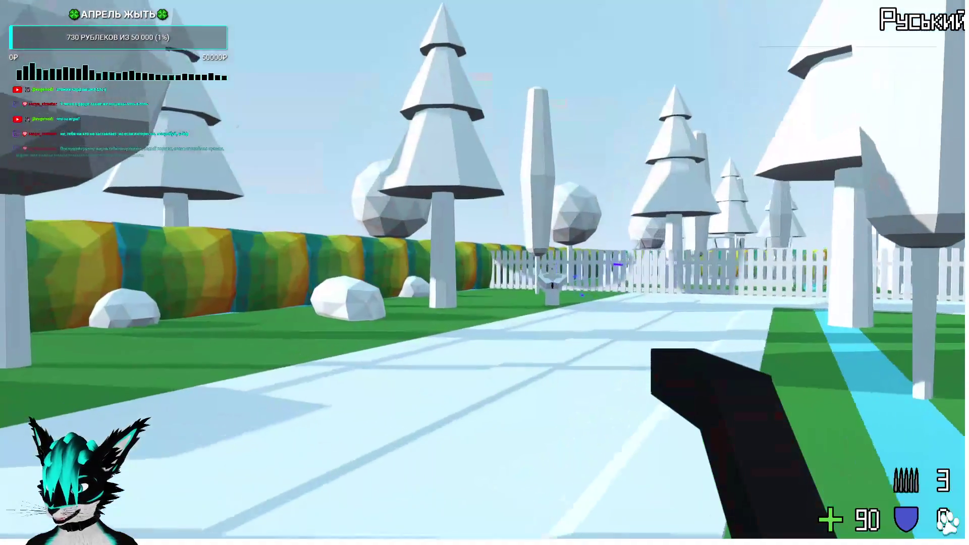
{"action": "key", "text": "F8"}
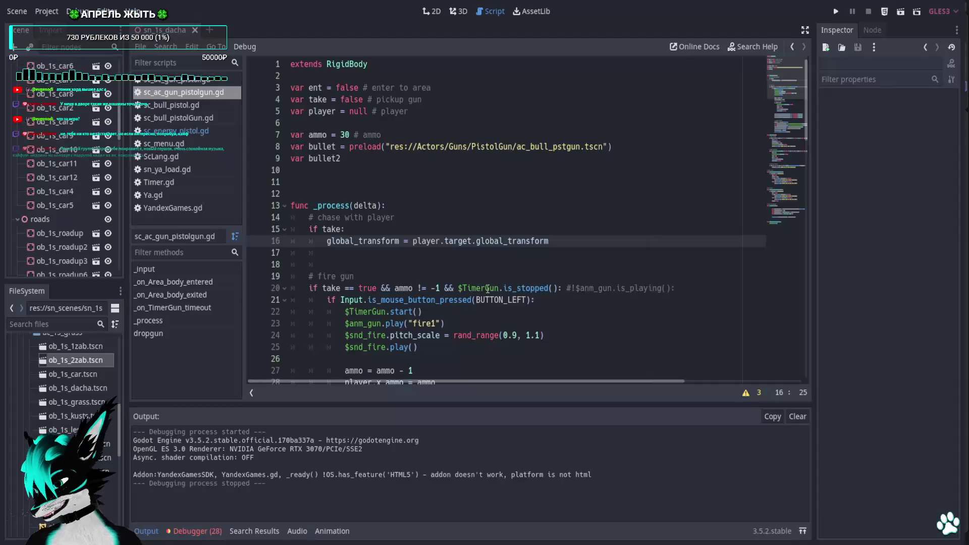
Look over the dacha level in the 3D view, orbiting the camera closer to the house and plots
{"action": "left_click", "coordinate": [434, 11]}
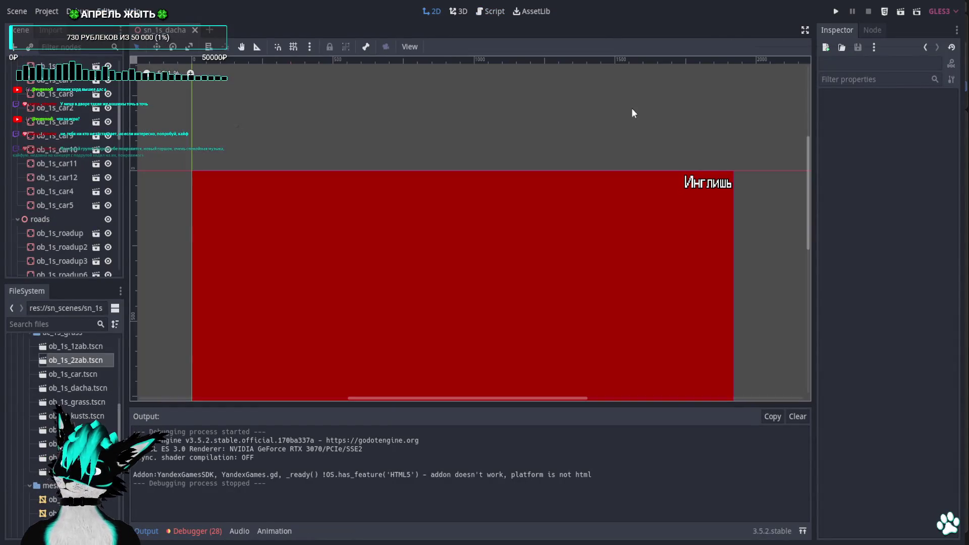
{"action": "left_click", "coordinate": [463, 11]}
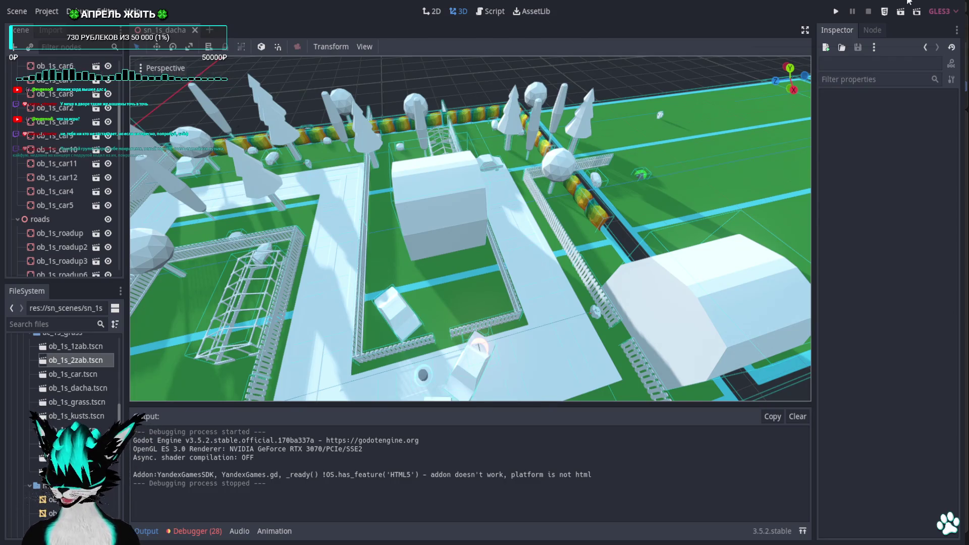
{"action": "key", "text": "alt+Tab"}
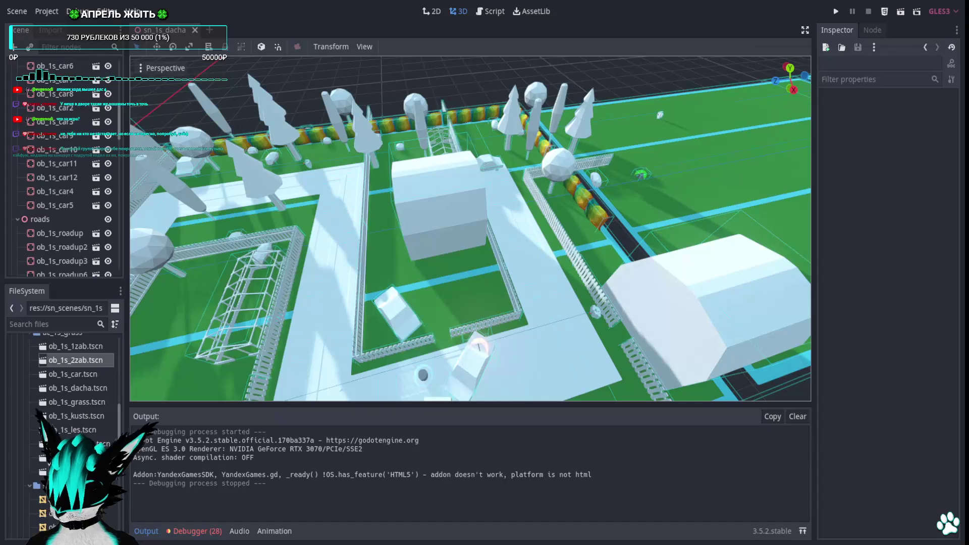
{"action": "mouse_move", "coordinate": [532, 264]}
{"action": "middle_mouse_down"}
{"action": "mouse_move", "coordinate": [505, 217]}
{"action": "mouse_move", "coordinate": [535, 252]}
{"action": "mouse_move", "coordinate": [454, 240]}
{"action": "mouse_move", "coordinate": [331, 242]}
{"action": "mouse_move", "coordinate": [237, 126]}
{"action": "mouse_move", "coordinate": [268, 362]}
{"action": "mouse_move", "coordinate": [328, 303]}
{"action": "middle_mouse_up"}
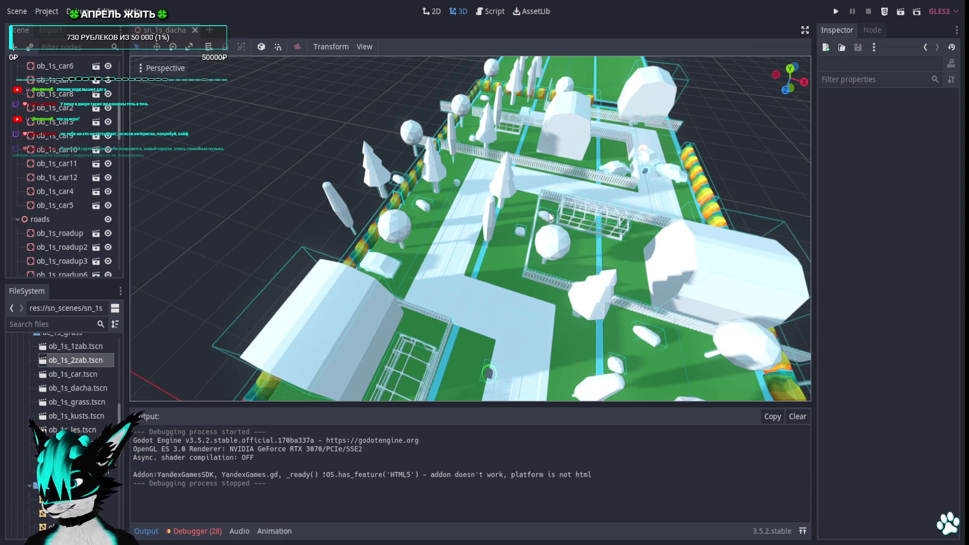
{"action": "mouse_move", "coordinate": [550, 216]}
{"action": "middle_mouse_down"}
{"action": "mouse_move", "coordinate": [586, 261]}
{"action": "mouse_move", "coordinate": [303, 250]}
{"action": "mouse_move", "coordinate": [576, 219]}
{"action": "mouse_move", "coordinate": [551, 202]}
{"action": "middle_mouse_up"}
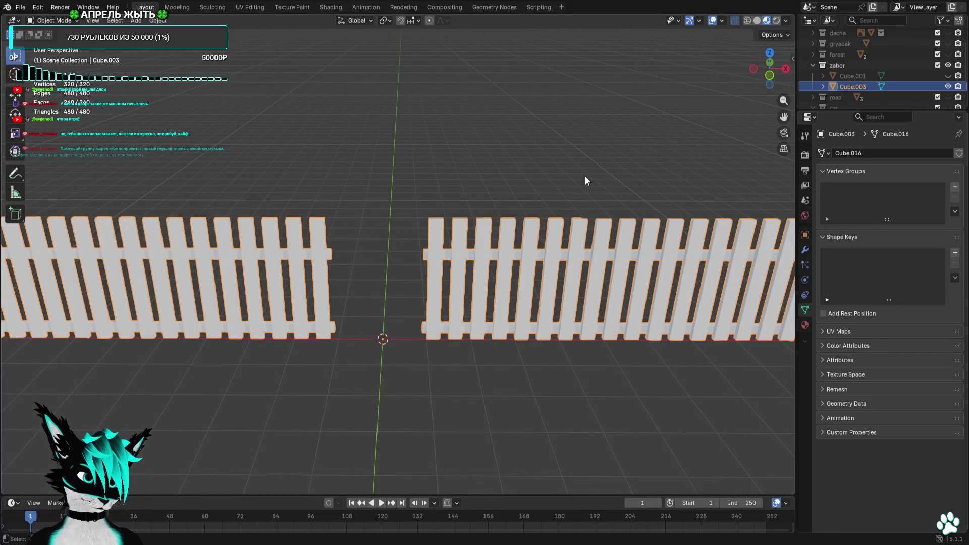
Hide the zabor fence object and its collection in the Outliner, then collapse it
{"action": "left_click", "coordinate": [948, 87]}
{"action": "left_click", "coordinate": [813, 65]}
{"action": "left_click", "coordinate": [943, 65]}
{"action": "scroll", "coordinate": [909, 66], "scroll_direction": "up", "scroll_amount": 2}
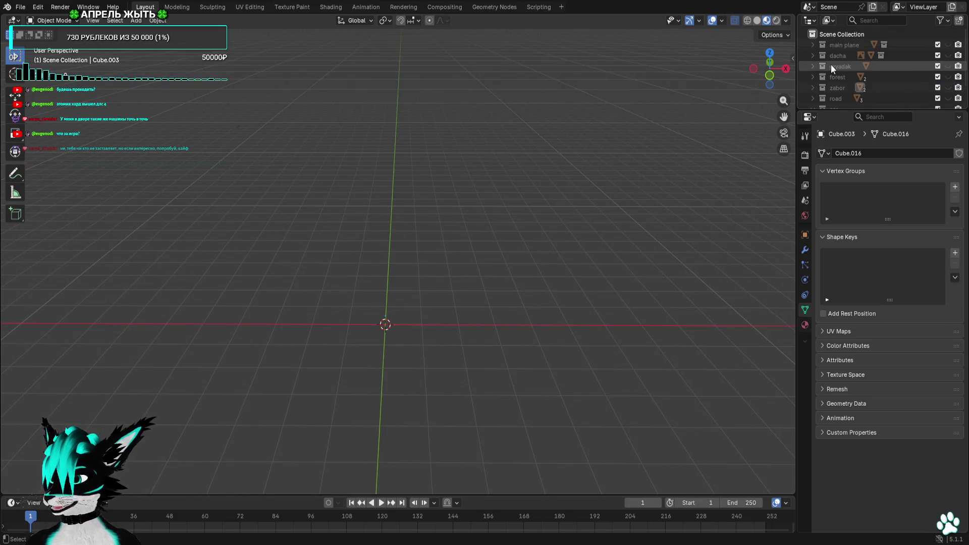
{"action": "left_click", "coordinate": [948, 45]}
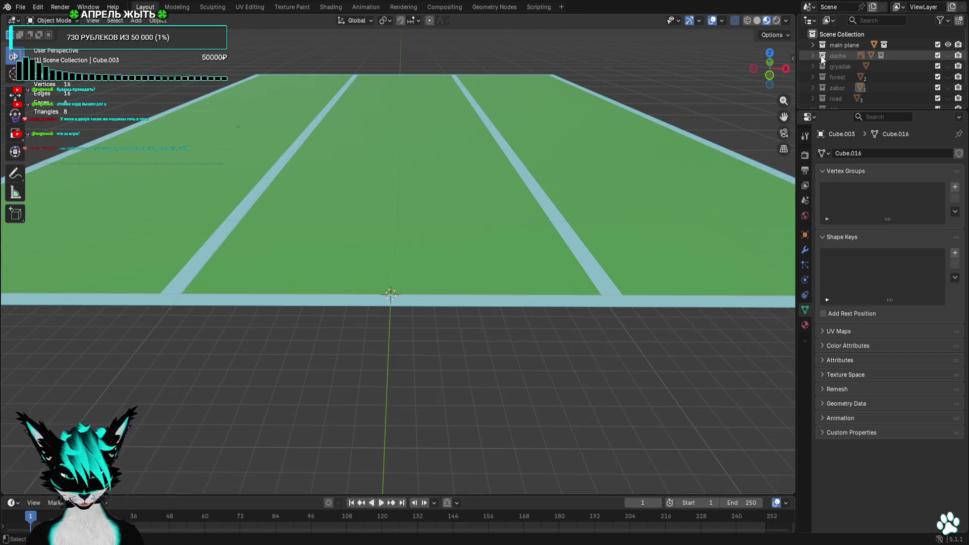
{"action": "left_click", "coordinate": [948, 45]}
Keep the dacha collection hidden, show main plane 1, and select the grass plane
{"action": "left_click", "coordinate": [811, 56]}
{"action": "left_click", "coordinate": [948, 56]}
{"action": "left_click", "coordinate": [948, 56]}
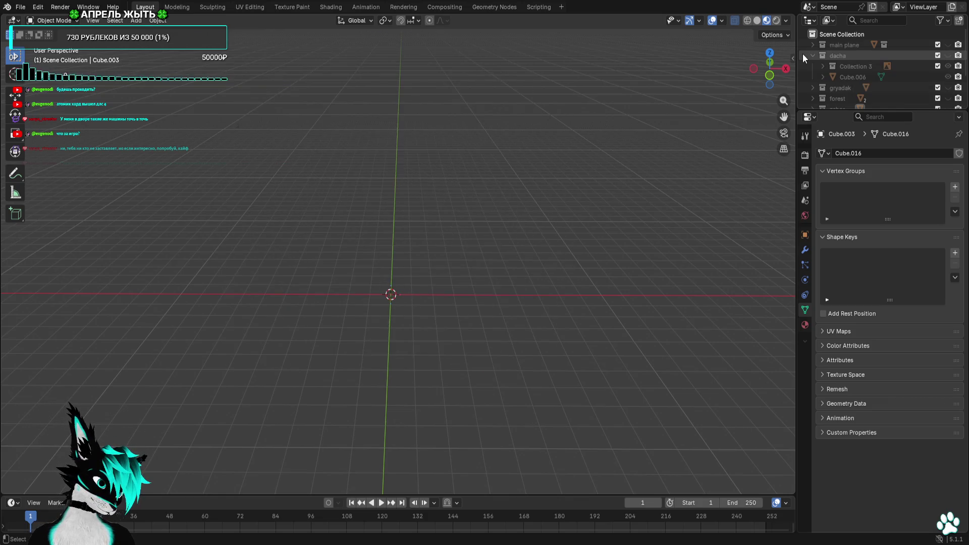
{"action": "left_click", "coordinate": [811, 56]}
{"action": "left_click", "coordinate": [813, 45]}
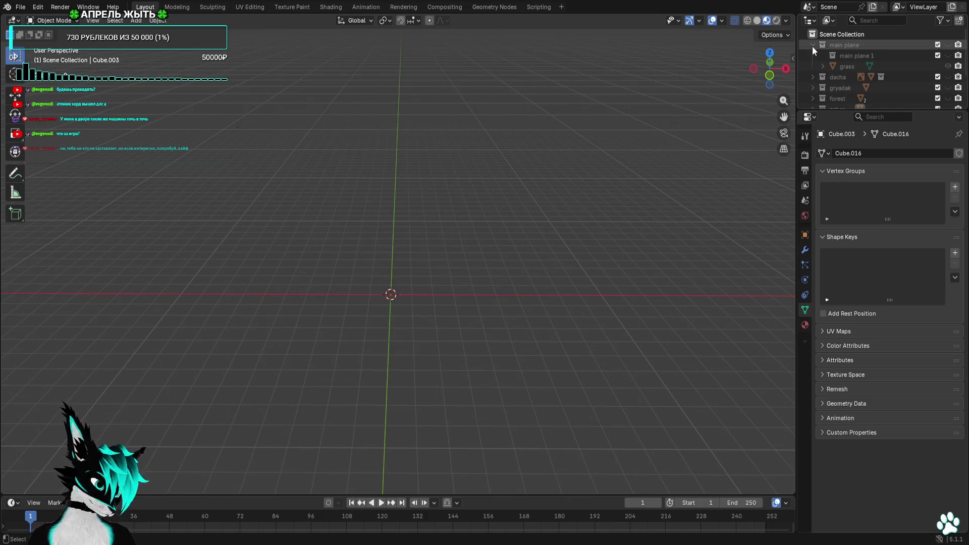
{"action": "left_click", "coordinate": [948, 55]}
{"action": "mouse_move", "coordinate": [632, 118]}
{"action": "middle_mouse_down"}
{"action": "mouse_move", "coordinate": [552, 128]}
{"action": "mouse_move", "coordinate": [613, 121]}
{"action": "middle_mouse_up"}
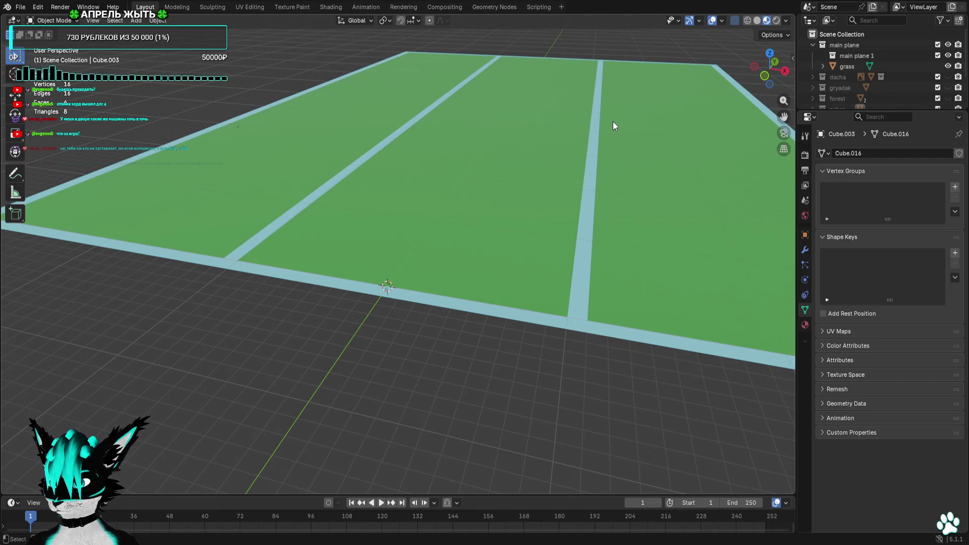
{"action": "mouse_move", "coordinate": [613, 121]}
{"action": "middle_mouse_down"}
{"action": "mouse_move", "coordinate": [632, 96]}
{"action": "mouse_move", "coordinate": [612, 132]}
{"action": "middle_mouse_up"}
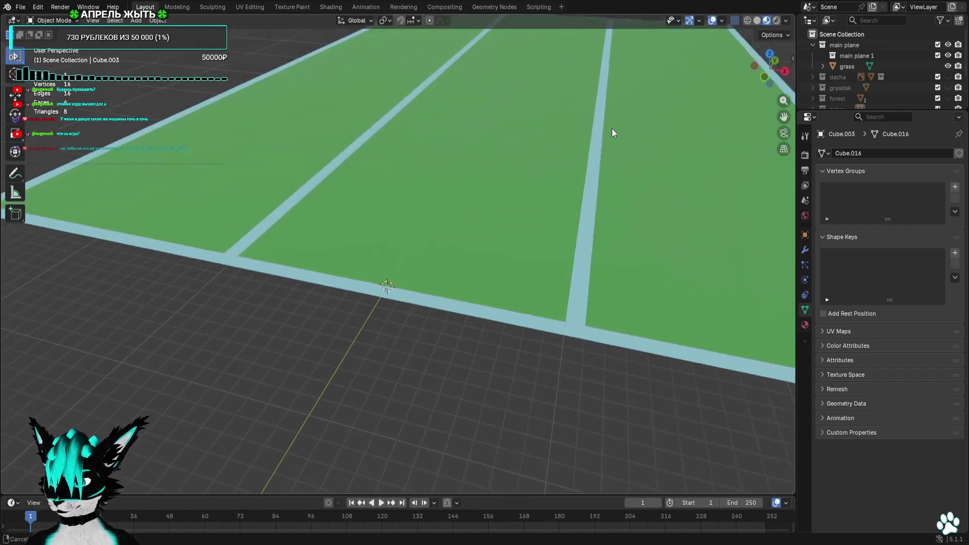
{"action": "left_click", "coordinate": [846, 67]}
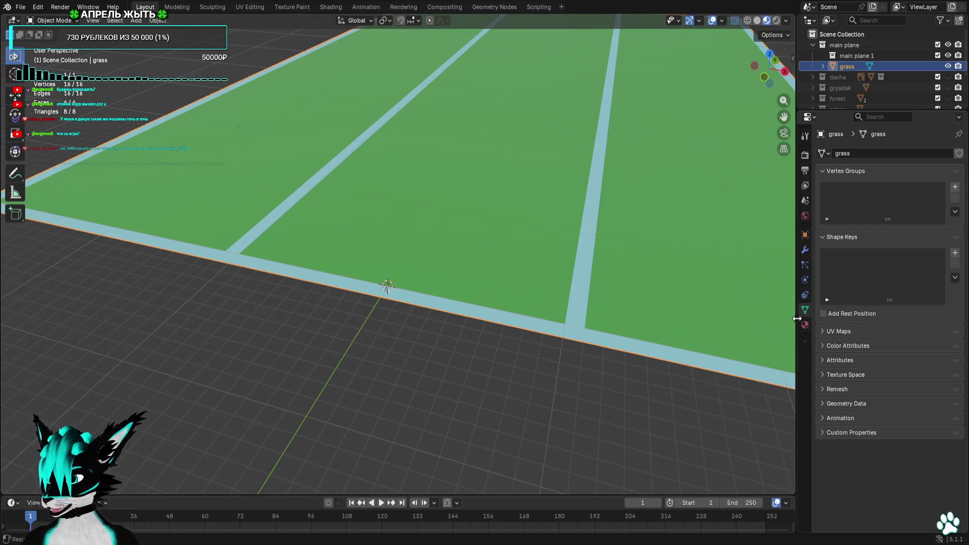
Split the properties area and turn its upper half into an Image Editor for the palette
{"action": "left_click", "coordinate": [805, 324]}
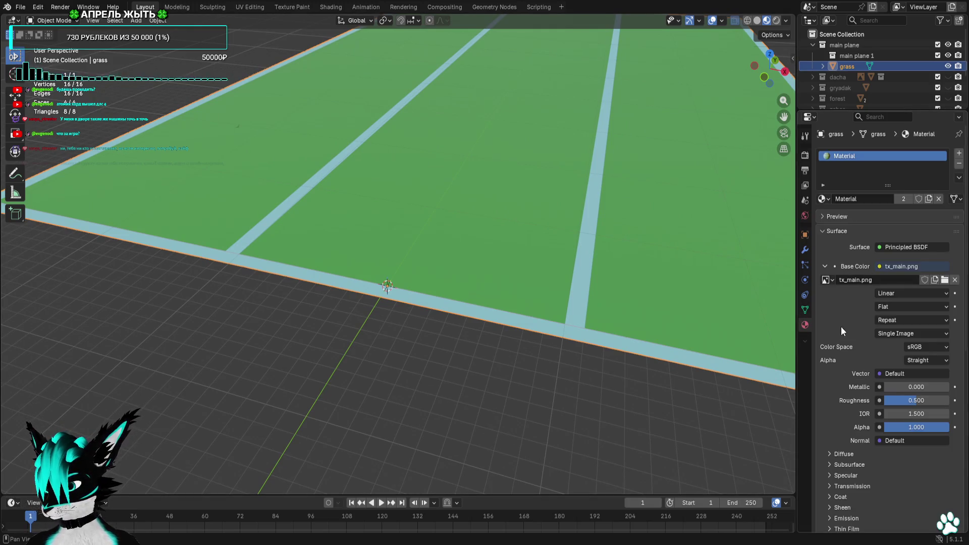
{"action": "scroll", "coordinate": [841, 328], "scroll_direction": "down", "scroll_amount": 2}
{"action": "left_click_drag", "start_coordinate": [800, 126], "coordinate": [810, 320]}
{"action": "left_click", "coordinate": [808, 116]}
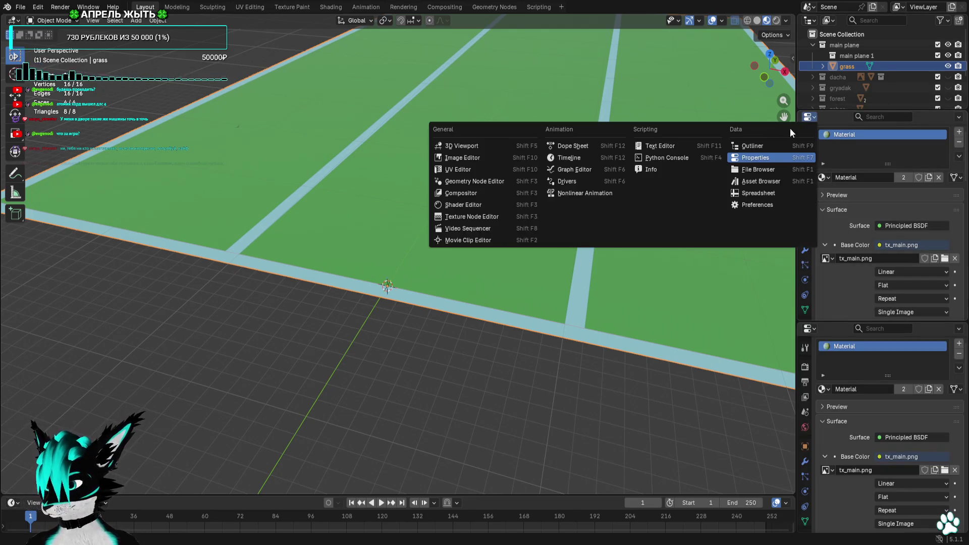
{"action": "left_click", "coordinate": [499, 169]}
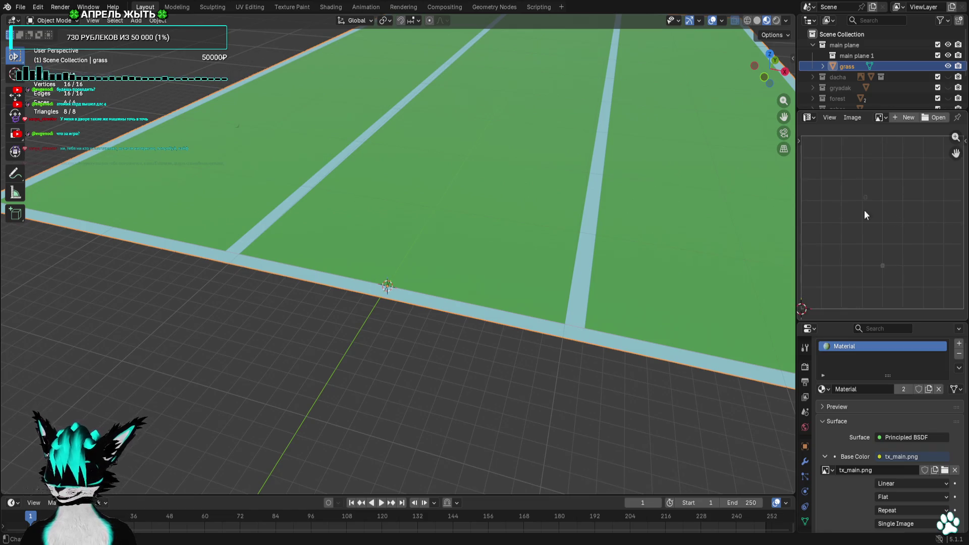
{"action": "middle_click_drag", "start_coordinate": [758, 192], "coordinate": [633, 160]}
{"action": "mouse_move", "coordinate": [756, 182]}
{"action": "middle_mouse_down"}
{"action": "mouse_move", "coordinate": [646, 158]}
{"action": "mouse_move", "coordinate": [767, 202]}
{"action": "middle_mouse_up"}
{"action": "scroll", "coordinate": [922, 240], "scroll_direction": "down", "scroll_amount": 2}
{"action": "scroll", "coordinate": [922, 240], "scroll_direction": "up", "scroll_amount": 2}
{"action": "scroll", "coordinate": [885, 241], "scroll_direction": "down", "scroll_amount": 2}
{"action": "middle_click_drag", "start_coordinate": [574, 190], "coordinate": [577, 186], "text": "shift"}
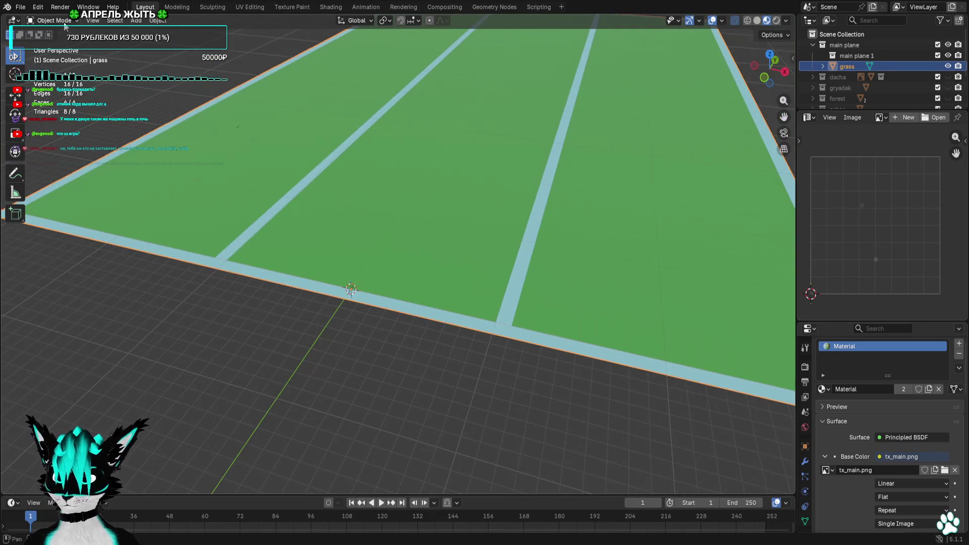
In Edit Mode, move the grey border faces' UVs onto the green palette column
{"action": "key", "text": "Tab"}
{"action": "key", "text": "a"}
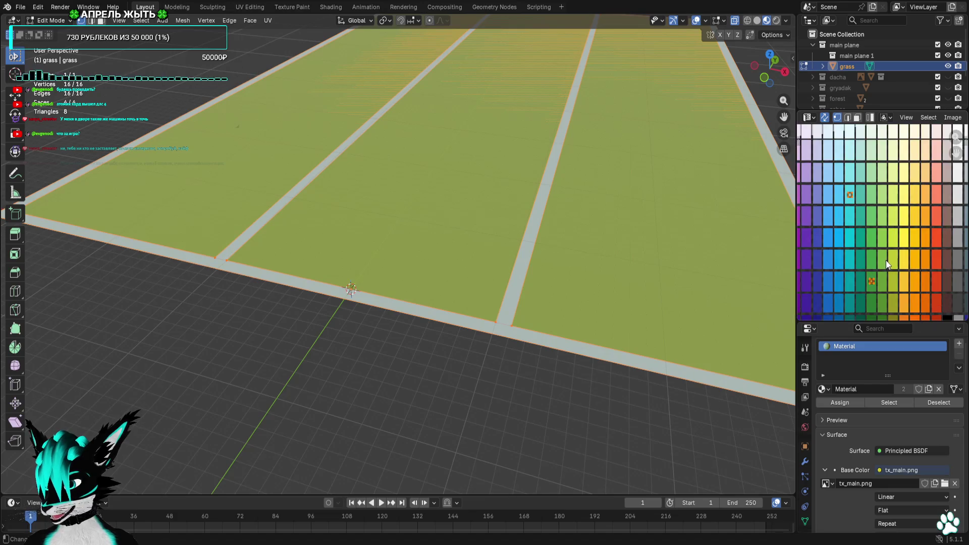
{"action": "left_click", "coordinate": [886, 260]}
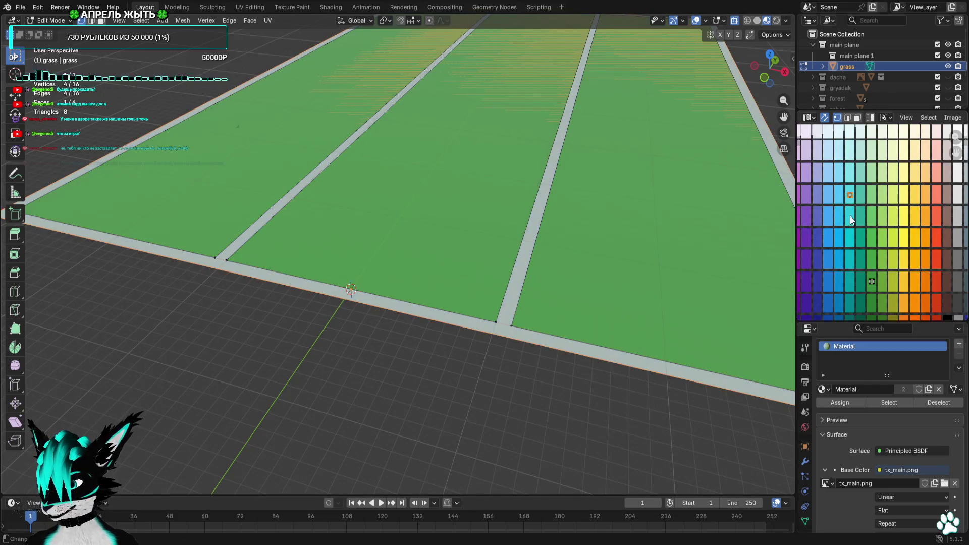
{"action": "key", "text": "g"}
{"action": "left_click", "coordinate": [876, 248]}
{"action": "scroll", "coordinate": [875, 249], "scroll_direction": "up", "scroll_amount": 4}
{"action": "scroll", "coordinate": [876, 249], "scroll_direction": "up", "scroll_amount": 3}
{"action": "key", "text": "g"}
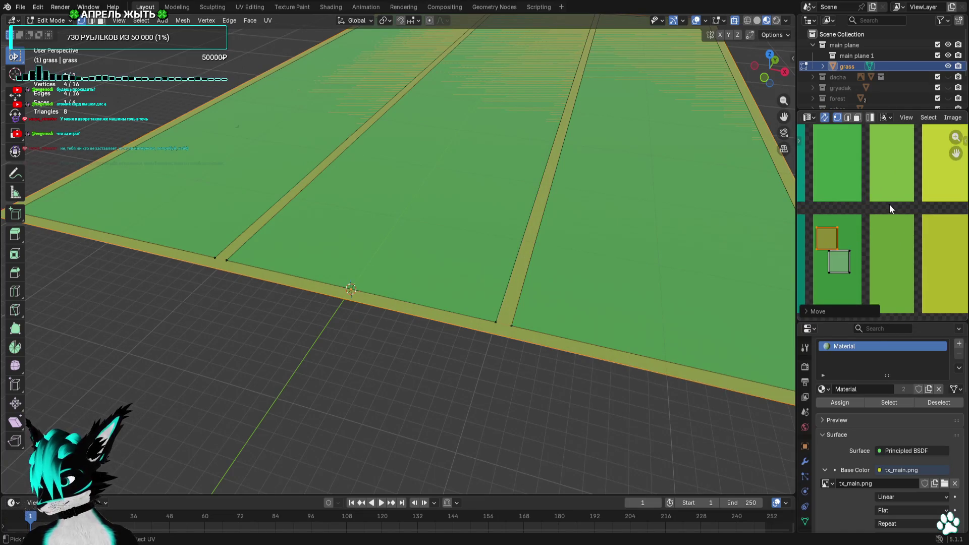
{"action": "left_click", "coordinate": [889, 219]}
{"action": "key", "text": "alt+a"}
{"action": "mouse_move", "coordinate": [634, 195]}
{"action": "middle_mouse_down"}
{"action": "mouse_move", "coordinate": [596, 134]}
{"action": "mouse_move", "coordinate": [606, 227]}
{"action": "mouse_move", "coordinate": [639, 217]}
{"action": "mouse_move", "coordinate": [615, 217]}
{"action": "middle_mouse_up"}
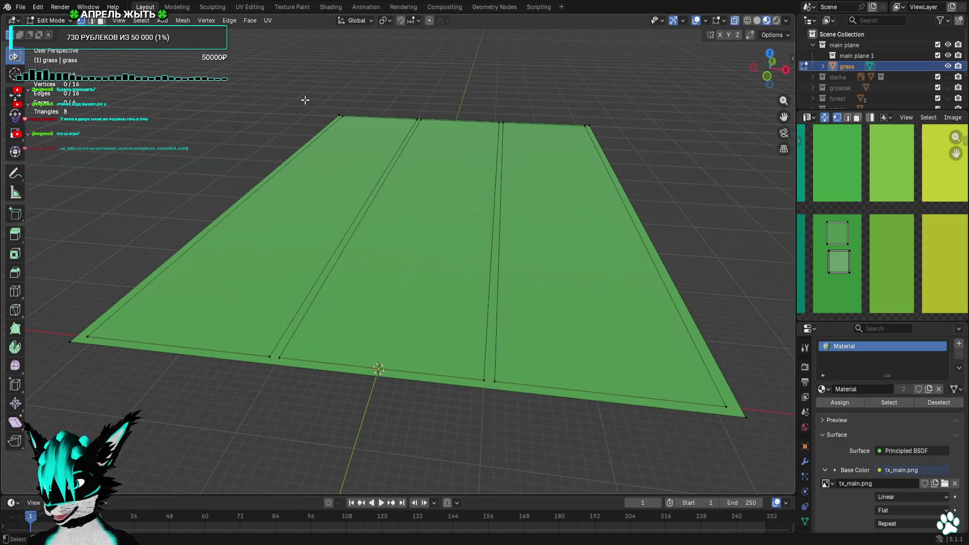
Save base dacha.blend and dissolve the plane's inner vertices into a single face
{"action": "left_click", "coordinate": [20, 7]}
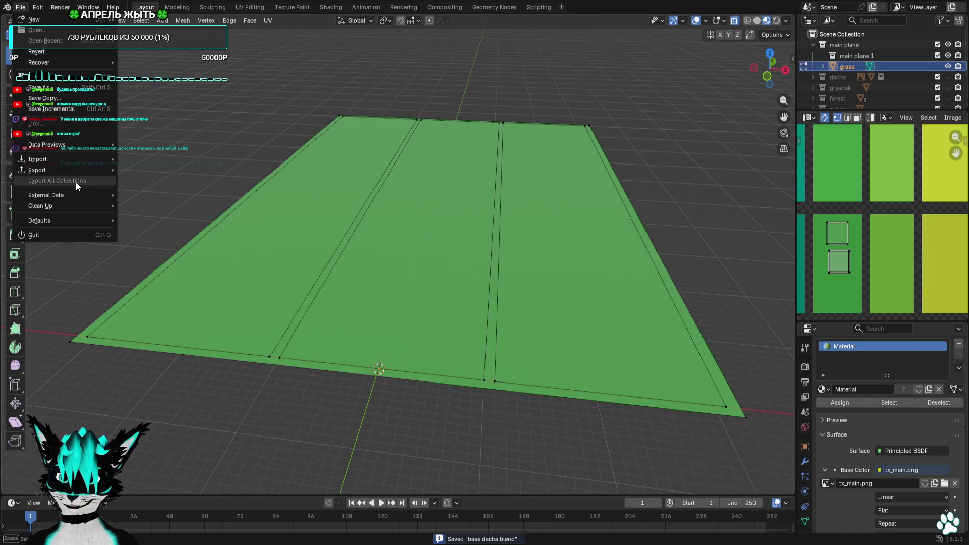
{"action": "mouse_move", "coordinate": [76, 171]}
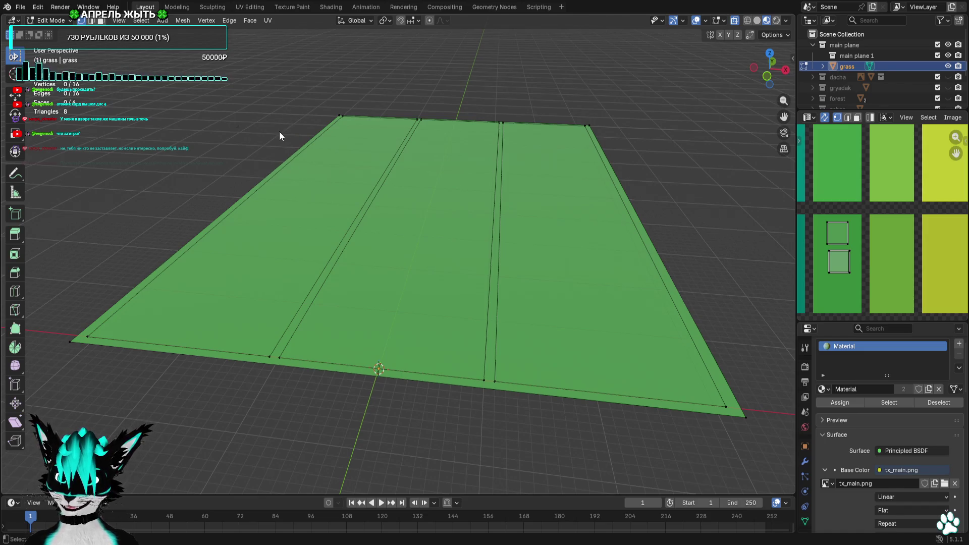
{"action": "key", "text": "Tab"}
{"action": "key", "text": "Tab"}
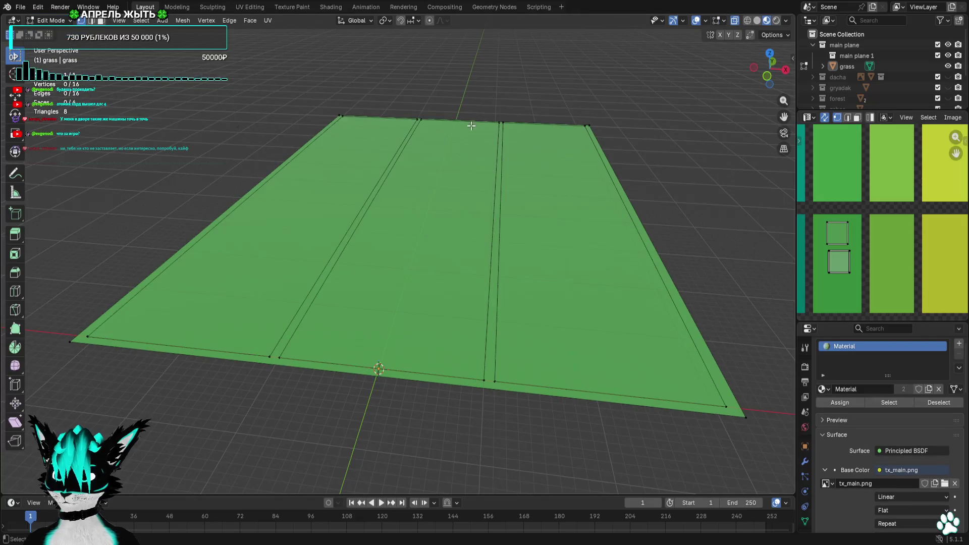
{"action": "left_click", "coordinate": [769, 55]}
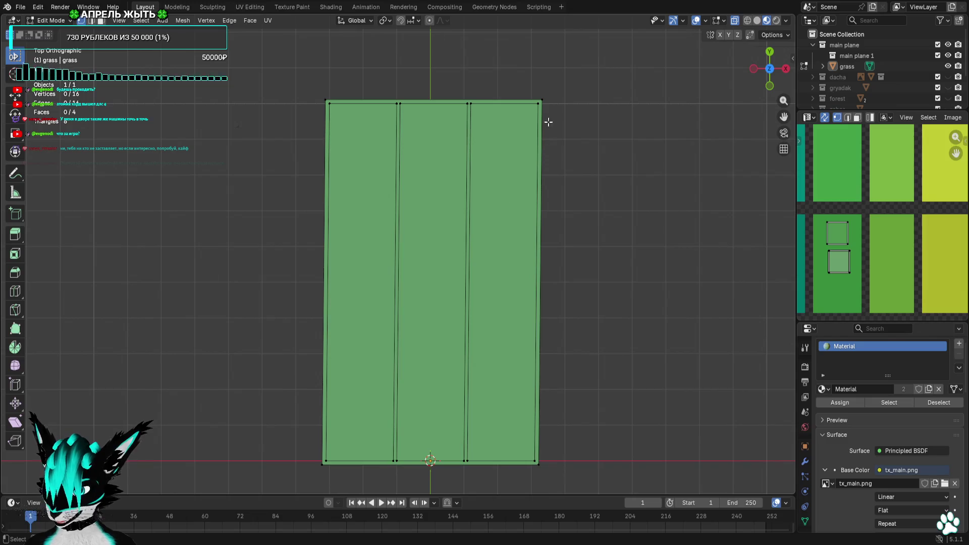
{"action": "mouse_move", "coordinate": [541, 102]}
{"action": "left_mouse_down"}
{"action": "mouse_move", "coordinate": [251, 184]}
{"action": "mouse_move", "coordinate": [325, 210]}
{"action": "mouse_move", "coordinate": [361, 242]}
{"action": "left_mouse_up"}
{"action": "scroll", "coordinate": [360, 242], "scroll_direction": "down", "scroll_amount": 5, "text": "shift"}
{"action": "left_click_drag", "start_coordinate": [274, 289], "coordinate": [534, 333]}
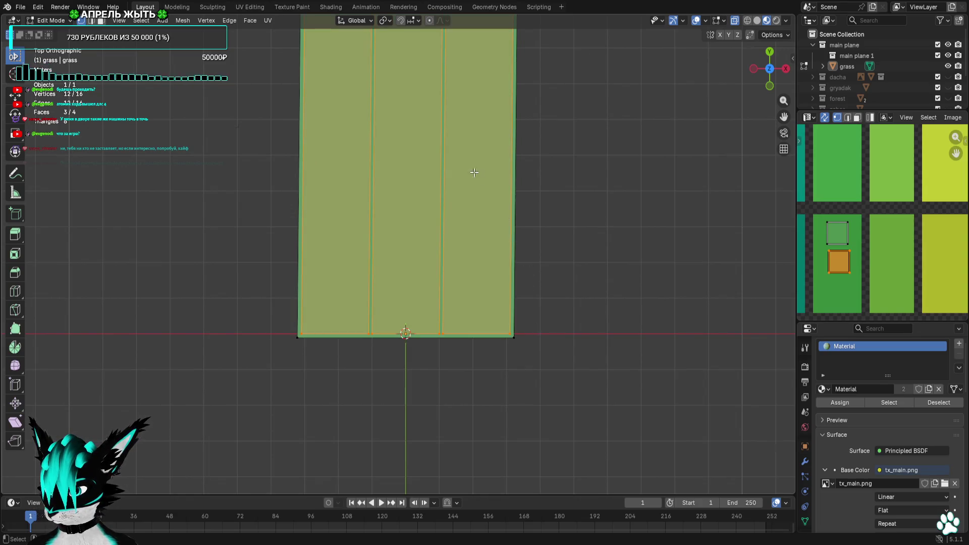
{"action": "scroll", "coordinate": [474, 172], "scroll_direction": "up", "scroll_amount": 5, "text": "shift"}
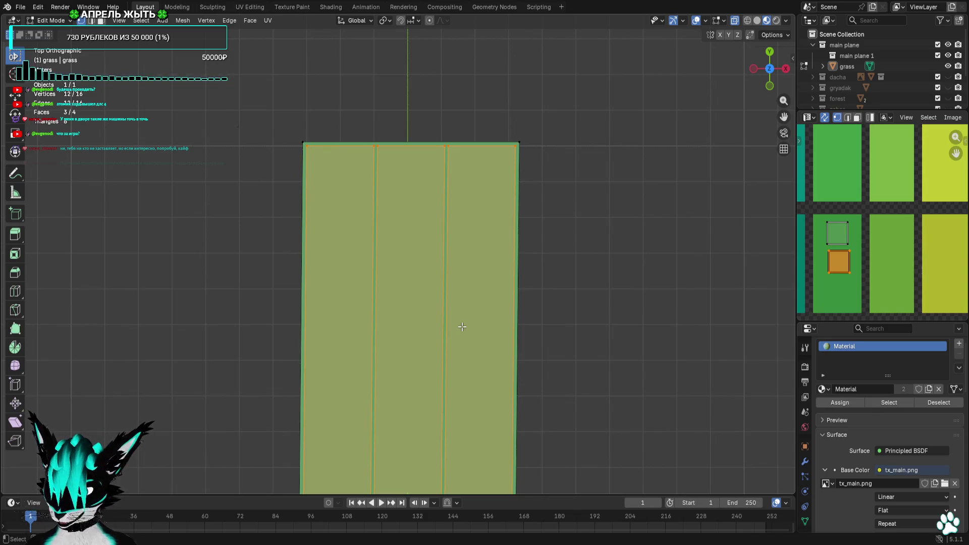
{"action": "right_click", "coordinate": [462, 326]}
{"action": "left_click", "coordinate": [427, 527]}
Move the plane's top and bottom vertex rows to reposition them
{"action": "mouse_move", "coordinate": [250, 140]}
{"action": "left_mouse_down"}
{"action": "mouse_move", "coordinate": [341, 151]}
{"action": "mouse_move", "coordinate": [528, 151]}
{"action": "left_mouse_up"}
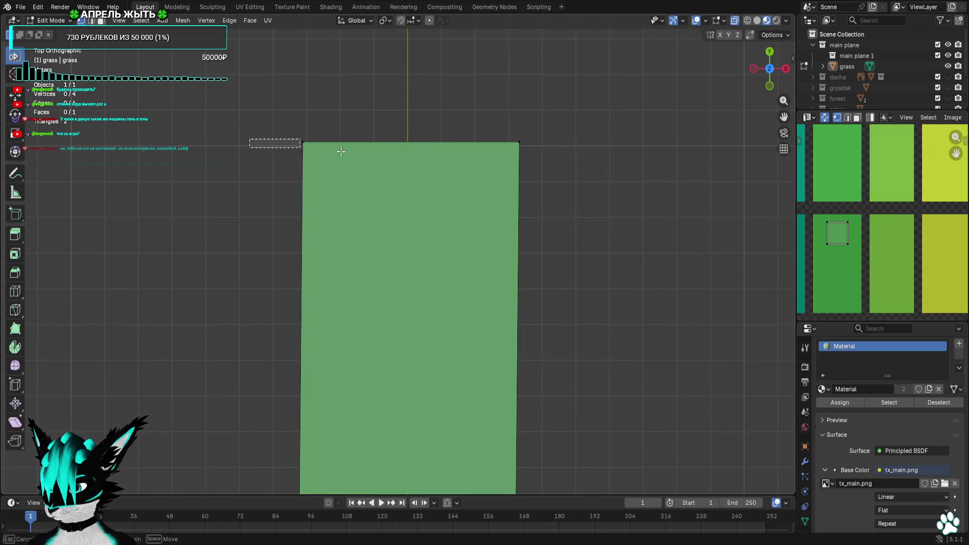
{"action": "scroll", "coordinate": [466, 279], "scroll_direction": "up", "scroll_amount": 3}
{"action": "key", "text": "g"}
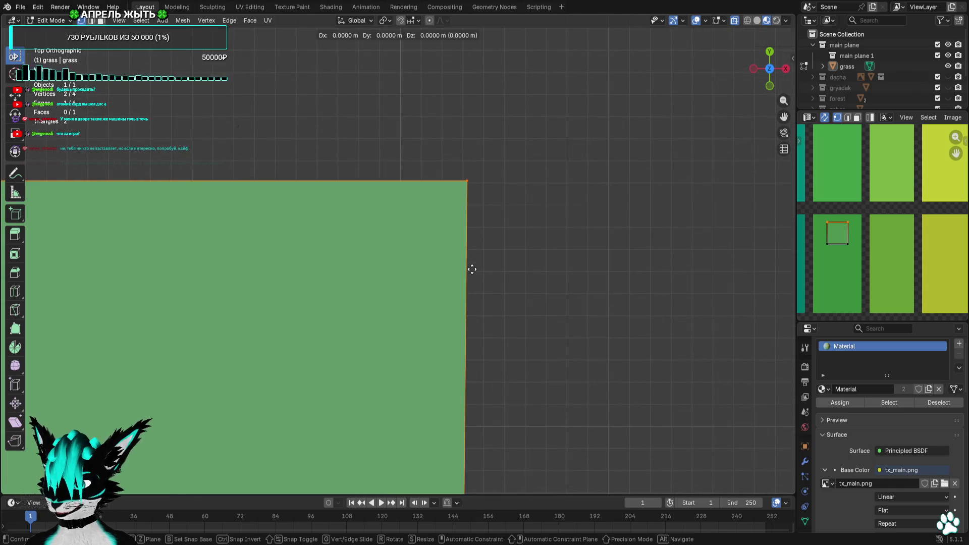
{"action": "left_click", "coordinate": [472, 269]}
{"action": "scroll", "coordinate": [472, 269], "scroll_direction": "down", "scroll_amount": 5}
{"action": "left_click_drag", "start_coordinate": [472, 216], "coordinate": [428, 248]}
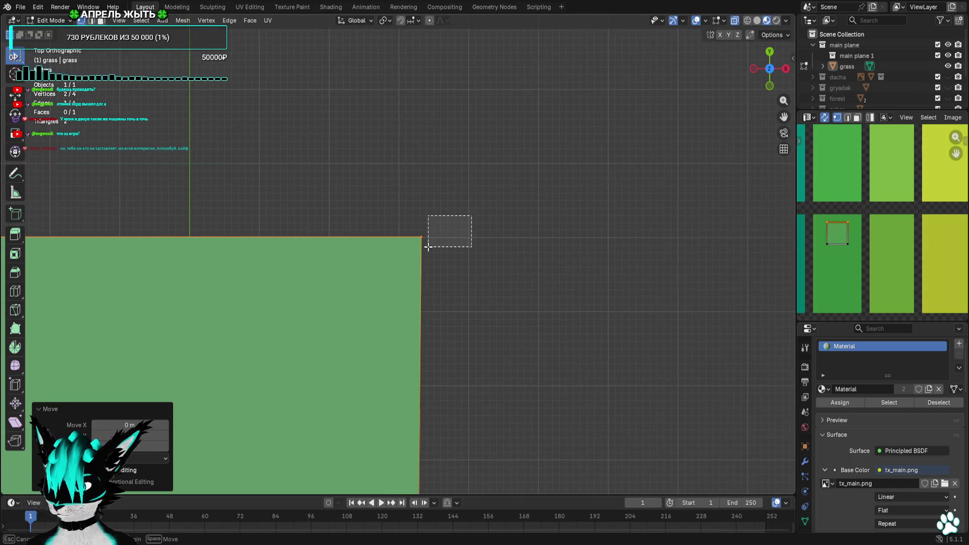
{"action": "scroll", "coordinate": [456, 314], "scroll_direction": "down", "scroll_amount": 4}
{"action": "scroll", "coordinate": [495, 292], "scroll_direction": "down", "scroll_amount": 5, "text": "shift"}
{"action": "key", "text": "ctrl+i"}
{"action": "key", "text": "g"}
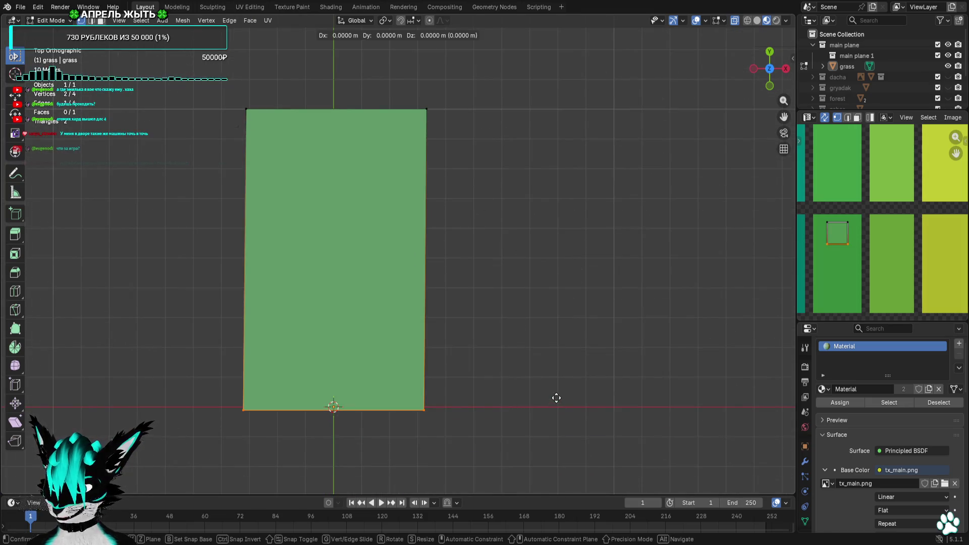
{"action": "left_click", "coordinate": [557, 398]}
{"action": "middle_click_drag", "start_coordinate": [543, 401], "coordinate": [537, 306], "text": "shift"}
{"action": "scroll", "coordinate": [537, 306], "scroll_direction": "up", "scroll_amount": 3}
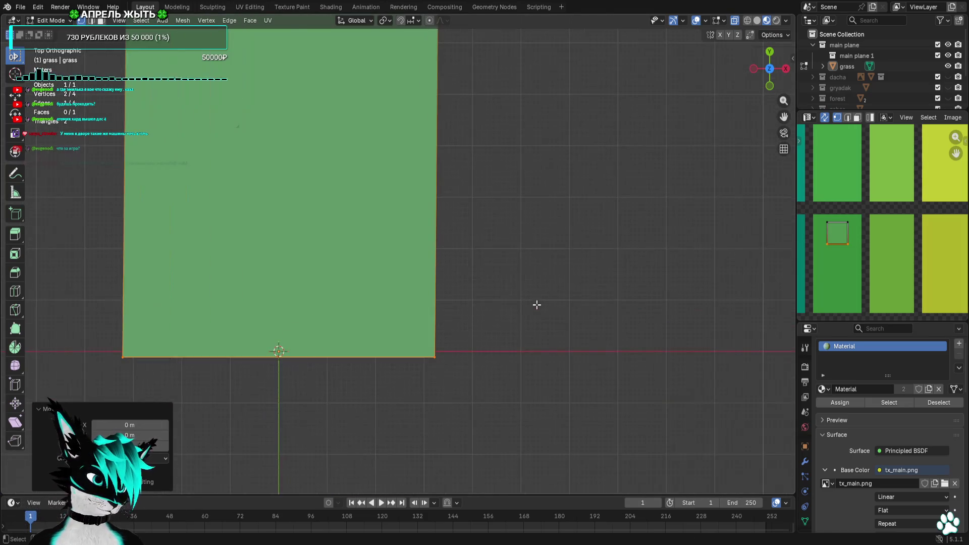
{"action": "scroll", "coordinate": [535, 300], "scroll_direction": "down", "scroll_amount": 4}
Move the plane's right edge, then shift its left edge 1 m
{"action": "mouse_move", "coordinate": [430, 55]}
{"action": "left_mouse_down"}
{"action": "mouse_move", "coordinate": [411, 347]}
{"action": "mouse_move", "coordinate": [410, 137]}
{"action": "left_mouse_up"}
{"action": "middle_click_drag", "start_coordinate": [478, 71], "coordinate": [476, 180], "text": "shift"}
{"action": "left_click_drag", "start_coordinate": [477, 120], "coordinate": [385, 454]}
{"action": "middle_click_drag", "start_coordinate": [471, 173], "coordinate": [472, 288], "text": "shift"}
{"action": "scroll", "coordinate": [472, 293], "scroll_direction": "up", "scroll_amount": 3}
{"action": "key", "text": "g"}
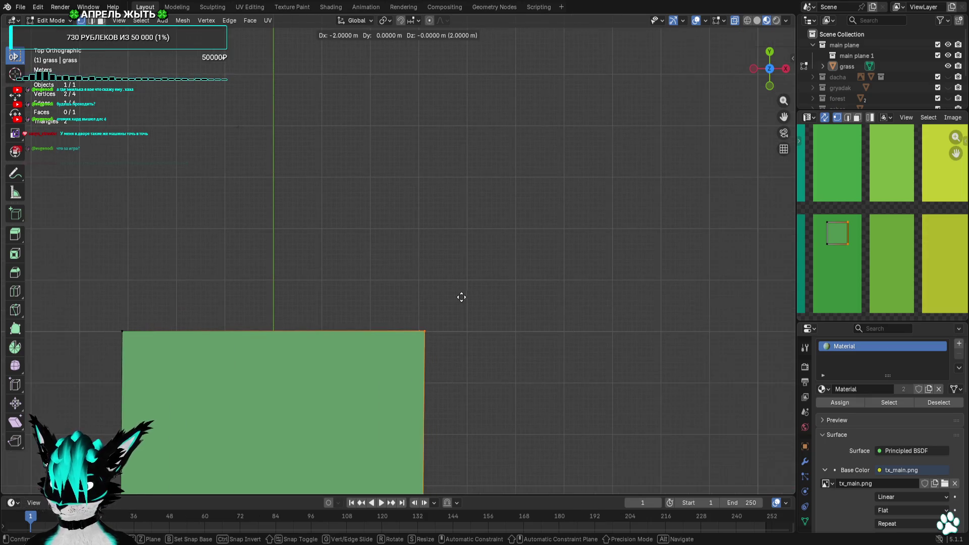
{"action": "left_click", "coordinate": [461, 297]}
{"action": "key", "text": "Home"}
{"action": "mouse_move", "coordinate": [371, 153]}
{"action": "left_mouse_down"}
{"action": "mouse_move", "coordinate": [337, 208]}
{"action": "mouse_move", "coordinate": [321, 412]}
{"action": "left_mouse_up"}
{"action": "left_click_drag", "start_coordinate": [400, 301], "coordinate": [320, 456], "text": "shift"}
{"action": "scroll", "coordinate": [385, 307], "scroll_direction": "up", "scroll_amount": 3}
{"action": "key", "text": "g"}
{"action": "left_click", "coordinate": [394, 307]}
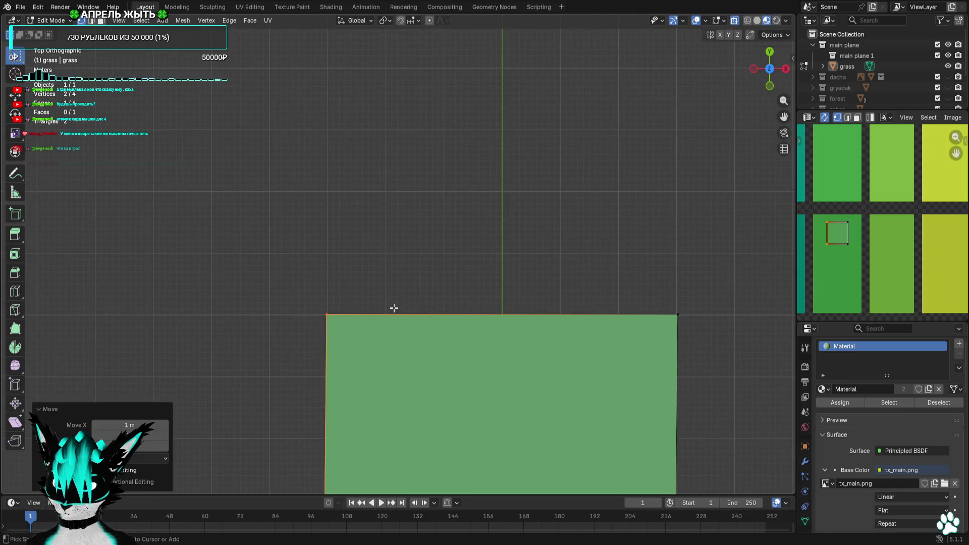
{"action": "scroll", "coordinate": [394, 308], "scroll_direction": "down", "scroll_amount": 5}
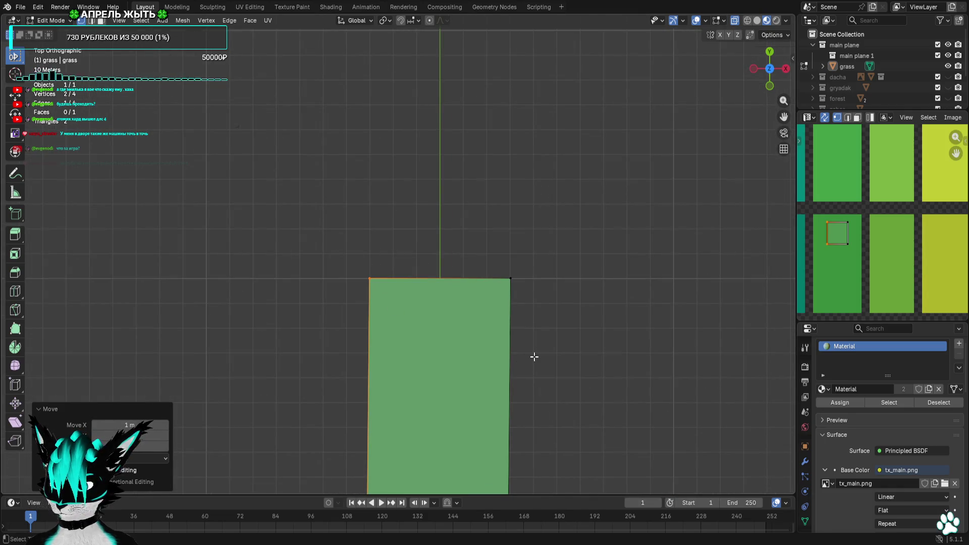
Shift the left edge along X and settle the right edge at -10 m, then deselect
{"action": "middle_click_drag", "start_coordinate": [534, 356], "coordinate": [512, 261], "text": "shift"}
{"action": "scroll", "coordinate": [383, 242], "scroll_direction": "up", "scroll_amount": 2}
{"action": "key", "text": "g"}
{"action": "left_click", "coordinate": [370, 277]}
{"action": "scroll", "coordinate": [370, 278], "scroll_direction": "down", "scroll_amount": 4}
{"action": "left_click_drag", "start_coordinate": [589, 204], "coordinate": [477, 402]}
{"action": "scroll", "coordinate": [558, 298], "scroll_direction": "up", "scroll_amount": 4}
{"action": "key", "text": "g"}
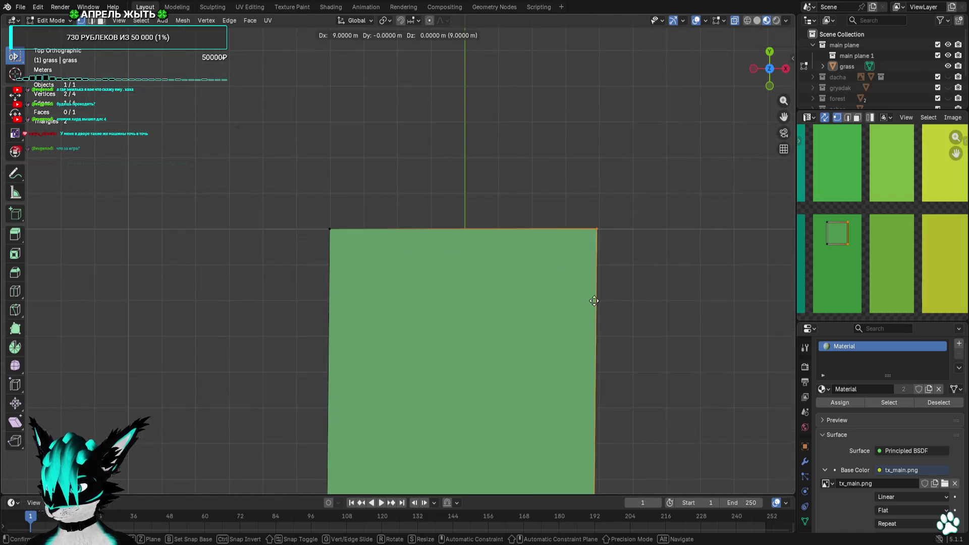
{"action": "left_click", "coordinate": [629, 300]}
{"action": "scroll", "coordinate": [599, 310], "scroll_direction": "down", "scroll_amount": 4}
{"action": "scroll", "coordinate": [593, 309], "scroll_direction": "up", "scroll_amount": 4}
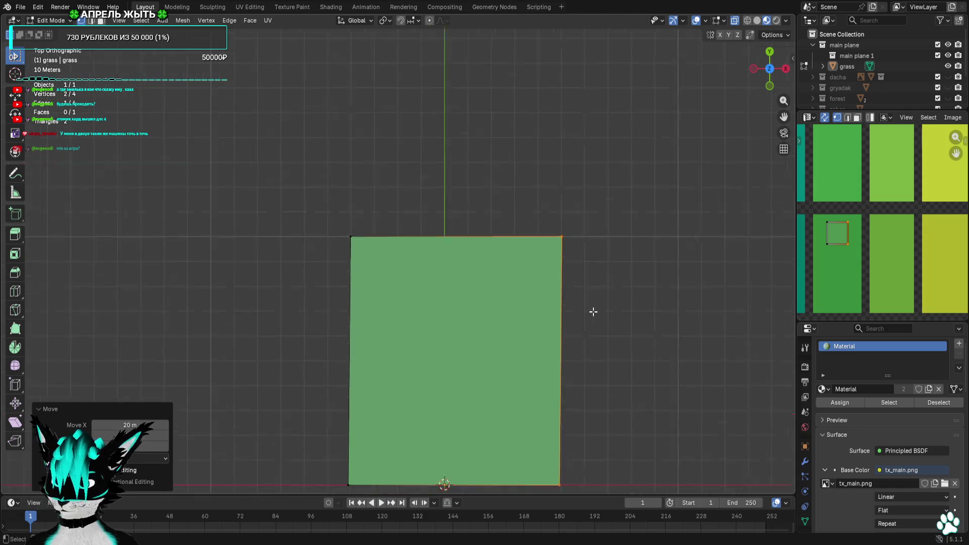
{"action": "key", "text": "g"}
{"action": "left_click", "coordinate": [558, 312]}
{"action": "scroll", "coordinate": [558, 311], "scroll_direction": "down", "scroll_amount": 4}
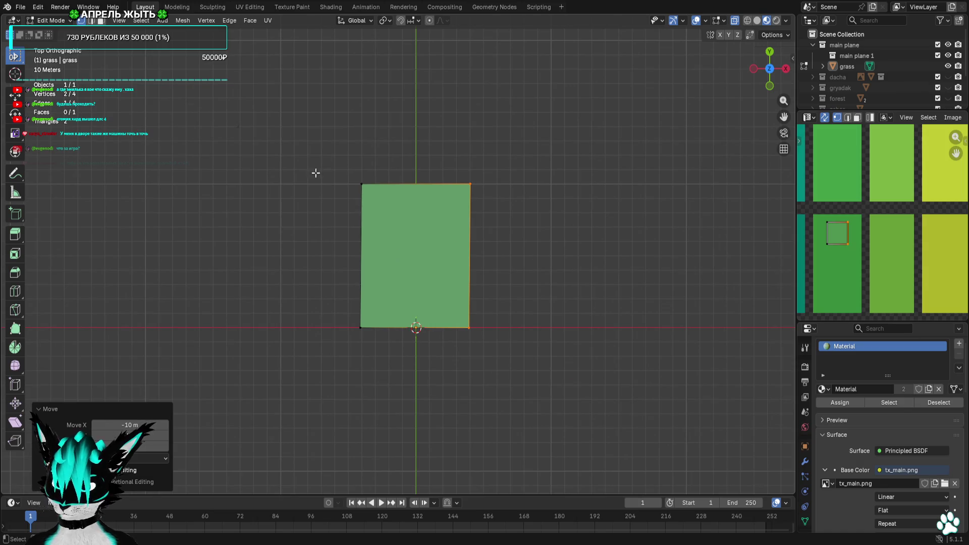
{"action": "left_click", "coordinate": [307, 158]}
{"action": "middle_click_drag", "start_coordinate": [305, 156], "coordinate": [305, 186], "text": "shift"}
Export the grass plane as Wavefront OBJ, hide it, and show the gryadak collection
{"action": "left_click", "coordinate": [20, 7]}
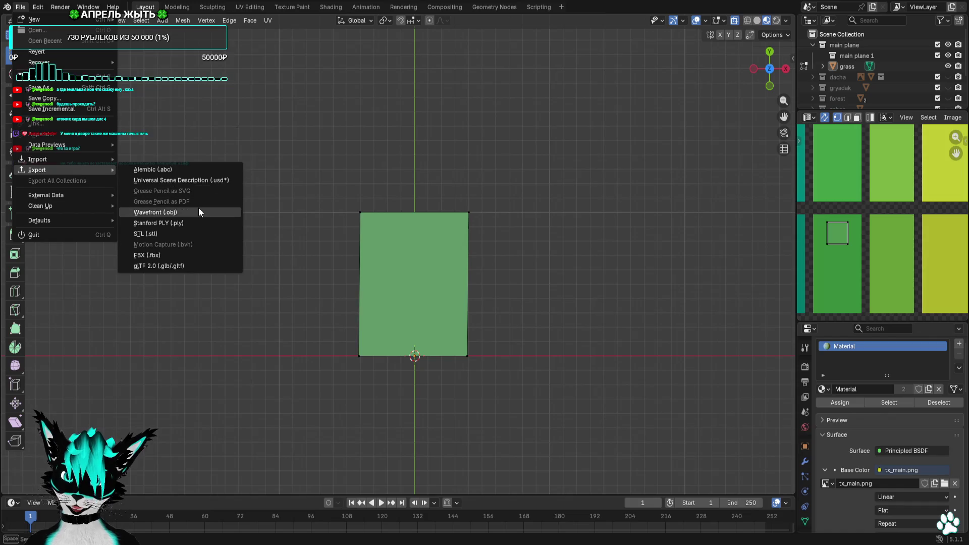
{"action": "left_click", "coordinate": [197, 211]}
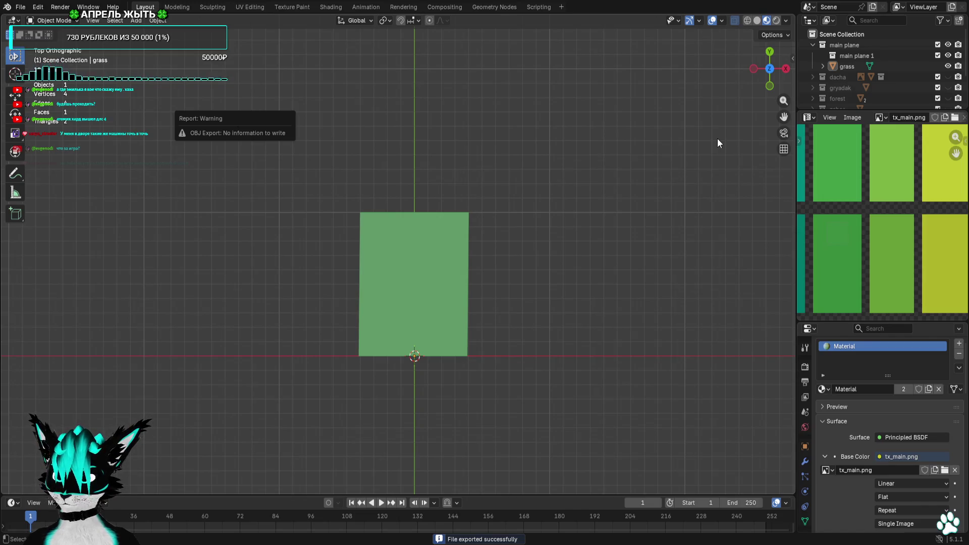
{"action": "left_click", "coordinate": [949, 66]}
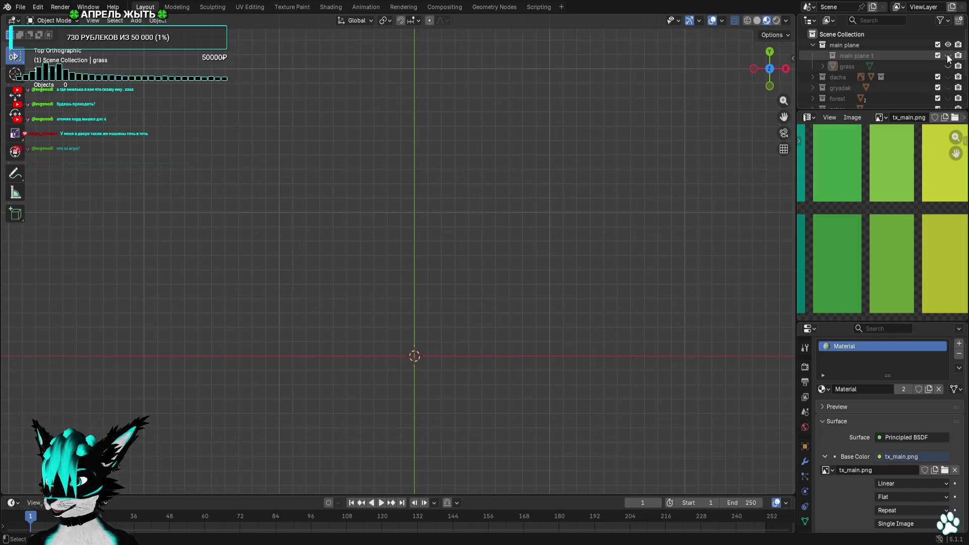
{"action": "left_click", "coordinate": [949, 88]}
{"action": "scroll", "coordinate": [439, 301], "scroll_direction": "up", "scroll_amount": 5}
{"action": "mouse_move", "coordinate": [415, 316]}
{"action": "middle_mouse_down"}
{"action": "mouse_move", "coordinate": [444, 265]}
{"action": "mouse_move", "coordinate": [403, 304]}
{"action": "mouse_move", "coordinate": [503, 277]}
{"action": "mouse_move", "coordinate": [475, 262]}
{"action": "middle_mouse_up"}
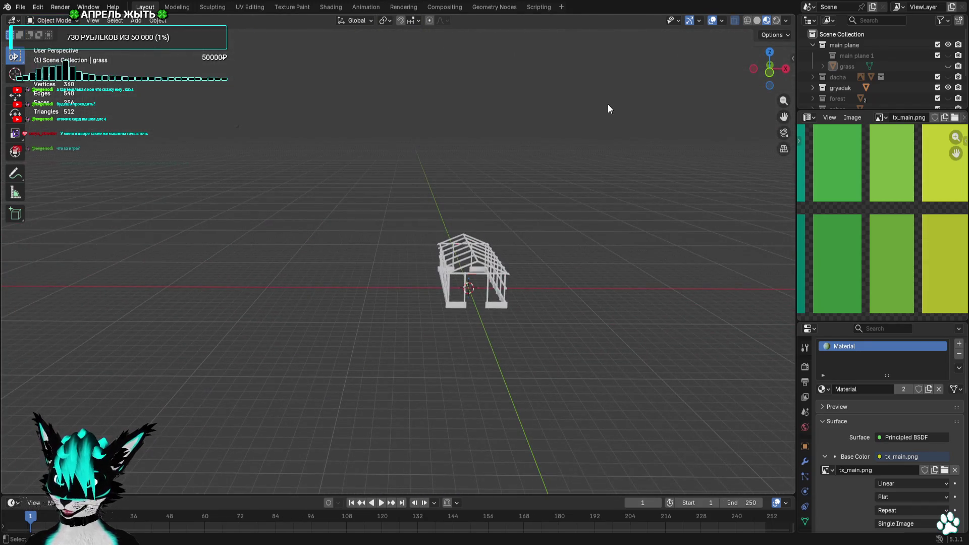
{"action": "left_click", "coordinate": [813, 87]}
Select the greenhouse Cube, select all its vertices, and assign the palette Material
{"action": "left_click", "coordinate": [847, 98]}
{"action": "scroll", "coordinate": [859, 220], "scroll_direction": "down", "scroll_amount": 8}
{"action": "middle_click_drag", "start_coordinate": [656, 228], "coordinate": [621, 233]}
{"action": "scroll", "coordinate": [940, 245], "scroll_direction": "up", "scroll_amount": 3}
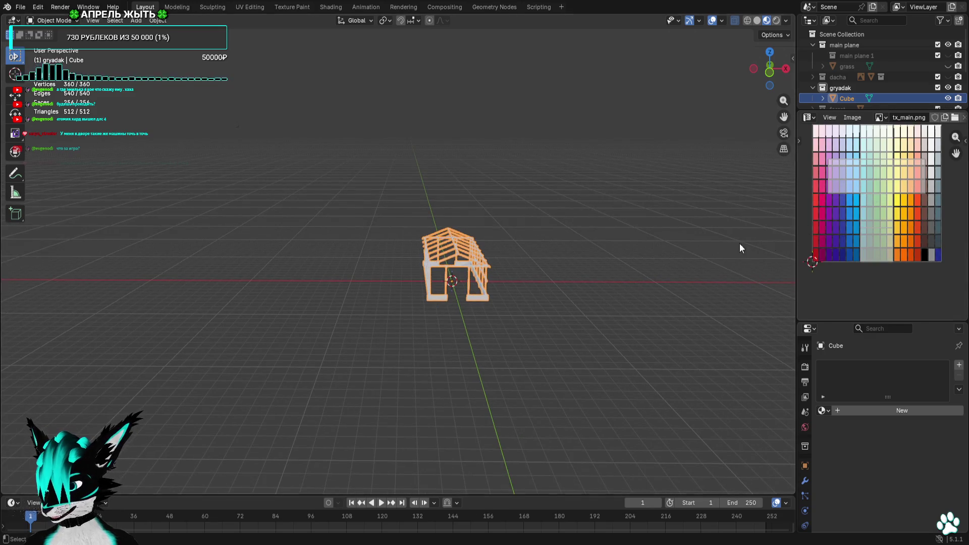
{"action": "left_click", "coordinate": [564, 241]}
{"action": "scroll", "coordinate": [564, 242], "scroll_direction": "up", "scroll_amount": 3}
{"action": "left_click", "coordinate": [493, 303]}
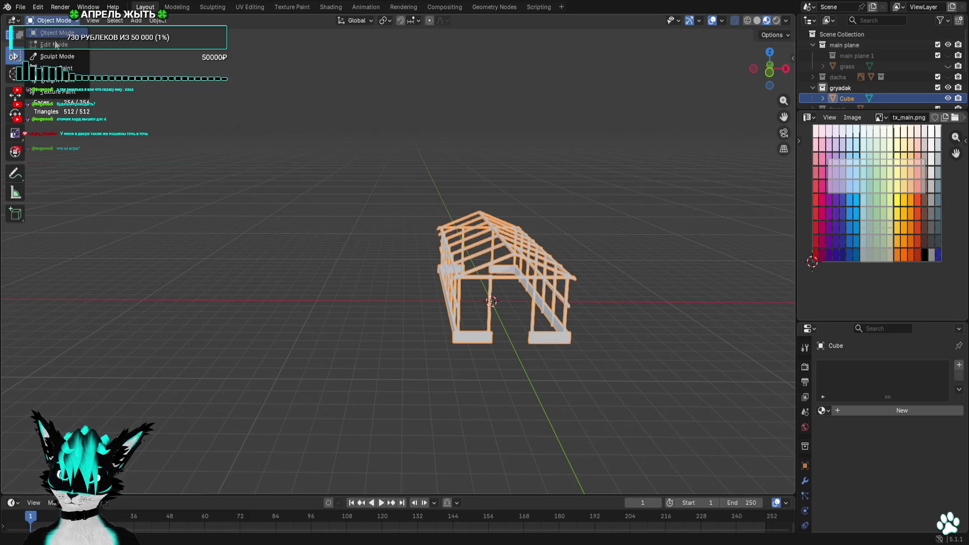
{"action": "key", "text": "Tab"}
{"action": "left_click_drag", "start_coordinate": [643, 148], "coordinate": [361, 369]}
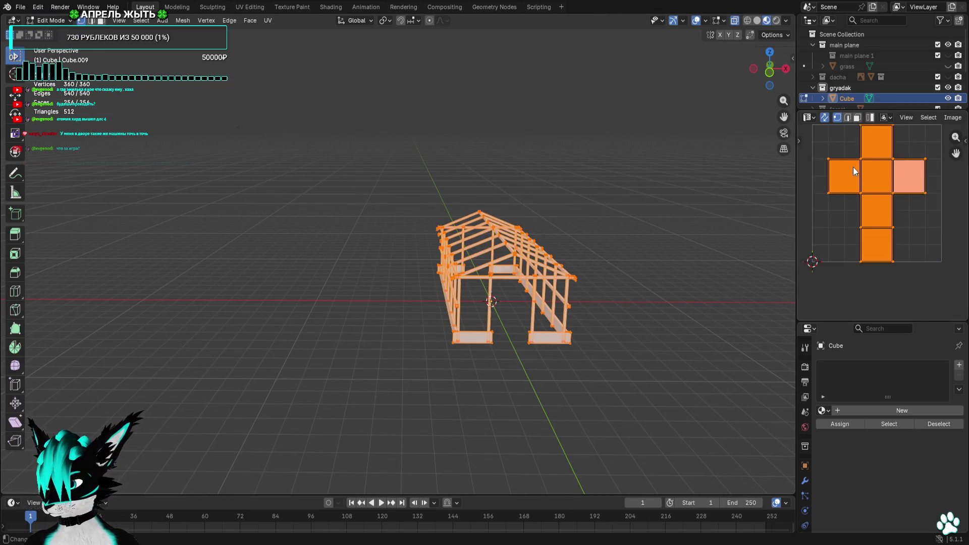
{"action": "scroll", "coordinate": [810, 464], "scroll_direction": "down", "scroll_amount": 3}
{"action": "left_click", "coordinate": [823, 411]}
{"action": "left_click", "coordinate": [840, 283]}
Shrink the frame's UVs to a tiny island and move it onto a blue palette swatch
{"action": "key", "text": "s"}
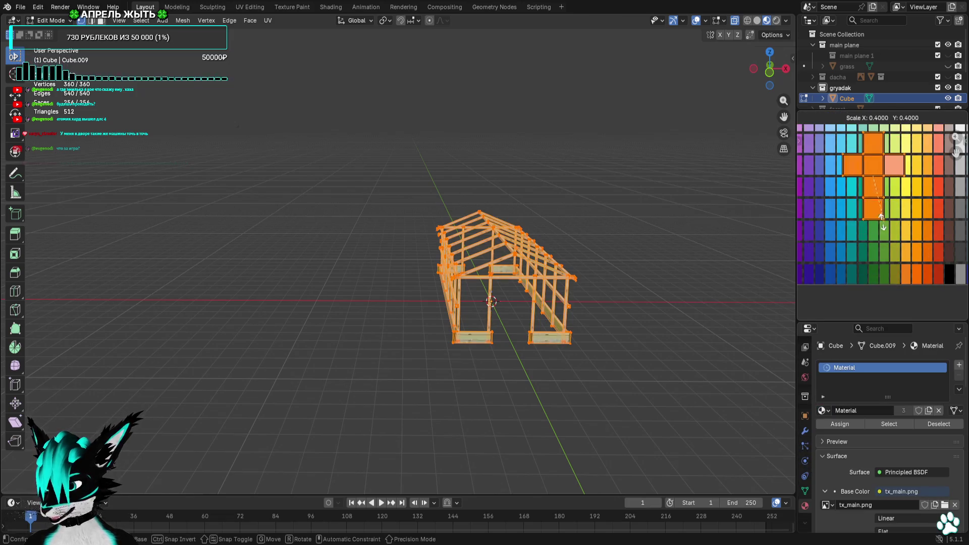
{"action": "left_click", "coordinate": [880, 195]}
{"action": "scroll", "coordinate": [910, 251], "scroll_direction": "up", "scroll_amount": 2}
{"action": "key", "text": "g"}
{"action": "left_click", "coordinate": [886, 255]}
{"action": "key", "text": "s"}
{"action": "left_click", "coordinate": [849, 227]}
{"action": "key", "text": "g"}
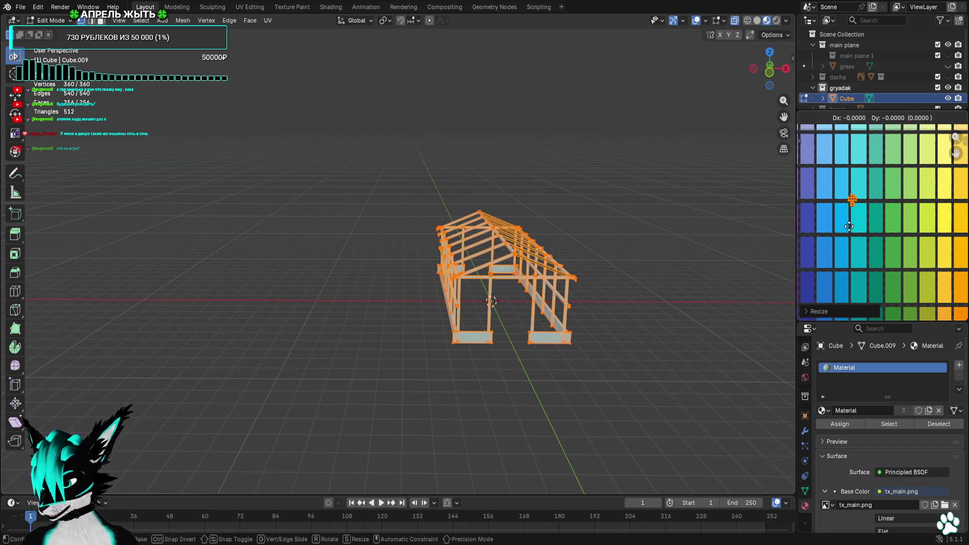
{"action": "left_click", "coordinate": [828, 242]}
{"action": "scroll", "coordinate": [828, 242], "scroll_direction": "up", "scroll_amount": 2}
{"action": "key", "text": "g"}
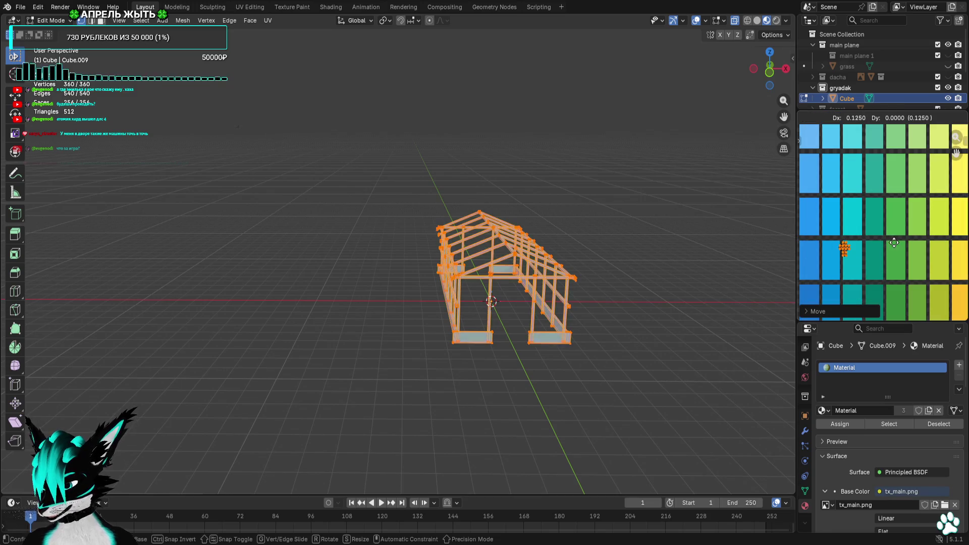
{"action": "left_click", "coordinate": [823, 225]}
{"action": "scroll", "coordinate": [853, 230], "scroll_direction": "up", "scroll_amount": 1}
{"action": "key", "text": "g"}
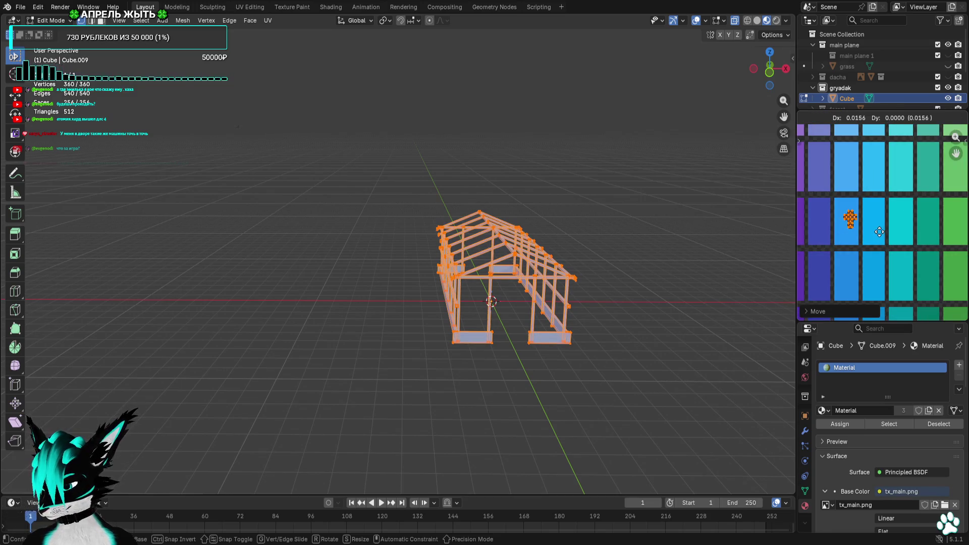
{"action": "left_click", "coordinate": [879, 231]}
{"action": "left_click", "coordinate": [551, 243]}
Hide overlays and move the frame's UV island down to a bluer swatch, checking the colour
{"action": "left_click", "coordinate": [696, 20]}
{"action": "mouse_move", "coordinate": [632, 174]}
{"action": "middle_mouse_down"}
{"action": "mouse_move", "coordinate": [663, 156]}
{"action": "mouse_move", "coordinate": [800, 218]}
{"action": "middle_mouse_up"}
{"action": "left_click_drag", "start_coordinate": [912, 182], "coordinate": [828, 280]}
{"action": "middle_click_drag", "start_coordinate": [828, 285], "coordinate": [848, 303]}
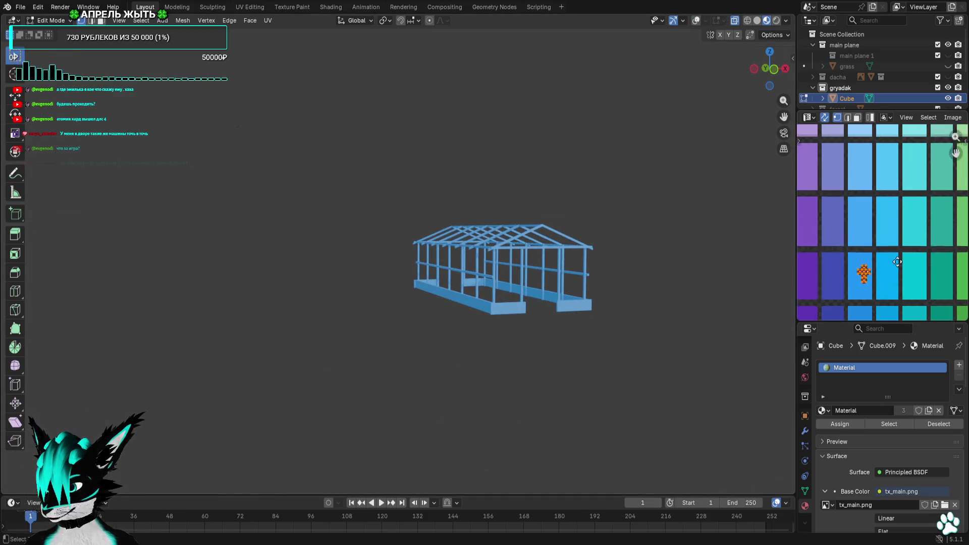
{"action": "key", "text": "g"}
{"action": "left_click", "coordinate": [868, 202]}
{"action": "middle_click_drag", "start_coordinate": [706, 251], "coordinate": [656, 283]}
{"action": "key", "text": "g"}
{"action": "left_click", "coordinate": [869, 254]}
{"action": "left_click", "coordinate": [643, 242]}
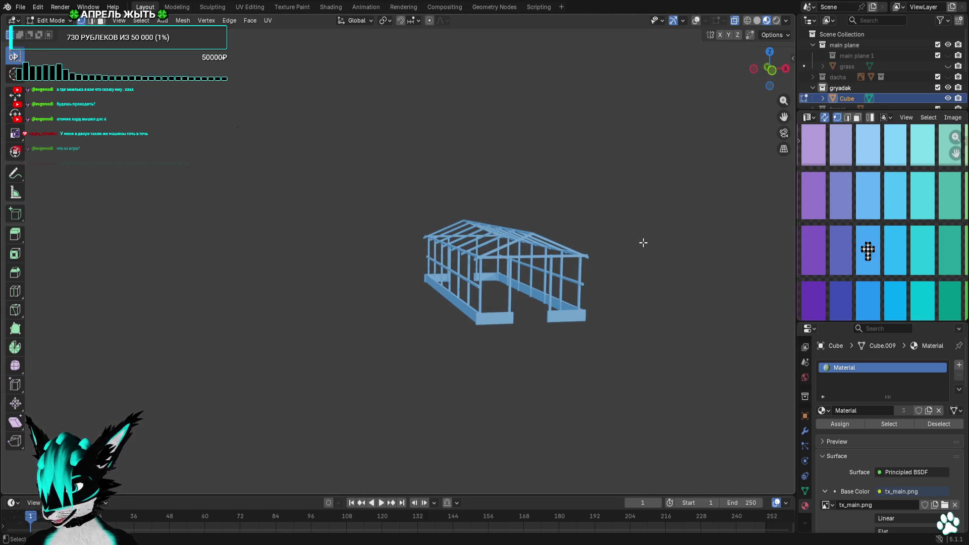
{"action": "left_click", "coordinate": [867, 251]}
{"action": "mouse_move", "coordinate": [732, 263]}
{"action": "middle_mouse_down"}
{"action": "mouse_move", "coordinate": [779, 276]}
{"action": "mouse_move", "coordinate": [628, 216]}
{"action": "mouse_move", "coordinate": [559, 221]}
{"action": "mouse_move", "coordinate": [624, 228]}
{"action": "middle_mouse_up"}
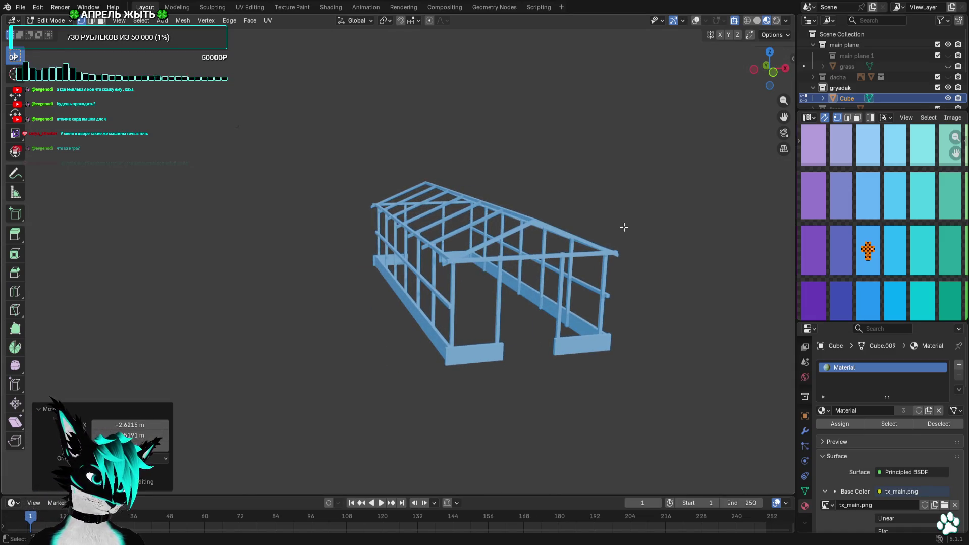
{"action": "mouse_move", "coordinate": [625, 226]}
{"action": "middle_mouse_down"}
{"action": "mouse_move", "coordinate": [565, 219]}
{"action": "mouse_move", "coordinate": [562, 194]}
{"action": "middle_mouse_up"}
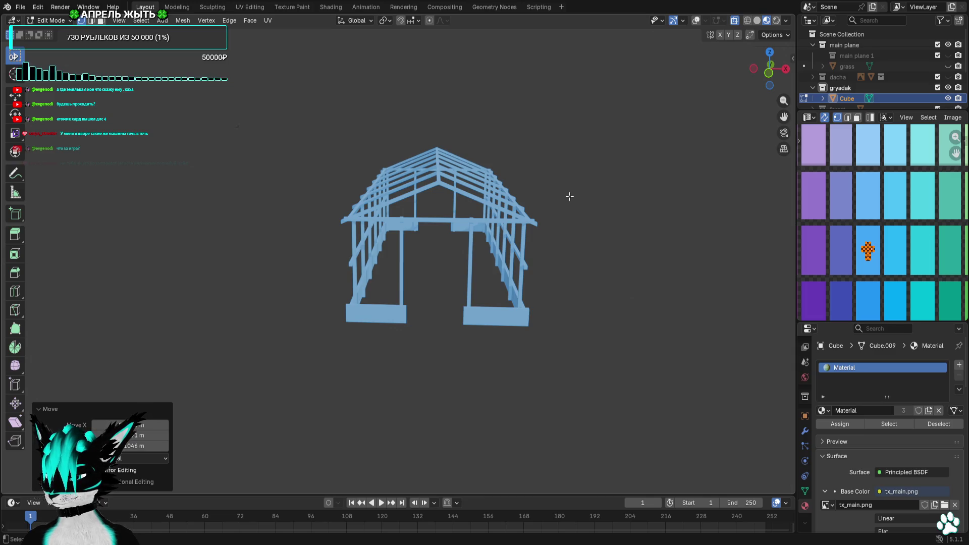
{"action": "left_click", "coordinate": [58, 22]}
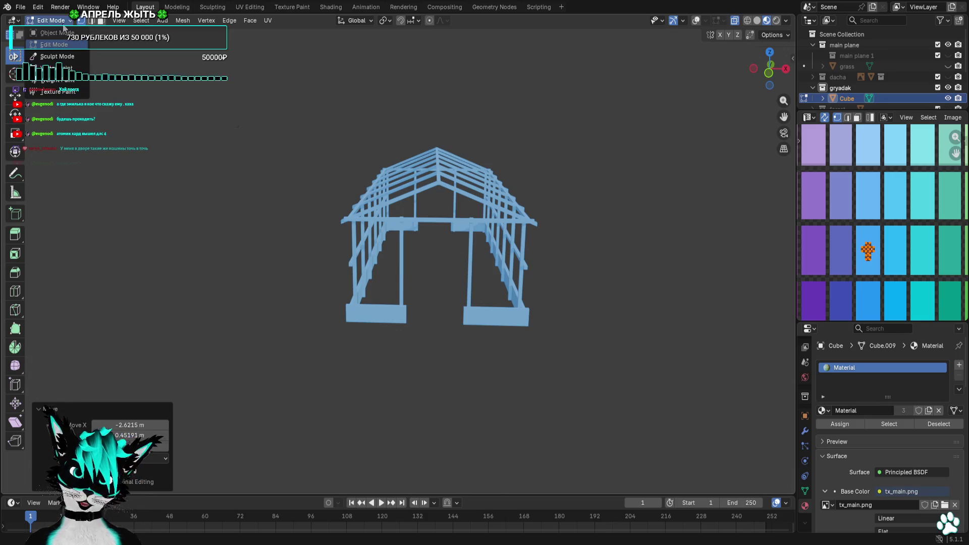
Add a new cube and scale it down around the greenhouse
{"action": "left_click", "coordinate": [162, 20]}
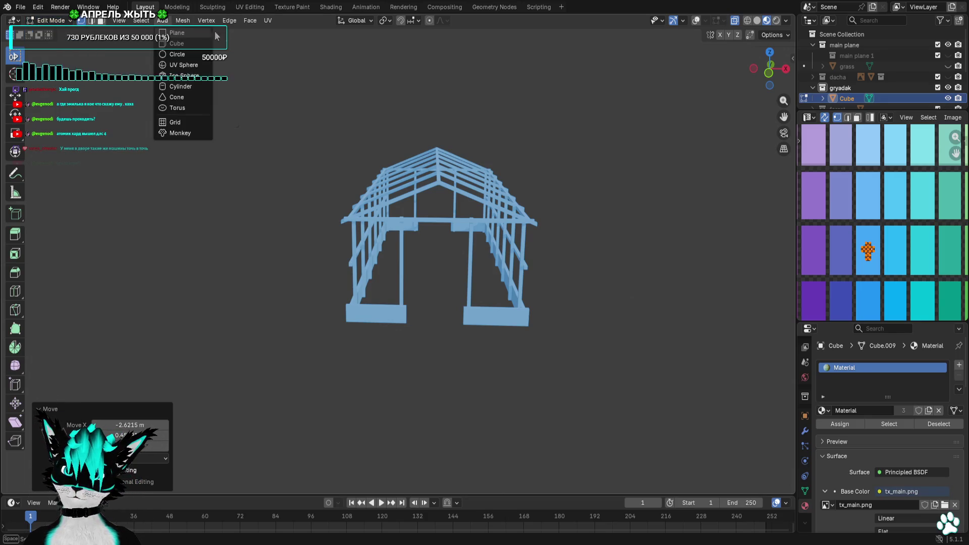
{"action": "left_click", "coordinate": [174, 42]}
{"action": "scroll", "coordinate": [485, 293], "scroll_direction": "down", "scroll_amount": 10}
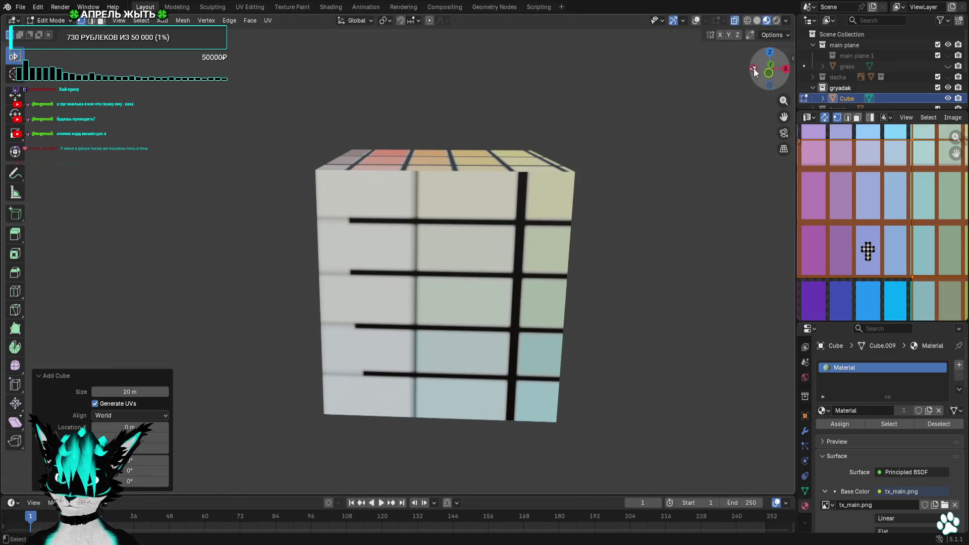
{"action": "left_click", "coordinate": [697, 21]}
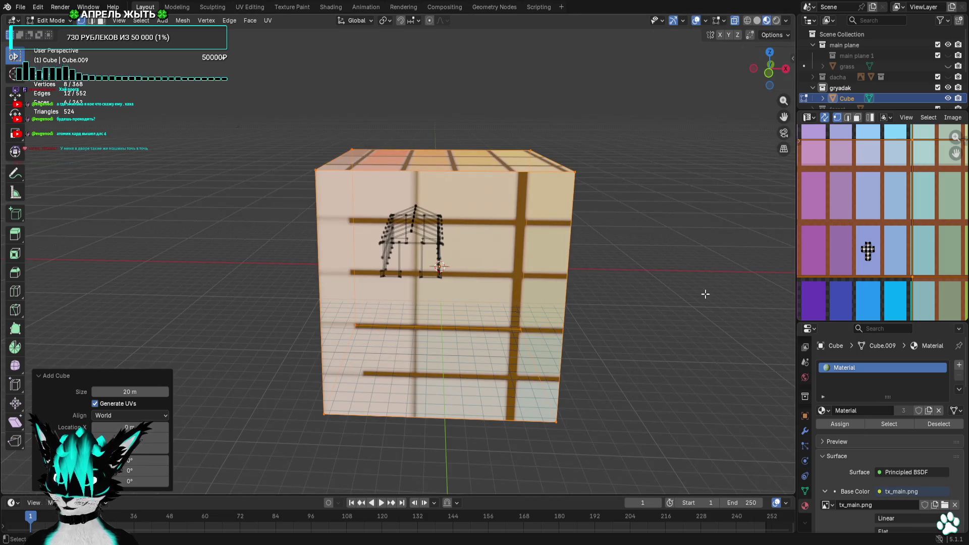
{"action": "key", "text": "s"}
{"action": "left_click", "coordinate": [519, 242]}
In top view, move the cube beside the greenhouse frame
{"action": "left_click", "coordinate": [769, 52]}
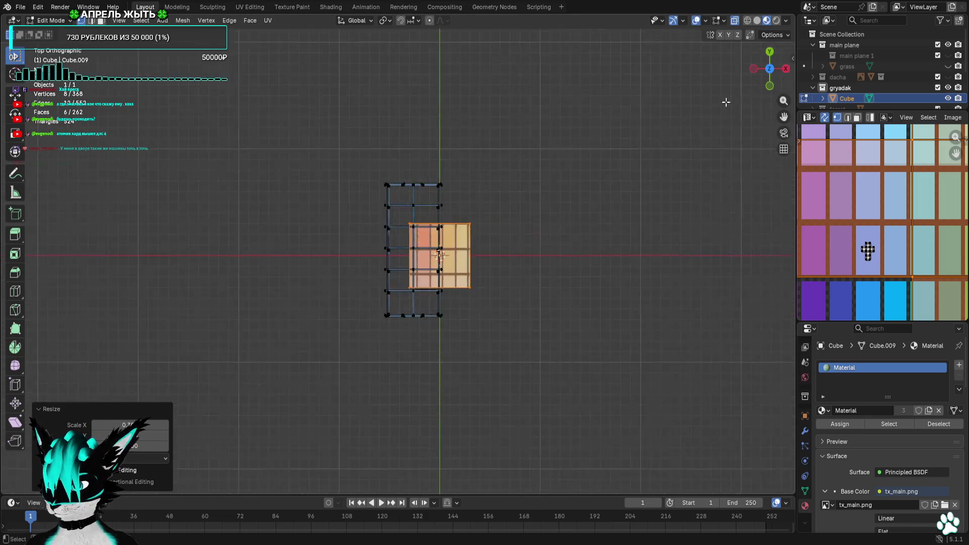
{"action": "scroll", "coordinate": [595, 259], "scroll_direction": "up", "scroll_amount": 4}
{"action": "key", "text": "g"}
{"action": "left_click", "coordinate": [669, 194]}
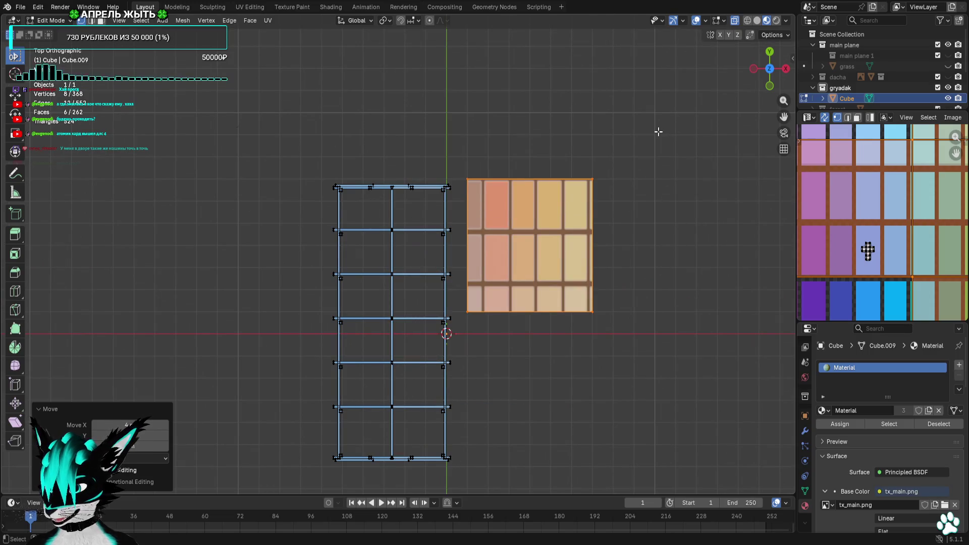
Stretch the cube into a long panel by moving its bottom face down and other faces up-left
{"action": "left_click_drag", "start_coordinate": [645, 276], "coordinate": [460, 346]}
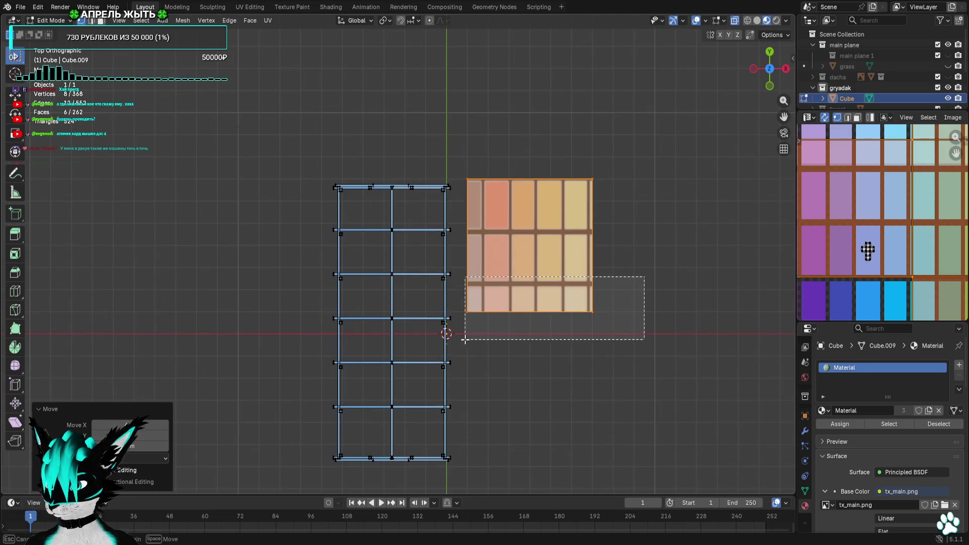
{"action": "key", "text": "g"}
{"action": "left_click", "coordinate": [651, 410]}
{"action": "mouse_move", "coordinate": [637, 123]}
{"action": "left_mouse_down"}
{"action": "mouse_move", "coordinate": [621, 182]}
{"action": "mouse_move", "coordinate": [456, 501]}
{"action": "left_mouse_up"}
{"action": "key", "text": "g"}
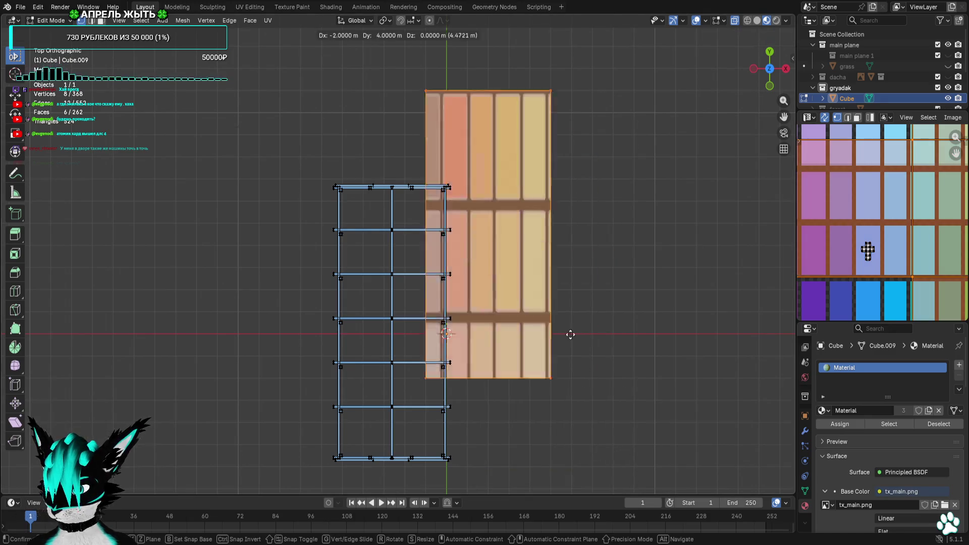
{"action": "left_click", "coordinate": [493, 152]}
{"action": "middle_click_drag", "start_coordinate": [491, 150], "coordinate": [538, 178], "text": "shift"}
{"action": "mouse_move", "coordinate": [525, 32]}
{"action": "left_mouse_down"}
{"action": "mouse_move", "coordinate": [493, 334]}
{"action": "mouse_move", "coordinate": [378, 339]}
{"action": "mouse_move", "coordinate": [440, 341]}
{"action": "left_mouse_up"}
{"action": "scroll", "coordinate": [590, 298], "scroll_direction": "up", "scroll_amount": 5}
Move a box face to line up with the greenhouse frame's end
{"action": "key", "text": "g"}
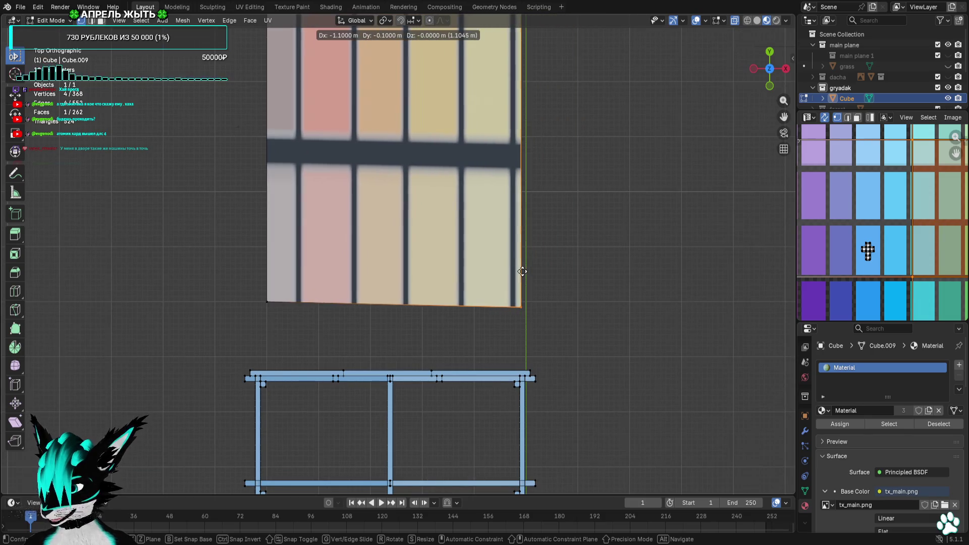
{"action": "left_click", "coordinate": [520, 267]}
{"action": "scroll", "coordinate": [520, 243], "scroll_direction": "up", "scroll_amount": 4}
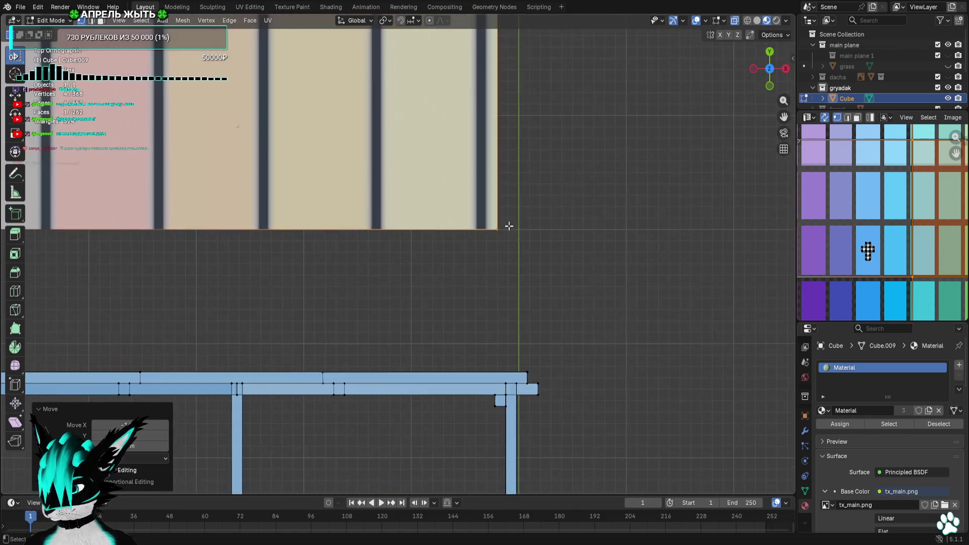
{"action": "key", "text": "g"}
{"action": "left_click", "coordinate": [590, 229]}
{"action": "scroll", "coordinate": [498, 328], "scroll_direction": "down", "scroll_amount": 5}
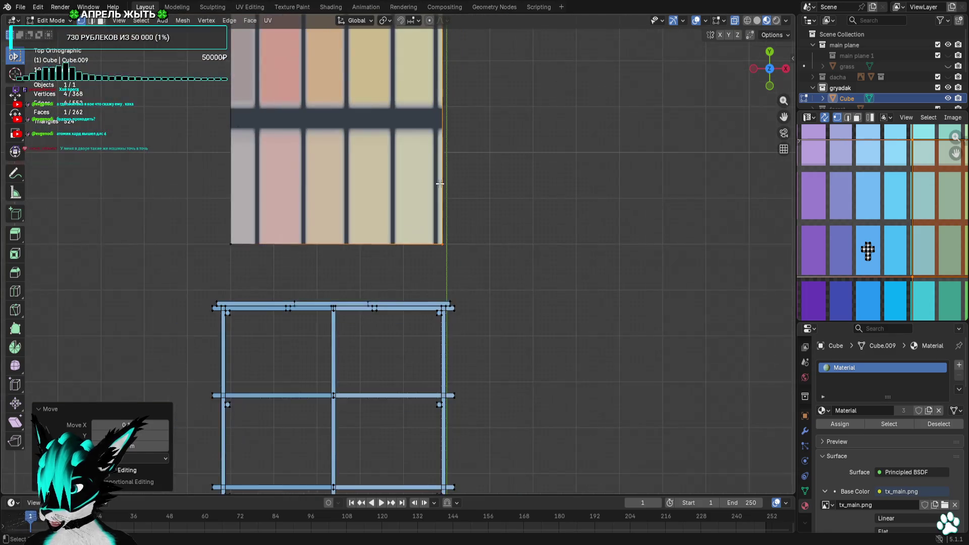
{"action": "scroll", "coordinate": [499, 147], "scroll_direction": "down", "scroll_amount": 4}
Zoom into the box's corner and align another face with the frame
{"action": "key", "text": "shift+b"}
{"action": "left_click_drag", "start_coordinate": [313, 114], "coordinate": [396, 338]}
{"action": "scroll", "coordinate": [484, 288], "scroll_direction": "down", "scroll_amount": 5}
{"action": "scroll", "coordinate": [475, 252], "scroll_direction": "up", "scroll_amount": 9}
{"action": "key", "text": "g"}
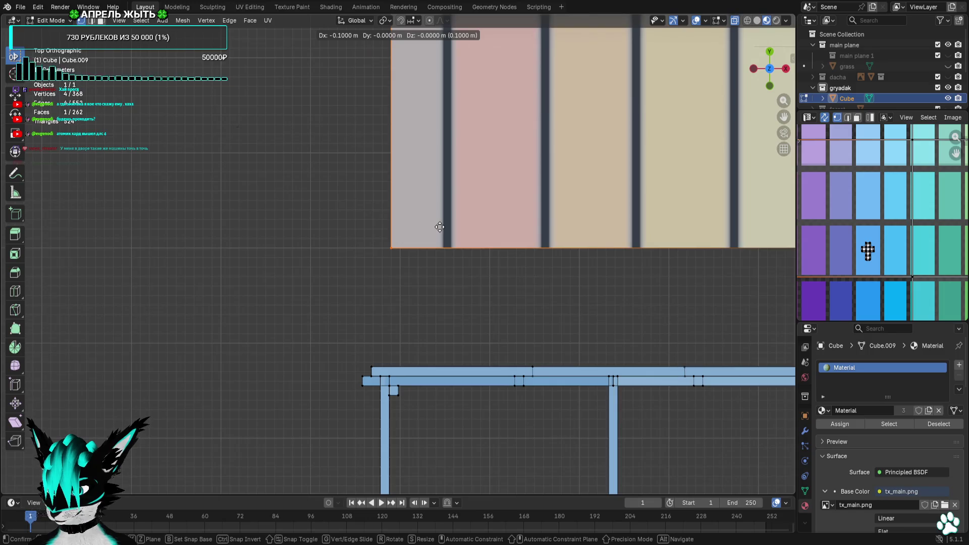
{"action": "left_click", "coordinate": [439, 228]}
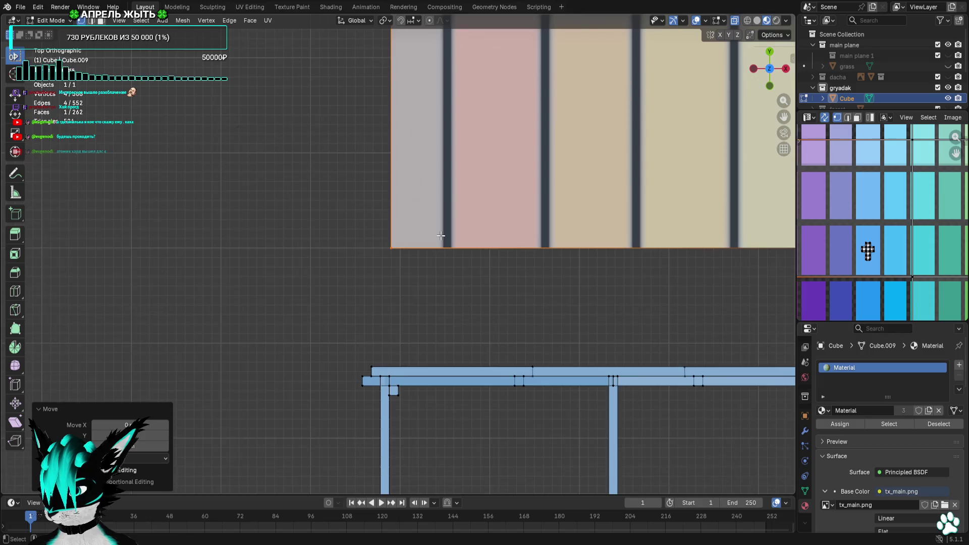
{"action": "scroll", "coordinate": [440, 235], "scroll_direction": "up", "scroll_amount": 4}
{"action": "middle_click_drag", "start_coordinate": [451, 243], "coordinate": [444, 183], "text": "shift"}
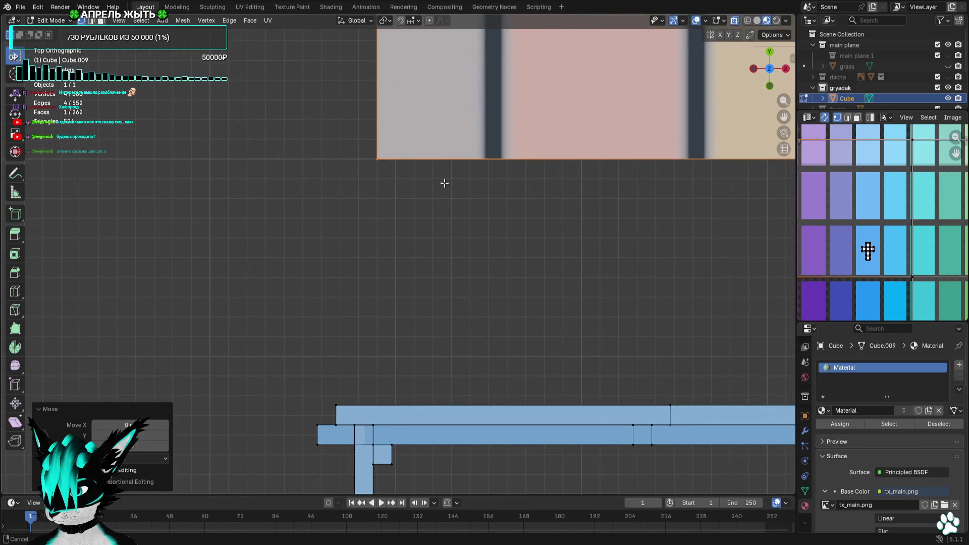
{"action": "scroll", "coordinate": [444, 183], "scroll_direction": "down", "scroll_amount": 7}
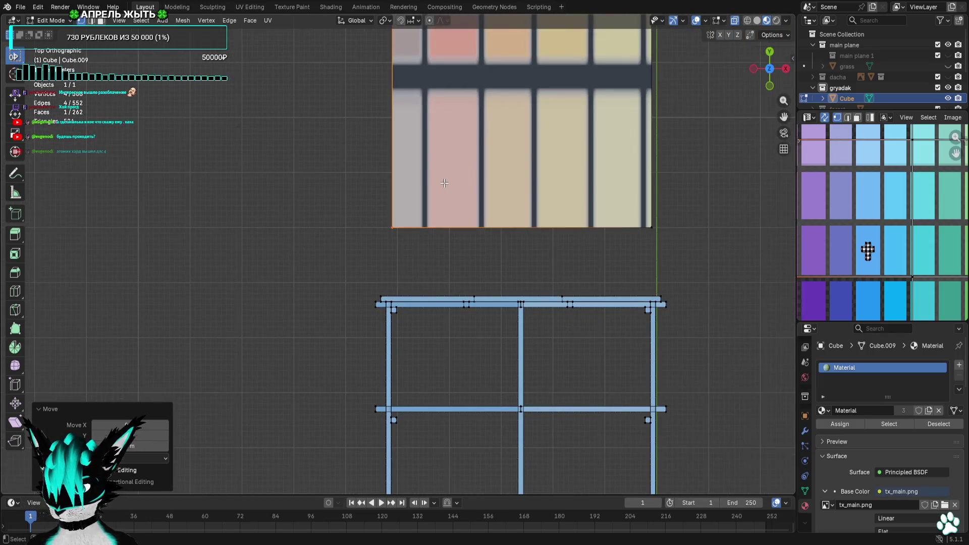
{"action": "scroll", "coordinate": [450, 186], "scroll_direction": "down", "scroll_amount": 5}
Select the whole window box and start moving it sideways, then cancel the move
{"action": "middle_click_drag", "start_coordinate": [414, 54], "coordinate": [439, 117], "text": "shift"}
{"action": "mouse_move", "coordinate": [345, 48]}
{"action": "left_mouse_down"}
{"action": "mouse_move", "coordinate": [525, 130]}
{"action": "mouse_move", "coordinate": [631, 373]}
{"action": "left_mouse_up"}
{"action": "middle_click_drag", "start_coordinate": [631, 374], "coordinate": [519, 143], "text": "shift"}
{"action": "key", "text": "g"}
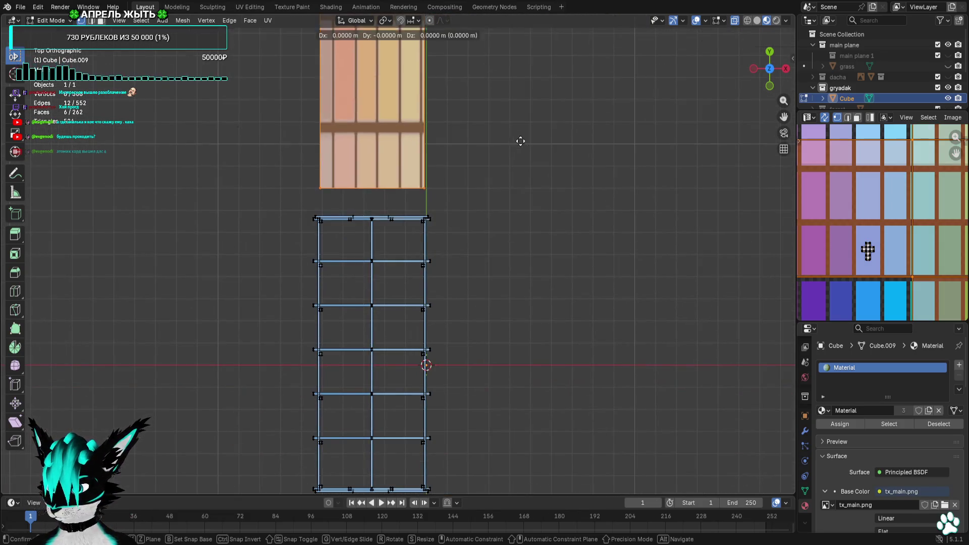
{"action": "left_click", "coordinate": [638, 451]}
Move a single striped face of the box downward
{"action": "scroll", "coordinate": [616, 381], "scroll_direction": "up", "scroll_amount": 5}
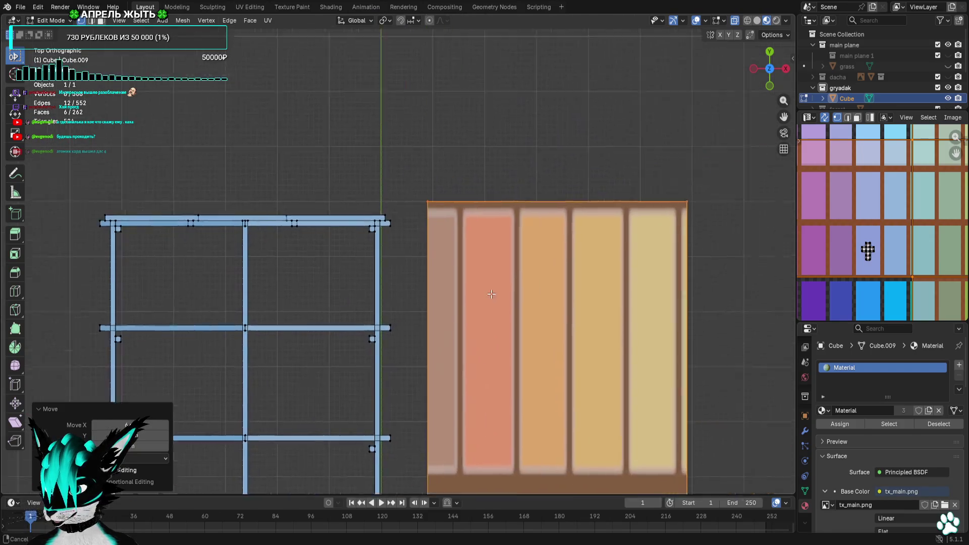
{"action": "left_click", "coordinate": [390, 291]}
{"action": "scroll", "coordinate": [390, 292], "scroll_direction": "up", "scroll_amount": 4}
{"action": "key", "text": "g"}
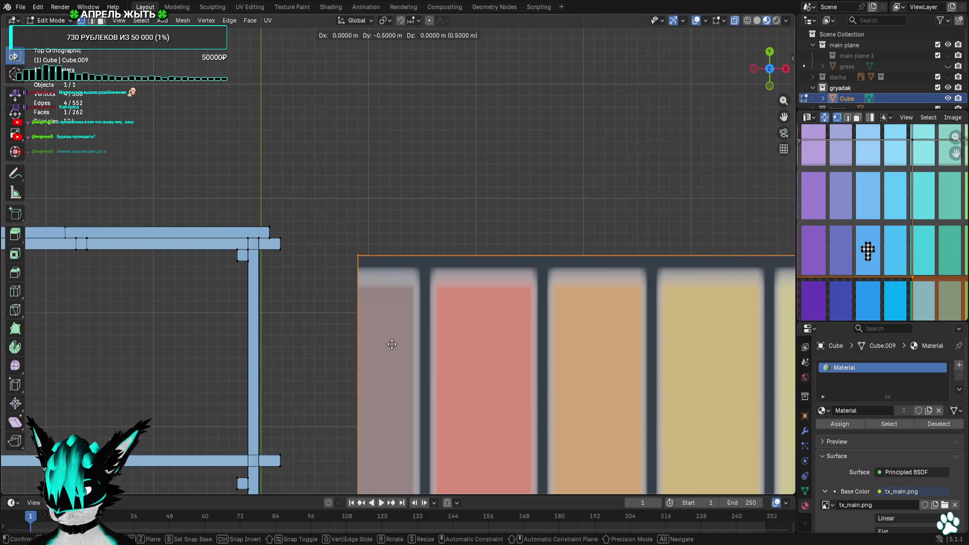
{"action": "left_click", "coordinate": [392, 345]}
{"action": "scroll", "coordinate": [392, 344], "scroll_direction": "down", "scroll_amount": 6}
Nudge the textured face up slightly to match the frame
{"action": "left_click_drag", "start_coordinate": [566, 227], "coordinate": [407, 326]}
{"action": "scroll", "coordinate": [407, 320], "scroll_direction": "up", "scroll_amount": 5}
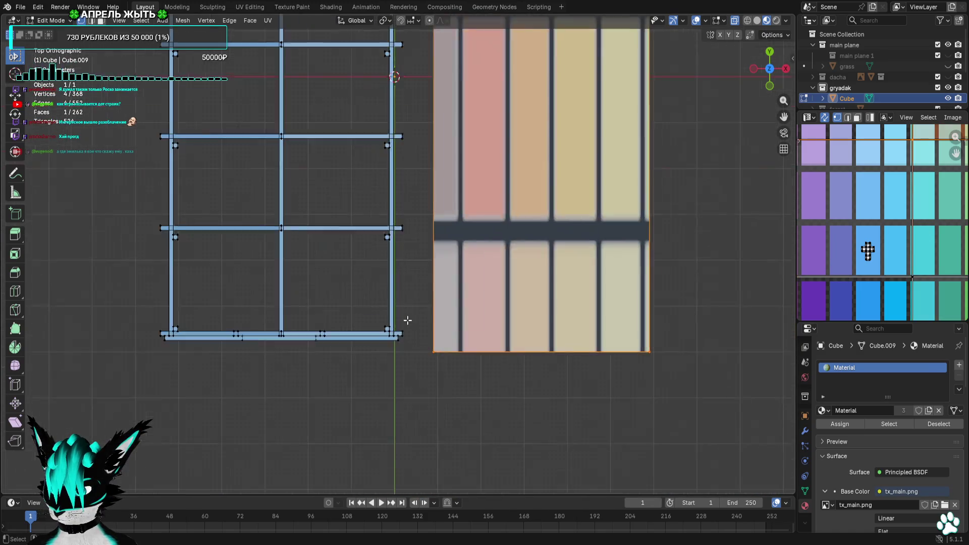
{"action": "scroll", "coordinate": [408, 320], "scroll_direction": "up", "scroll_amount": 4}
{"action": "key", "text": "g"}
{"action": "left_click", "coordinate": [408, 277]}
{"action": "scroll", "coordinate": [408, 277], "scroll_direction": "down", "scroll_amount": 4}
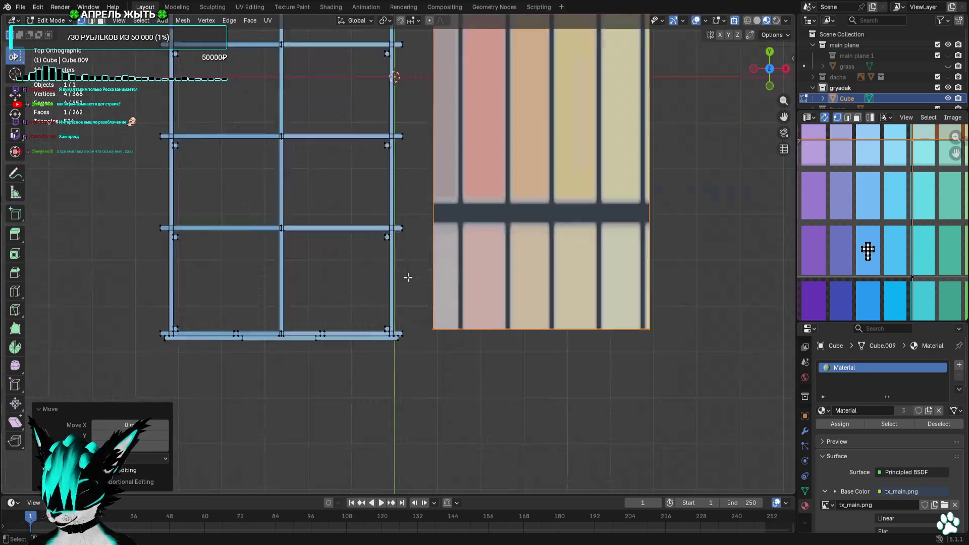
{"action": "scroll", "coordinate": [408, 277], "scroll_direction": "down", "scroll_amount": 1}
Check the panel against the frame in front view, with the whole textured box selected
{"action": "middle_click_drag", "start_coordinate": [472, 223], "coordinate": [471, 331], "text": "shift"}
{"action": "scroll", "coordinate": [477, 301], "scroll_direction": "down", "scroll_amount": 3}
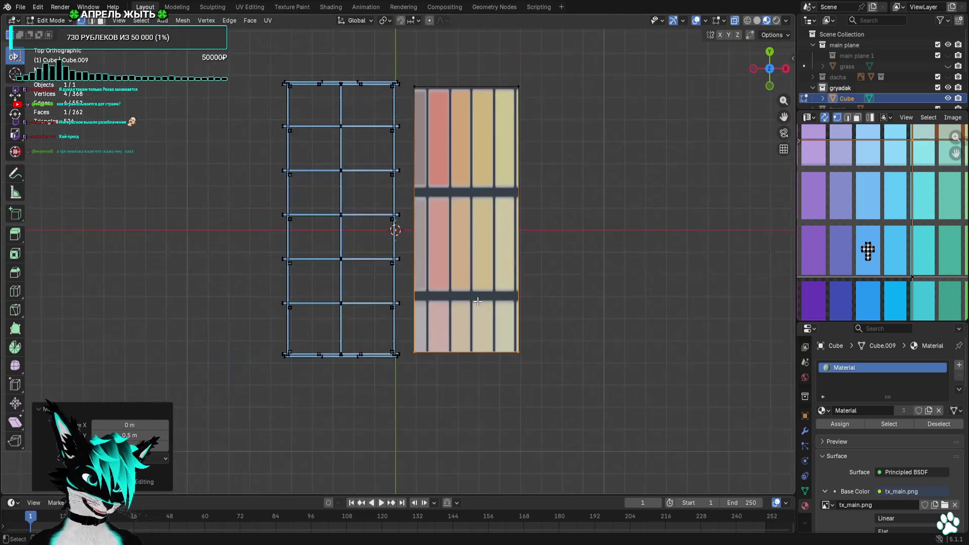
{"action": "middle_click_drag", "start_coordinate": [497, 231], "coordinate": [516, 252], "text": "shift"}
{"action": "mouse_move", "coordinate": [548, 82]}
{"action": "left_mouse_down"}
{"action": "mouse_move", "coordinate": [432, 422]}
{"action": "mouse_move", "coordinate": [410, 421]}
{"action": "left_mouse_up"}
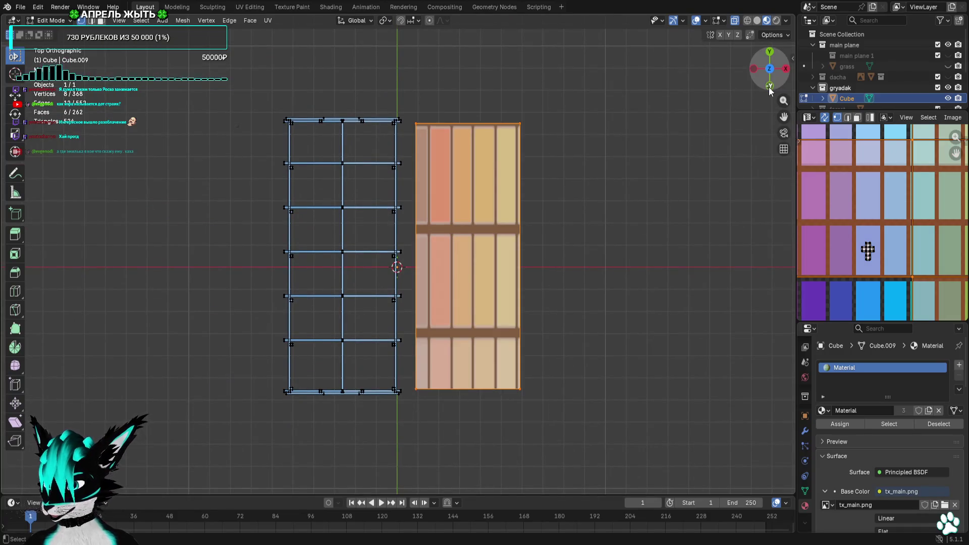
{"action": "left_click", "coordinate": [770, 86]}
{"action": "mouse_move", "coordinate": [637, 133]}
{"action": "left_mouse_down"}
{"action": "mouse_move", "coordinate": [545, 256]}
{"action": "mouse_move", "coordinate": [409, 370]}
{"action": "left_mouse_up"}
{"action": "scroll", "coordinate": [409, 370], "scroll_direction": "up", "scroll_amount": 3}
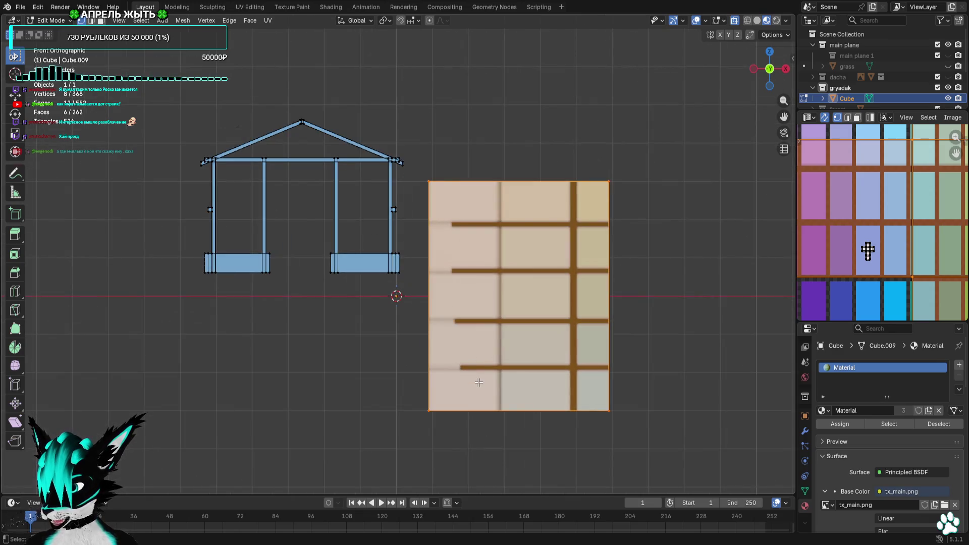
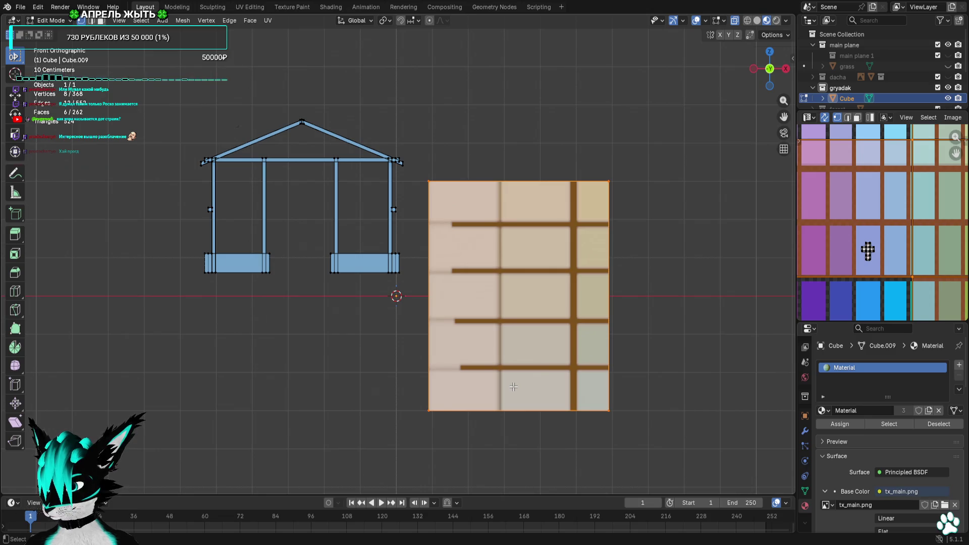
Select a face of the textured plane and move it up to shorten the plane
{"action": "left_click_drag", "start_coordinate": [149, 90], "coordinate": [387, 346]}
{"action": "left_click_drag", "start_coordinate": [770, 64], "coordinate": [757, 86]}
{"action": "key", "text": "KP_7"}
{"action": "scroll", "coordinate": [554, 230], "scroll_direction": "down", "scroll_amount": 4}
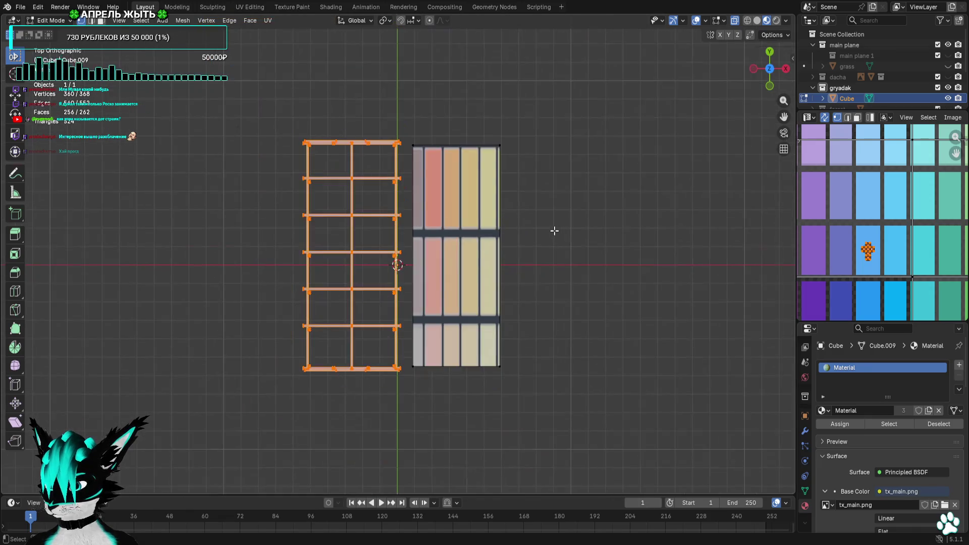
{"action": "scroll", "coordinate": [493, 169], "scroll_direction": "up", "scroll_amount": 2}
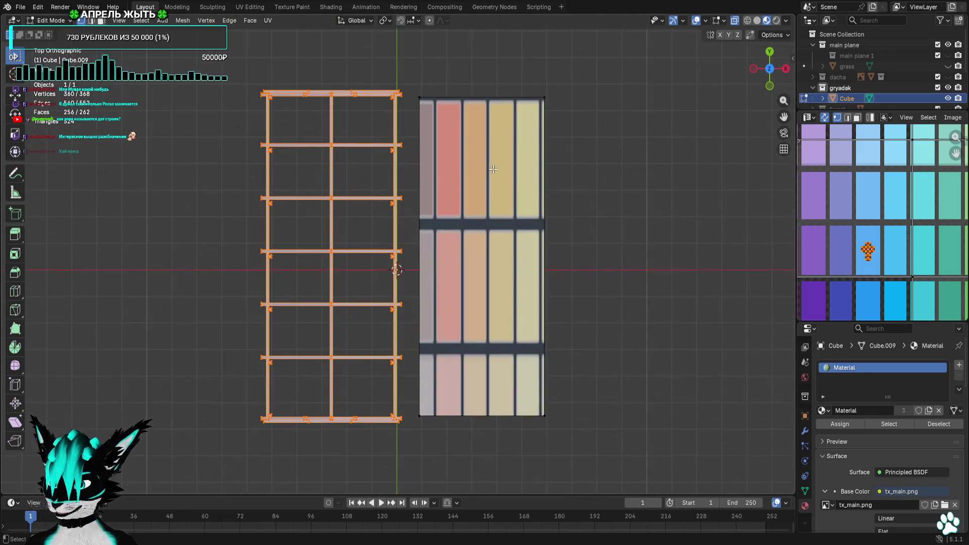
{"action": "left_click", "coordinate": [769, 86]}
{"action": "left_click_drag", "start_coordinate": [634, 340], "coordinate": [398, 406]}
{"action": "scroll", "coordinate": [398, 405], "scroll_direction": "up", "scroll_amount": 2}
{"action": "key", "text": "g"}
{"action": "left_click", "coordinate": [397, 288]}
Move the plane's top edge down to lower it into a flat slab
{"action": "scroll", "coordinate": [495, 314], "scroll_direction": "up", "scroll_amount": 5}
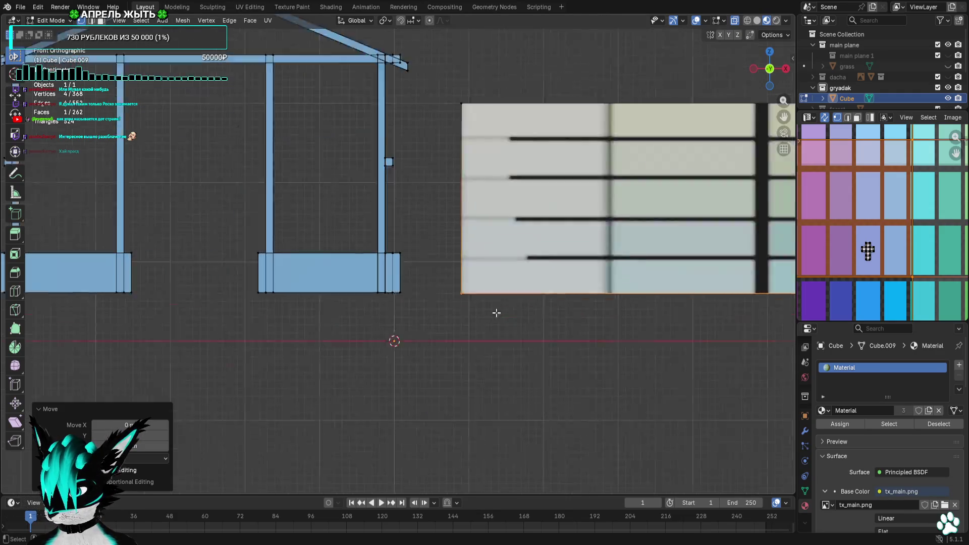
{"action": "middle_click_drag", "start_coordinate": [531, 339], "coordinate": [371, 339], "text": "shift"}
{"action": "scroll", "coordinate": [305, 119], "scroll_direction": "down", "scroll_amount": 1}
{"action": "left_click_drag", "start_coordinate": [288, 82], "coordinate": [733, 164]}
{"action": "key", "text": "g"}
{"action": "left_click", "coordinate": [756, 327]}
{"action": "middle_click_drag", "start_coordinate": [755, 326], "coordinate": [680, 226]}
Subdivide the textured slab's faces with Number of Cuts raised to 4
{"action": "mouse_move", "coordinate": [493, 272]}
{"action": "left_mouse_down"}
{"action": "mouse_move", "coordinate": [475, 292]}
{"action": "mouse_move", "coordinate": [468, 274]}
{"action": "left_mouse_up"}
{"action": "right_click", "coordinate": [468, 274]}
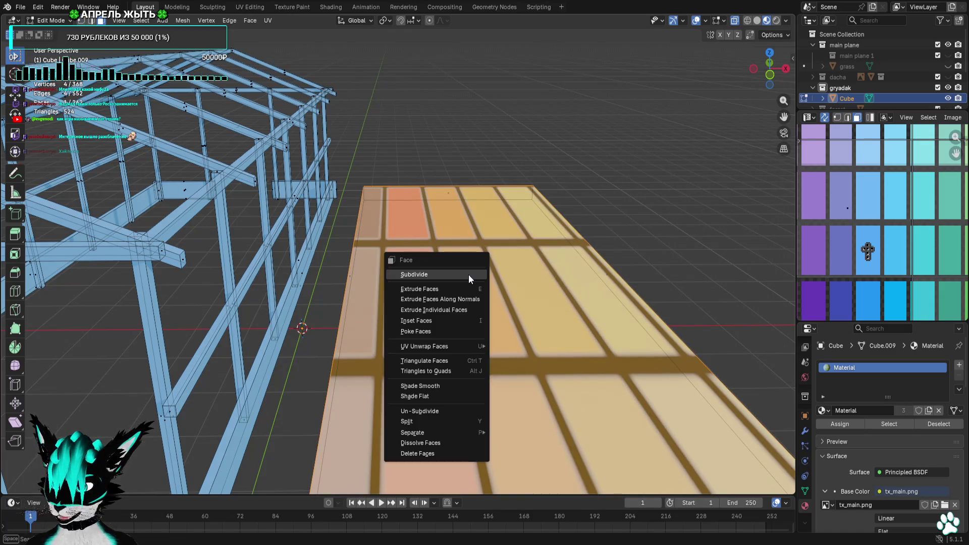
{"action": "left_click", "coordinate": [469, 275]}
{"action": "left_click_drag", "start_coordinate": [143, 413], "coordinate": [155, 413]}
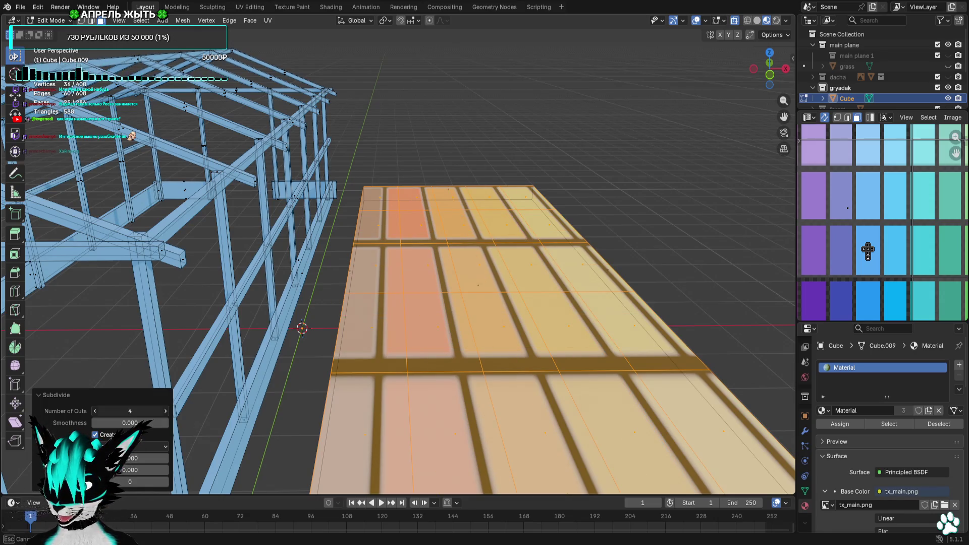
{"action": "right_click", "coordinate": [474, 319]}
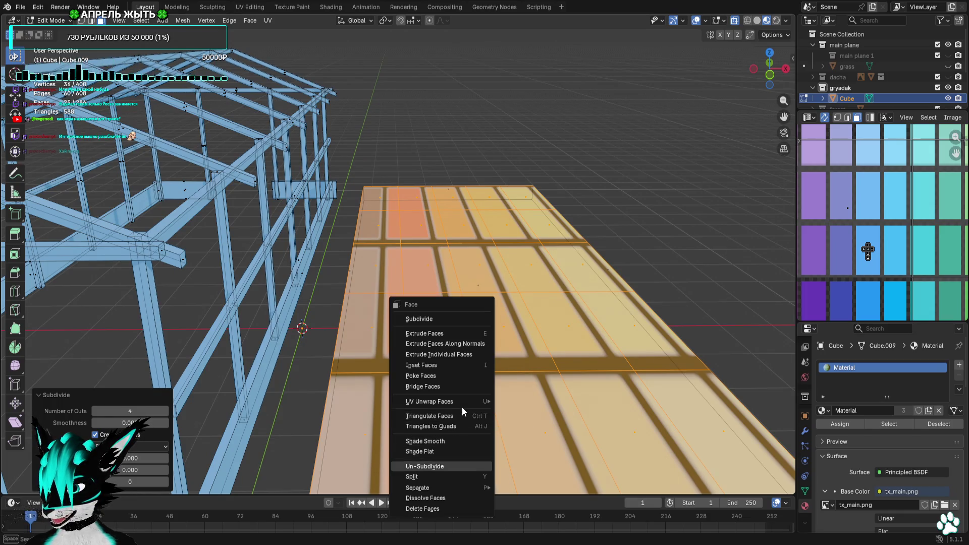
Raise the Subdivide Fractal amount so the slab's surface becomes jagged
{"action": "left_click", "coordinate": [125, 482]}
{"action": "mouse_move", "coordinate": [146, 458]}
{"action": "left_mouse_down"}
{"action": "mouse_move", "coordinate": [166, 458]}
{"action": "mouse_move", "coordinate": [151, 457]}
{"action": "left_mouse_up"}
{"action": "scroll", "coordinate": [244, 436], "scroll_direction": "down", "scroll_amount": 3}
{"action": "mouse_move", "coordinate": [245, 436]}
{"action": "middle_mouse_down"}
{"action": "mouse_move", "coordinate": [515, 392]}
{"action": "mouse_move", "coordinate": [508, 402]}
{"action": "mouse_move", "coordinate": [411, 407]}
{"action": "mouse_move", "coordinate": [589, 380]}
{"action": "mouse_move", "coordinate": [649, 238]}
{"action": "middle_mouse_up"}
{"action": "left_click", "coordinate": [762, 76]}
Shrink the slab's UV islands and move them onto the brown palette swatch
{"action": "left_click_drag", "start_coordinate": [641, 183], "coordinate": [360, 336]}
{"action": "key", "text": "s"}
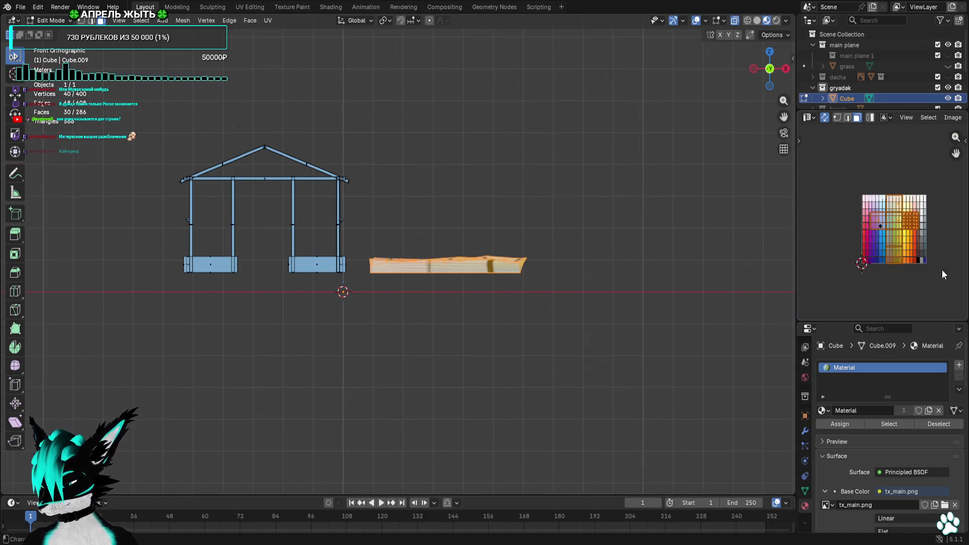
{"action": "left_click", "coordinate": [908, 241]}
{"action": "scroll", "coordinate": [907, 235], "scroll_direction": "down", "scroll_amount": 1}
{"action": "key", "text": "g"}
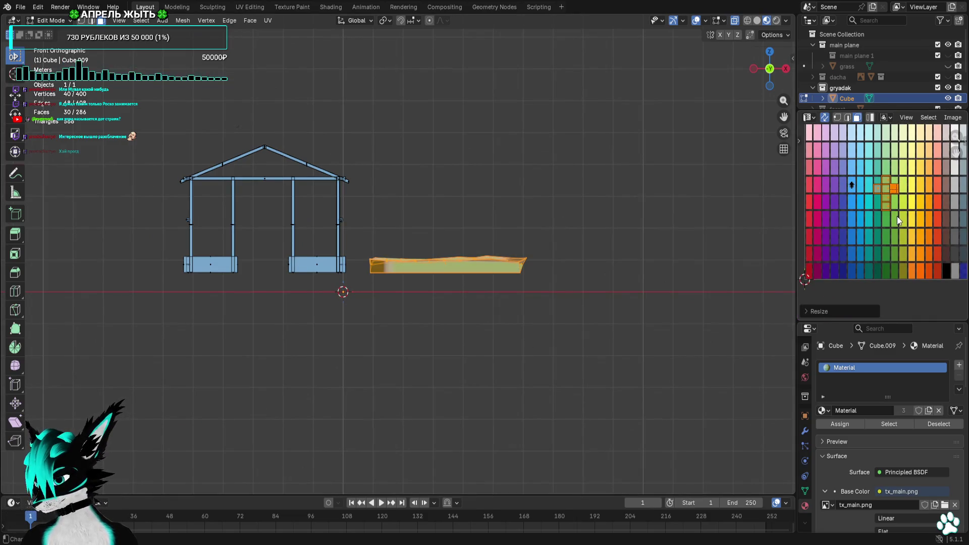
{"action": "left_click", "coordinate": [938, 254]}
{"action": "scroll", "coordinate": [945, 274], "scroll_direction": "up", "scroll_amount": 4}
{"action": "scroll", "coordinate": [945, 275], "scroll_direction": "right", "scroll_amount": 1, "text": "ctrl"}
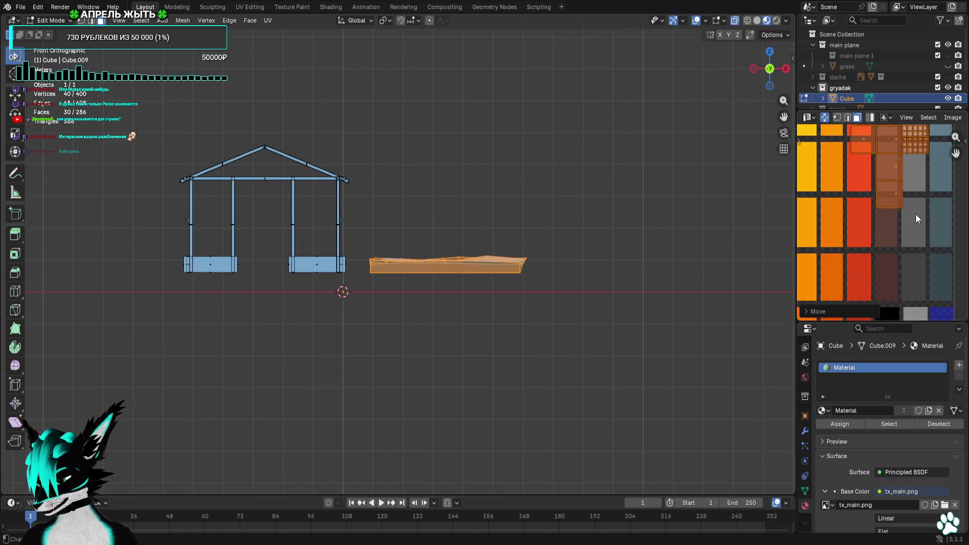
Scale the UV islands further to 0.2, reposition them on brown, and reselect all slab vertices
{"action": "key", "text": "s"}
{"action": "left_click", "coordinate": [897, 169]}
{"action": "key", "text": "g"}
{"action": "left_click", "coordinate": [899, 248]}
{"action": "scroll", "coordinate": [899, 248], "scroll_direction": "up", "scroll_amount": 2}
{"action": "key", "text": "alt+a"}
{"action": "mouse_move", "coordinate": [504, 252]}
{"action": "middle_mouse_down"}
{"action": "mouse_move", "coordinate": [586, 269]}
{"action": "mouse_move", "coordinate": [599, 249]}
{"action": "middle_mouse_up"}
{"action": "left_click_drag", "start_coordinate": [694, 76], "coordinate": [366, 456]}
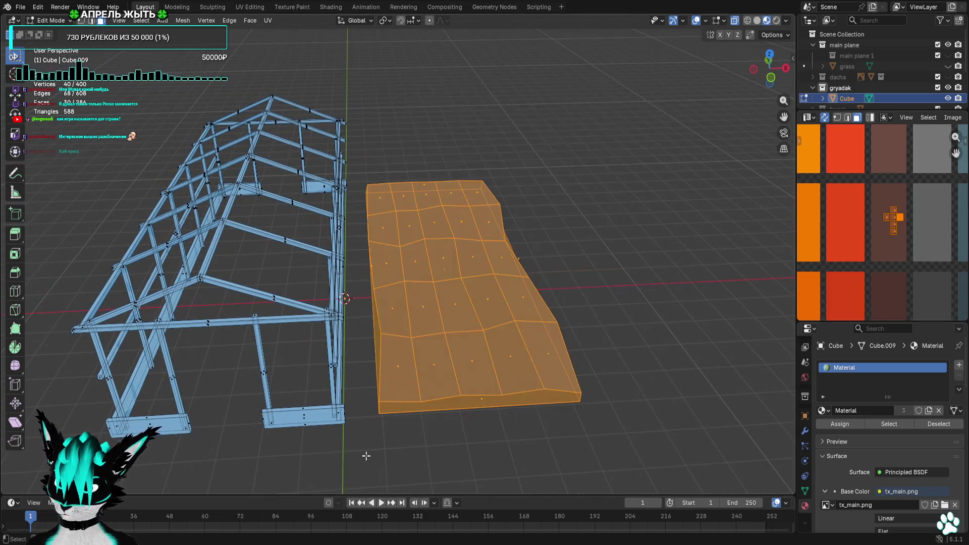
Move the whole slab 6 m along negative X (gx-6) toward the greenhouse
{"action": "left_click", "coordinate": [770, 78]}
{"action": "type", "text": "gx"}
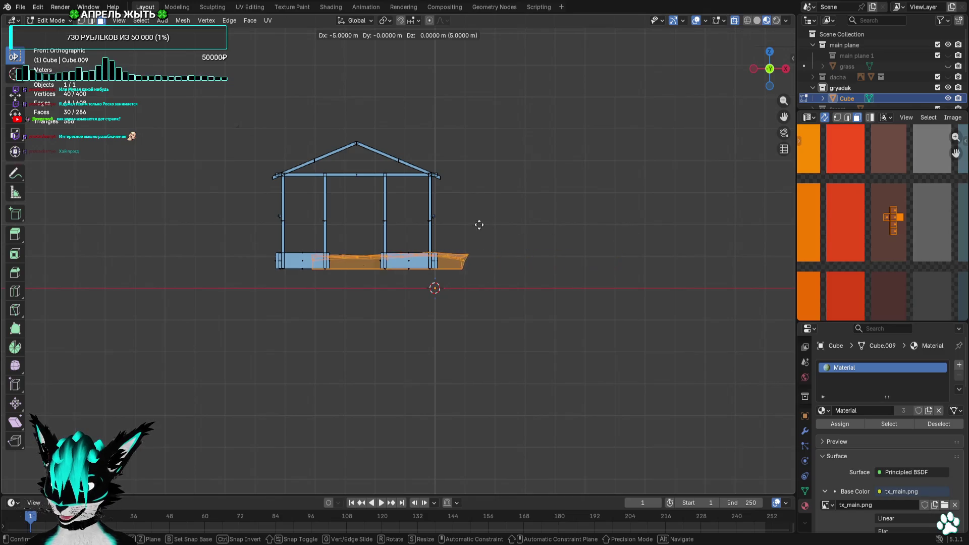
{"action": "type", "text": "-6"}
{"action": "key", "text": "Return"}
{"action": "scroll", "coordinate": [456, 225], "scroll_direction": "up", "scroll_amount": 3}
{"action": "mouse_move", "coordinate": [485, 221]}
{"action": "middle_mouse_down"}
{"action": "mouse_move", "coordinate": [502, 243]}
{"action": "mouse_move", "coordinate": [551, 256]}
{"action": "mouse_move", "coordinate": [495, 260]}
{"action": "mouse_move", "coordinate": [596, 238]}
{"action": "mouse_move", "coordinate": [577, 240]}
{"action": "mouse_move", "coordinate": [678, 92]}
{"action": "middle_mouse_up"}
{"action": "key", "text": "alt+a"}
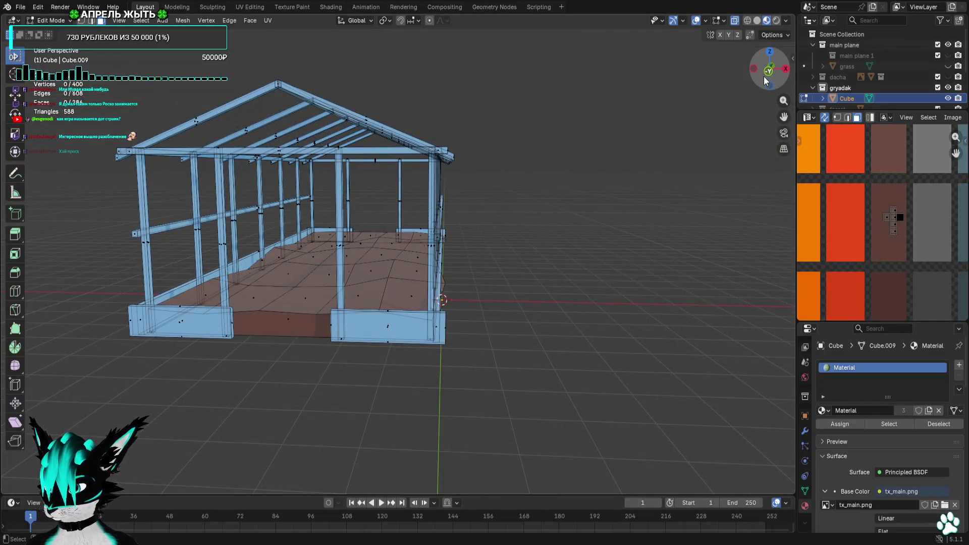
Reposition a single stray vertex of the slab
{"action": "left_click", "coordinate": [766, 81]}
{"action": "scroll", "coordinate": [638, 236], "scroll_direction": "up", "scroll_amount": 6}
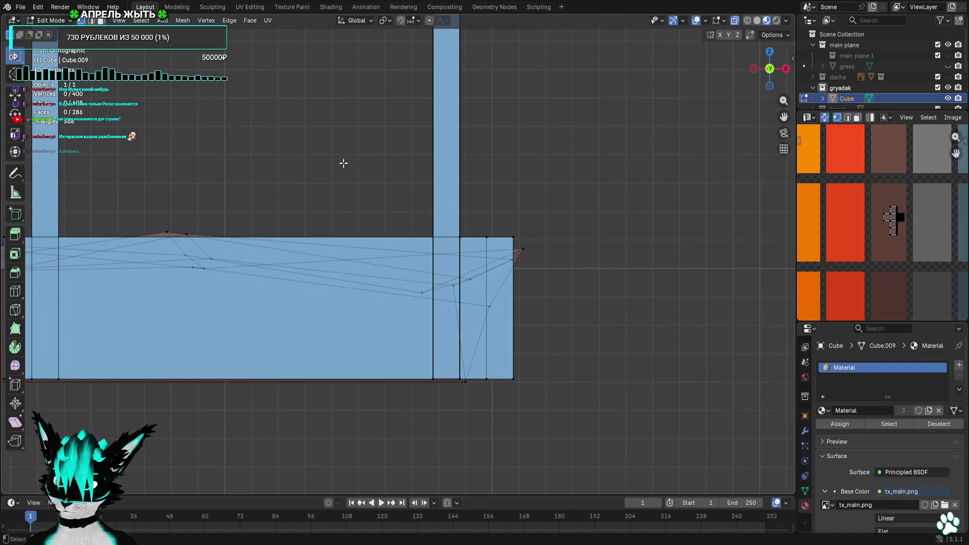
{"action": "left_click_drag", "start_coordinate": [514, 254], "coordinate": [515, 254]}
{"action": "key", "text": "g"}
{"action": "left_click", "coordinate": [609, 261]}
{"action": "mouse_move", "coordinate": [609, 260]}
{"action": "middle_mouse_down"}
{"action": "mouse_move", "coordinate": [597, 273]}
{"action": "mouse_move", "coordinate": [444, 249]}
{"action": "mouse_move", "coordinate": [548, 236]}
{"action": "middle_mouse_up"}
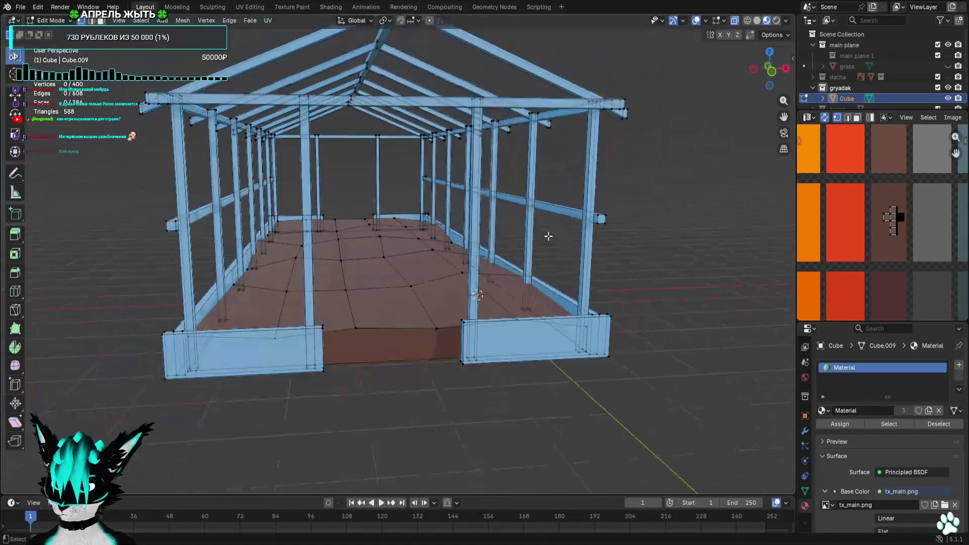
From the top view, shift the whole slab 2 m along X
{"action": "left_click", "coordinate": [697, 25]}
{"action": "scroll", "coordinate": [630, 122], "scroll_direction": "down", "scroll_amount": 3}
{"action": "mouse_move", "coordinate": [630, 121]}
{"action": "middle_mouse_down"}
{"action": "mouse_move", "coordinate": [645, 121]}
{"action": "mouse_move", "coordinate": [639, 149]}
{"action": "mouse_move", "coordinate": [656, 158]}
{"action": "mouse_move", "coordinate": [640, 162]}
{"action": "mouse_move", "coordinate": [635, 109]}
{"action": "mouse_move", "coordinate": [610, 113]}
{"action": "mouse_move", "coordinate": [675, 106]}
{"action": "middle_mouse_up"}
{"action": "left_click", "coordinate": [770, 53]}
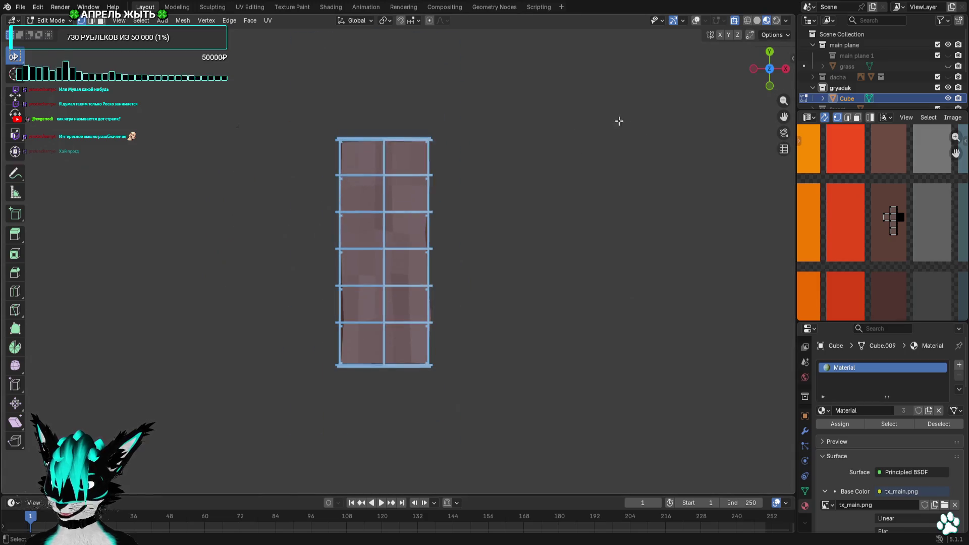
{"action": "left_click", "coordinate": [697, 21]}
{"action": "key", "text": "a"}
{"action": "key", "text": "g"}
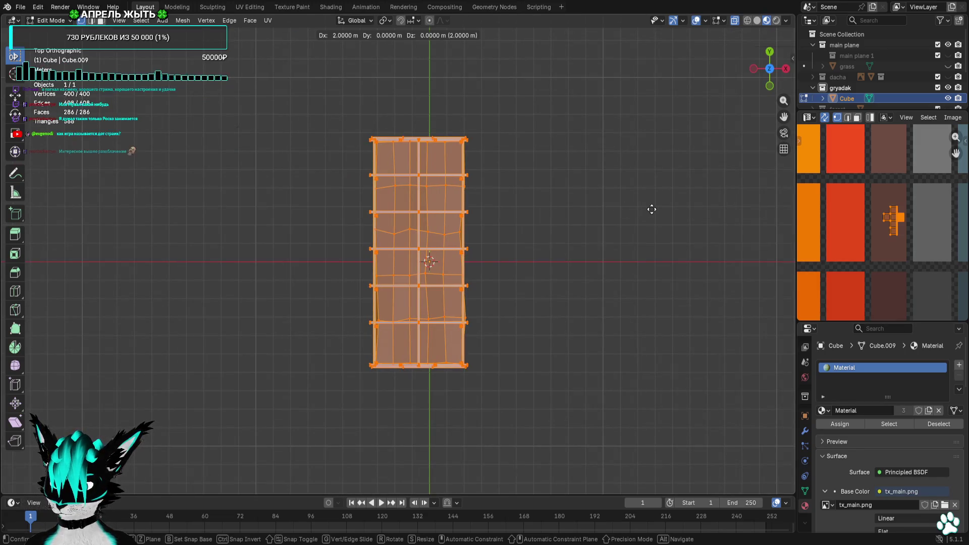
{"action": "left_click", "coordinate": [652, 209]}
{"action": "middle_click_drag", "start_coordinate": [604, 180], "coordinate": [598, 196], "text": "shift"}
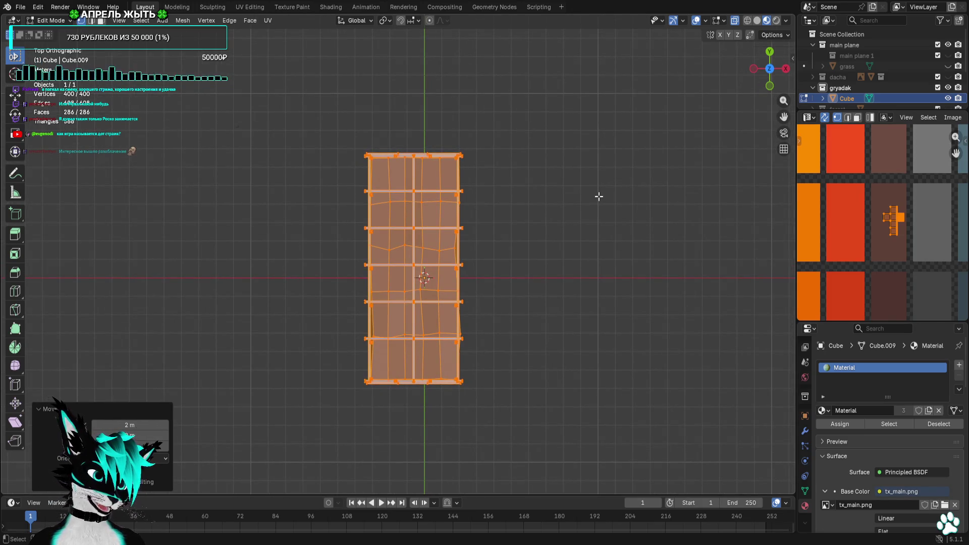
{"action": "scroll", "coordinate": [582, 130], "scroll_direction": "up", "scroll_amount": 7}
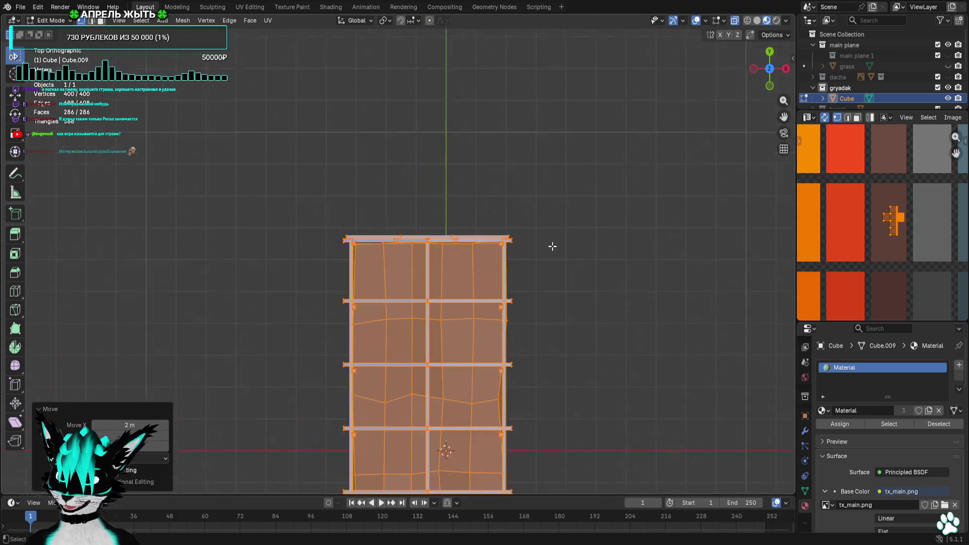
Nudge the whole slab a small amount further along X
{"action": "key", "text": "g"}
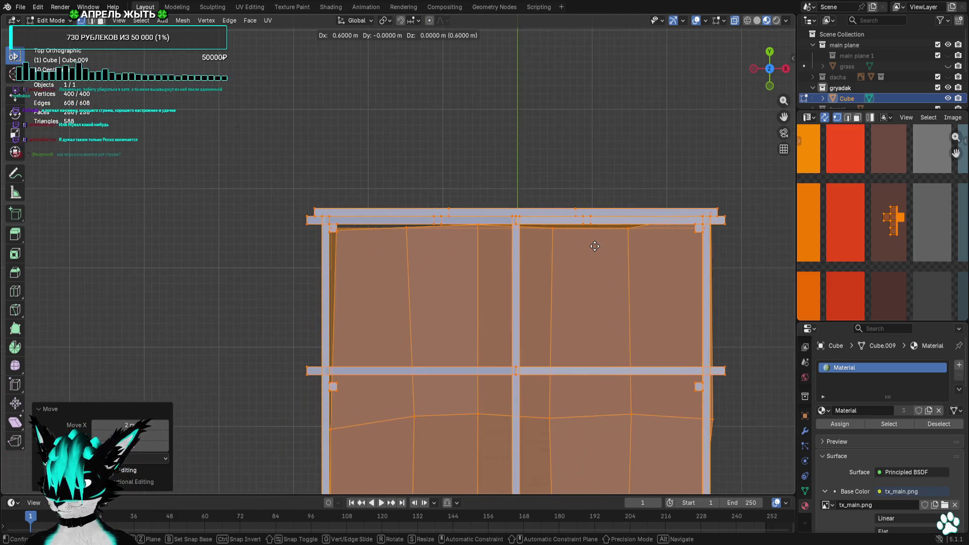
{"action": "scroll", "coordinate": [502, 252], "scroll_direction": "up", "scroll_amount": 5}
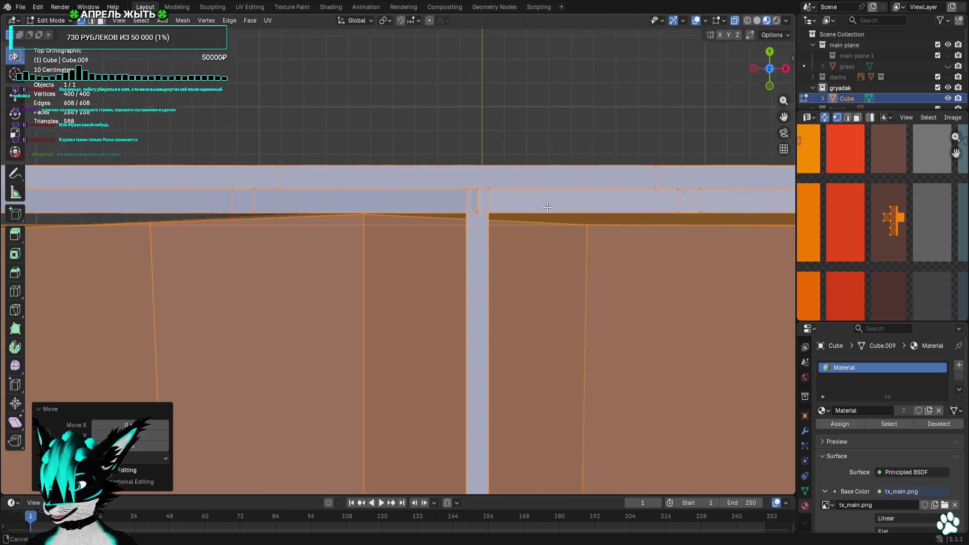
{"action": "scroll", "coordinate": [507, 258], "scroll_direction": "up", "scroll_amount": 5}
{"action": "left_click", "coordinate": [505, 258]}
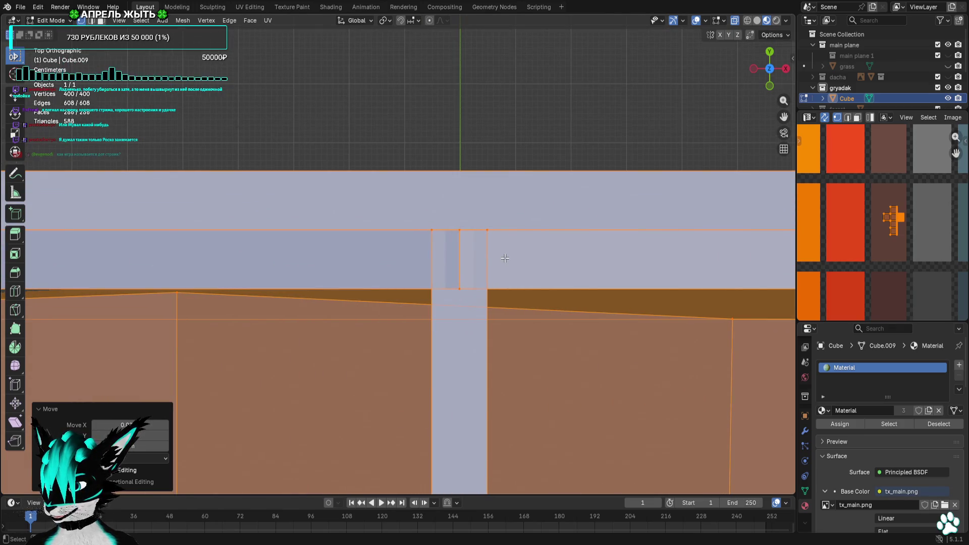
{"action": "scroll", "coordinate": [504, 258], "scroll_direction": "down", "scroll_amount": 8}
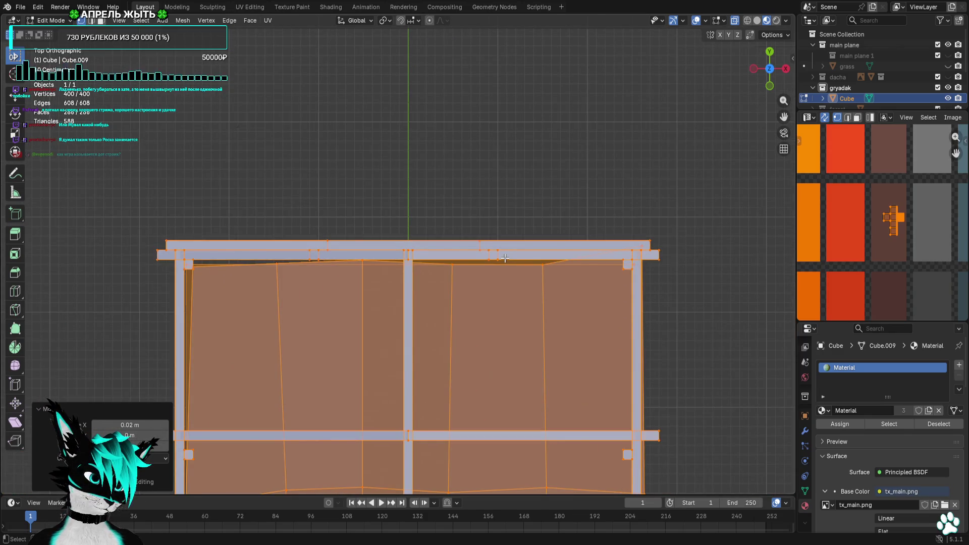
{"action": "scroll", "coordinate": [504, 258], "scroll_direction": "down", "scroll_amount": 4}
{"action": "mouse_move", "coordinate": [511, 275]}
{"action": "middle_mouse_down", "text": "shift"}
{"action": "mouse_move", "coordinate": [528, 202]}
{"action": "mouse_move", "coordinate": [547, 222]}
{"action": "middle_mouse_up", "text": "shift"}
{"action": "scroll", "coordinate": [570, 245], "scroll_direction": "down", "scroll_amount": 1}
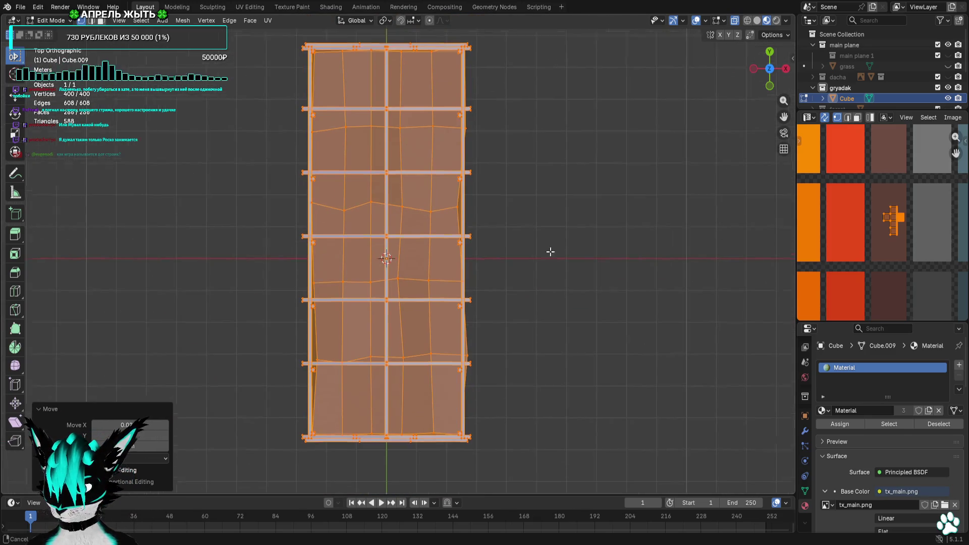
{"action": "scroll", "coordinate": [528, 261], "scroll_direction": "up", "scroll_amount": 5}
{"action": "scroll", "coordinate": [528, 260], "scroll_direction": "up", "scroll_amount": 2}
{"action": "middle_click_drag", "start_coordinate": [528, 261], "coordinate": [528, 358], "text": "shift"}
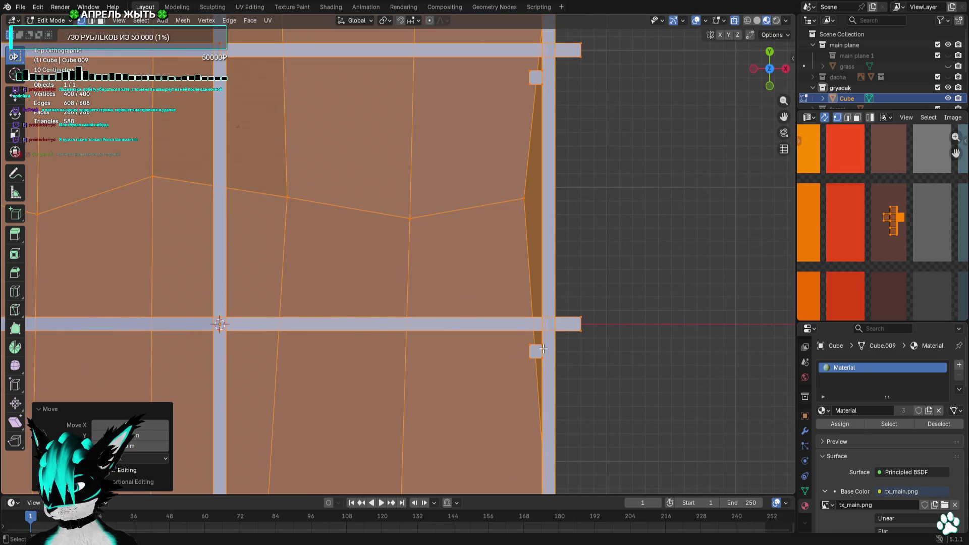
{"action": "scroll", "coordinate": [548, 323], "scroll_direction": "down", "scroll_amount": 8}
{"action": "scroll", "coordinate": [547, 323], "scroll_direction": "down", "scroll_amount": 1}
Lower the whole slab between the greenhouse's raised-bed side boards
{"action": "left_click", "coordinate": [548, 323]}
{"action": "mouse_move", "coordinate": [548, 323]}
{"action": "middle_mouse_down"}
{"action": "mouse_move", "coordinate": [532, 255]}
{"action": "mouse_move", "coordinate": [547, 177]}
{"action": "mouse_move", "coordinate": [560, 165]}
{"action": "middle_mouse_up"}
{"action": "left_click", "coordinate": [774, 70]}
{"action": "key", "text": "a"}
{"action": "scroll", "coordinate": [422, 294], "scroll_direction": "up", "scroll_amount": 8}
{"action": "key", "text": "g"}
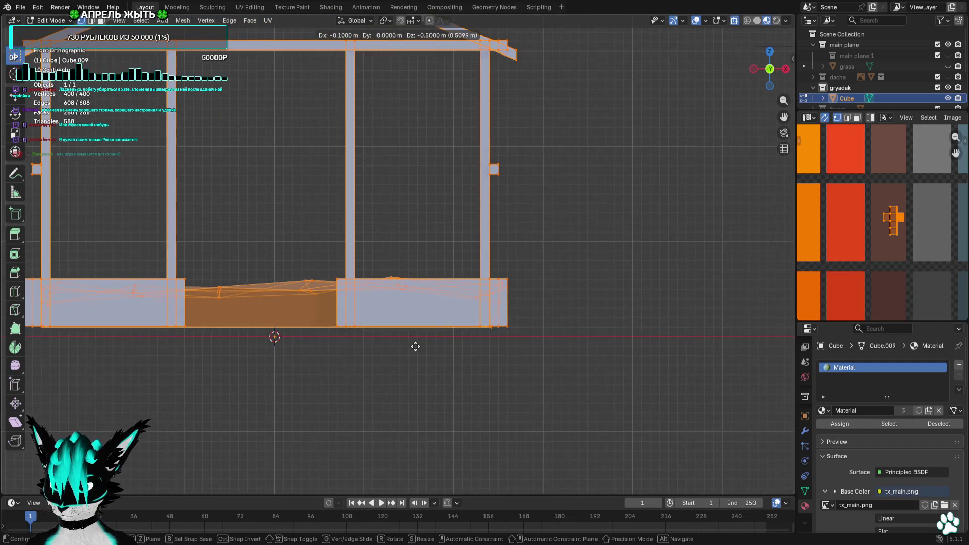
{"action": "left_click", "coordinate": [416, 346]}
{"action": "scroll", "coordinate": [415, 347], "scroll_direction": "down", "scroll_amount": 4}
{"action": "key", "text": "alt+a"}
{"action": "mouse_move", "coordinate": [415, 347]}
{"action": "middle_mouse_down"}
{"action": "mouse_move", "coordinate": [470, 379]}
{"action": "mouse_move", "coordinate": [739, 132]}
{"action": "middle_mouse_up"}
{"action": "scroll", "coordinate": [415, 349], "scroll_direction": "down", "scroll_amount": 3}
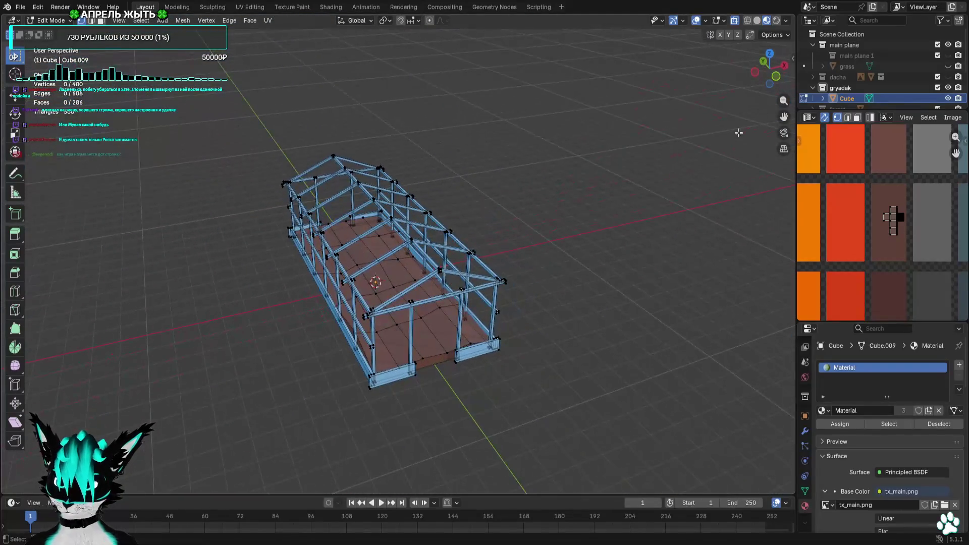
Check the File menu without exporting, then return the mesh to Object Mode
{"action": "left_click", "coordinate": [21, 7]}
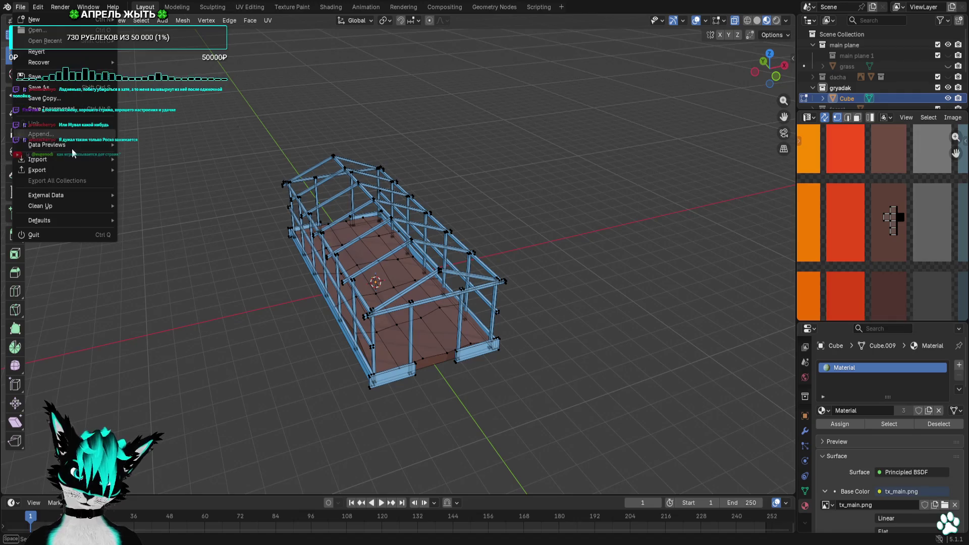
{"action": "key", "text": "Escape"}
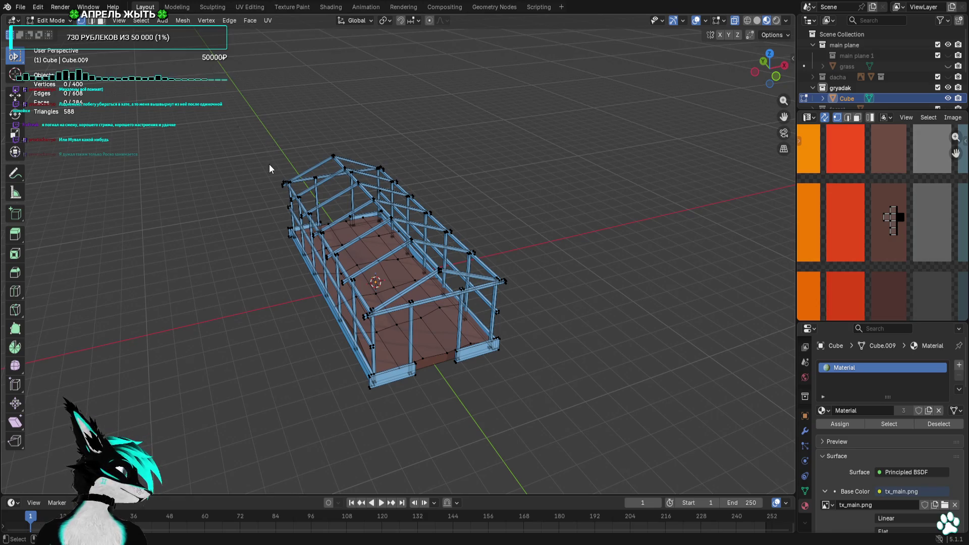
{"action": "key", "text": "Tab"}
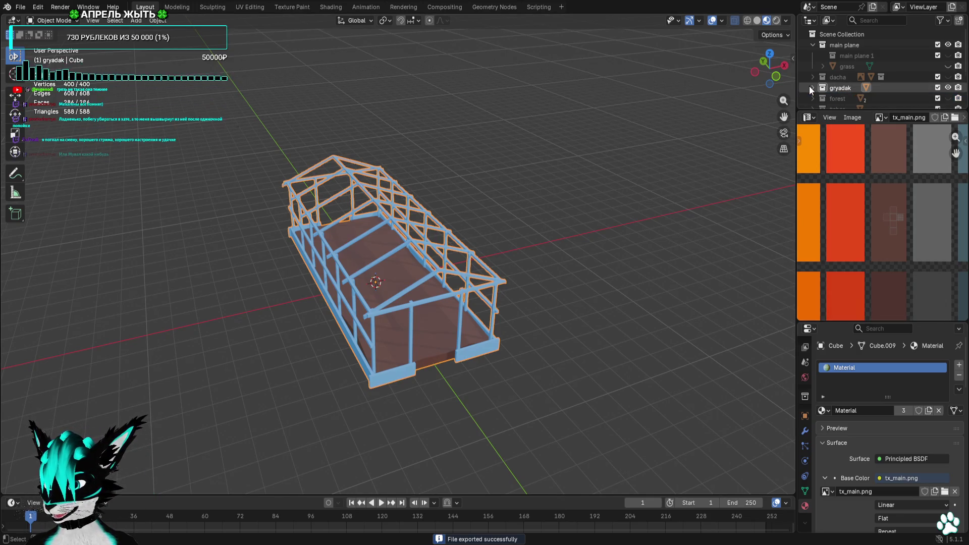
Hide the gryadak object, select Cylinder, and toggle Cylinder and Icosphere visibility
{"action": "left_click", "coordinate": [948, 88]}
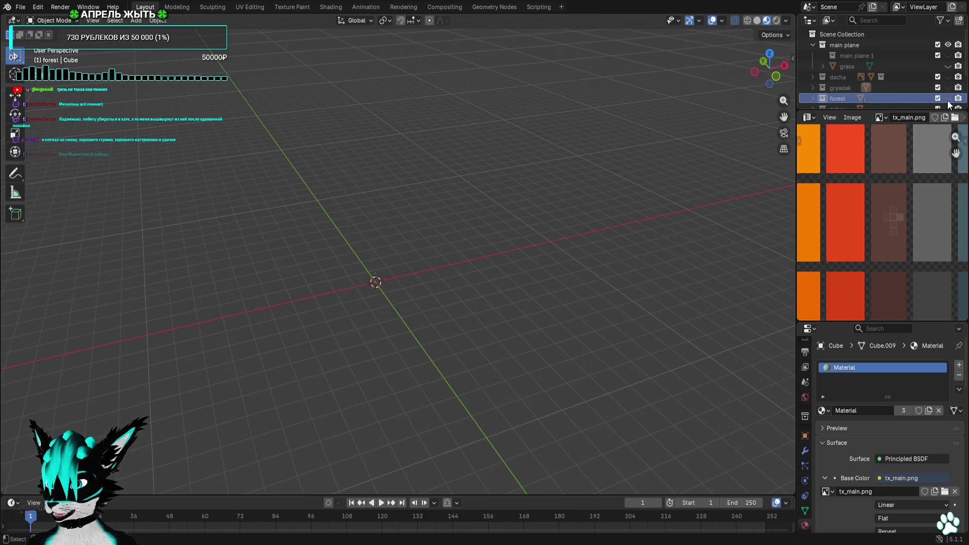
{"action": "scroll", "coordinate": [823, 100], "scroll_direction": "down", "scroll_amount": 3}
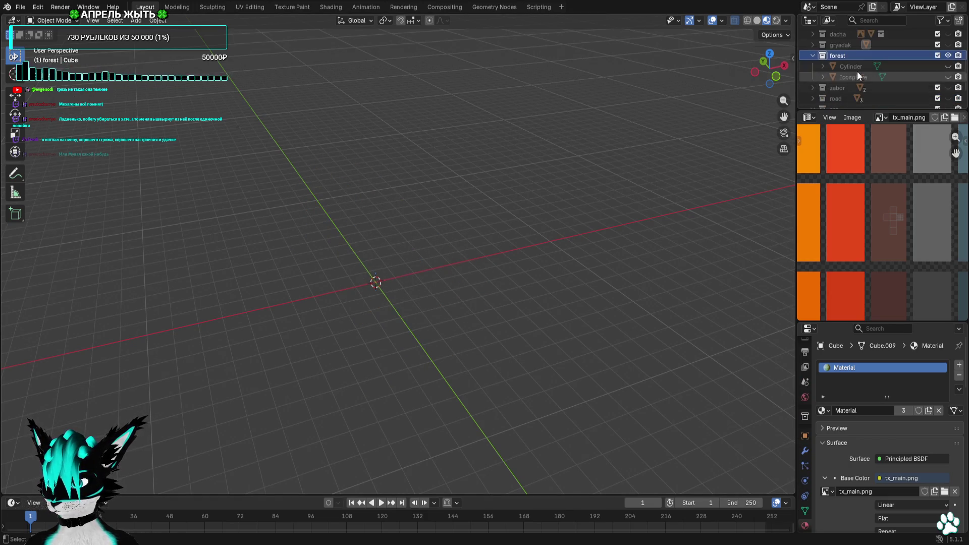
{"action": "left_click", "coordinate": [859, 65]}
{"action": "left_click", "coordinate": [948, 77]}
{"action": "left_click", "coordinate": [948, 66]}
{"action": "left_click", "coordinate": [948, 66]}
{"action": "left_click", "coordinate": [948, 77]}
{"action": "left_click", "coordinate": [948, 66]}
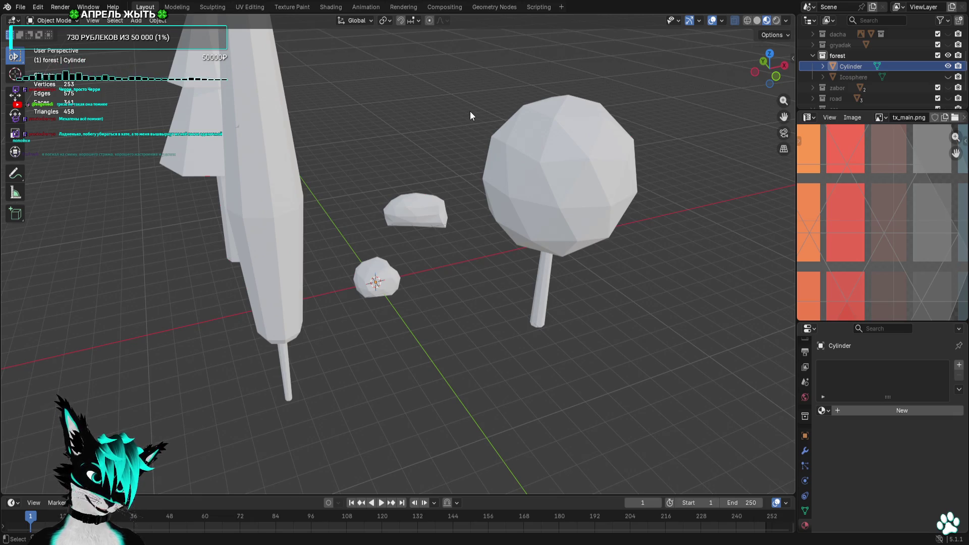
Put the forest Cylinder tree mesh into Edit Mode
{"action": "mouse_move", "coordinate": [465, 113]}
{"action": "middle_mouse_down"}
{"action": "mouse_move", "coordinate": [413, 124]}
{"action": "mouse_move", "coordinate": [173, 46]}
{"action": "middle_mouse_up"}
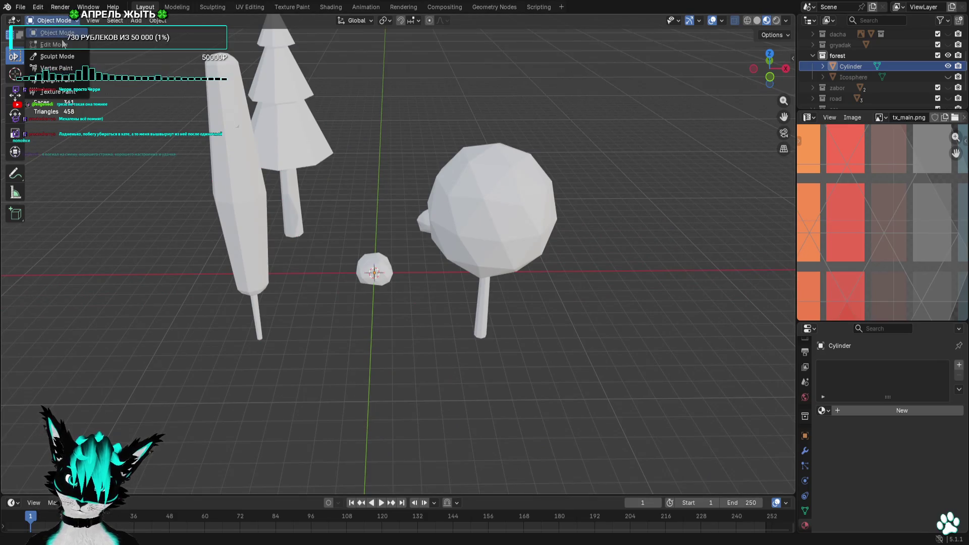
{"action": "left_click", "coordinate": [63, 44]}
{"action": "mouse_move", "coordinate": [573, 201]}
{"action": "middle_mouse_down"}
{"action": "mouse_move", "coordinate": [558, 256]}
{"action": "mouse_move", "coordinate": [573, 255]}
{"action": "mouse_move", "coordinate": [578, 210]}
{"action": "mouse_move", "coordinate": [444, 172]}
{"action": "mouse_move", "coordinate": [376, 137]}
{"action": "middle_mouse_up"}
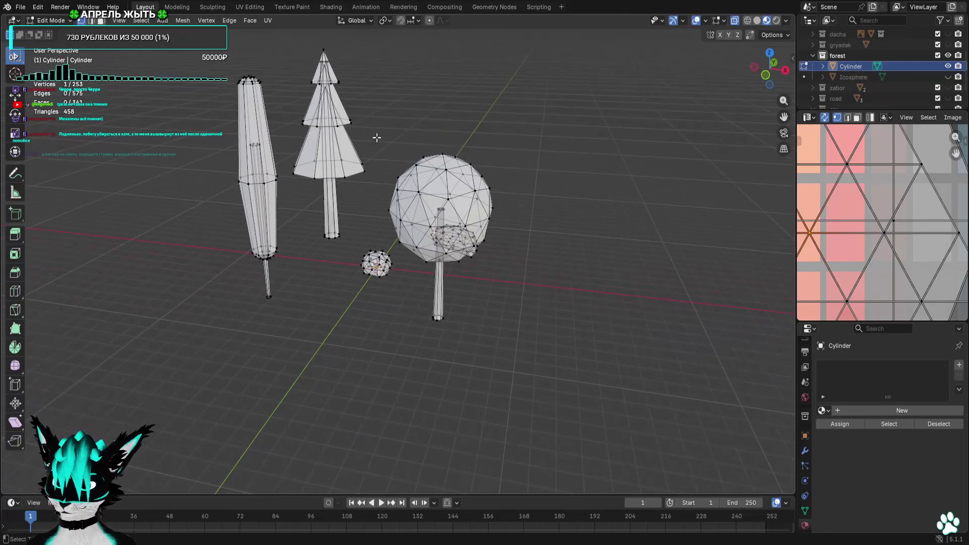
From the front view, select the small bush and assign the palette-textured Material to the mesh
{"action": "left_click", "coordinate": [765, 75]}
{"action": "scroll", "coordinate": [405, 216], "scroll_direction": "up", "scroll_amount": 3}
{"action": "left_click_drag", "start_coordinate": [407, 215], "coordinate": [296, 363]}
{"action": "scroll", "coordinate": [882, 196], "scroll_direction": "down", "scroll_amount": 2}
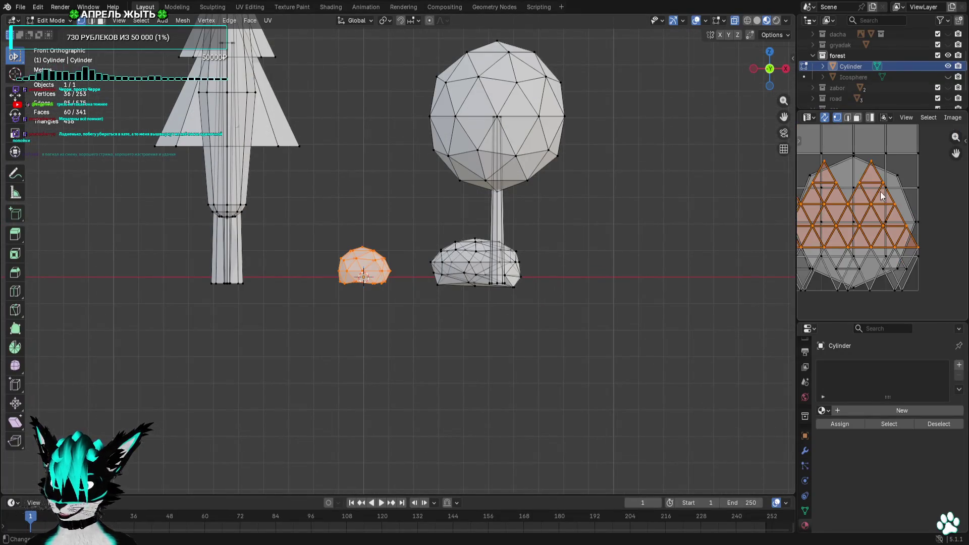
{"action": "scroll", "coordinate": [856, 231], "scroll_direction": "down", "scroll_amount": 6}
{"action": "left_click", "coordinate": [827, 414]}
{"action": "left_click", "coordinate": [842, 283]}
Reselect the small bush and shrink its UVs onto a green palette cell
{"action": "scroll", "coordinate": [864, 255], "scroll_direction": "up", "scroll_amount": 4}
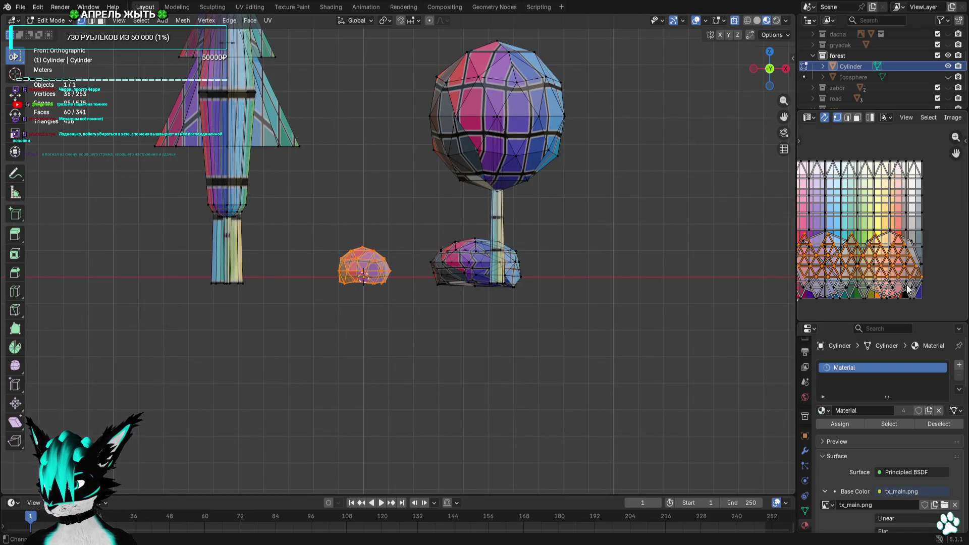
{"action": "left_click", "coordinate": [360, 230]}
{"action": "left_click_drag", "start_coordinate": [411, 206], "coordinate": [314, 332]}
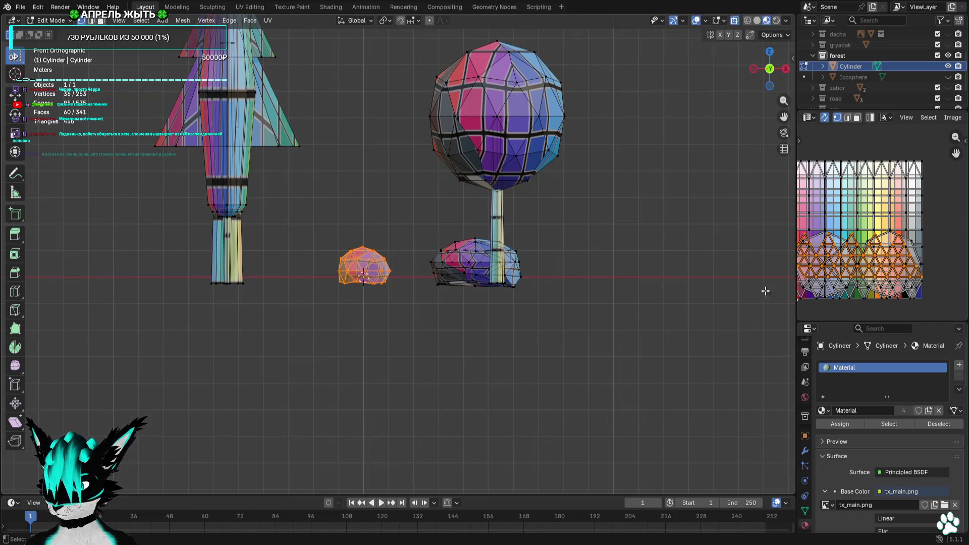
{"action": "scroll", "coordinate": [915, 297], "scroll_direction": "up", "scroll_amount": 4}
{"action": "scroll", "coordinate": [906, 291], "scroll_direction": "down", "scroll_amount": 4}
{"action": "key", "text": "s"}
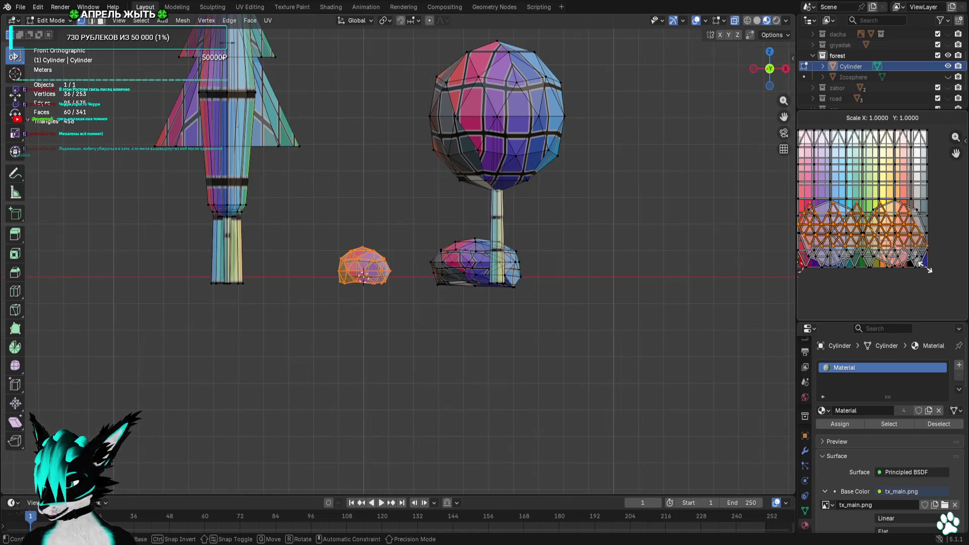
{"action": "left_click", "coordinate": [870, 237]}
{"action": "key", "text": "g"}
{"action": "left_click", "coordinate": [889, 229]}
{"action": "scroll", "coordinate": [889, 230], "scroll_direction": "up", "scroll_amount": 4}
{"action": "key", "text": "s"}
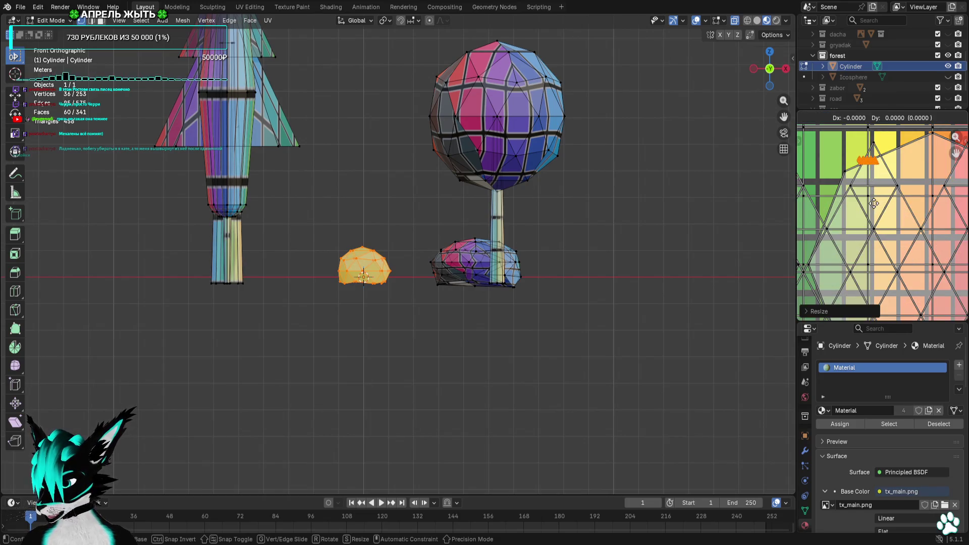
{"action": "scroll", "coordinate": [858, 217], "scroll_direction": "up", "scroll_amount": 3}
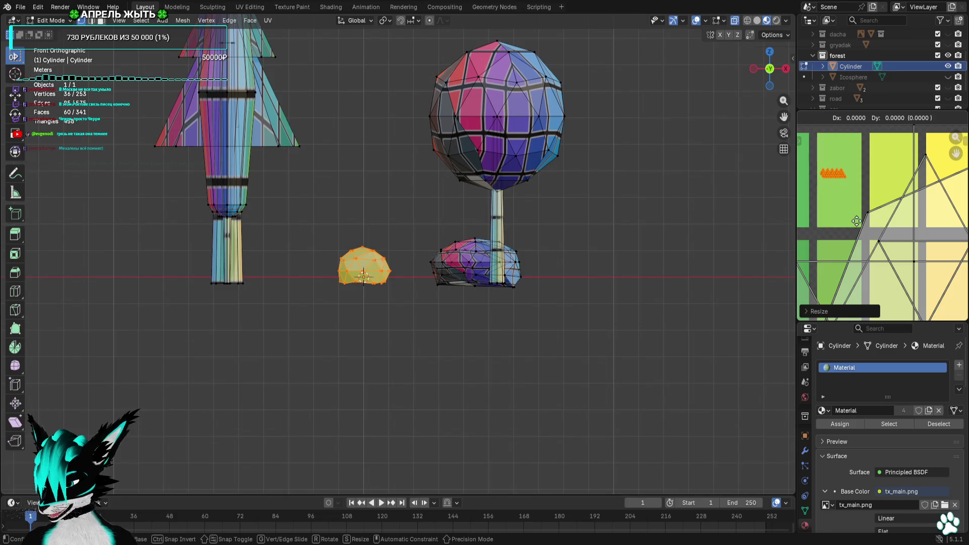
{"action": "left_click", "coordinate": [855, 222]}
Select all of the larger bush's vertices
{"action": "scroll", "coordinate": [432, 208], "scroll_direction": "up", "scroll_amount": 2}
{"action": "left_click_drag", "start_coordinate": [413, 190], "coordinate": [510, 359]}
{"action": "scroll", "coordinate": [554, 346], "scroll_direction": "up", "scroll_amount": 3}
{"action": "left_click_drag", "start_coordinate": [613, 207], "coordinate": [553, 386]}
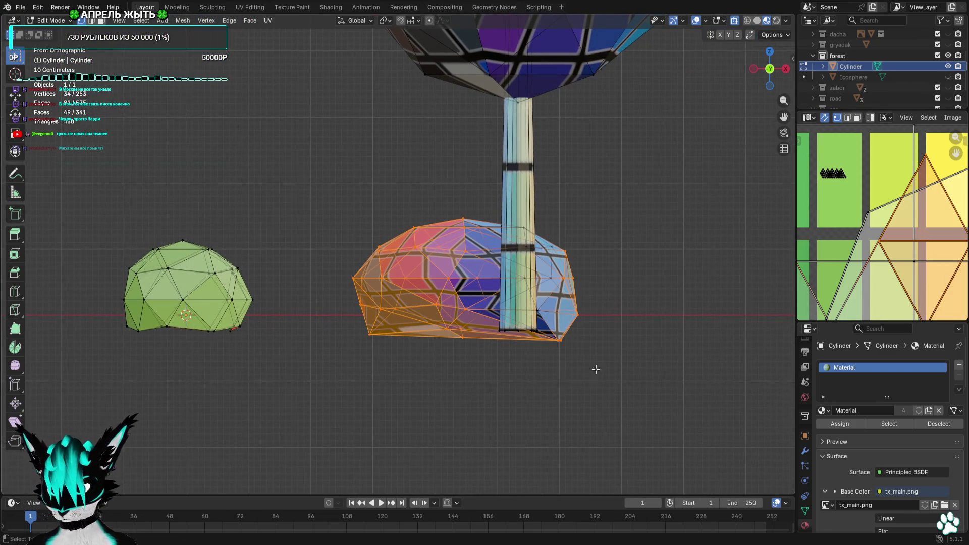
{"action": "scroll", "coordinate": [536, 350], "scroll_direction": "up", "scroll_amount": 2}
{"action": "middle_click_drag", "start_coordinate": [537, 351], "coordinate": [644, 285]}
{"action": "scroll", "coordinate": [644, 285], "scroll_direction": "down", "scroll_amount": 3}
{"action": "left_click_drag", "start_coordinate": [530, 147], "coordinate": [665, 268]}
{"action": "scroll", "coordinate": [902, 232], "scroll_direction": "down", "scroll_amount": 6}
Shrink the larger bush's UVs and place them on the green palette cell
{"action": "key", "text": "s"}
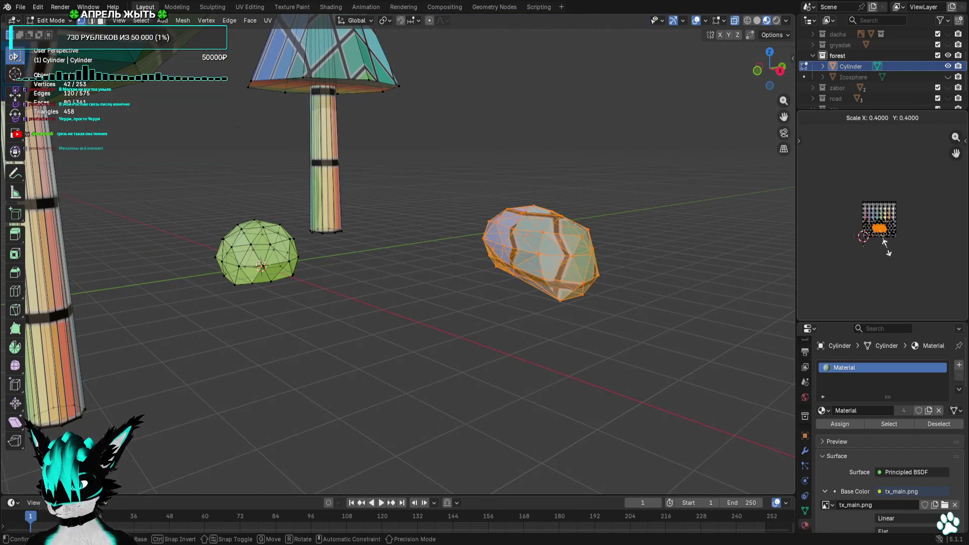
{"action": "left_click", "coordinate": [890, 253]}
{"action": "scroll", "coordinate": [925, 295], "scroll_direction": "up", "scroll_amount": 4}
{"action": "key", "text": "g"}
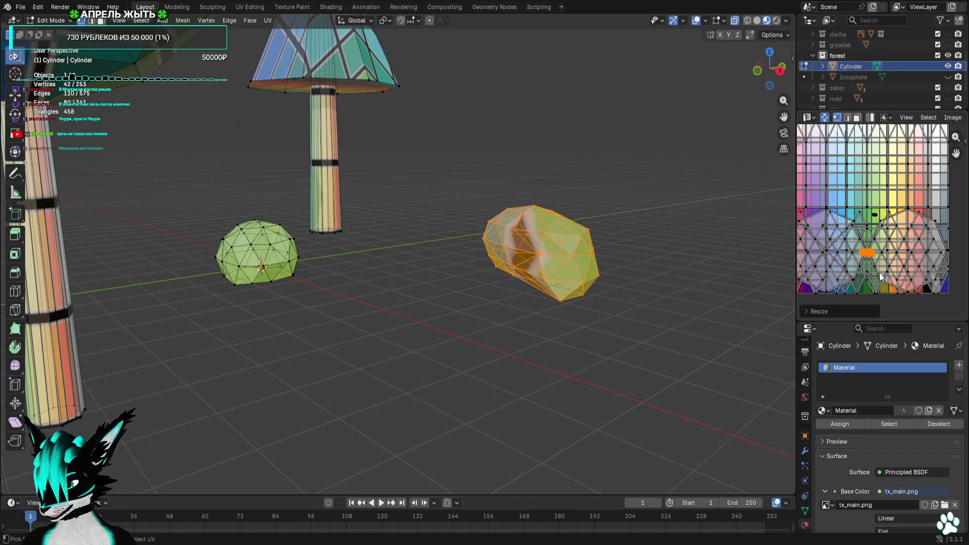
{"action": "left_click", "coordinate": [944, 252]}
{"action": "scroll", "coordinate": [916, 269], "scroll_direction": "up", "scroll_amount": 4}
{"action": "key", "text": "s"}
{"action": "left_click", "coordinate": [899, 223]}
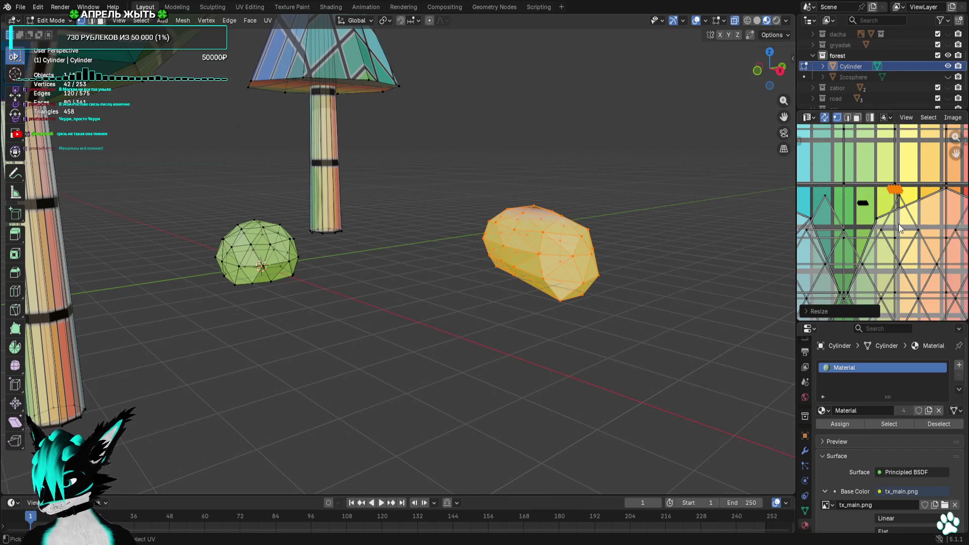
{"action": "scroll", "coordinate": [899, 223], "scroll_direction": "up", "scroll_amount": 3}
{"action": "key", "text": "g"}
{"action": "left_click", "coordinate": [824, 269]}
{"action": "scroll", "coordinate": [823, 269], "scroll_direction": "up", "scroll_amount": 2}
{"action": "key", "text": "g"}
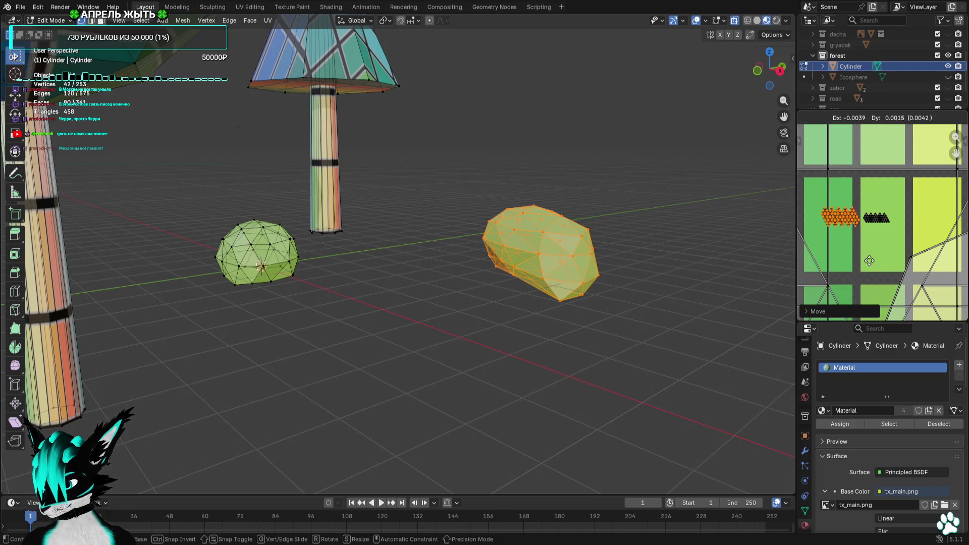
{"action": "left_click", "coordinate": [860, 255]}
Select the whole trunk of the round tree
{"action": "mouse_move", "coordinate": [657, 217]}
{"action": "middle_mouse_down"}
{"action": "mouse_move", "coordinate": [432, 233]}
{"action": "mouse_move", "coordinate": [517, 277]}
{"action": "middle_mouse_up"}
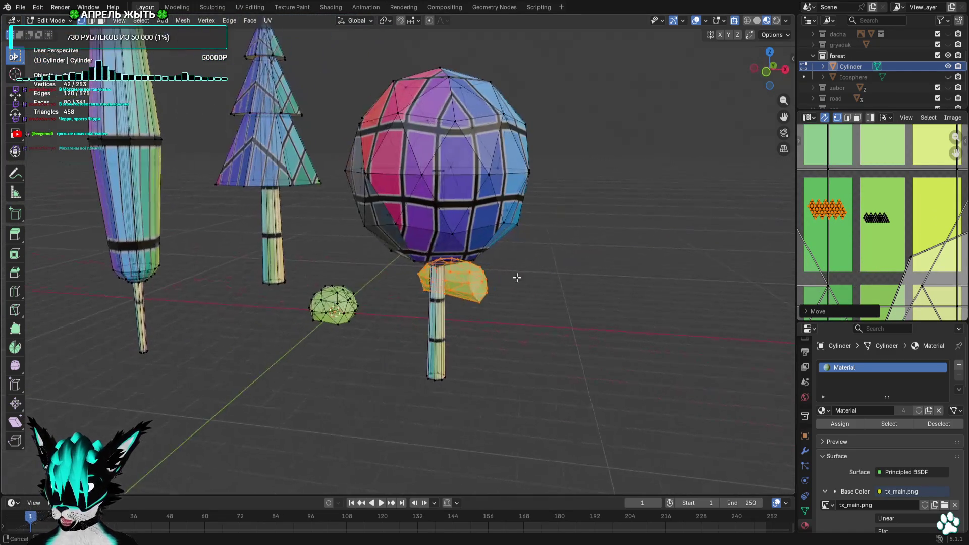
{"action": "left_click", "coordinate": [765, 71]}
{"action": "scroll", "coordinate": [545, 244], "scroll_direction": "up", "scroll_amount": 2}
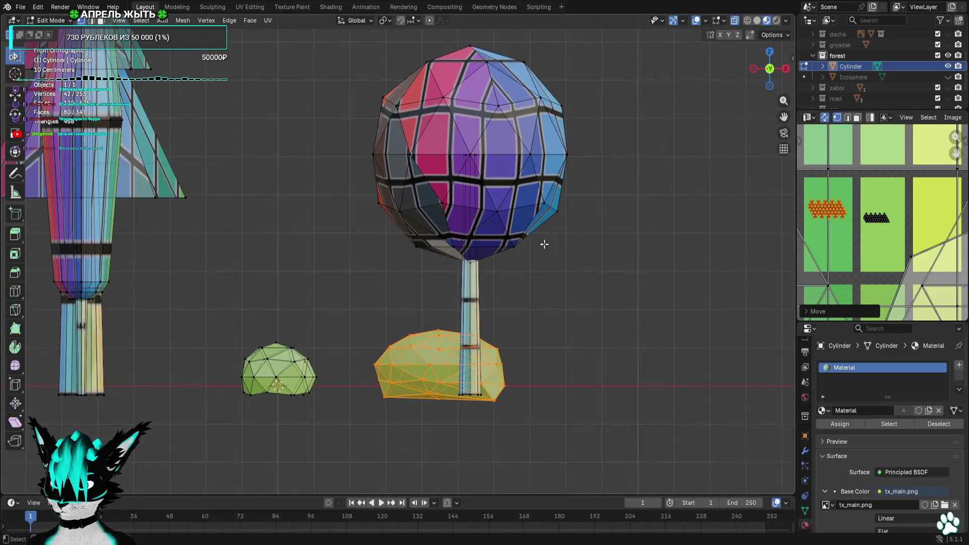
{"action": "middle_click_drag", "start_coordinate": [503, 414], "coordinate": [484, 444]}
{"action": "key", "text": "ctrl+z"}
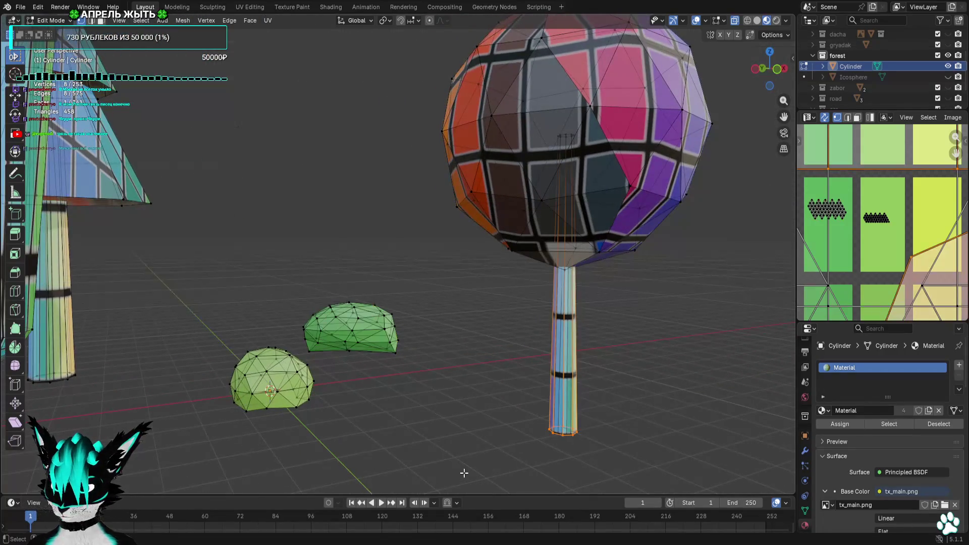
{"action": "key", "text": "ctrl+l"}
{"action": "scroll", "coordinate": [884, 222], "scroll_direction": "down", "scroll_amount": 4}
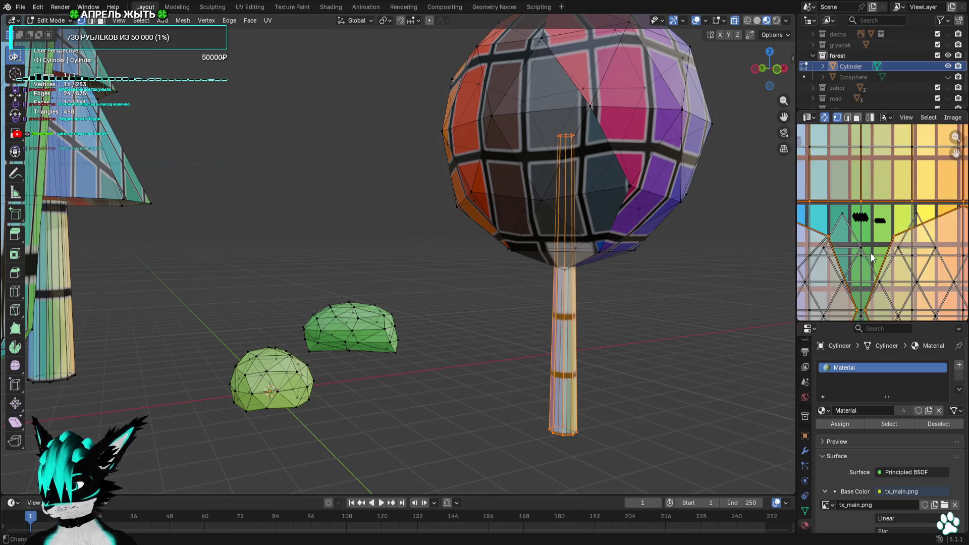
Shrink the round tree trunk's UVs and move them onto the brown palette cell
{"action": "key", "text": "s"}
{"action": "scroll", "coordinate": [893, 253], "scroll_direction": "up", "scroll_amount": 4}
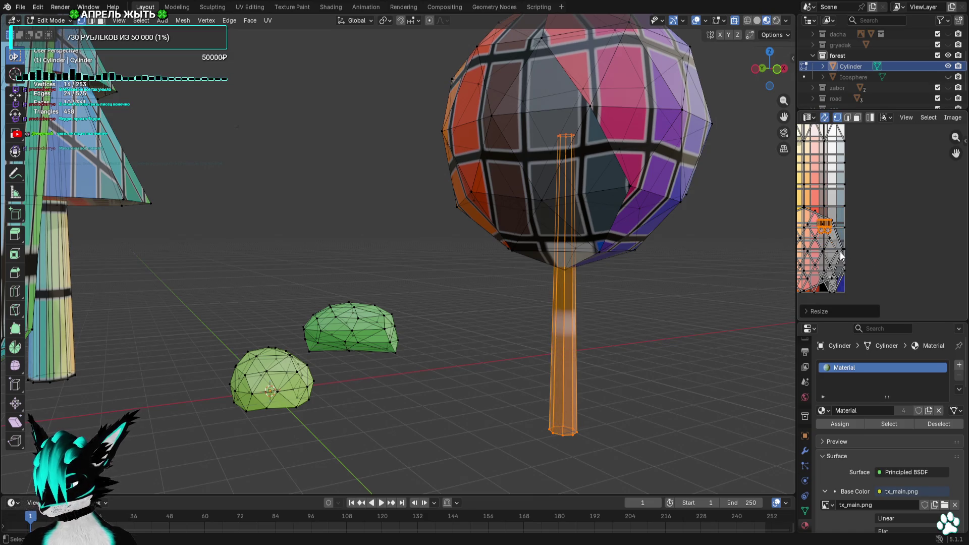
{"action": "scroll", "coordinate": [870, 268], "scroll_direction": "up", "scroll_amount": 4}
{"action": "left_click", "coordinate": [828, 258]}
{"action": "scroll", "coordinate": [868, 217], "scroll_direction": "down", "scroll_amount": 5}
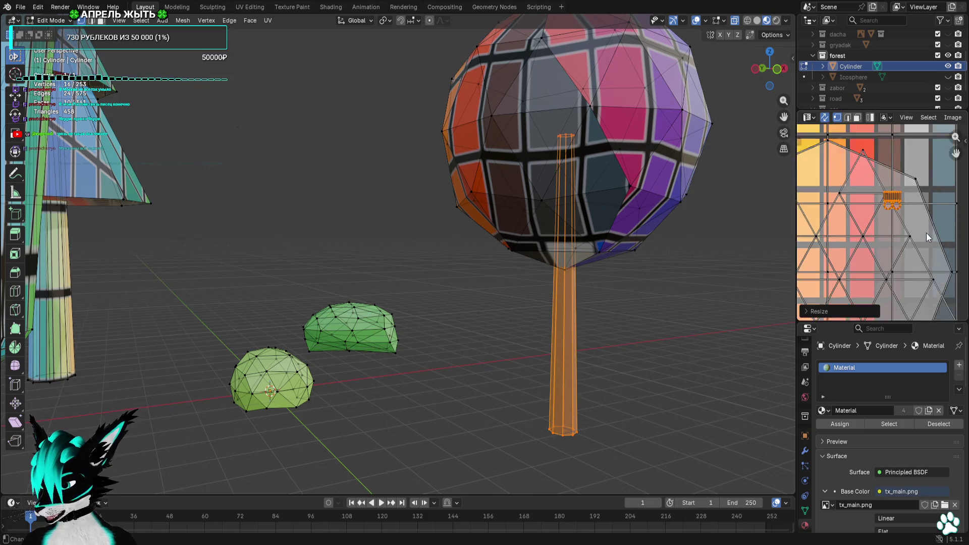
{"action": "key", "text": "g"}
{"action": "scroll", "coordinate": [911, 212], "scroll_direction": "down", "scroll_amount": 3}
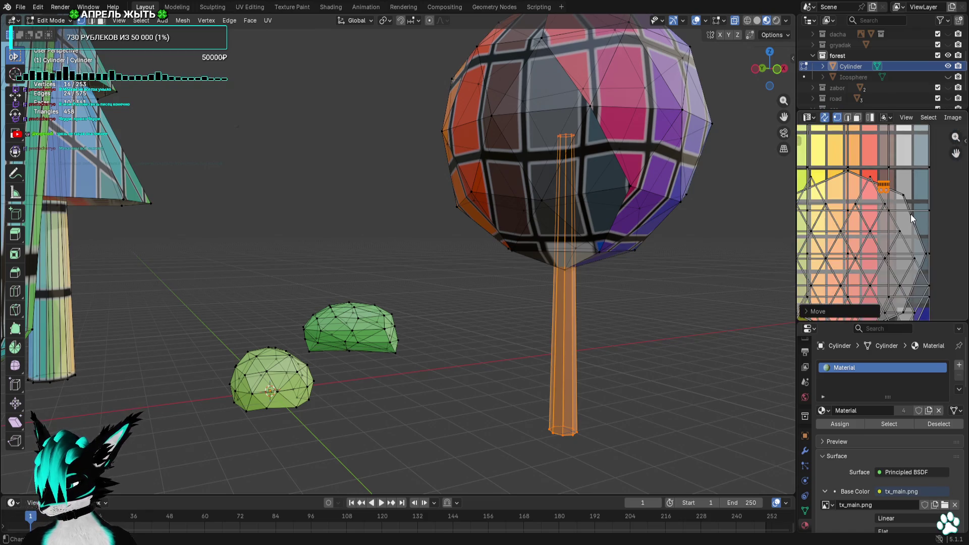
{"action": "key", "text": "s"}
{"action": "scroll", "coordinate": [899, 232], "scroll_direction": "up", "scroll_amount": 3}
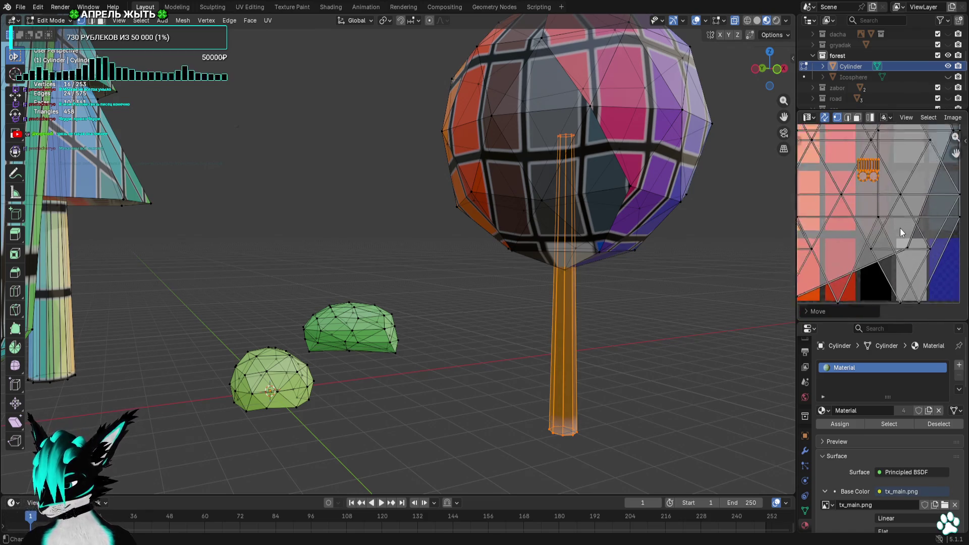
{"action": "left_click", "coordinate": [883, 227]}
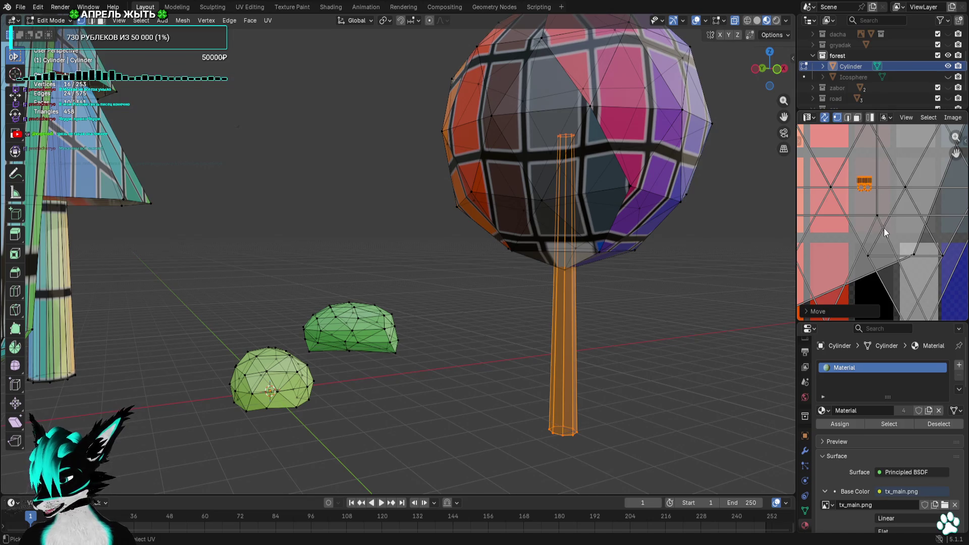
Select the tall post's stick and shrink its UVs onto the grey cell
{"action": "scroll", "coordinate": [569, 265], "scroll_direction": "down", "scroll_amount": 4}
{"action": "left_click", "coordinate": [227, 354]}
{"action": "middle_click_drag", "start_coordinate": [226, 353], "coordinate": [229, 412]}
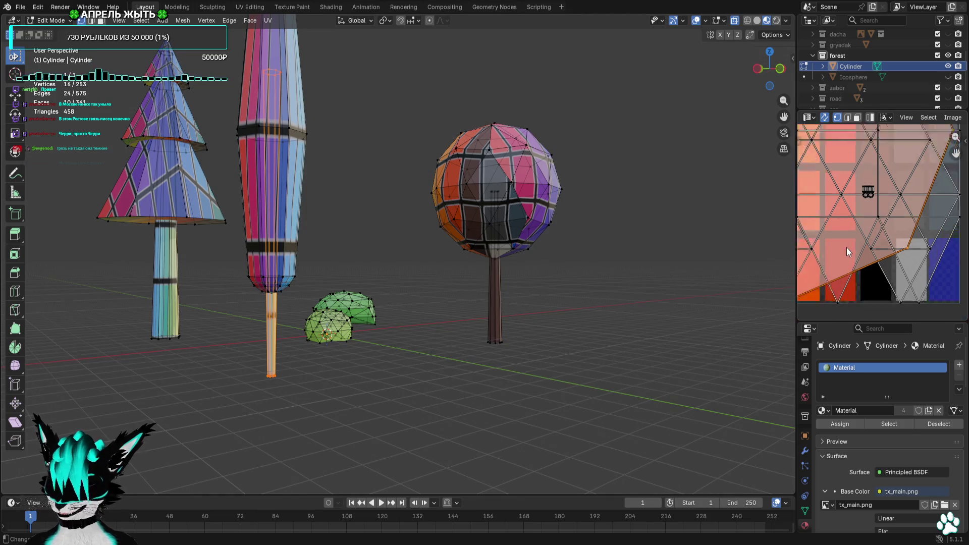
{"action": "scroll", "coordinate": [904, 257], "scroll_direction": "down", "scroll_amount": 5}
{"action": "key", "text": "s"}
{"action": "left_click", "coordinate": [850, 212]}
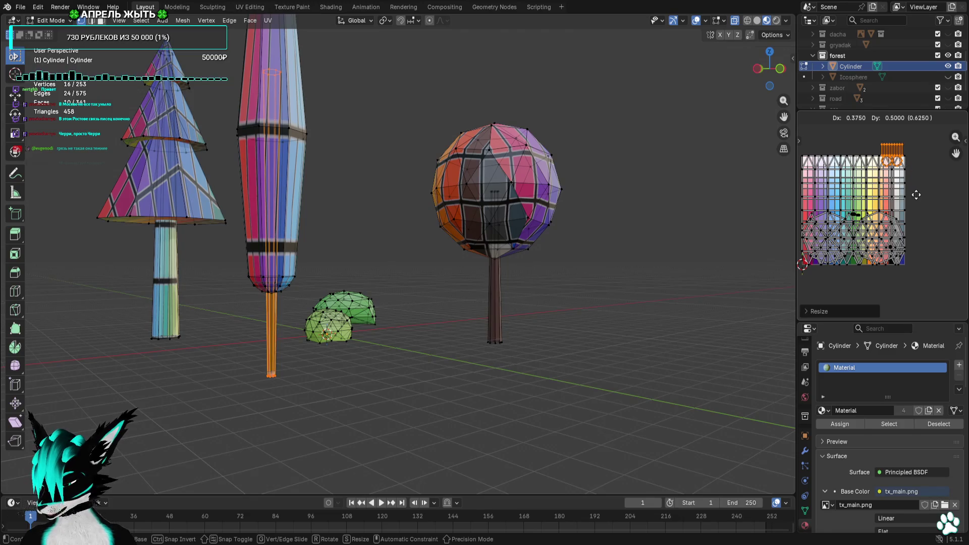
{"action": "left_click", "coordinate": [918, 170]}
{"action": "scroll", "coordinate": [888, 242], "scroll_direction": "up", "scroll_amount": 4}
{"action": "key", "text": "s"}
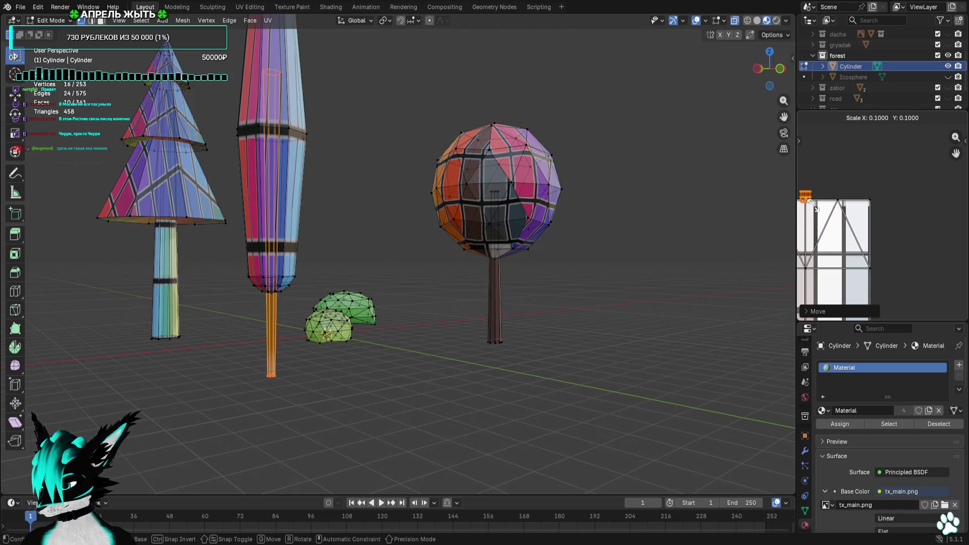
{"action": "key", "text": "Escape"}
Select the pine tree's trunk and scale its UVs to 0.1
{"action": "left_click", "coordinate": [365, 231]}
{"action": "scroll", "coordinate": [364, 231], "scroll_direction": "up", "scroll_amount": 2}
{"action": "middle_click_drag", "start_coordinate": [365, 231], "coordinate": [456, 245], "text": "shift"}
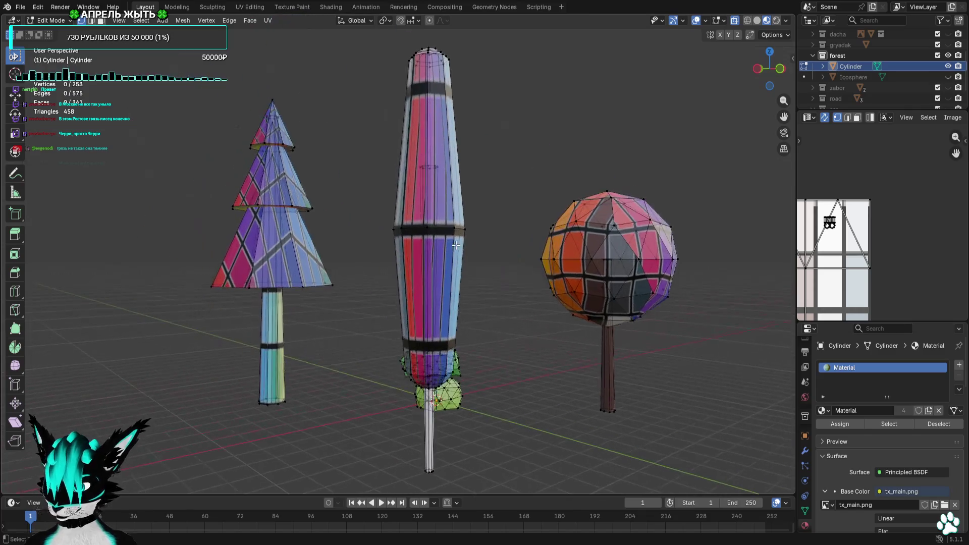
{"action": "left_click_drag", "start_coordinate": [308, 329], "coordinate": [177, 453]}
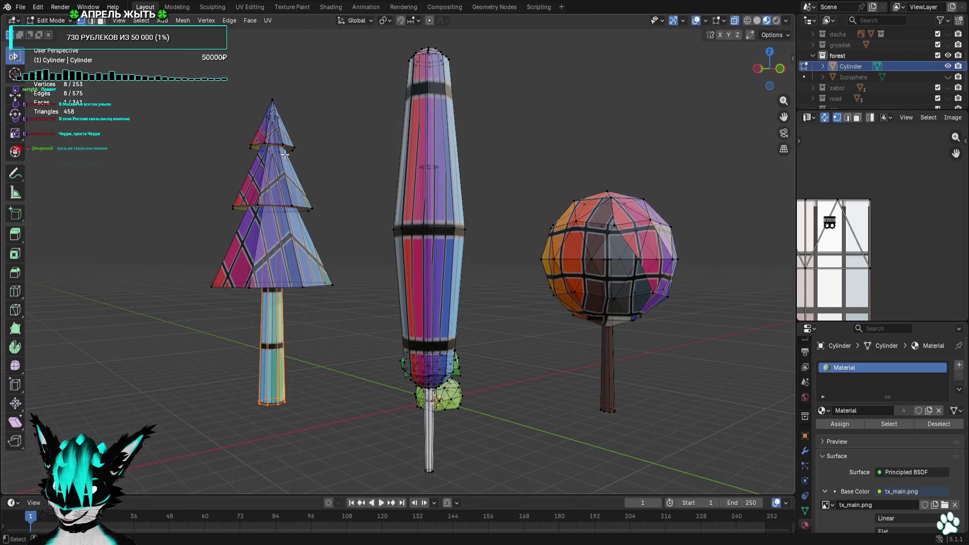
{"action": "middle_click_drag", "start_coordinate": [296, 126], "coordinate": [298, 224], "text": "shift"}
{"action": "left_click", "coordinate": [267, 212], "text": "ctrl"}
{"action": "scroll", "coordinate": [867, 250], "scroll_direction": "down", "scroll_amount": 5}
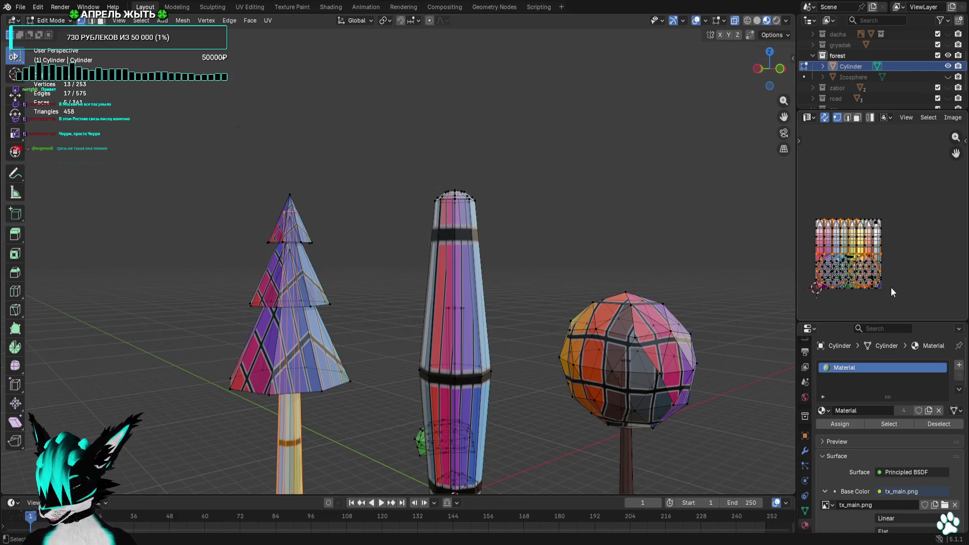
{"action": "type", "text": "s0.1"}
{"action": "key", "text": "Return"}
Box-select the pine's upper tiers, then shrink their UV islands and move them up-right
{"action": "scroll", "coordinate": [422, 232], "scroll_direction": "up", "scroll_amount": 6}
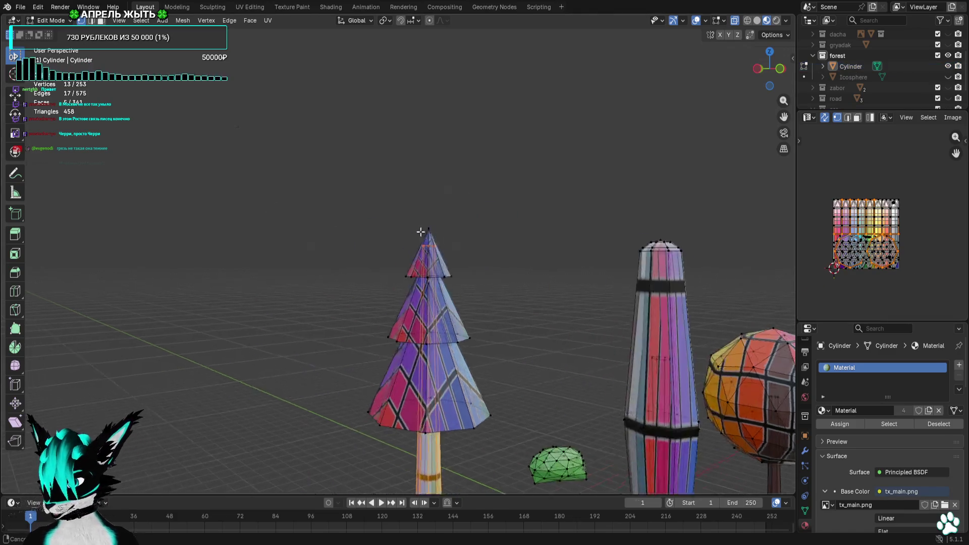
{"action": "middle_click_drag", "start_coordinate": [578, 245], "coordinate": [569, 223]}
{"action": "key", "text": "b"}
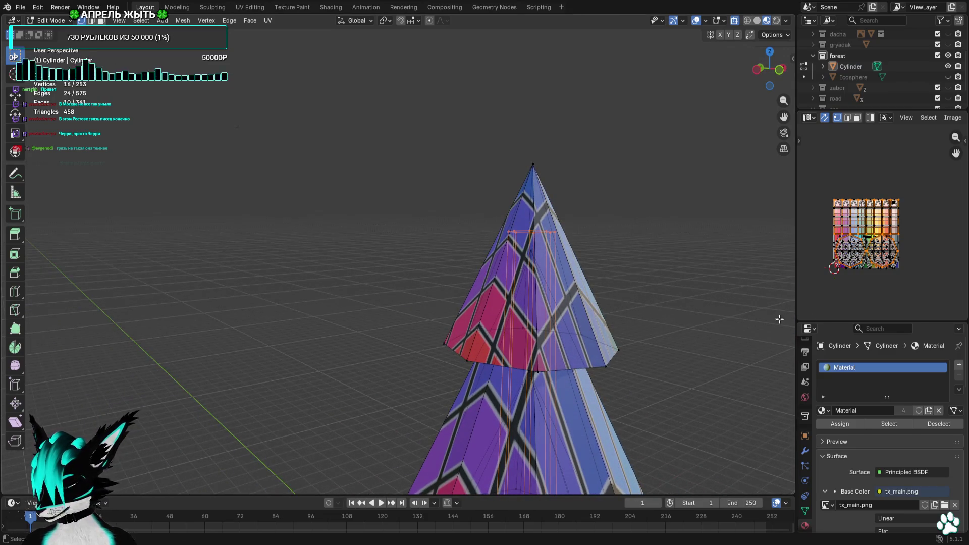
{"action": "scroll", "coordinate": [913, 292], "scroll_direction": "down", "scroll_amount": 2}
{"action": "key", "text": "s"}
{"action": "left_click", "coordinate": [882, 248]}
{"action": "key", "text": "g"}
{"action": "left_click", "coordinate": [898, 234]}
Shrink and reposition the tier UV islands again, then deselect and view the whole scene
{"action": "scroll", "coordinate": [894, 233], "scroll_direction": "up", "scroll_amount": 6}
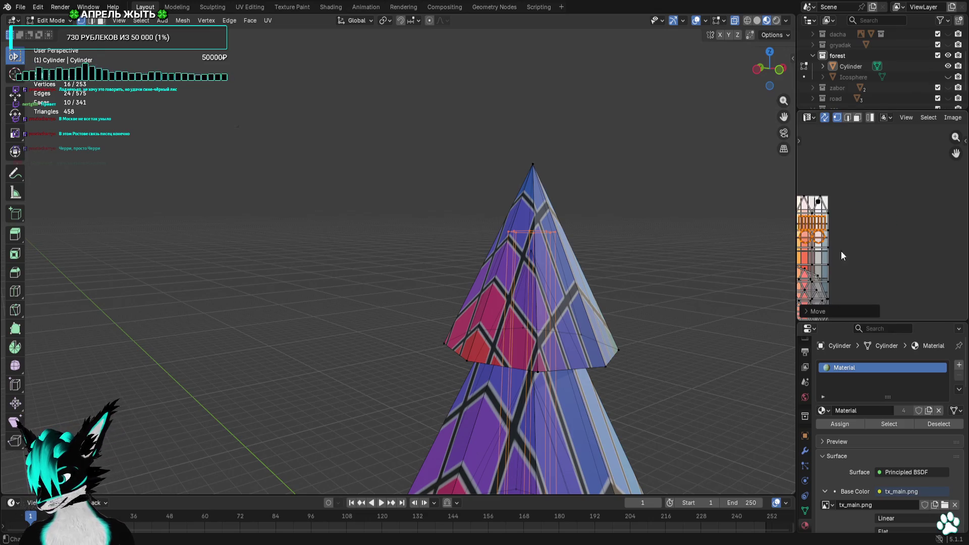
{"action": "key", "text": "s"}
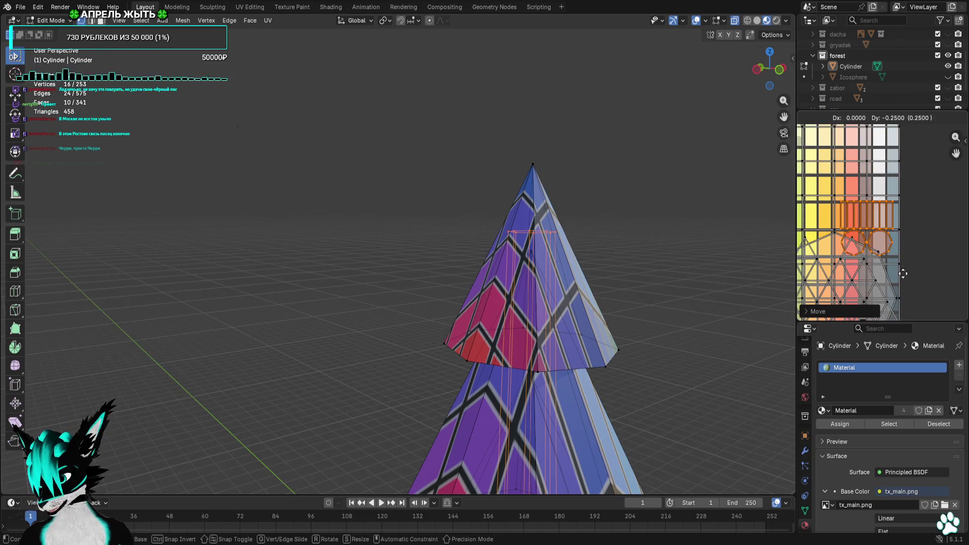
{"action": "left_click", "coordinate": [887, 289]}
{"action": "scroll", "coordinate": [889, 237], "scroll_direction": "up", "scroll_amount": 3}
{"action": "key", "text": "g"}
{"action": "left_click", "coordinate": [887, 255]}
{"action": "scroll", "coordinate": [596, 309], "scroll_direction": "down", "scroll_amount": 1}
{"action": "scroll", "coordinate": [596, 310], "scroll_direction": "down", "scroll_amount": 5}
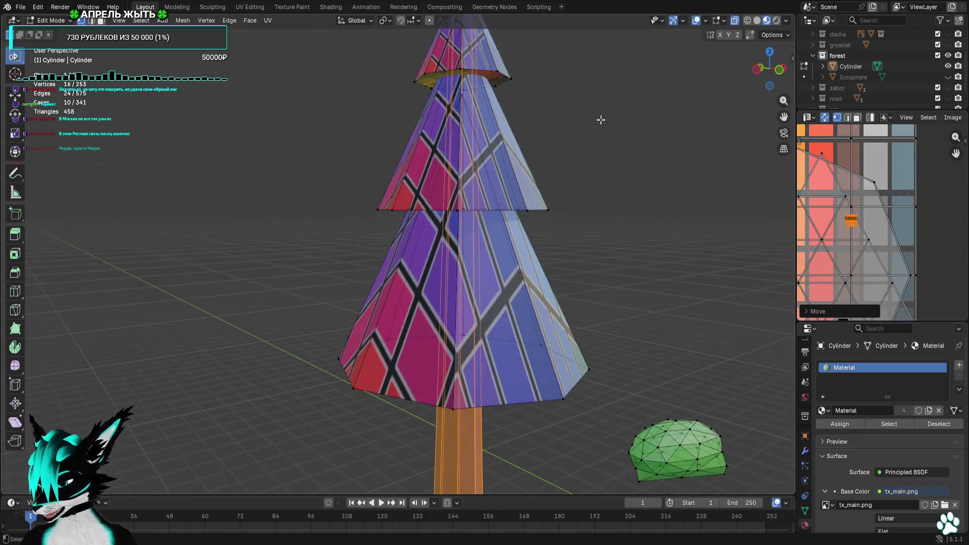
{"action": "left_click", "coordinate": [612, 230]}
{"action": "scroll", "coordinate": [612, 230], "scroll_direction": "up", "scroll_amount": 3}
{"action": "middle_click_drag", "start_coordinate": [598, 273], "coordinate": [529, 247]}
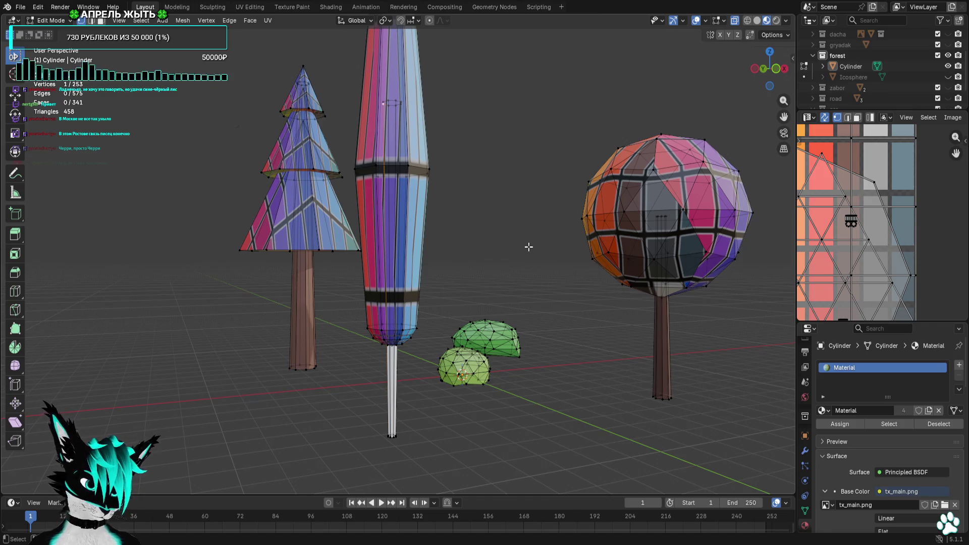
In face select mode, select the pine tree's foliage and leave out the trunk
{"action": "mouse_move", "coordinate": [777, 70]}
{"action": "left_mouse_down"}
{"action": "mouse_move", "coordinate": [428, 190]}
{"action": "mouse_move", "coordinate": [448, 186]}
{"action": "left_mouse_up"}
{"action": "middle_click_drag", "start_coordinate": [417, 124], "coordinate": [454, 163]}
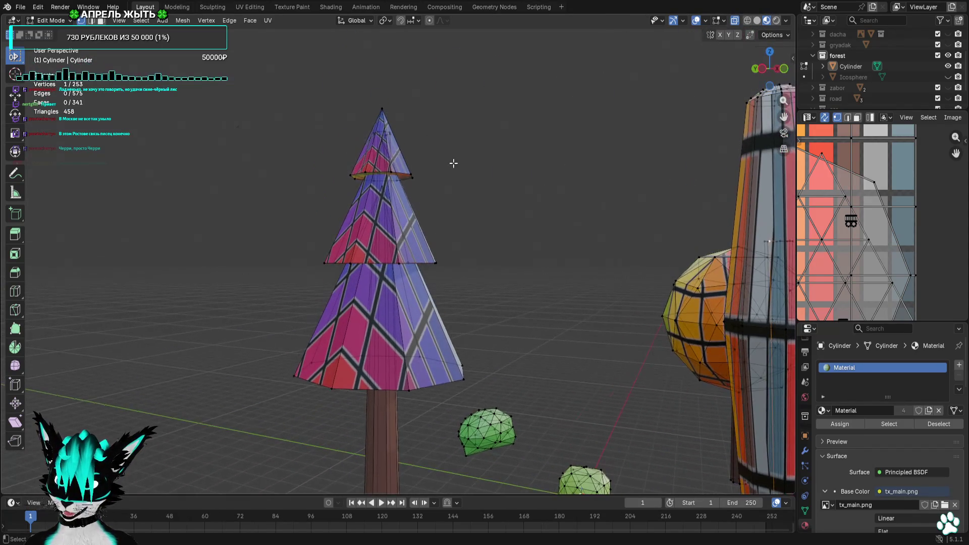
{"action": "left_click", "coordinate": [101, 20]}
{"action": "left_click_drag", "start_coordinate": [218, 82], "coordinate": [486, 399]}
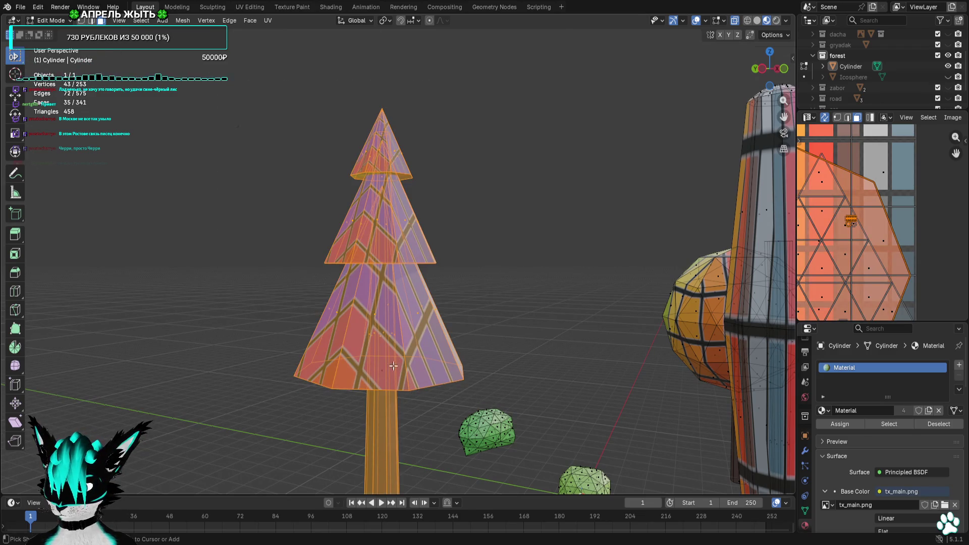
{"action": "left_click_drag", "start_coordinate": [379, 337], "coordinate": [356, 347], "text": "ctrl"}
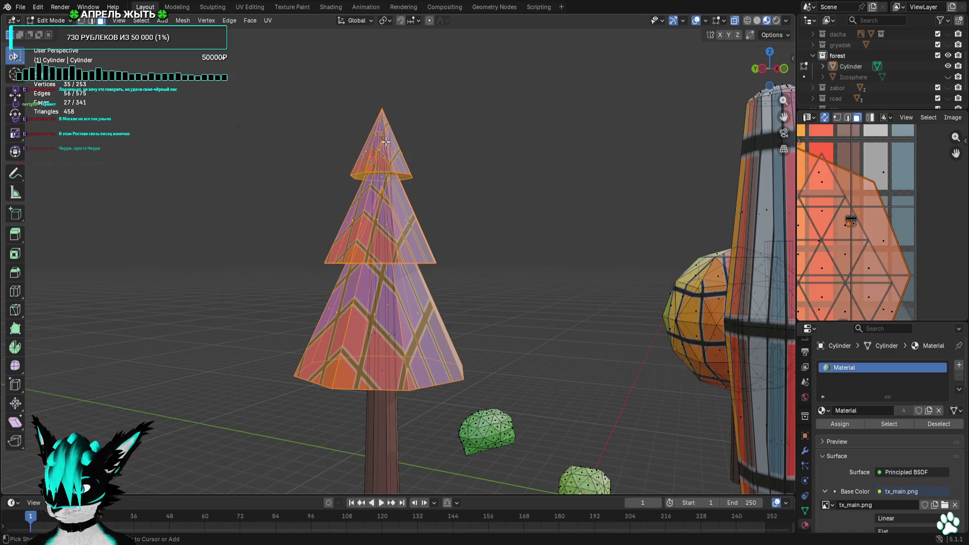
{"action": "scroll", "coordinate": [902, 238], "scroll_direction": "down", "scroll_amount": 4}
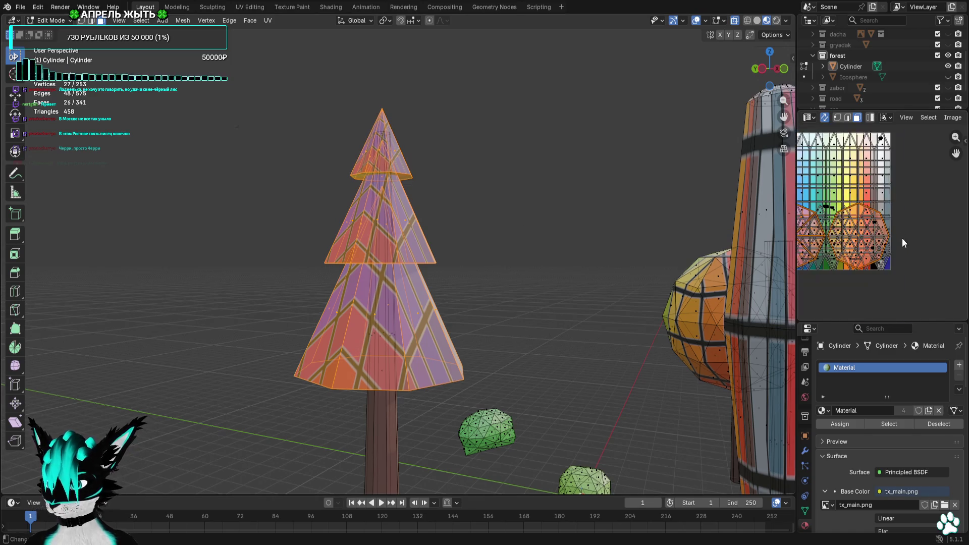
{"action": "scroll", "coordinate": [916, 265], "scroll_direction": "up", "scroll_amount": 1}
Shrink the foliage UVs and move them down onto a green palette cell
{"action": "key", "text": "s"}
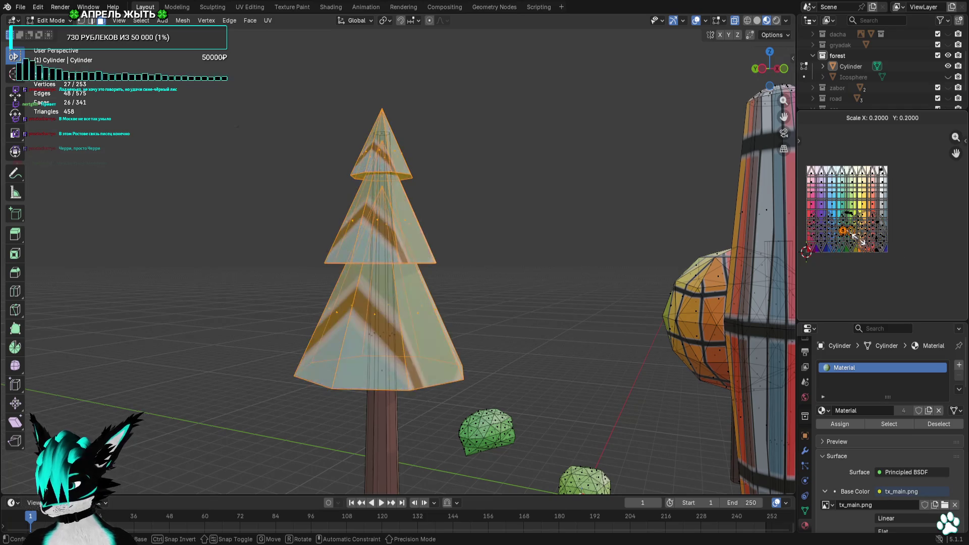
{"action": "left_click", "coordinate": [896, 258]}
{"action": "scroll", "coordinate": [904, 253], "scroll_direction": "up", "scroll_amount": 4}
{"action": "key", "text": "g"}
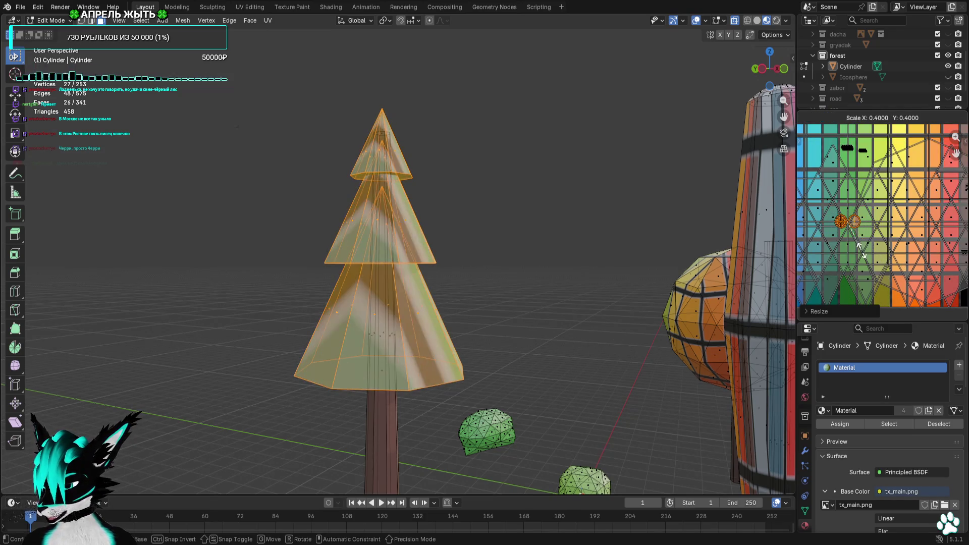
{"action": "left_click", "coordinate": [892, 260]}
{"action": "scroll", "coordinate": [892, 261], "scroll_direction": "up", "scroll_amount": 2}
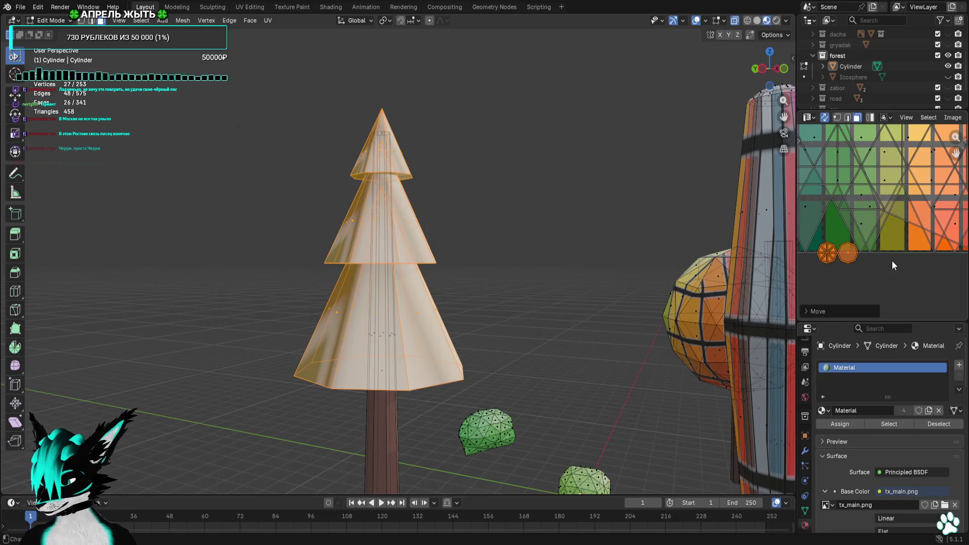
{"action": "key", "text": "g"}
{"action": "left_click", "coordinate": [859, 236]}
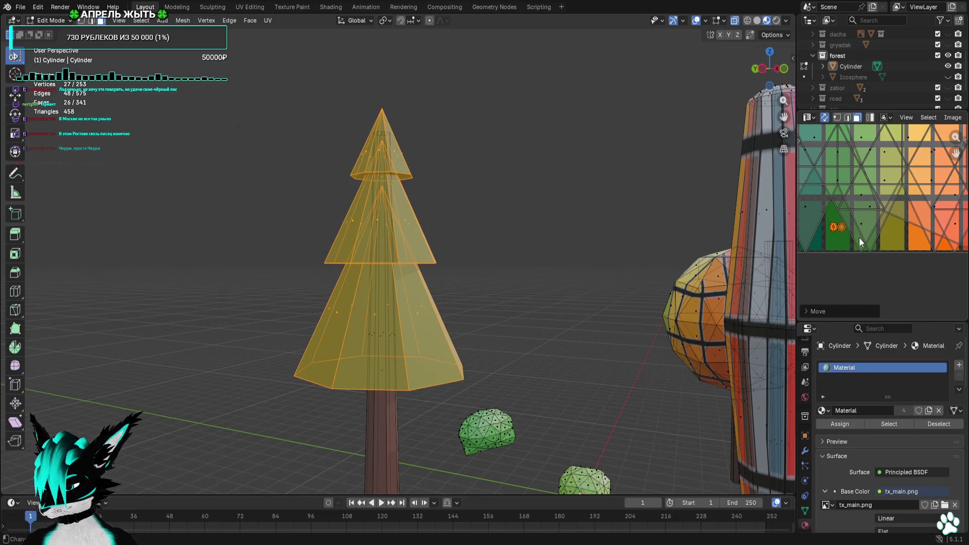
Deselect the pine and box-select the round tree's crown
{"action": "left_click", "coordinate": [527, 241]}
{"action": "mouse_move", "coordinate": [526, 241]}
{"action": "middle_mouse_down"}
{"action": "mouse_move", "coordinate": [600, 334]}
{"action": "mouse_move", "coordinate": [481, 276]}
{"action": "middle_mouse_up"}
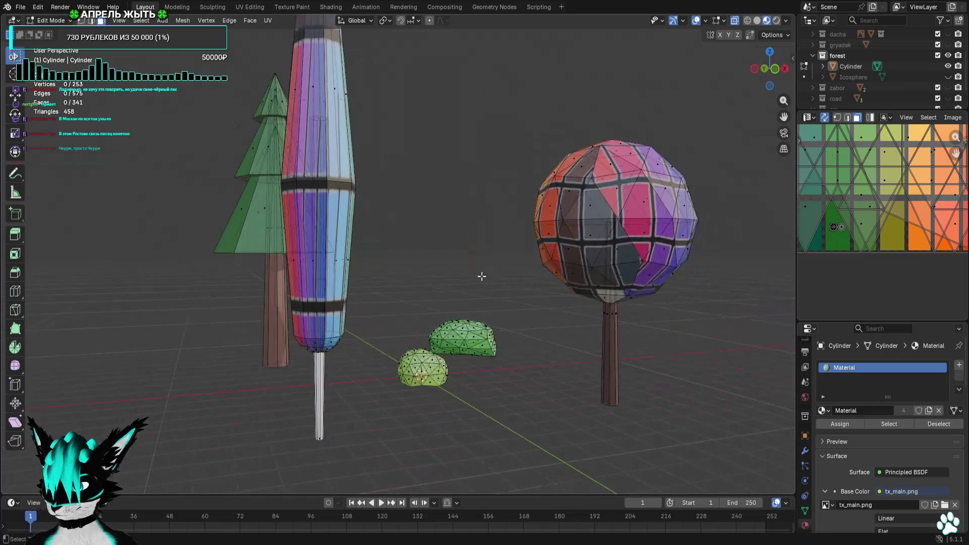
{"action": "mouse_move", "coordinate": [716, 104]}
{"action": "left_mouse_down"}
{"action": "mouse_move", "coordinate": [582, 282]}
{"action": "mouse_move", "coordinate": [515, 307]}
{"action": "left_mouse_up"}
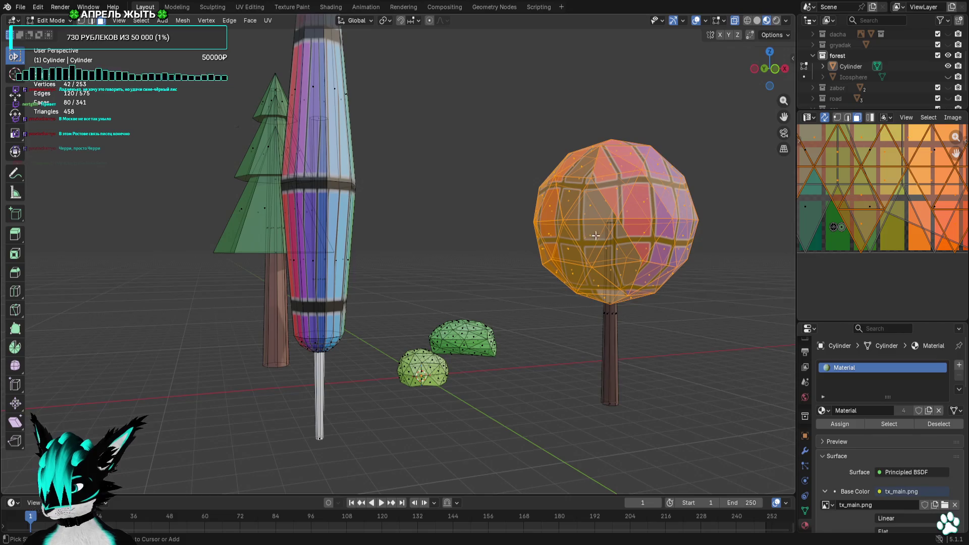
Scale the round tree crown's UVs down in several passes onto green
{"action": "scroll", "coordinate": [921, 242], "scroll_direction": "down", "scroll_amount": 3}
{"action": "key", "text": "s"}
{"action": "left_click", "coordinate": [884, 227]}
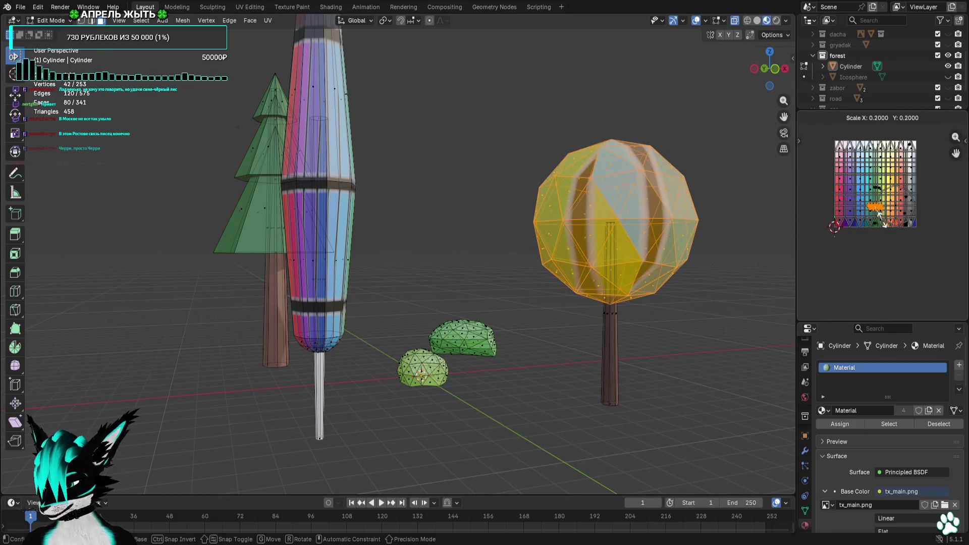
{"action": "scroll", "coordinate": [885, 227], "scroll_direction": "up", "scroll_amount": 2}
{"action": "scroll", "coordinate": [884, 227], "scroll_direction": "up", "scroll_amount": 2}
{"action": "key", "text": "s"}
{"action": "left_click", "coordinate": [851, 177]}
{"action": "scroll", "coordinate": [890, 253], "scroll_direction": "down", "scroll_amount": 1}
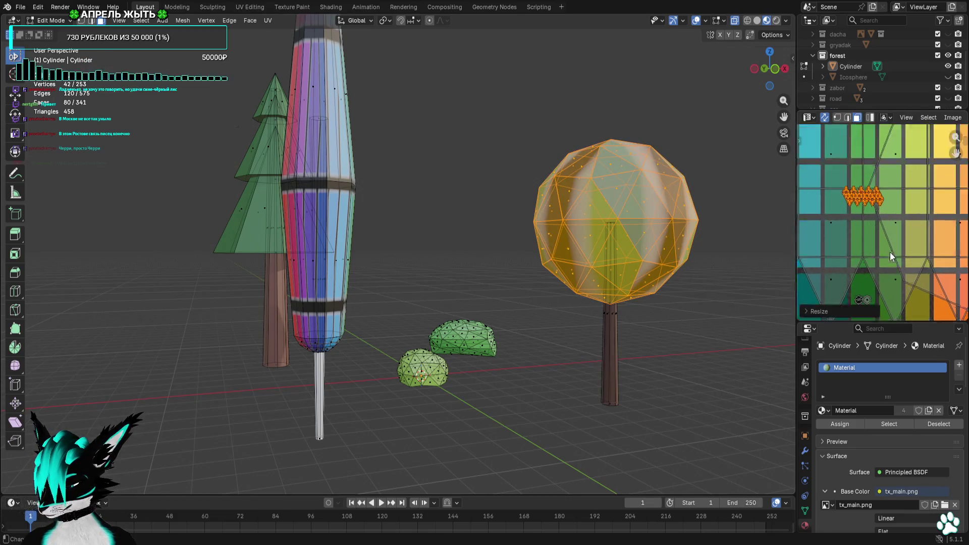
{"action": "scroll", "coordinate": [889, 253], "scroll_direction": "up", "scroll_amount": 2}
{"action": "key", "text": "s"}
{"action": "left_click", "coordinate": [881, 236]}
Reselect the crown with L and move its UVs onto a paler green cell
{"action": "left_click", "coordinate": [717, 165]}
{"action": "middle_click_drag", "start_coordinate": [541, 284], "coordinate": [606, 287]}
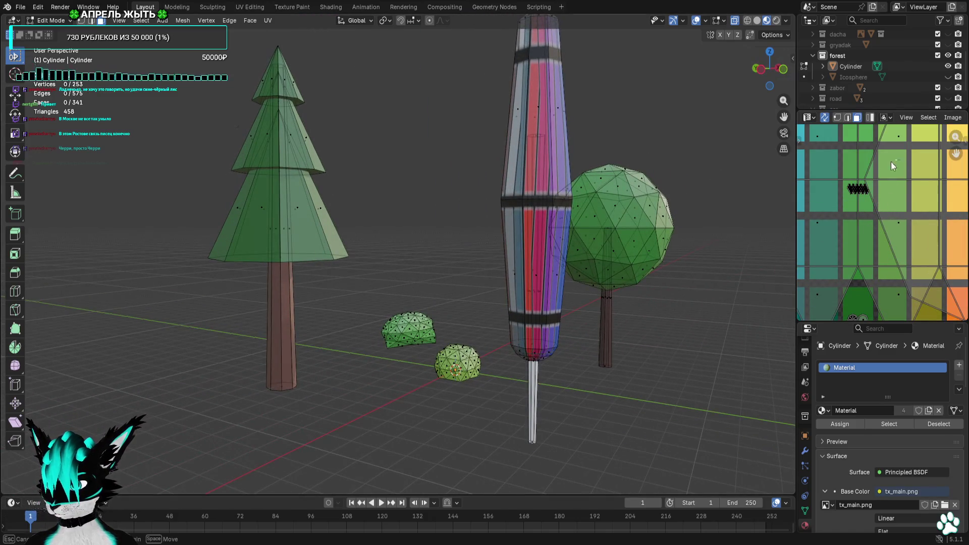
{"action": "key", "text": "l"}
{"action": "scroll", "coordinate": [874, 253], "scroll_direction": "down", "scroll_amount": 2}
{"action": "key", "text": "g"}
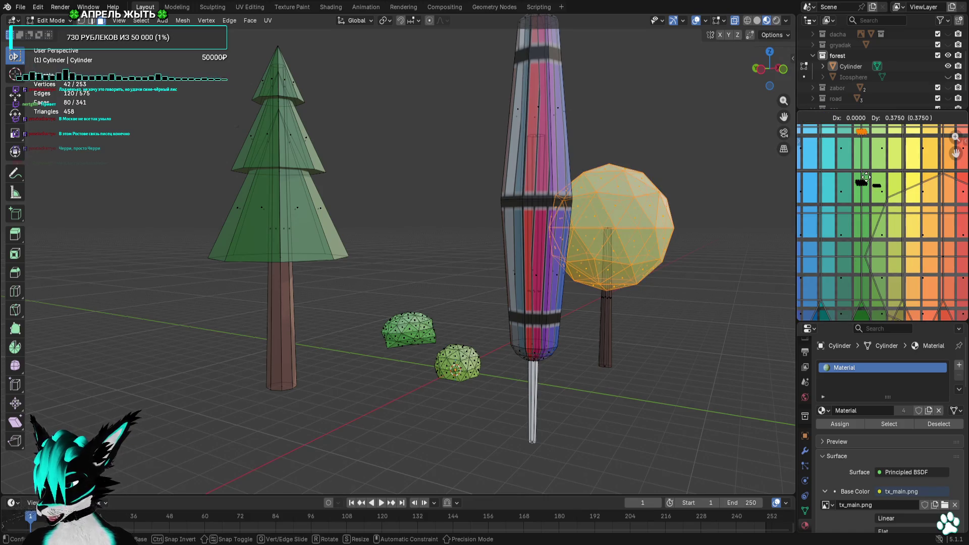
{"action": "left_click", "coordinate": [867, 177]}
{"action": "scroll", "coordinate": [876, 246], "scroll_direction": "up", "scroll_amount": 3}
{"action": "left_click", "coordinate": [719, 251]}
Select the tall cylinder tree's crown, leaving its stem unselected
{"action": "mouse_move", "coordinate": [719, 251]}
{"action": "middle_mouse_down"}
{"action": "mouse_move", "coordinate": [707, 260]}
{"action": "mouse_move", "coordinate": [740, 263]}
{"action": "mouse_move", "coordinate": [720, 237]}
{"action": "middle_mouse_up"}
{"action": "mouse_move", "coordinate": [676, 64]}
{"action": "left_mouse_down"}
{"action": "mouse_move", "coordinate": [554, 143]}
{"action": "mouse_move", "coordinate": [521, 343]}
{"action": "left_mouse_up"}
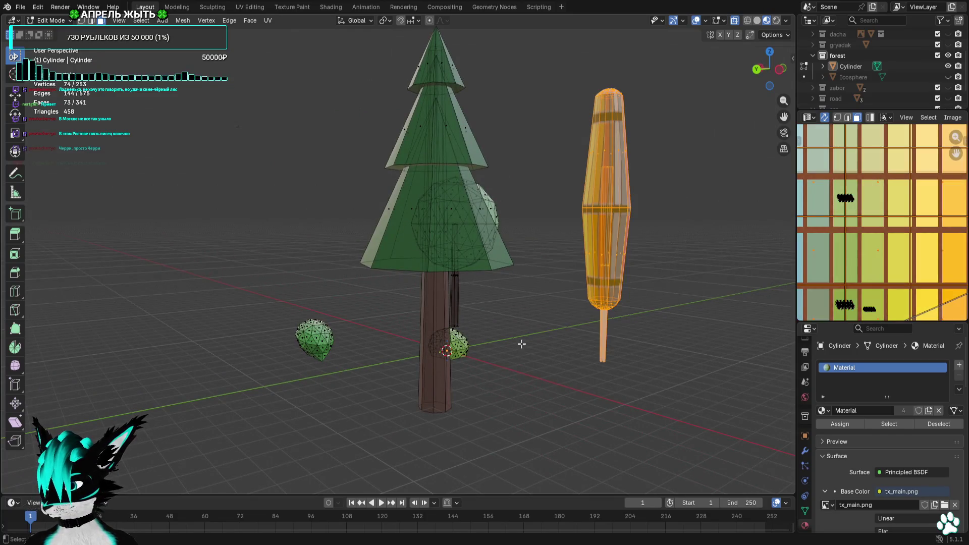
{"action": "left_click_drag", "start_coordinate": [621, 158], "coordinate": [539, 196], "text": "ctrl"}
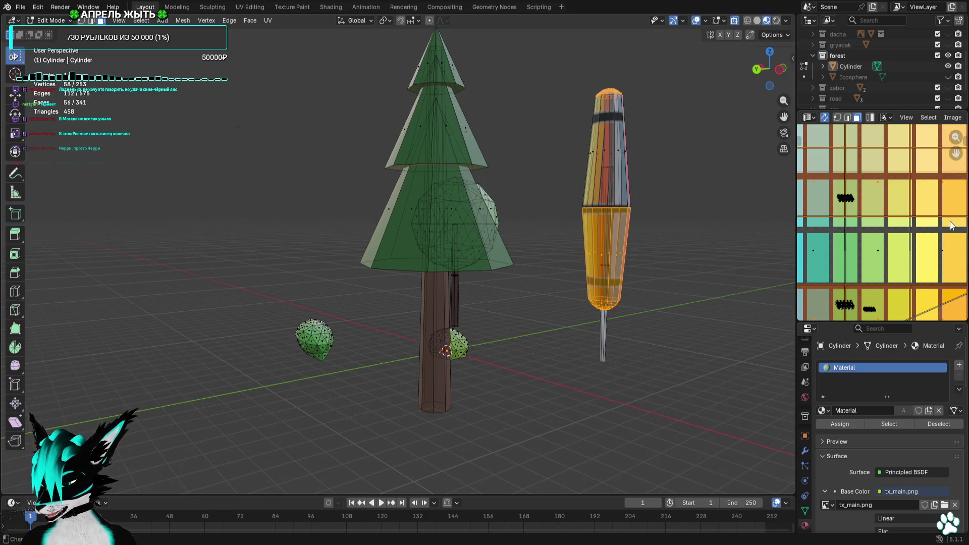
{"action": "left_click_drag", "start_coordinate": [659, 74], "coordinate": [536, 312]}
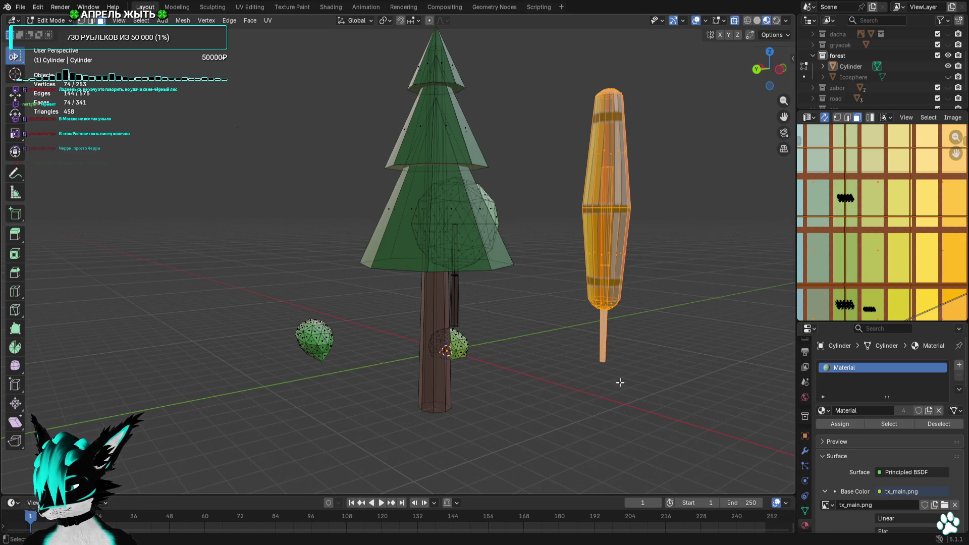
{"action": "left_click_drag", "start_coordinate": [594, 271], "coordinate": [607, 265], "text": "ctrl"}
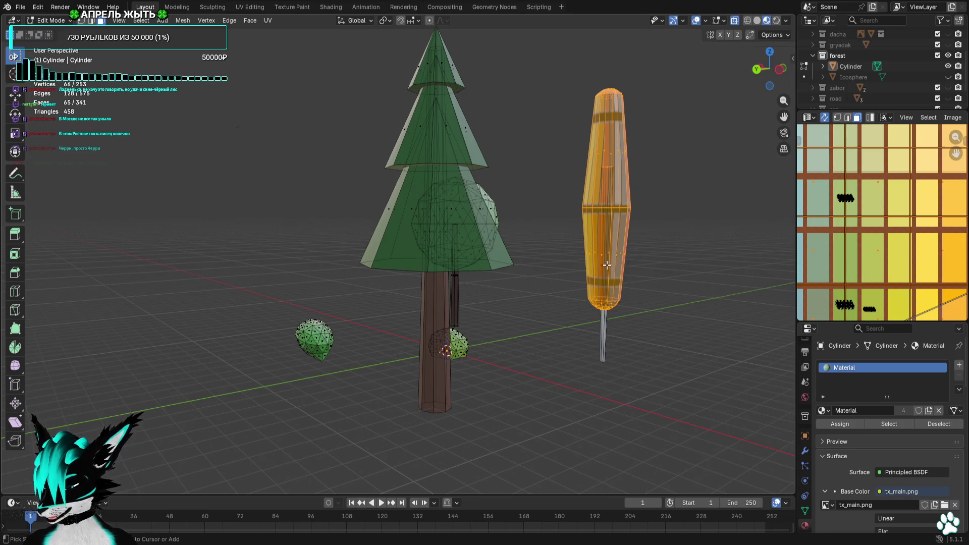
{"action": "scroll", "coordinate": [896, 247], "scroll_direction": "down", "scroll_amount": 5}
Shrink the crown's UVs and move them onto a light-green palette cell
{"action": "key", "text": "s"}
{"action": "left_click", "coordinate": [890, 252]}
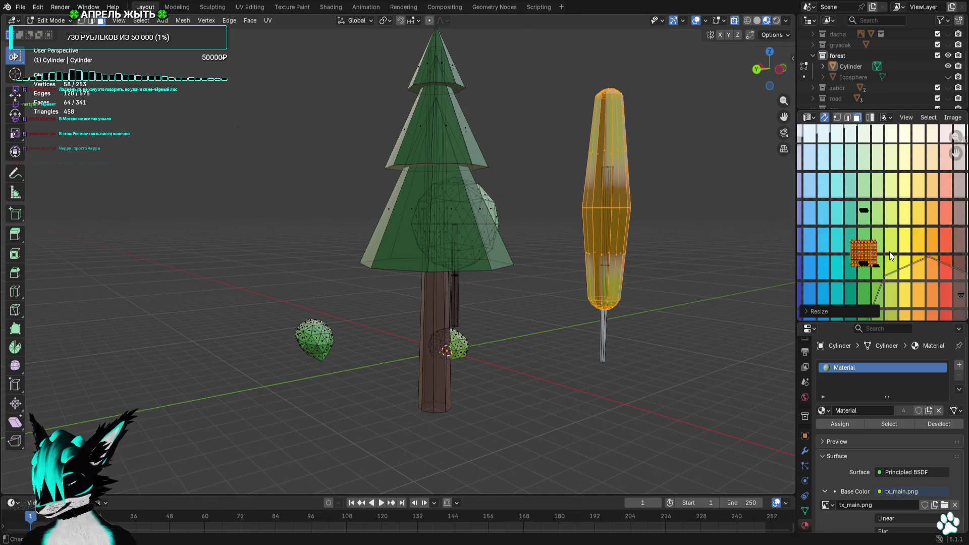
{"action": "scroll", "coordinate": [890, 251], "scroll_direction": "up", "scroll_amount": 2}
{"action": "scroll", "coordinate": [889, 230], "scroll_direction": "up", "scroll_amount": 2}
{"action": "key", "text": "s"}
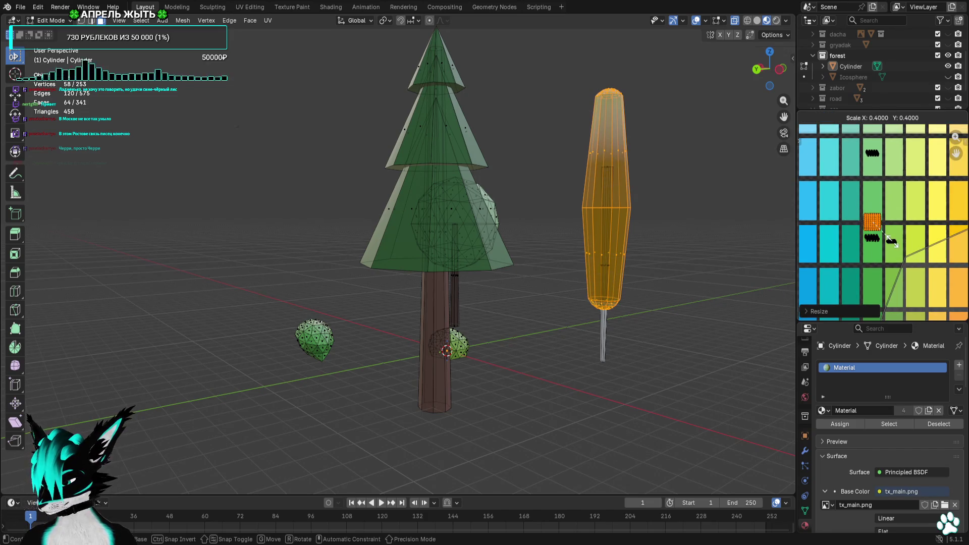
{"action": "middle_click_drag", "start_coordinate": [892, 242], "coordinate": [862, 258]}
{"action": "left_click", "coordinate": [862, 258]}
{"action": "key", "text": "g"}
{"action": "left_click", "coordinate": [858, 169]}
{"action": "left_click", "coordinate": [697, 202]}
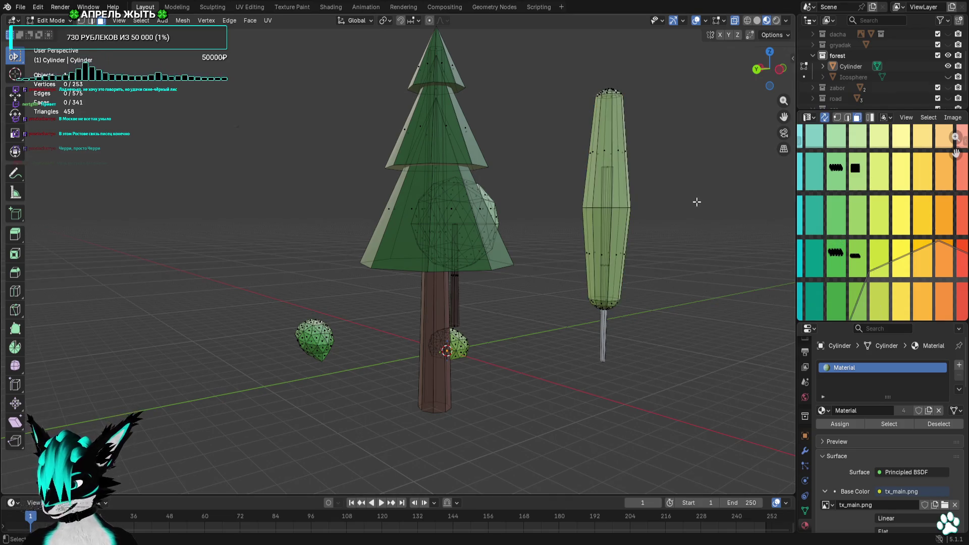
Turn off viewport overlays and view the green trees from a lower angle
{"action": "middle_click_drag", "start_coordinate": [697, 202], "coordinate": [643, 215]}
{"action": "left_click", "coordinate": [696, 25]}
{"action": "mouse_move", "coordinate": [682, 189]}
{"action": "middle_mouse_down"}
{"action": "mouse_move", "coordinate": [600, 181]}
{"action": "mouse_move", "coordinate": [638, 172]}
{"action": "middle_mouse_up"}
{"action": "mouse_move", "coordinate": [651, 208]}
{"action": "middle_mouse_down"}
{"action": "mouse_move", "coordinate": [643, 191]}
{"action": "mouse_move", "coordinate": [629, 199]}
{"action": "mouse_move", "coordinate": [641, 164]}
{"action": "mouse_move", "coordinate": [291, 195]}
{"action": "middle_mouse_up"}
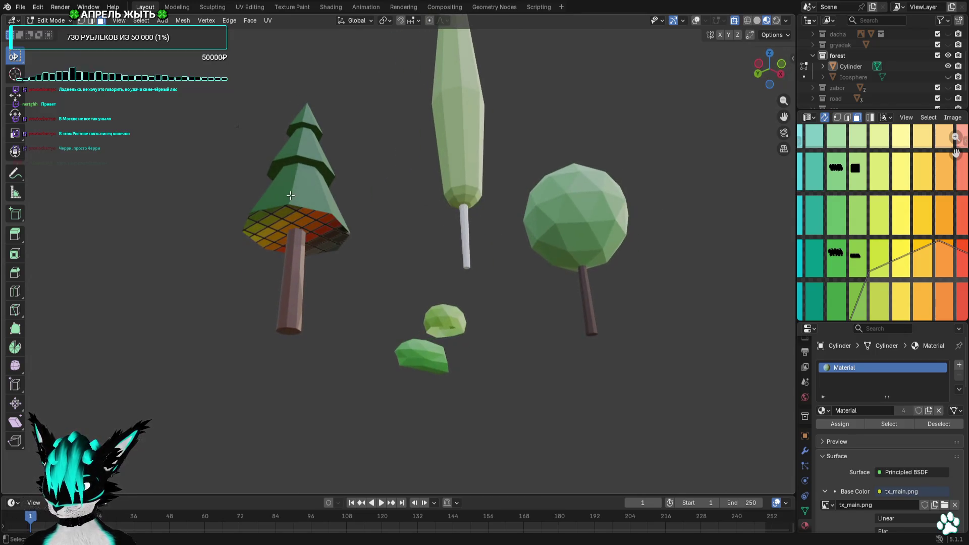
Shrink the pine base's UV island and move it onto the green cells
{"action": "mouse_move", "coordinate": [362, 224]}
{"action": "middle_mouse_down"}
{"action": "mouse_move", "coordinate": [396, 216]}
{"action": "mouse_move", "coordinate": [309, 217]}
{"action": "middle_mouse_up"}
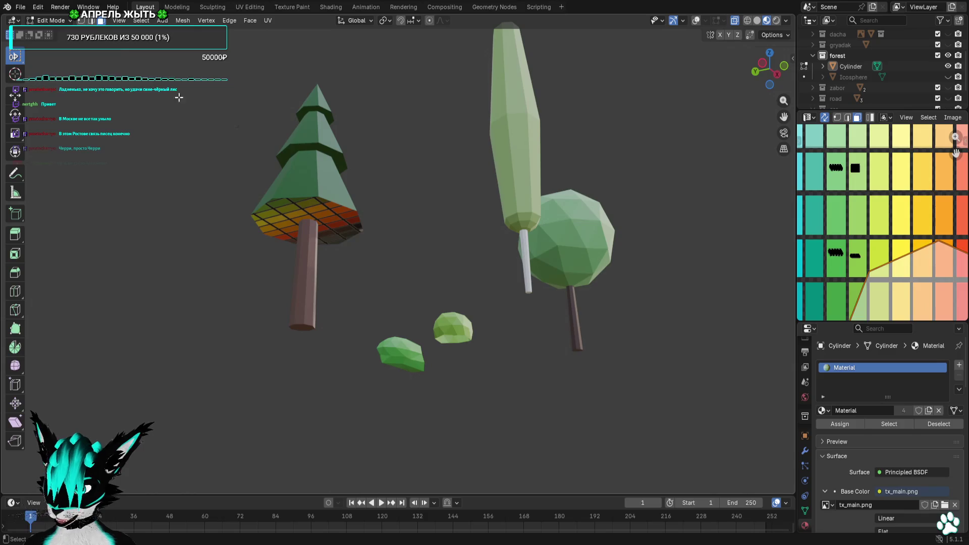
{"action": "scroll", "coordinate": [905, 295], "scroll_direction": "down", "scroll_amount": 3}
{"action": "key", "text": "s"}
{"action": "left_click", "coordinate": [903, 256]}
{"action": "key", "text": "g"}
{"action": "left_click", "coordinate": [836, 277]}
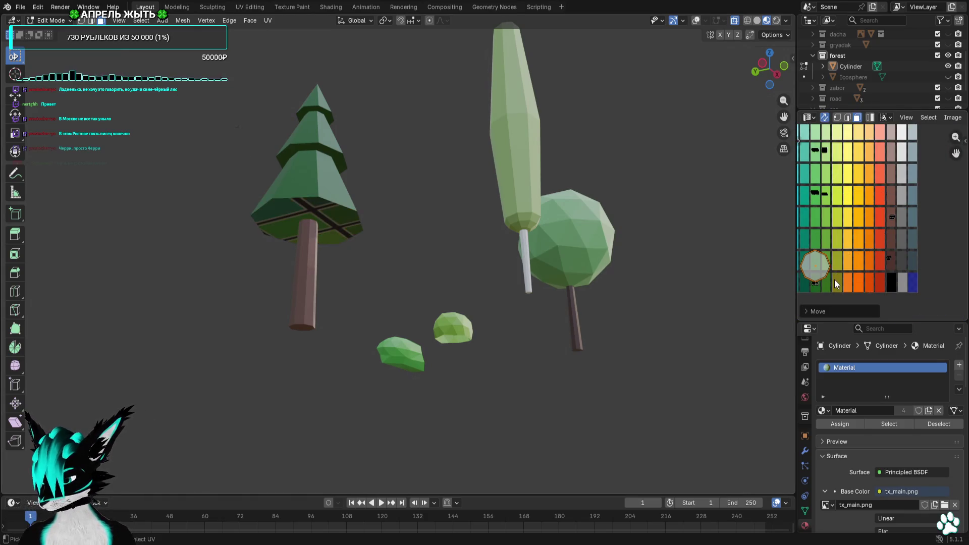
Shrink the pine base island further and place it inside a single green cell
{"action": "middle_click_drag", "start_coordinate": [836, 277], "coordinate": [852, 227]}
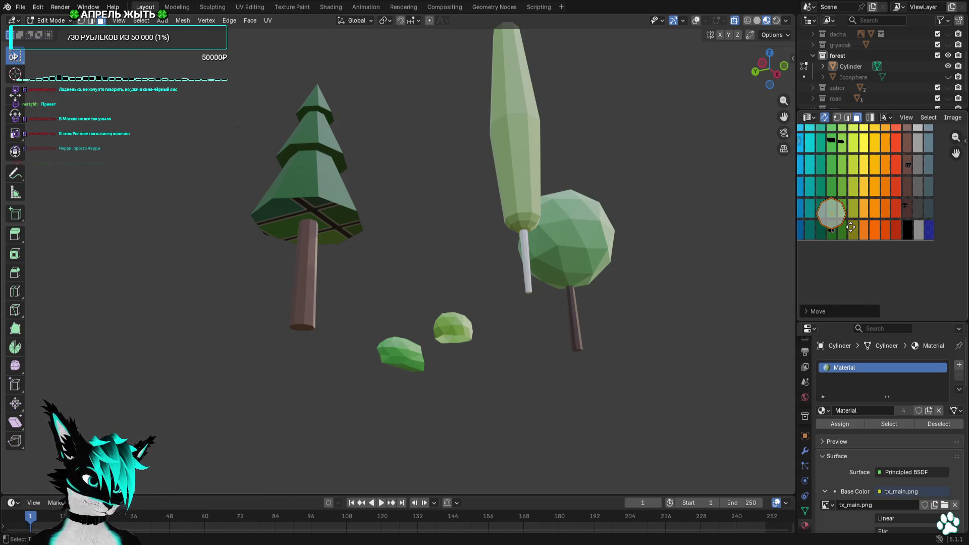
{"action": "scroll", "coordinate": [851, 227], "scroll_direction": "up", "scroll_amount": 5}
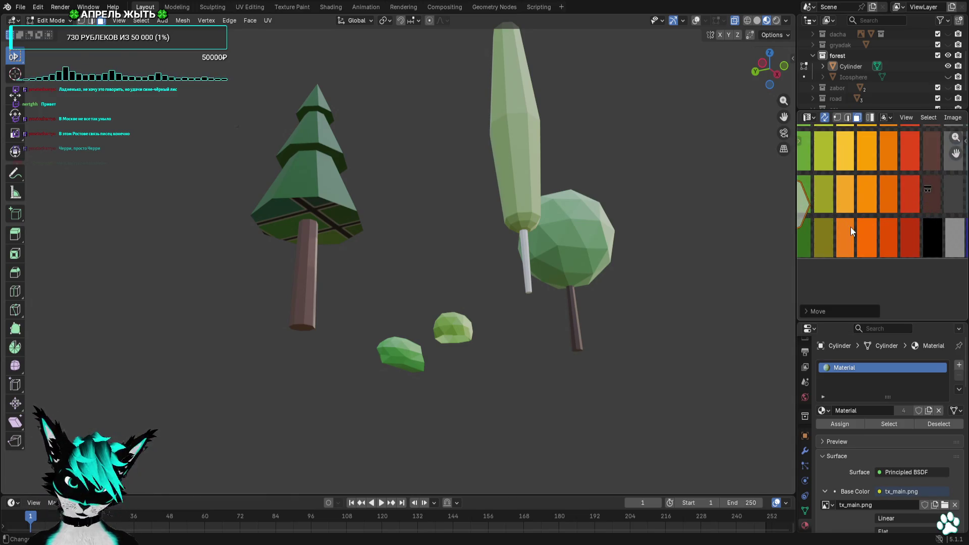
{"action": "key", "text": "s"}
{"action": "left_click", "coordinate": [873, 231]}
{"action": "scroll", "coordinate": [872, 232], "scroll_direction": "up", "scroll_amount": 2}
{"action": "key", "text": "g"}
{"action": "left_click", "coordinate": [863, 237]}
Hide the tree Cylinder in the Outliner and view the remaining mesh from the front
{"action": "mouse_move", "coordinate": [412, 184]}
{"action": "middle_mouse_down"}
{"action": "mouse_move", "coordinate": [390, 191]}
{"action": "mouse_move", "coordinate": [380, 277]}
{"action": "mouse_move", "coordinate": [489, 299]}
{"action": "mouse_move", "coordinate": [568, 244]}
{"action": "mouse_move", "coordinate": [539, 203]}
{"action": "mouse_move", "coordinate": [333, 229]}
{"action": "middle_mouse_up"}
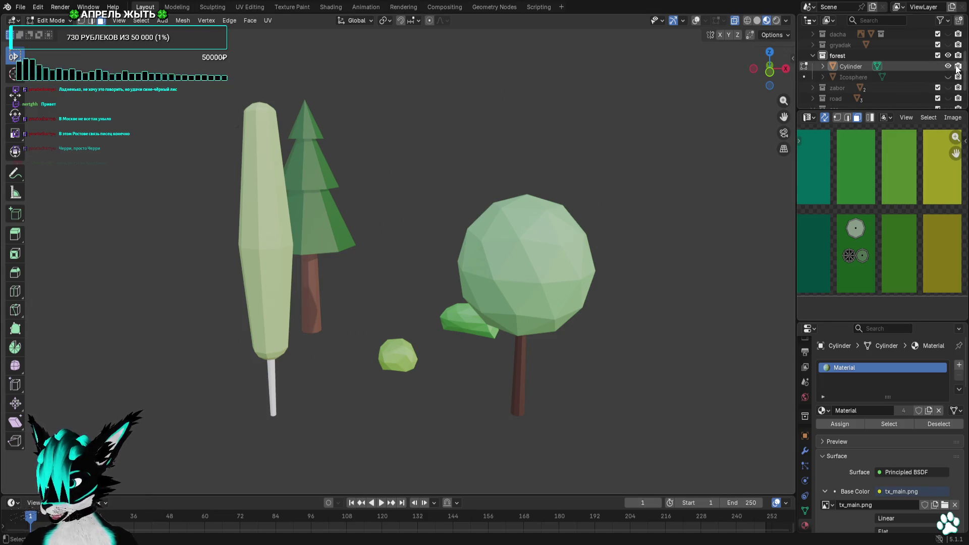
{"action": "left_click", "coordinate": [852, 68]}
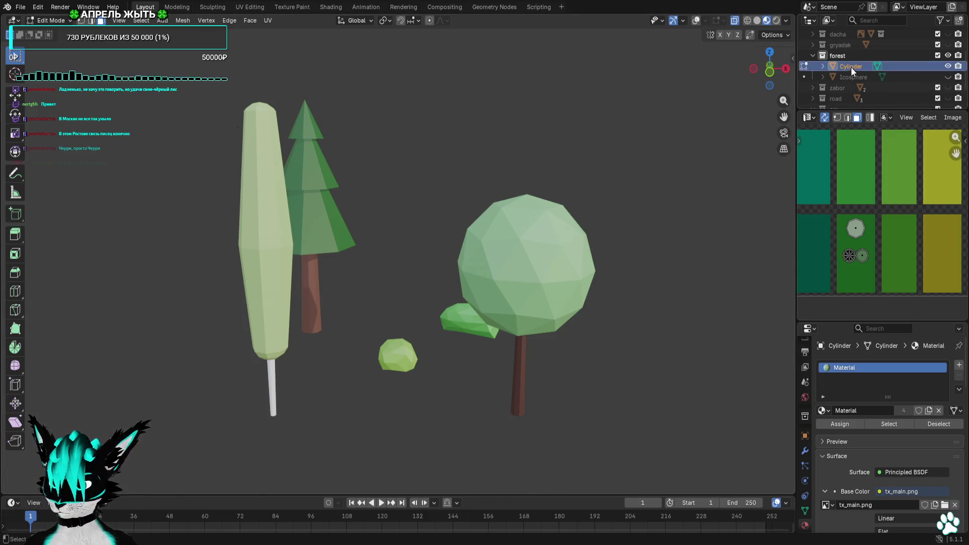
{"action": "left_click", "coordinate": [21, 7]}
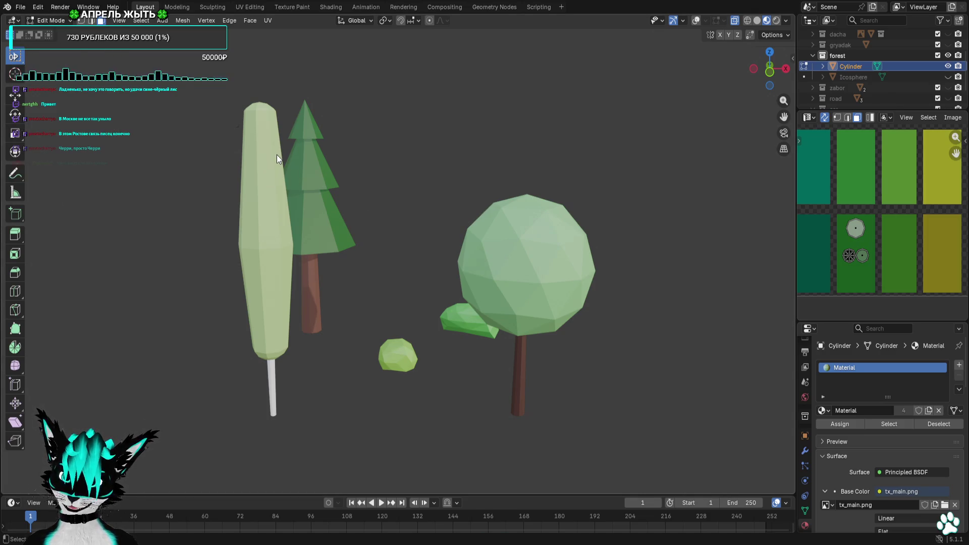
{"action": "left_click", "coordinate": [863, 87]}
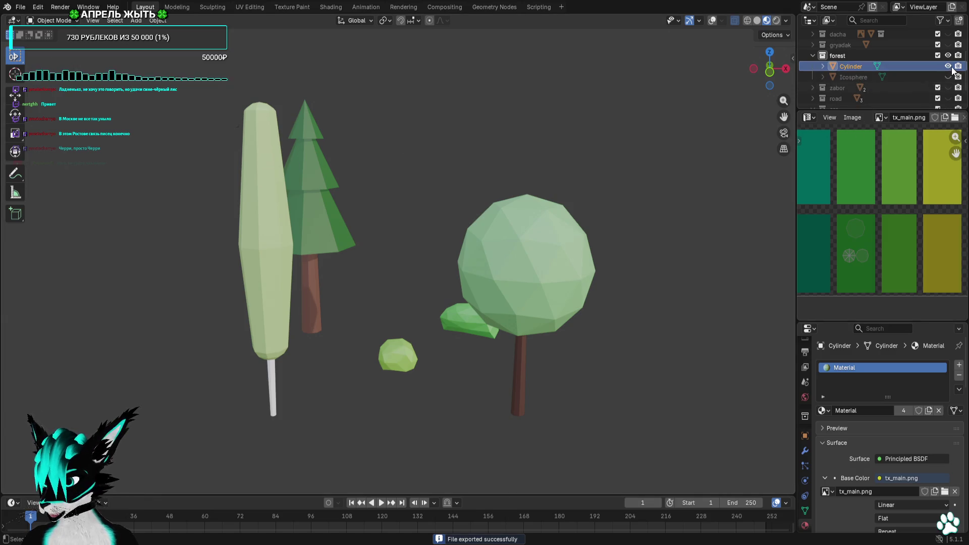
{"action": "key", "text": "KP_Divide"}
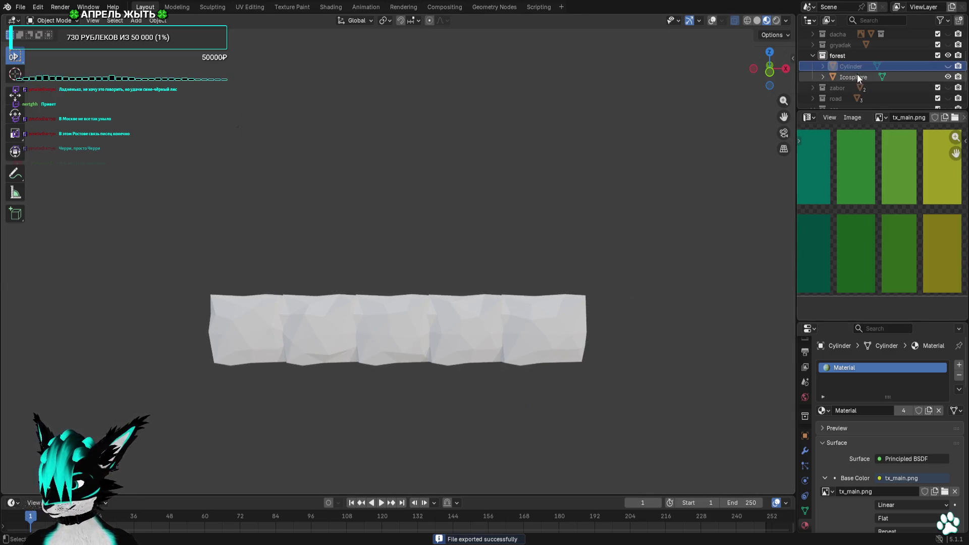
Give the Icosphere hedge the palette-textured 'Material' in Edit Mode
{"action": "left_click", "coordinate": [857, 77]}
{"action": "scroll", "coordinate": [913, 237], "scroll_direction": "down", "scroll_amount": 4}
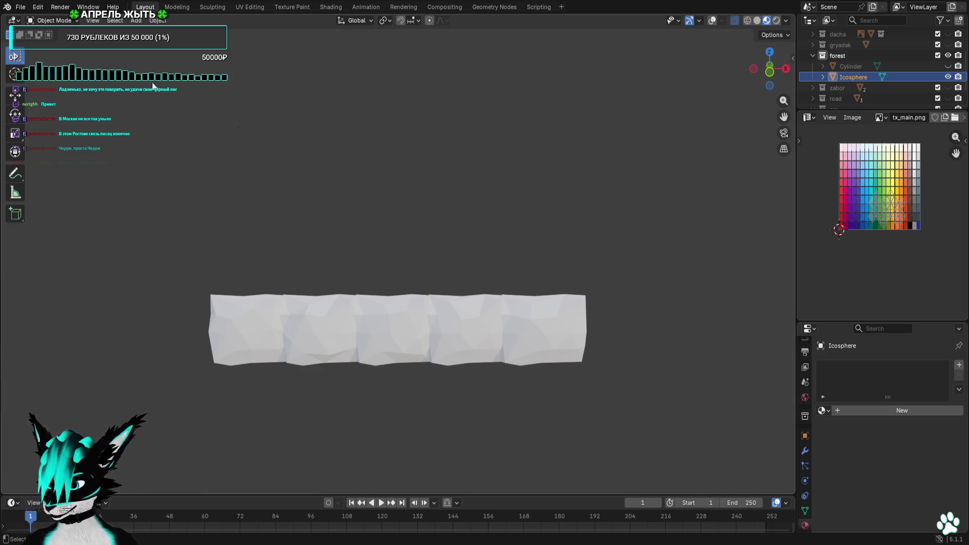
{"action": "left_click", "coordinate": [61, 44]}
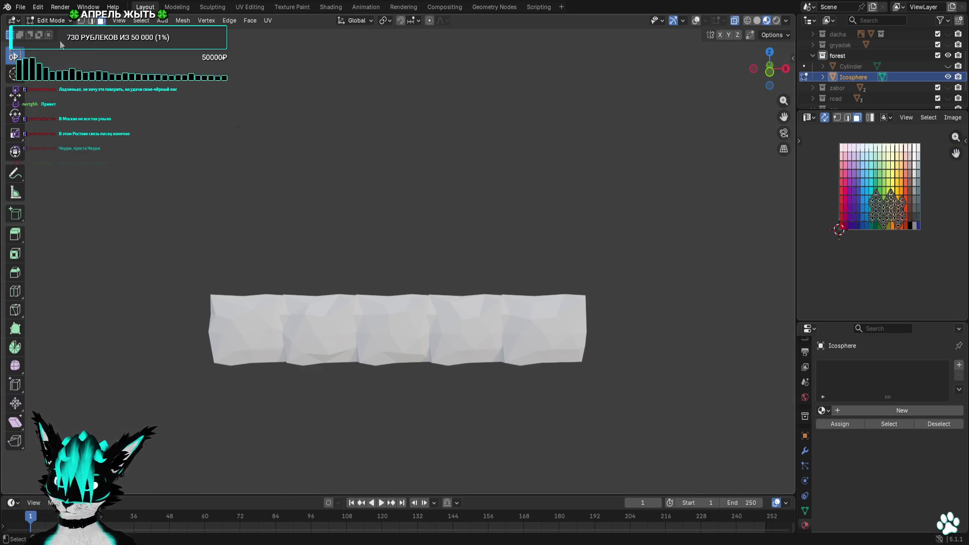
{"action": "left_click", "coordinate": [823, 408]}
{"action": "left_click", "coordinate": [872, 273]}
Select all of the hedge's UV islands and shrink them to a tiny island
{"action": "left_click_drag", "start_coordinate": [929, 173], "coordinate": [829, 248]}
{"action": "scroll", "coordinate": [888, 252], "scroll_direction": "up", "scroll_amount": 4}
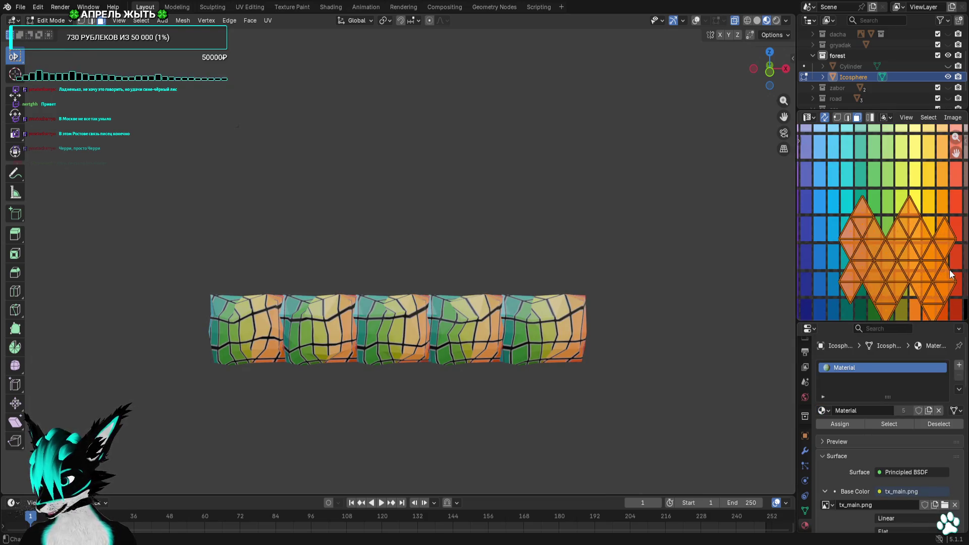
{"action": "left_click", "coordinate": [833, 222]}
{"action": "scroll", "coordinate": [833, 222], "scroll_direction": "down", "scroll_amount": 4}
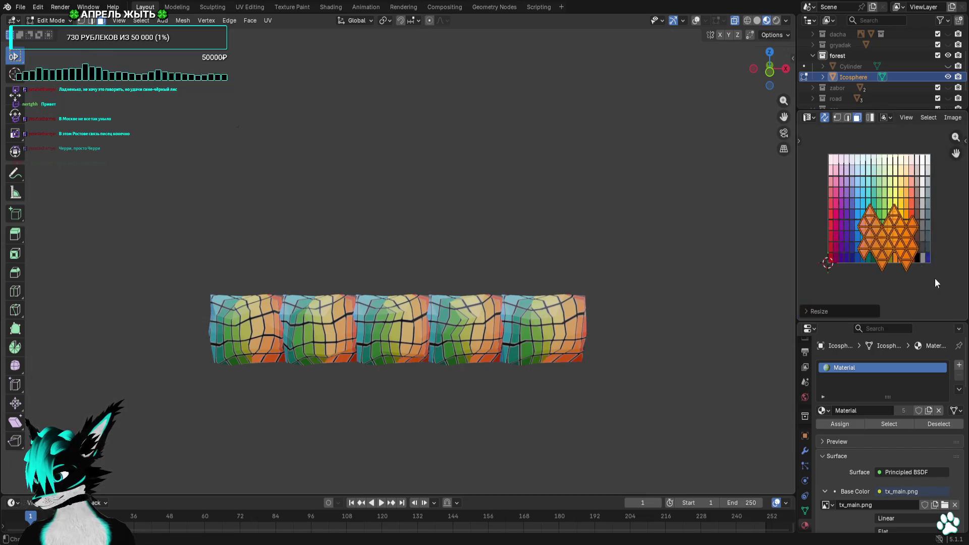
{"action": "key", "text": "s"}
{"action": "key", "text": "g"}
{"action": "left_click", "coordinate": [894, 216]}
{"action": "scroll", "coordinate": [895, 216], "scroll_direction": "up", "scroll_amount": 5}
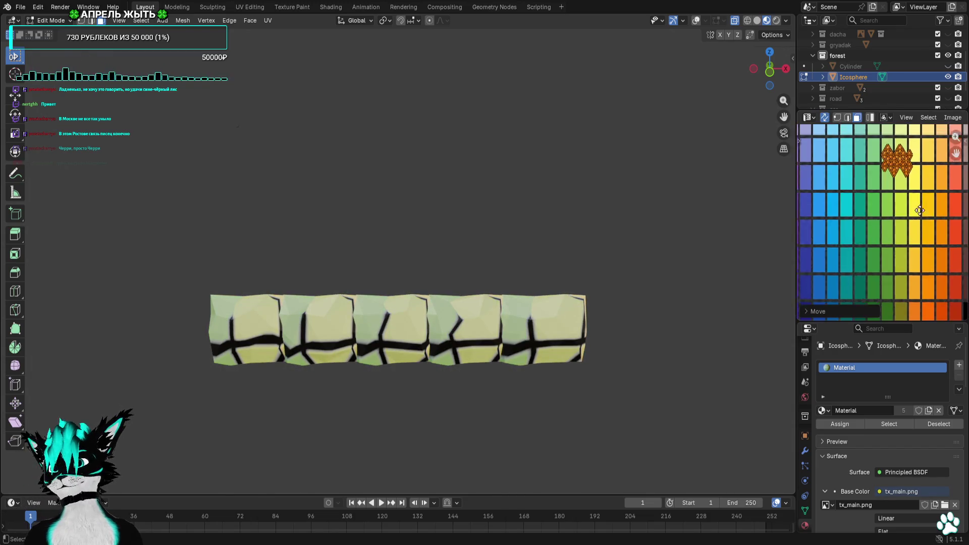
{"action": "key", "text": "s"}
{"action": "left_click", "coordinate": [916, 267]}
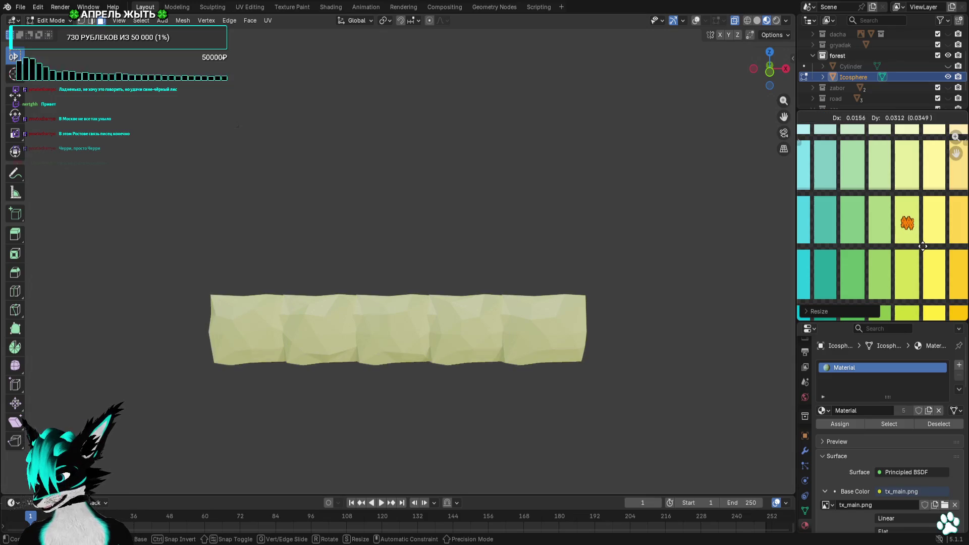
Show the trees again and move the hedge UV island onto a lighter green swatch
{"action": "middle_click_drag", "start_coordinate": [646, 249], "coordinate": [618, 273]}
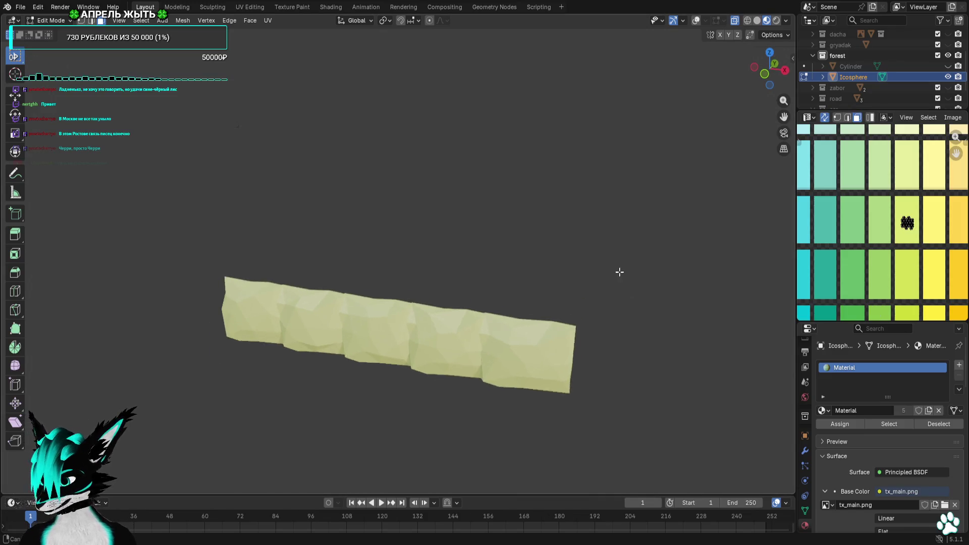
{"action": "left_click", "coordinate": [948, 66]}
{"action": "middle_click_drag", "start_coordinate": [681, 201], "coordinate": [638, 188]}
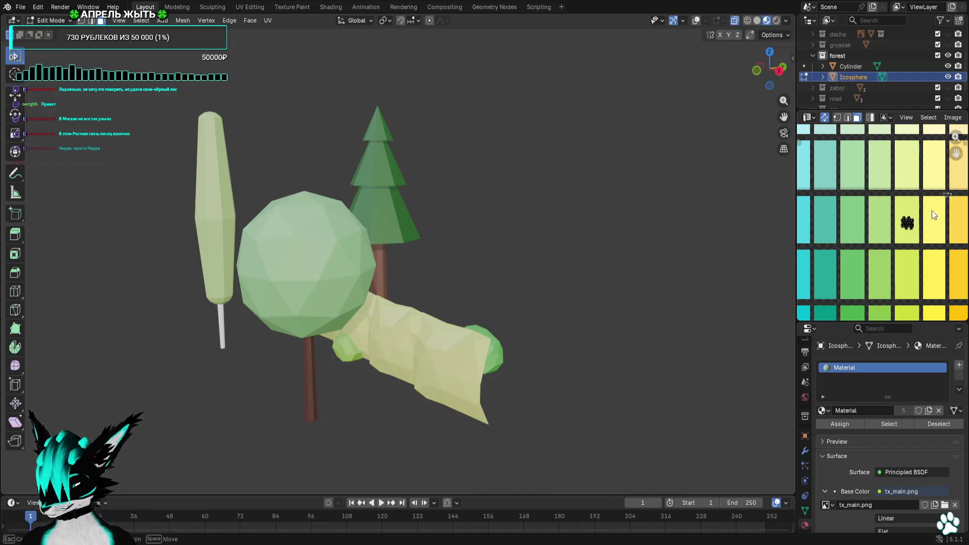
{"action": "key", "text": "g"}
{"action": "left_click", "coordinate": [875, 190]}
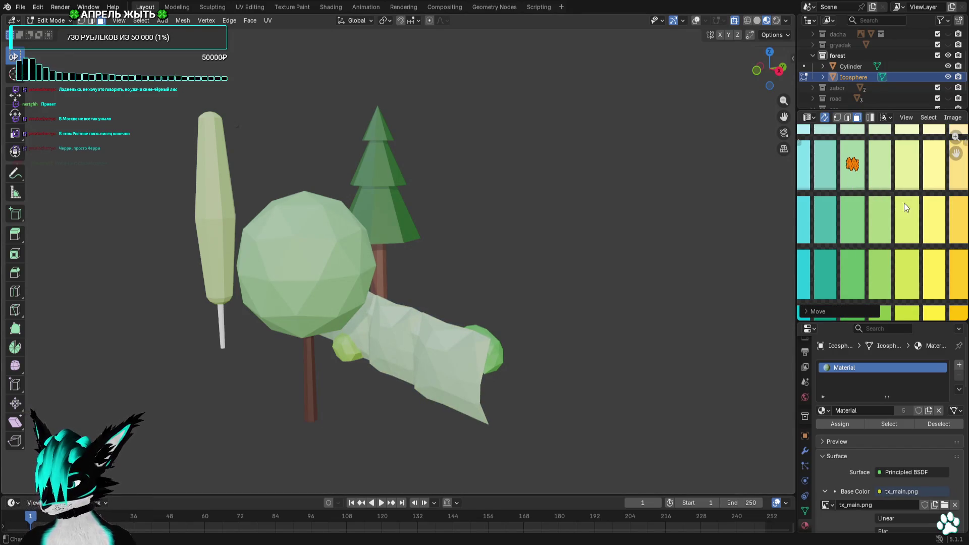
{"action": "key", "text": "g"}
{"action": "left_click", "coordinate": [907, 269]}
Shift the hedge UV island up one row onto a brighter green swatch
{"action": "mouse_move", "coordinate": [578, 293]}
{"action": "middle_mouse_down"}
{"action": "mouse_move", "coordinate": [606, 222]}
{"action": "mouse_move", "coordinate": [530, 240]}
{"action": "mouse_move", "coordinate": [614, 234]}
{"action": "mouse_move", "coordinate": [525, 244]}
{"action": "mouse_move", "coordinate": [565, 245]}
{"action": "middle_mouse_up"}
{"action": "key", "text": "g"}
{"action": "left_click", "coordinate": [890, 216]}
{"action": "mouse_move", "coordinate": [891, 216]}
{"action": "middle_mouse_down"}
{"action": "mouse_move", "coordinate": [900, 255]}
{"action": "mouse_move", "coordinate": [906, 164]}
{"action": "middle_mouse_up"}
{"action": "left_click_drag", "start_coordinate": [906, 164], "coordinate": [822, 245]}
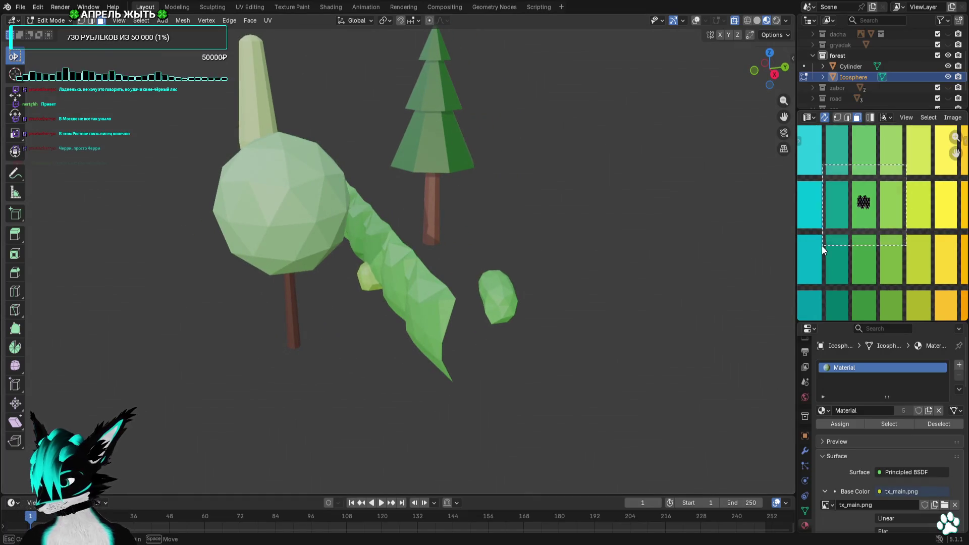
{"action": "key", "text": "g"}
{"action": "left_click", "coordinate": [849, 194]}
Try lower, darker green swatches for the hedge UV island
{"action": "mouse_move", "coordinate": [591, 268]}
{"action": "middle_mouse_down"}
{"action": "mouse_move", "coordinate": [541, 268]}
{"action": "mouse_move", "coordinate": [642, 247]}
{"action": "mouse_move", "coordinate": [646, 257]}
{"action": "middle_mouse_up"}
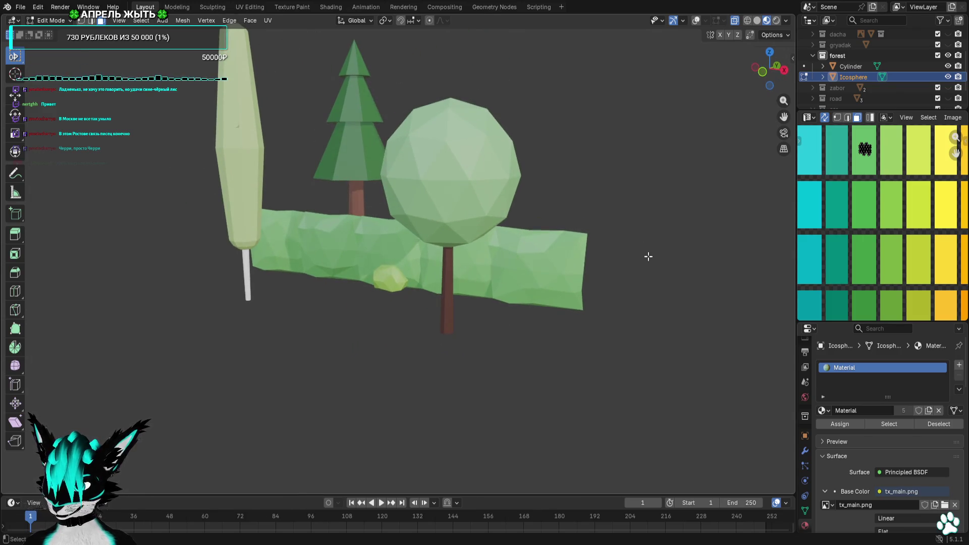
{"action": "scroll", "coordinate": [883, 202], "scroll_direction": "down", "scroll_amount": 3}
{"action": "scroll", "coordinate": [843, 201], "scroll_direction": "up", "scroll_amount": 2}
{"action": "key", "text": "g"}
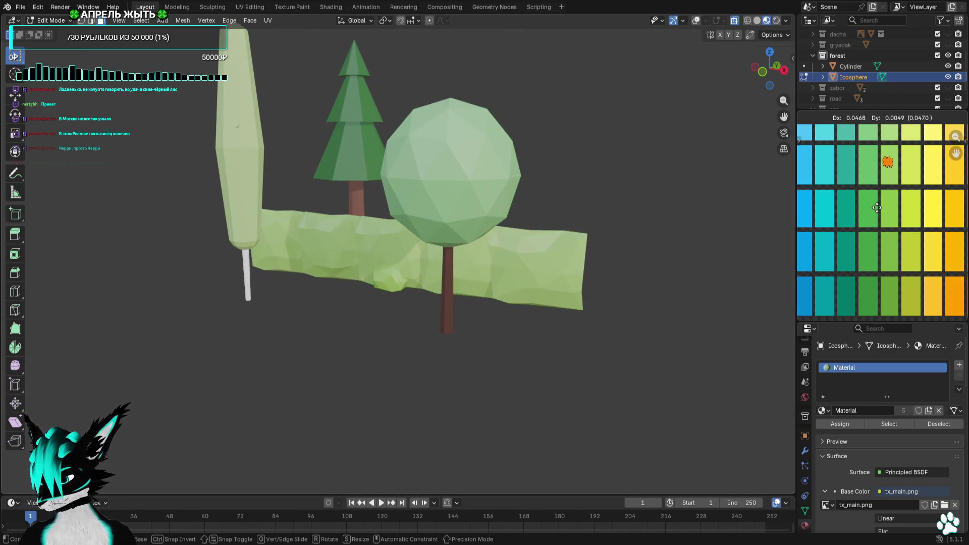
{"action": "left_click", "coordinate": [888, 251]}
{"action": "middle_click_drag", "start_coordinate": [525, 283], "coordinate": [646, 275]}
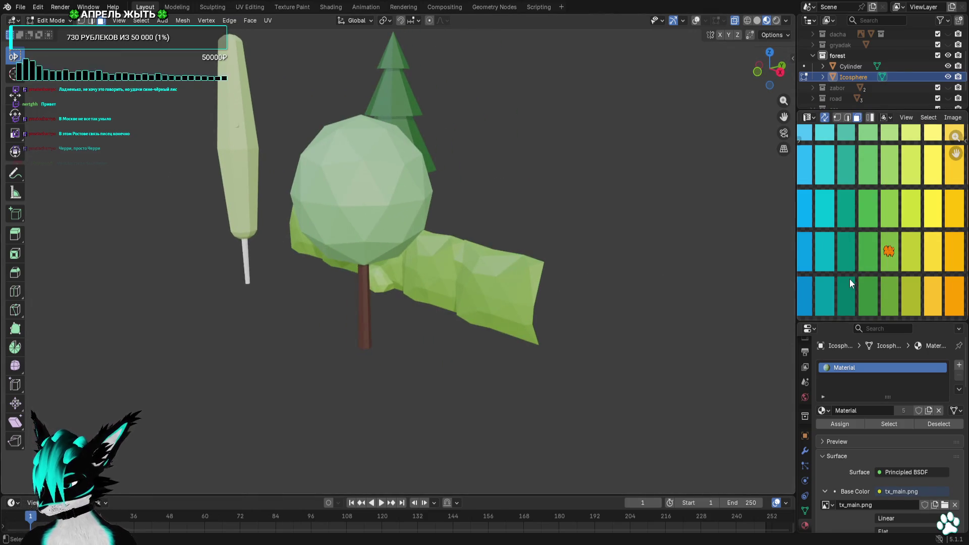
{"action": "middle_click_drag", "start_coordinate": [850, 278], "coordinate": [821, 183]}
{"action": "key", "text": "g"}
{"action": "left_click", "coordinate": [895, 278]}
Compare a lighter swatch, then settle the hedge island on a darker green
{"action": "mouse_move", "coordinate": [630, 253]}
{"action": "middle_mouse_down"}
{"action": "mouse_move", "coordinate": [534, 256]}
{"action": "mouse_move", "coordinate": [686, 250]}
{"action": "middle_mouse_up"}
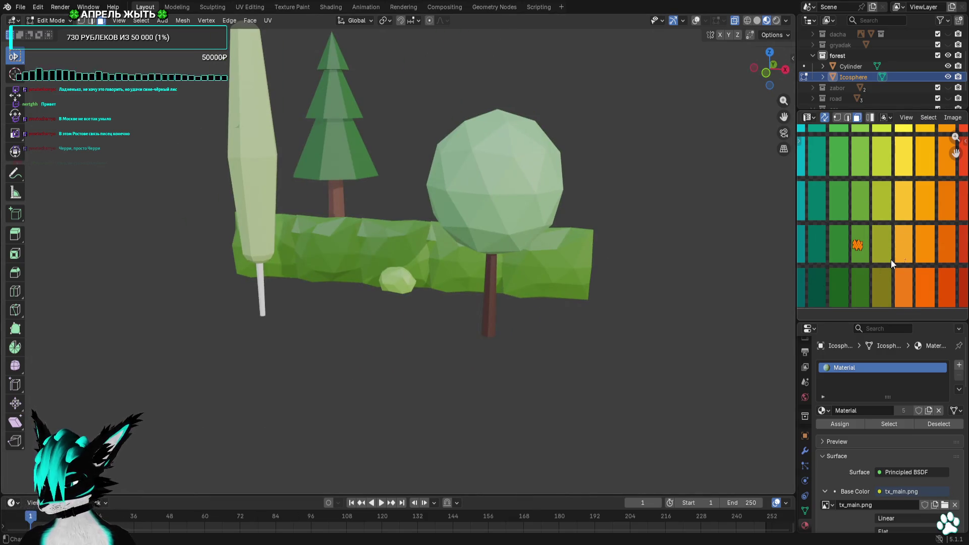
{"action": "middle_click_drag", "start_coordinate": [892, 259], "coordinate": [904, 289]}
{"action": "key", "text": "g"}
{"action": "left_click", "coordinate": [888, 197]}
{"action": "mouse_move", "coordinate": [780, 295]}
{"action": "middle_mouse_down"}
{"action": "mouse_move", "coordinate": [762, 297]}
{"action": "mouse_move", "coordinate": [754, 313]}
{"action": "middle_mouse_up"}
{"action": "middle_click_drag", "start_coordinate": [881, 202], "coordinate": [881, 229]}
{"action": "mouse_move", "coordinate": [606, 264]}
{"action": "middle_mouse_down"}
{"action": "mouse_move", "coordinate": [534, 264]}
{"action": "mouse_move", "coordinate": [595, 241]}
{"action": "middle_mouse_up"}
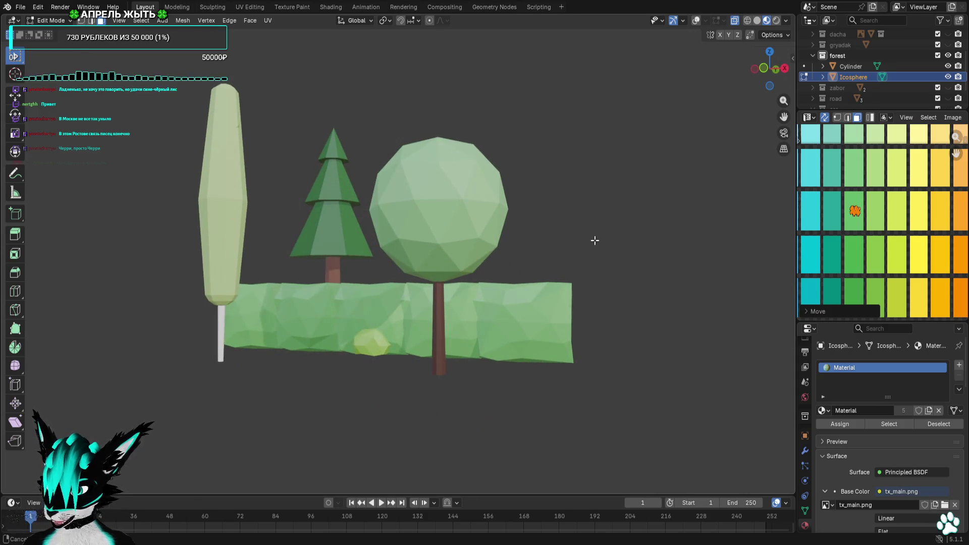
{"action": "key", "text": "g"}
{"action": "left_click", "coordinate": [872, 248]}
Deselect the UVs, hide the hedge and make the tree Cylinder active
{"action": "key", "text": "alt+a"}
{"action": "mouse_move", "coordinate": [775, 287]}
{"action": "middle_mouse_down"}
{"action": "mouse_move", "coordinate": [607, 301]}
{"action": "mouse_move", "coordinate": [696, 273]}
{"action": "middle_mouse_up"}
{"action": "left_click", "coordinate": [948, 77]}
{"action": "left_click", "coordinate": [851, 66]}
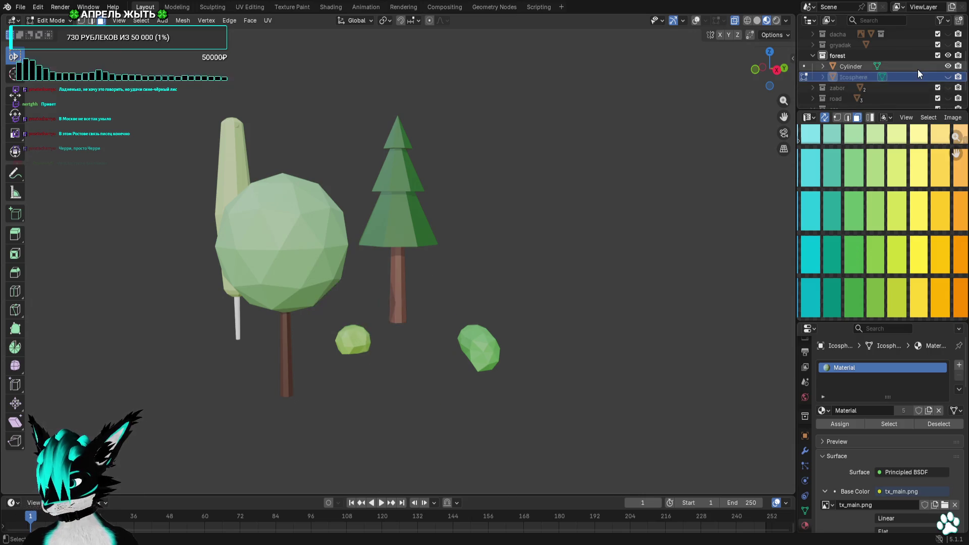
Select the round tree's black UV island in the UV editor
{"action": "scroll", "coordinate": [887, 262], "scroll_direction": "down", "scroll_amount": 2}
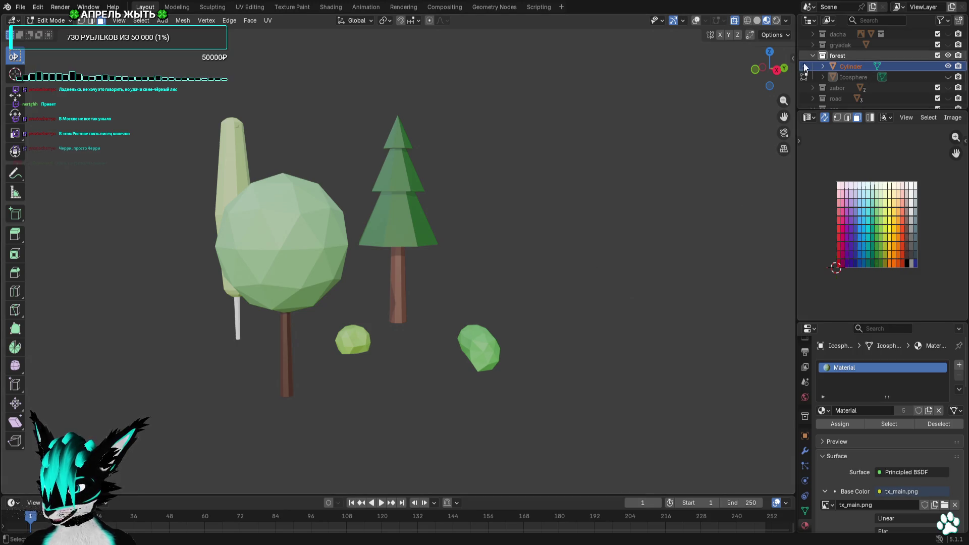
{"action": "scroll", "coordinate": [878, 212], "scroll_direction": "up", "scroll_amount": 8}
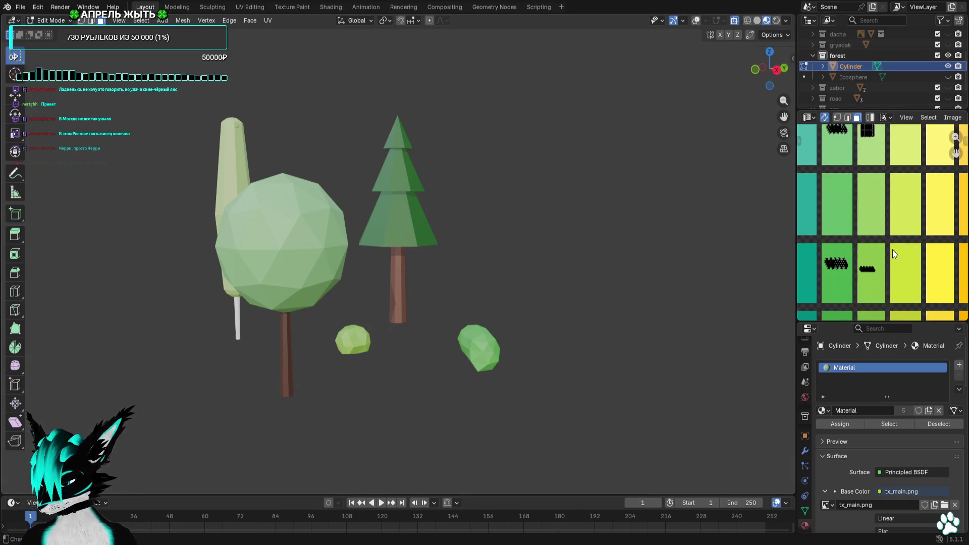
{"action": "left_click_drag", "start_coordinate": [855, 293], "coordinate": [855, 293]}
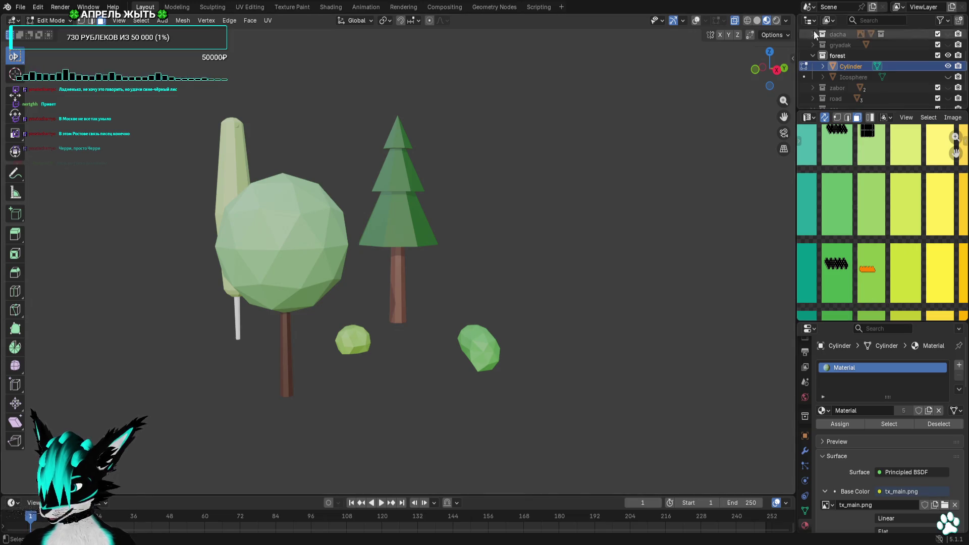
{"action": "left_click", "coordinate": [695, 22]}
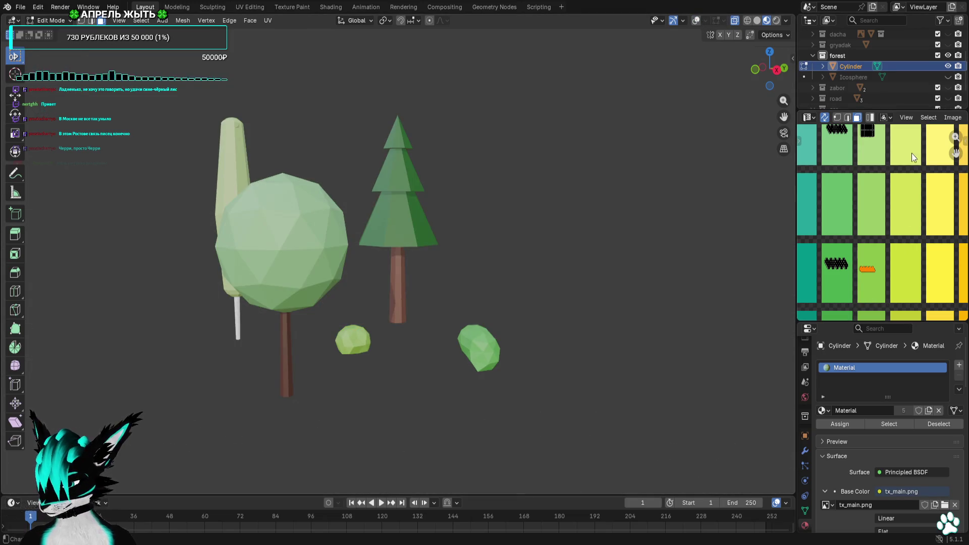
{"action": "middle_click_drag", "start_coordinate": [904, 153], "coordinate": [900, 249]}
{"action": "left_click_drag", "start_coordinate": [892, 200], "coordinate": [855, 248]}
{"action": "middle_click_drag", "start_coordinate": [875, 266], "coordinate": [883, 198]}
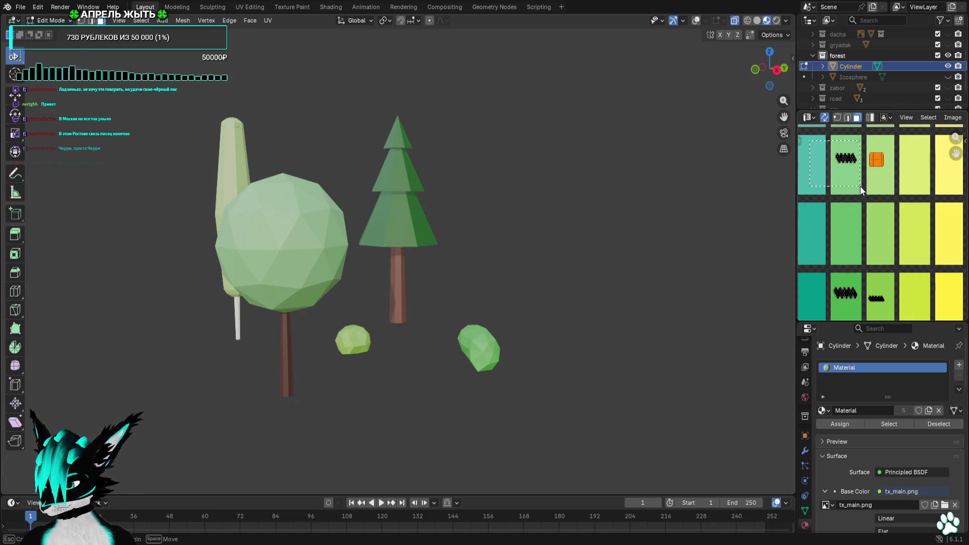
{"action": "left_click_drag", "start_coordinate": [860, 186], "coordinate": [861, 187]}
Move the black and orange islands down onto darker green swatches
{"action": "key", "text": "g"}
{"action": "left_click", "coordinate": [861, 263]}
{"action": "middle_click_drag", "start_coordinate": [861, 263], "coordinate": [867, 162]}
{"action": "key", "text": "g"}
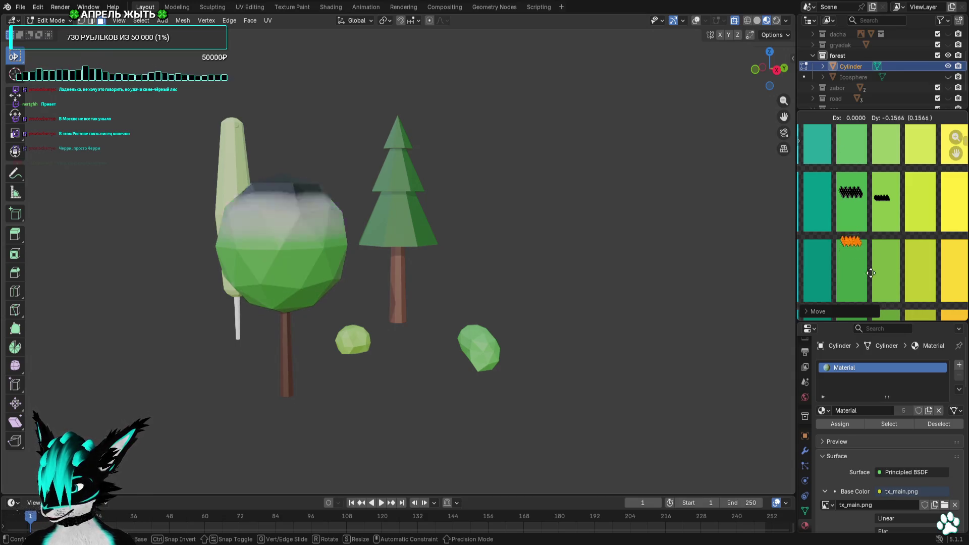
{"action": "left_click", "coordinate": [873, 285]}
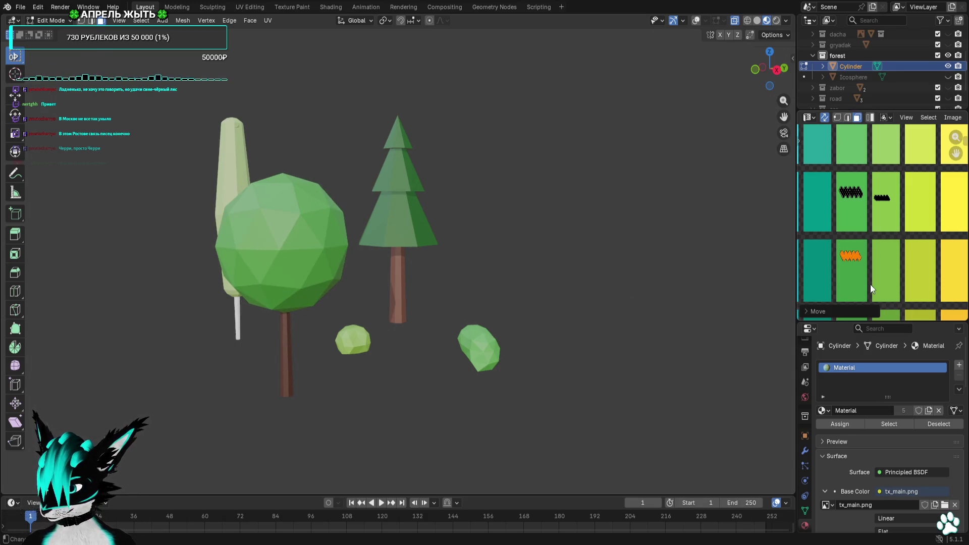
Export the tree Cylinder and Icosphere hedge as Wavefront OBJ, then hide the hedge
{"action": "left_click", "coordinate": [20, 7]}
{"action": "mouse_move", "coordinate": [89, 167]}
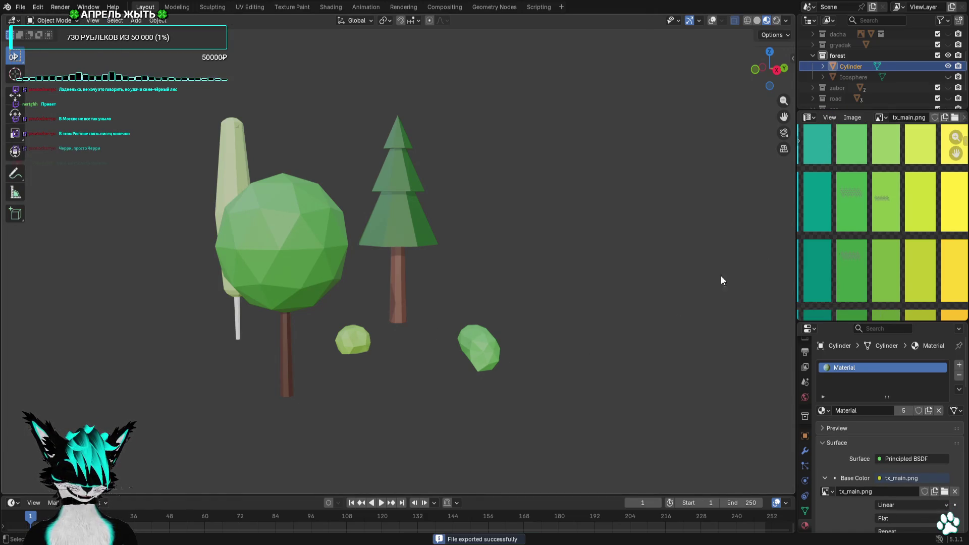
{"action": "left_click", "coordinate": [836, 76]}
{"action": "left_click", "coordinate": [21, 8]}
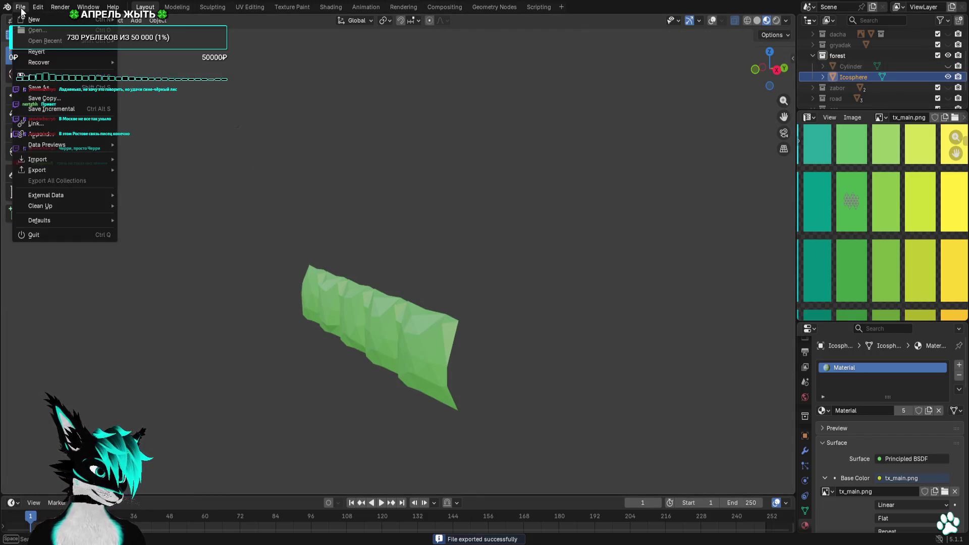
{"action": "mouse_move", "coordinate": [76, 171]}
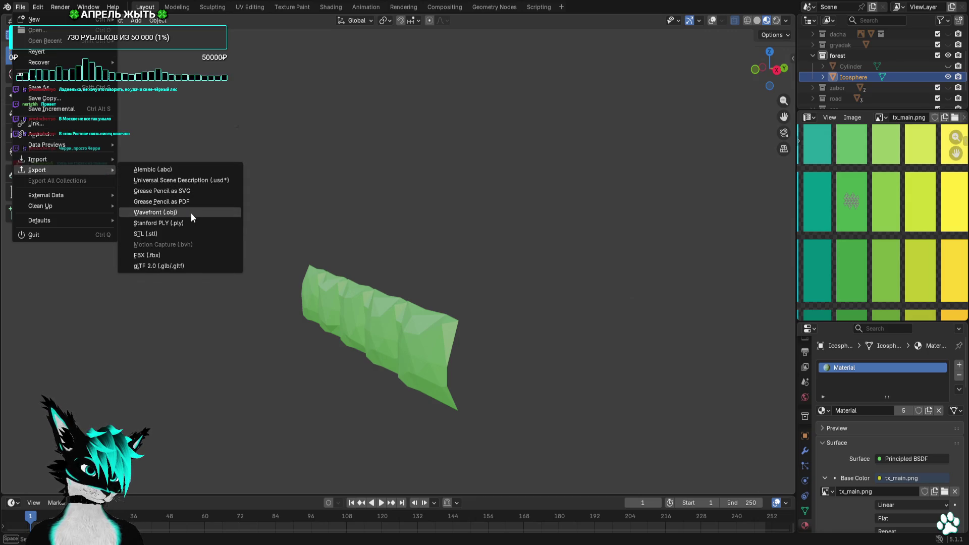
{"action": "left_click", "coordinate": [189, 212]}
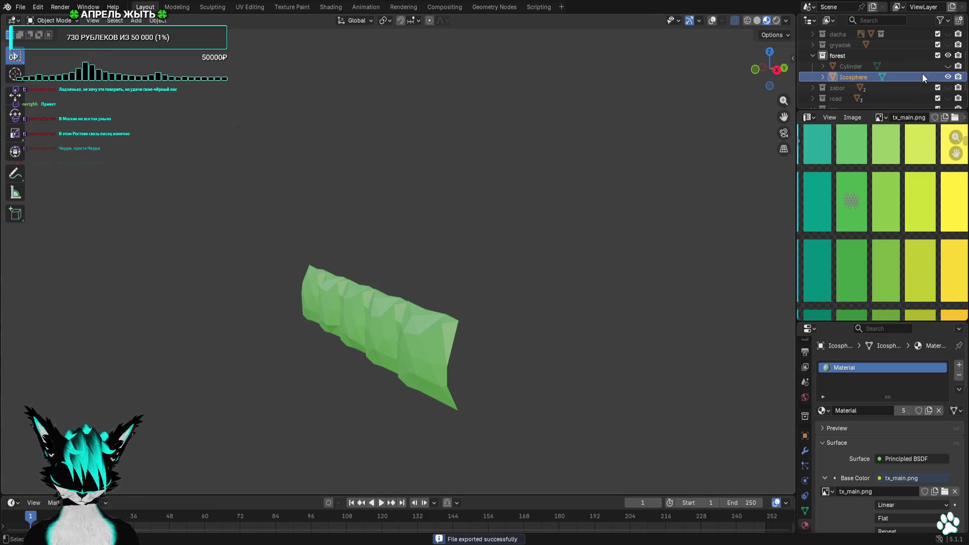
{"action": "left_click", "coordinate": [948, 77]}
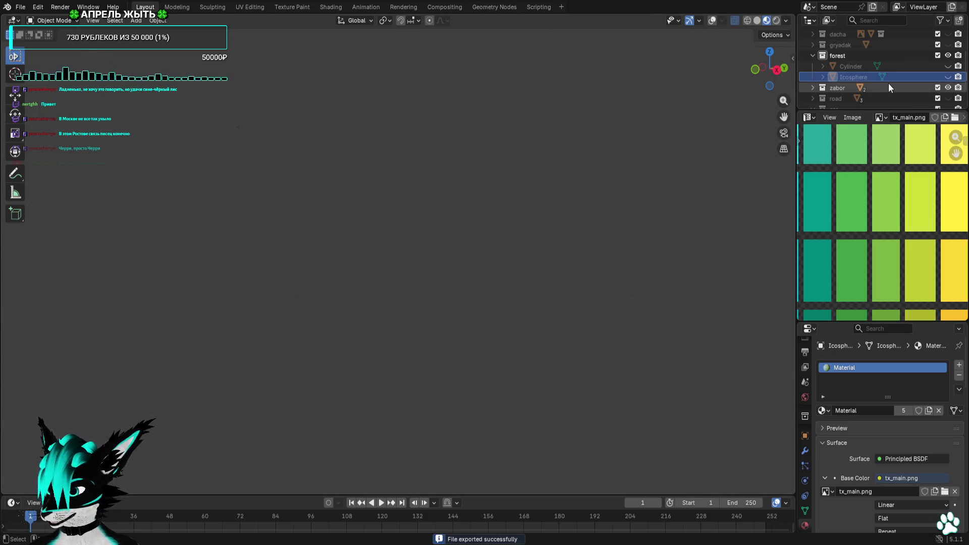
{"action": "left_click", "coordinate": [813, 88]}
Show the Cube.001 fence piece and assign it the existing 'Material'
{"action": "left_click", "coordinate": [842, 98]}
{"action": "scroll", "coordinate": [871, 93], "scroll_direction": "down", "scroll_amount": 1}
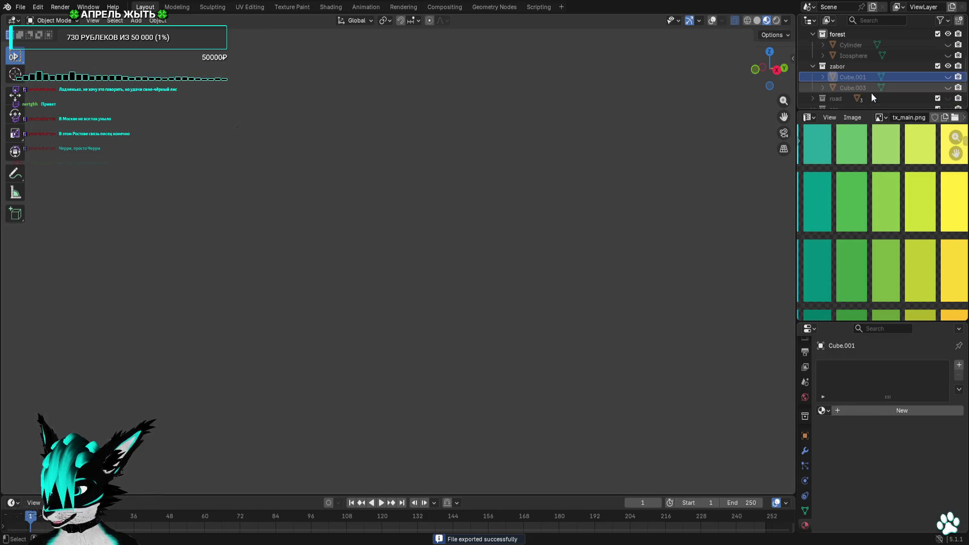
{"action": "left_click", "coordinate": [948, 77]}
{"action": "left_click", "coordinate": [948, 77]}
{"action": "left_click", "coordinate": [948, 76]}
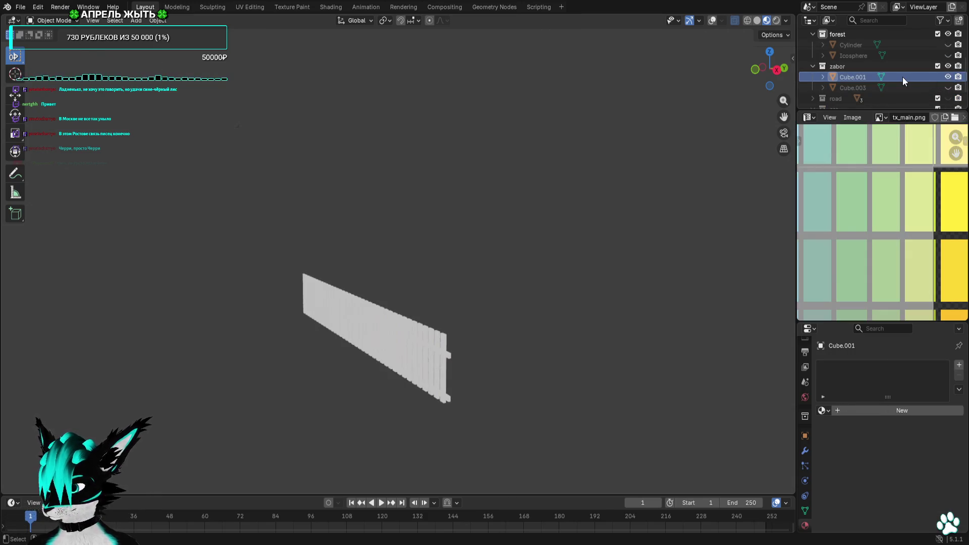
{"action": "scroll", "coordinate": [878, 218], "scroll_direction": "down", "scroll_amount": 7}
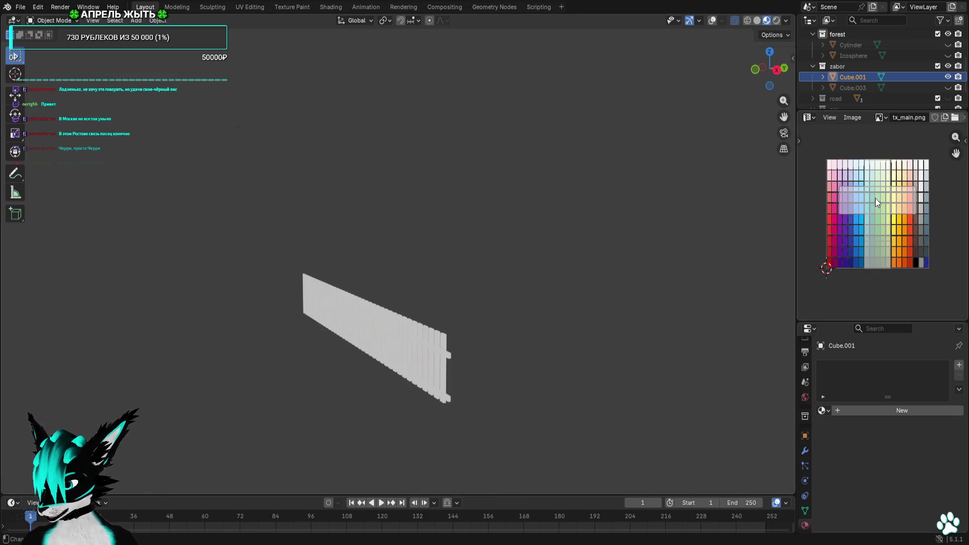
{"action": "left_click", "coordinate": [822, 411]}
{"action": "left_click", "coordinate": [853, 284]}
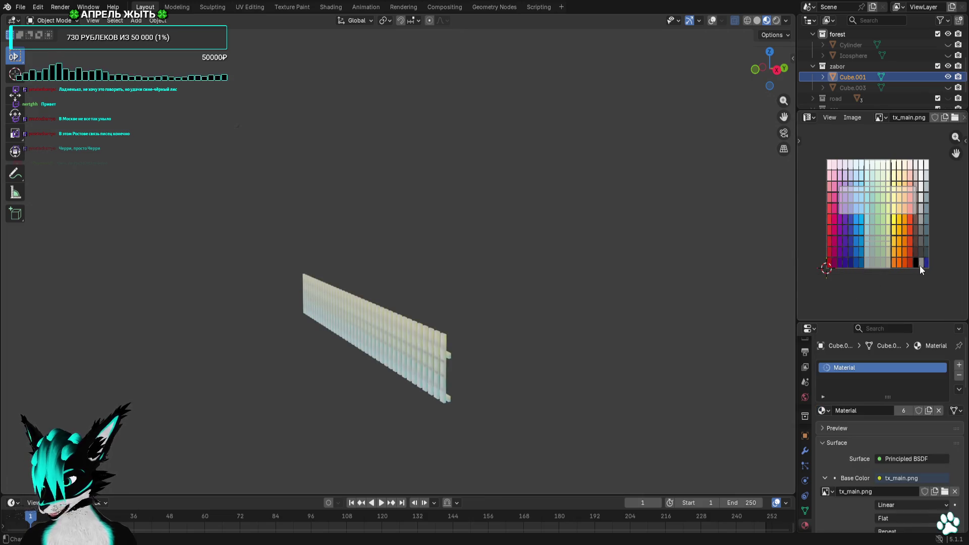
In Edit Mode, shrink Cube.001's UVs and place them on a red palette cell
{"action": "middle_click_drag", "start_coordinate": [609, 226], "coordinate": [576, 228]}
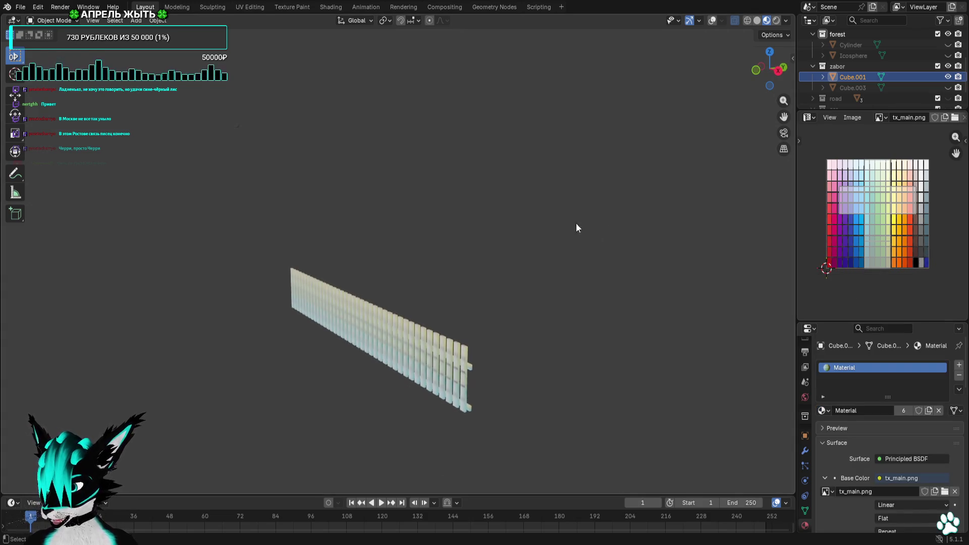
{"action": "key", "text": "Tab"}
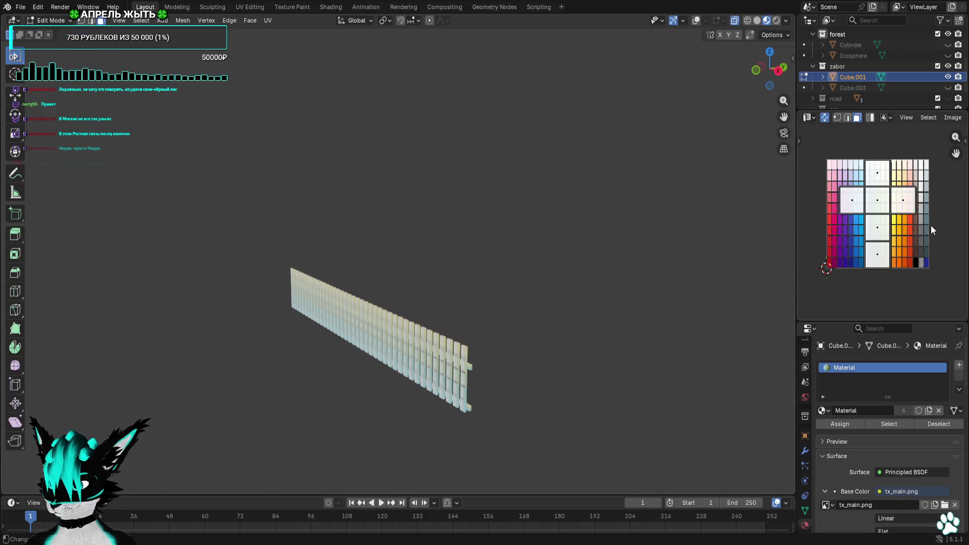
{"action": "key", "text": "s"}
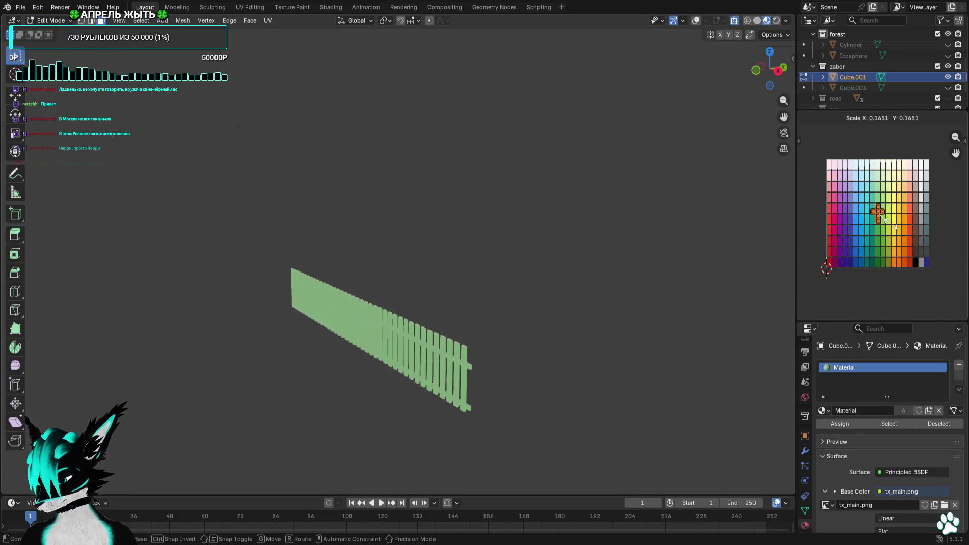
{"action": "left_click", "coordinate": [888, 222]}
{"action": "key", "text": "g"}
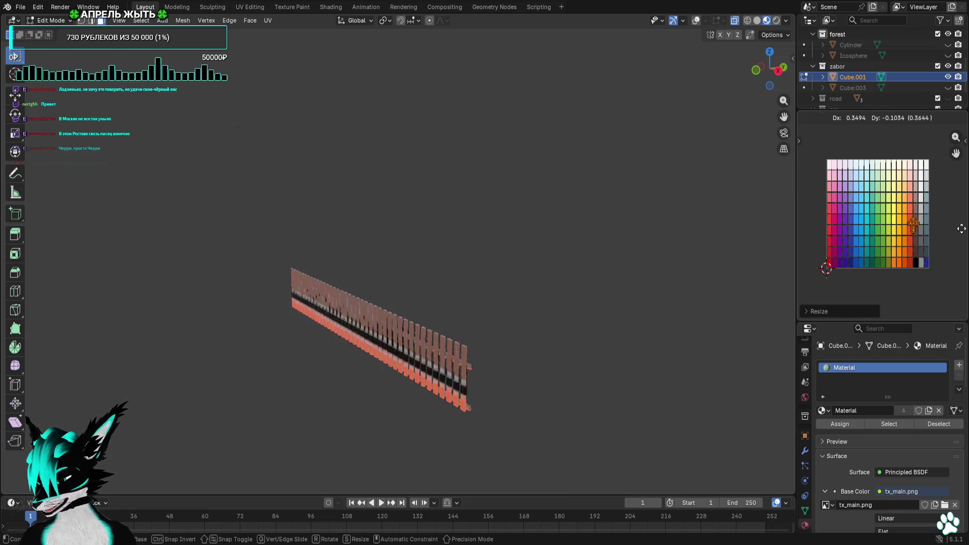
{"action": "left_click", "coordinate": [924, 231]}
Shrink Cube.001's UVs further and move them onto a light tan palette cell
{"action": "scroll", "coordinate": [895, 228], "scroll_direction": "up", "scroll_amount": 3}
{"action": "scroll", "coordinate": [851, 232], "scroll_direction": "up", "scroll_amount": 4}
{"action": "mouse_move", "coordinate": [941, 265]}
{"action": "middle_mouse_down"}
{"action": "mouse_move", "coordinate": [927, 286]}
{"action": "mouse_move", "coordinate": [858, 126]}
{"action": "middle_mouse_up"}
{"action": "scroll", "coordinate": [889, 230], "scroll_direction": "down", "scroll_amount": 3}
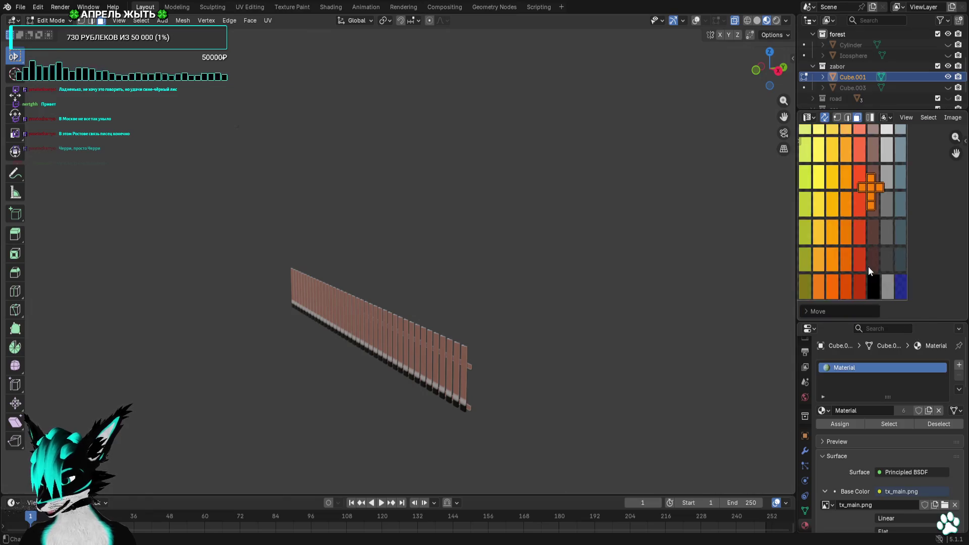
{"action": "mouse_move", "coordinate": [914, 160]}
{"action": "middle_mouse_down"}
{"action": "mouse_move", "coordinate": [903, 263]}
{"action": "mouse_move", "coordinate": [907, 131]}
{"action": "middle_mouse_up"}
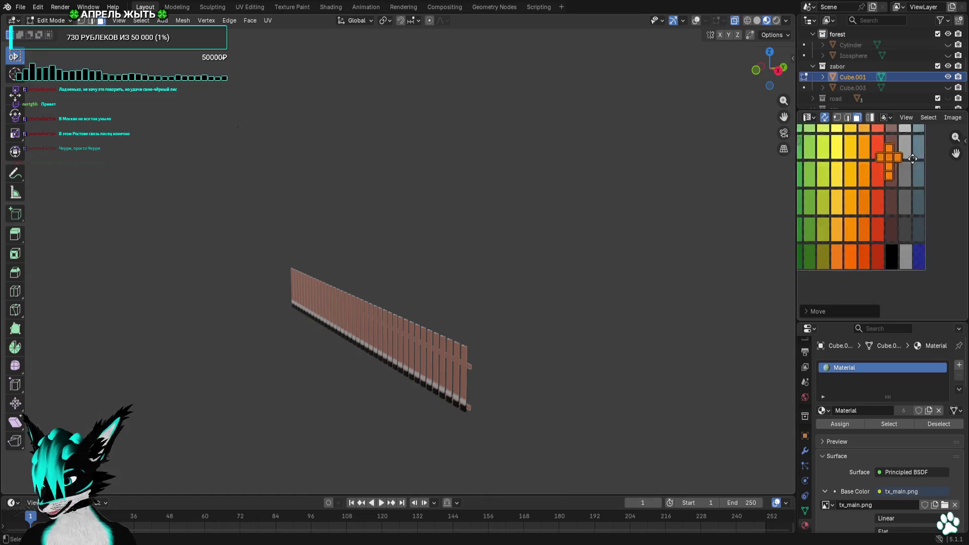
{"action": "key", "text": "g"}
{"action": "scroll", "coordinate": [883, 237], "scroll_direction": "up", "scroll_amount": 2}
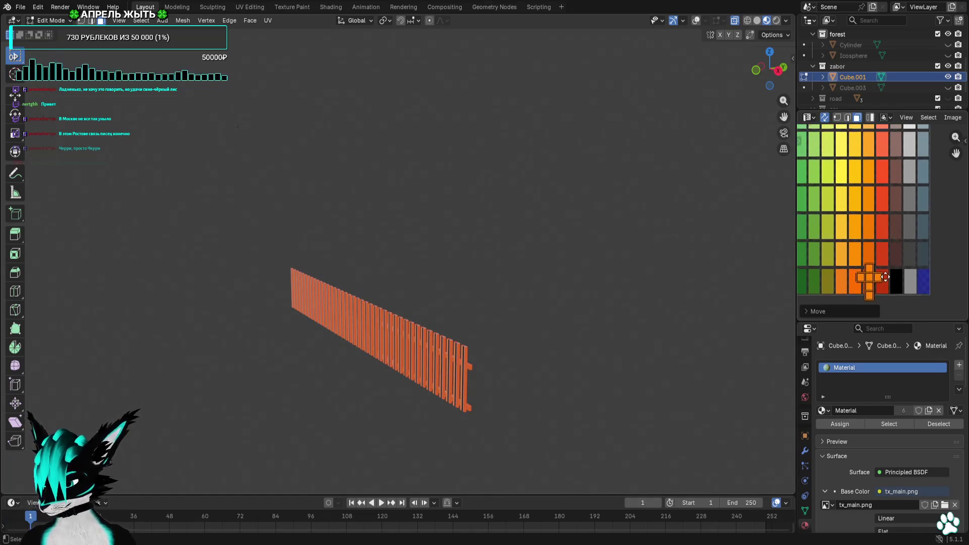
{"action": "scroll", "coordinate": [902, 264], "scroll_direction": "down", "scroll_amount": 2}
{"action": "key", "text": "s"}
{"action": "left_click", "coordinate": [905, 238]}
{"action": "scroll", "coordinate": [904, 233], "scroll_direction": "up", "scroll_amount": 2}
{"action": "key", "text": "g"}
{"action": "left_click", "coordinate": [905, 199]}
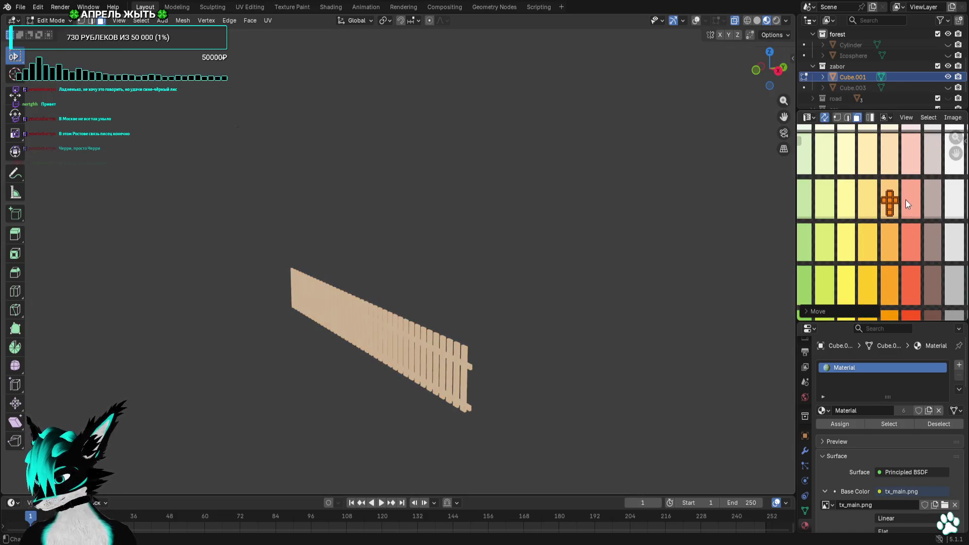
{"action": "middle_click_drag", "start_coordinate": [570, 266], "coordinate": [627, 246]}
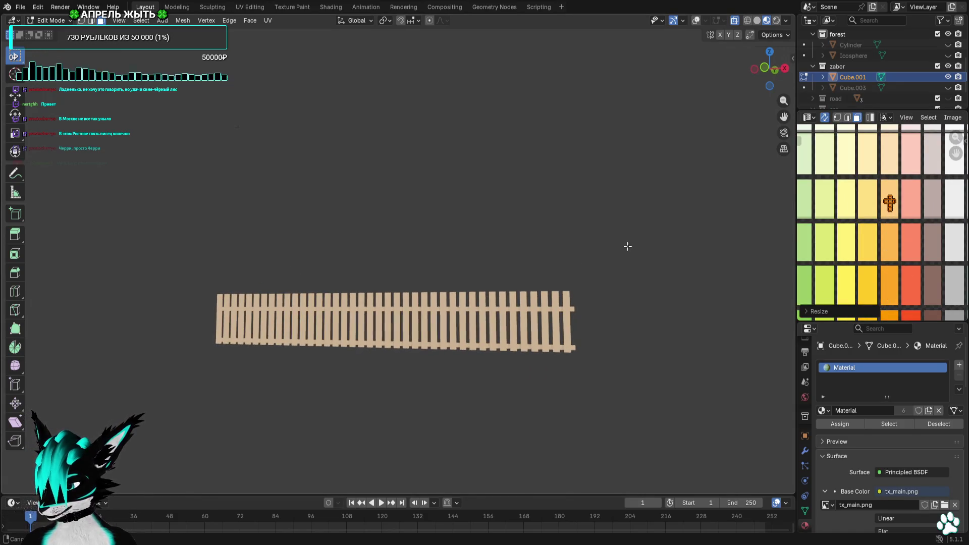
{"action": "scroll", "coordinate": [597, 290], "scroll_direction": "up", "scroll_amount": 5}
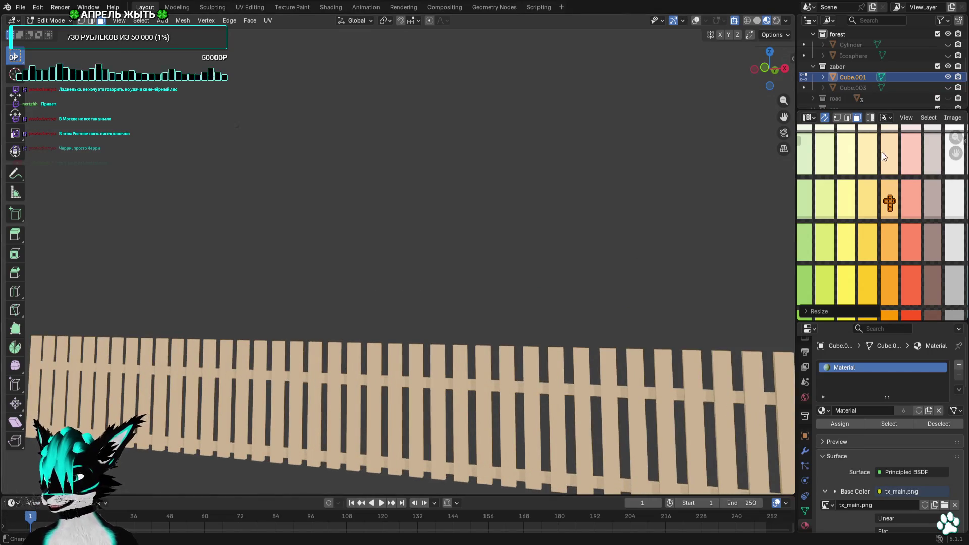
Unhide the Cube.003 fence piece, edit it, and assign it the same 'Material'
{"action": "left_click", "coordinate": [801, 86]}
{"action": "key", "text": "h"}
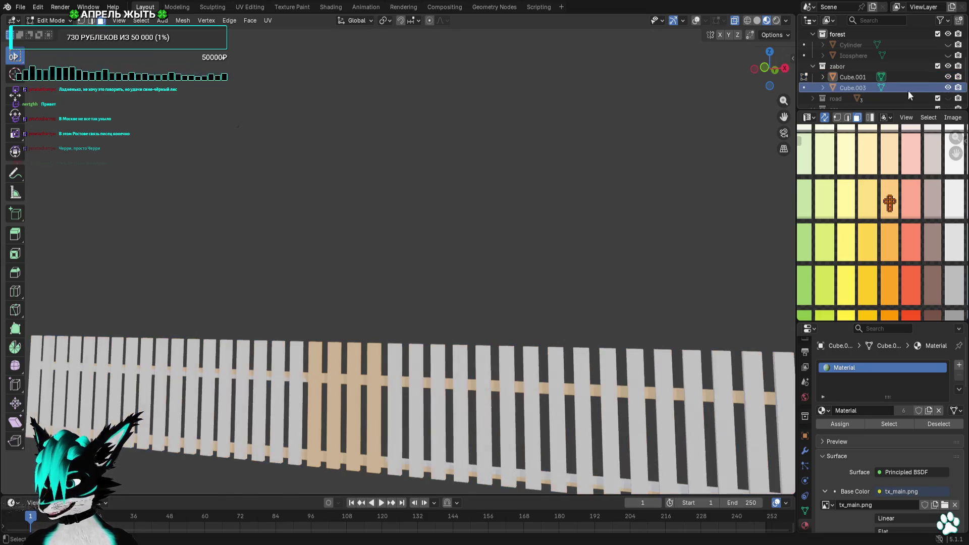
{"action": "left_click", "coordinate": [804, 87]}
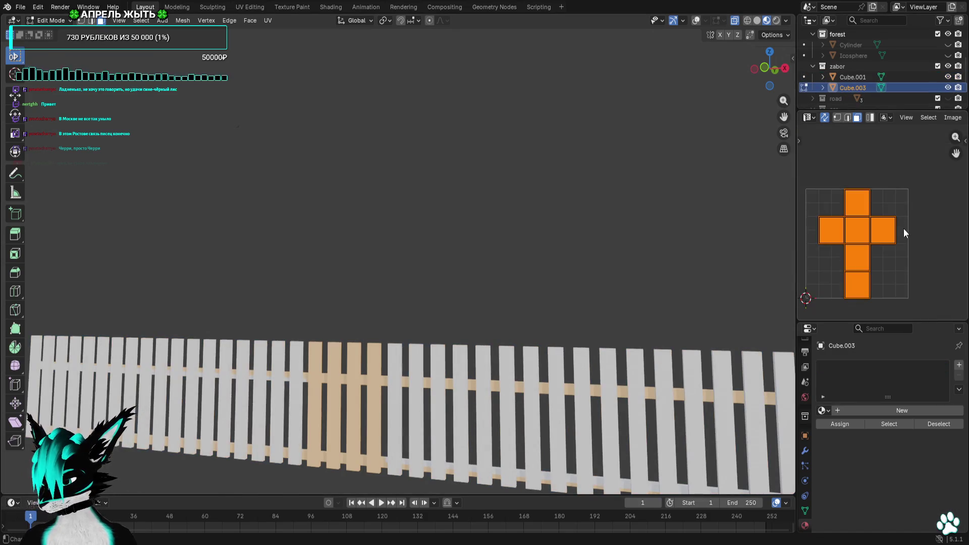
{"action": "left_click", "coordinate": [824, 410]}
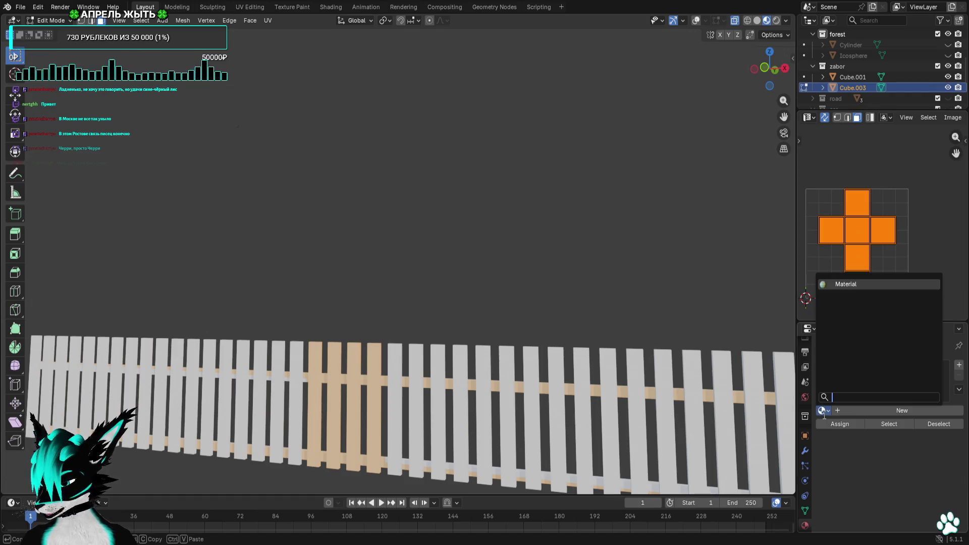
{"action": "left_click", "coordinate": [842, 301]}
Shrink Cube.003's UVs and place them on the tan palette cell
{"action": "key", "text": "s"}
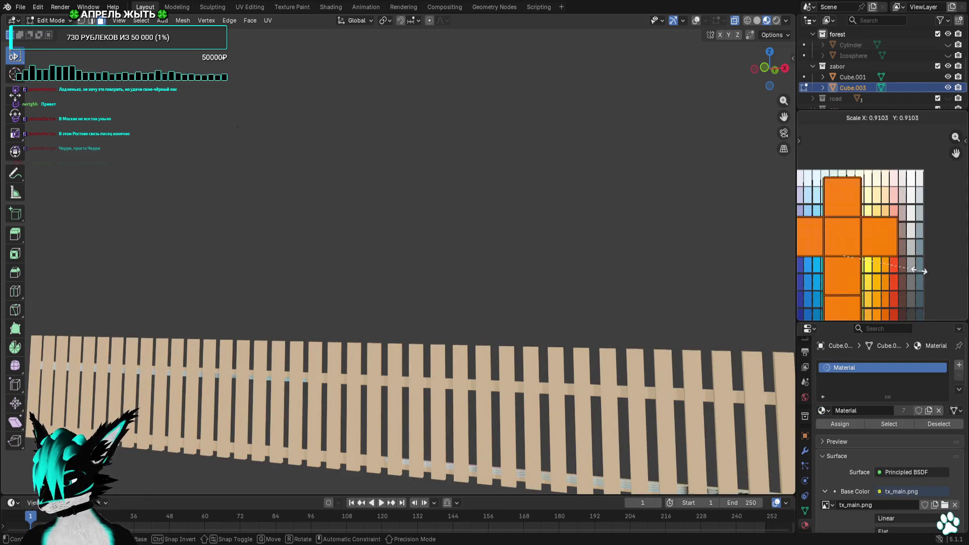
{"action": "left_click", "coordinate": [856, 256]}
{"action": "key", "text": "g"}
{"action": "left_click", "coordinate": [893, 217]}
{"action": "scroll", "coordinate": [894, 217], "scroll_direction": "up", "scroll_amount": 5}
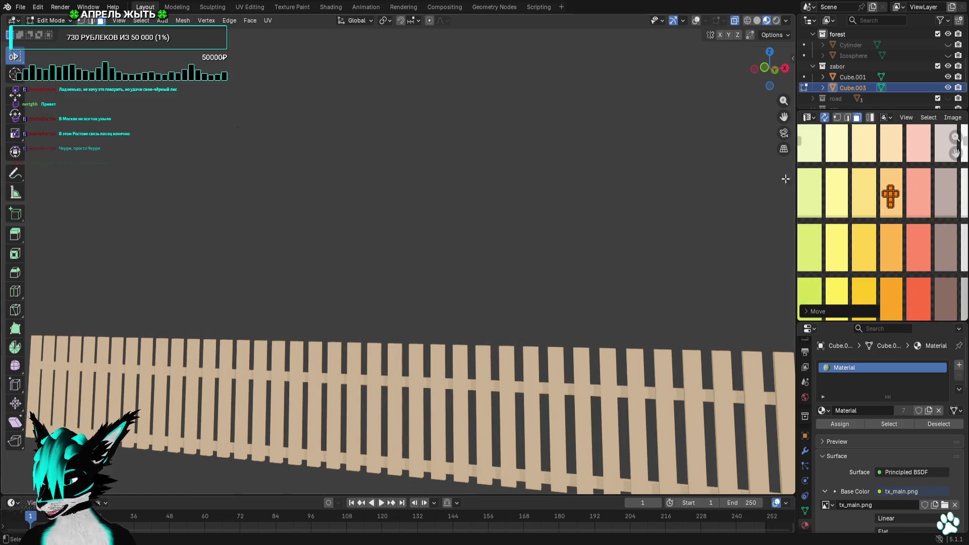
Select the Cube.001 fence piece and begin exporting the fence
{"action": "left_click", "coordinate": [804, 77]}
{"action": "left_click", "coordinate": [804, 88]}
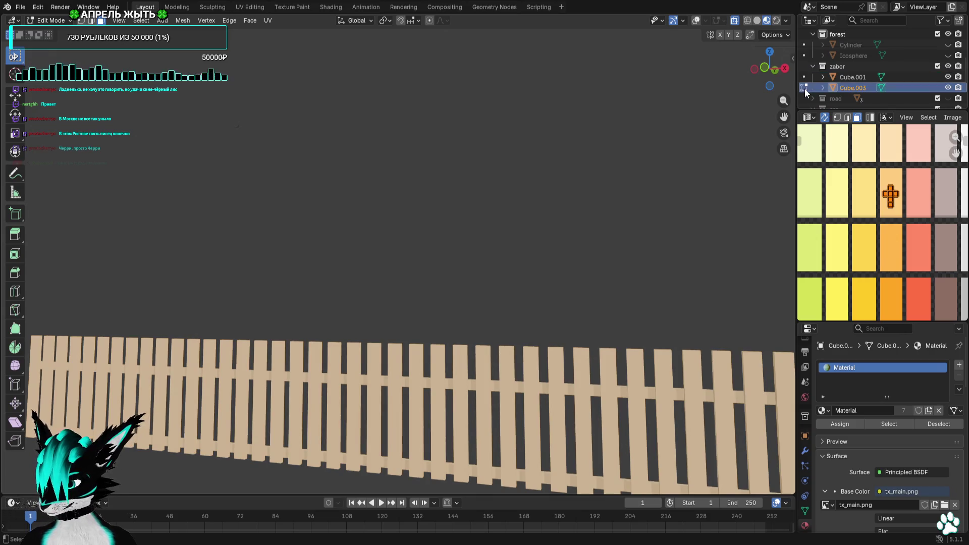
{"action": "left_click", "coordinate": [853, 77]}
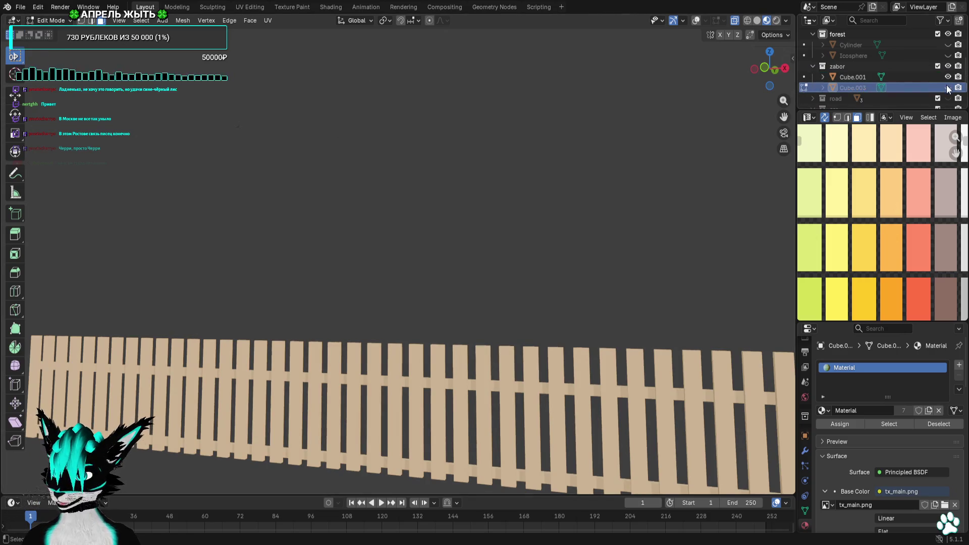
{"action": "left_click", "coordinate": [21, 8]}
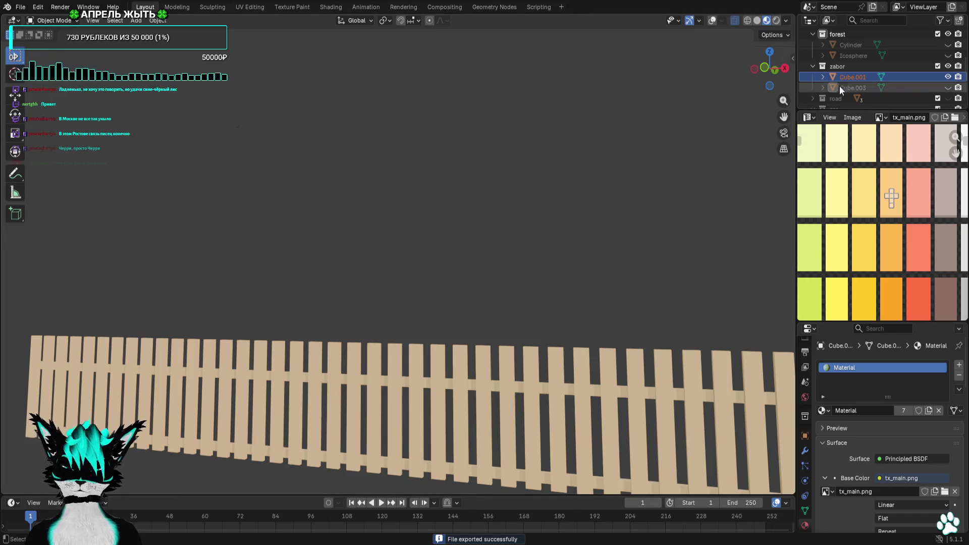
Hide Cube.001 and export the selected Cube.003 as an OBJ file
{"action": "left_click", "coordinate": [903, 87]}
{"action": "left_click", "coordinate": [948, 77]}
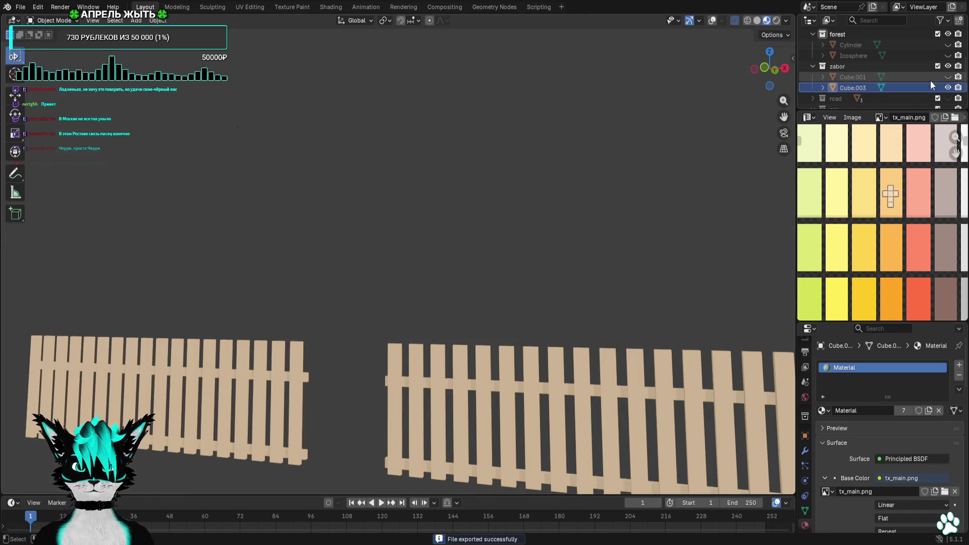
{"action": "left_click", "coordinate": [21, 7]}
{"action": "mouse_move", "coordinate": [70, 167]}
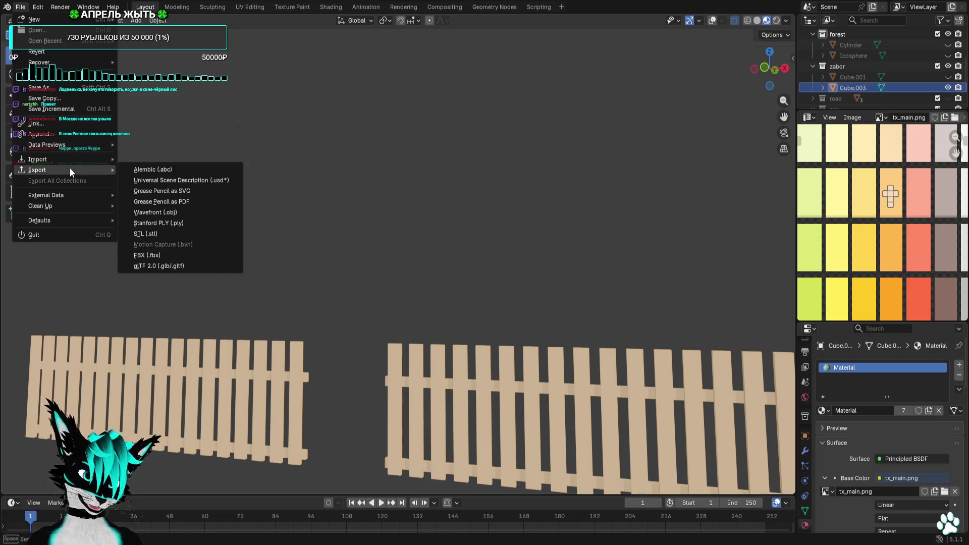
{"action": "left_click", "coordinate": [196, 212]}
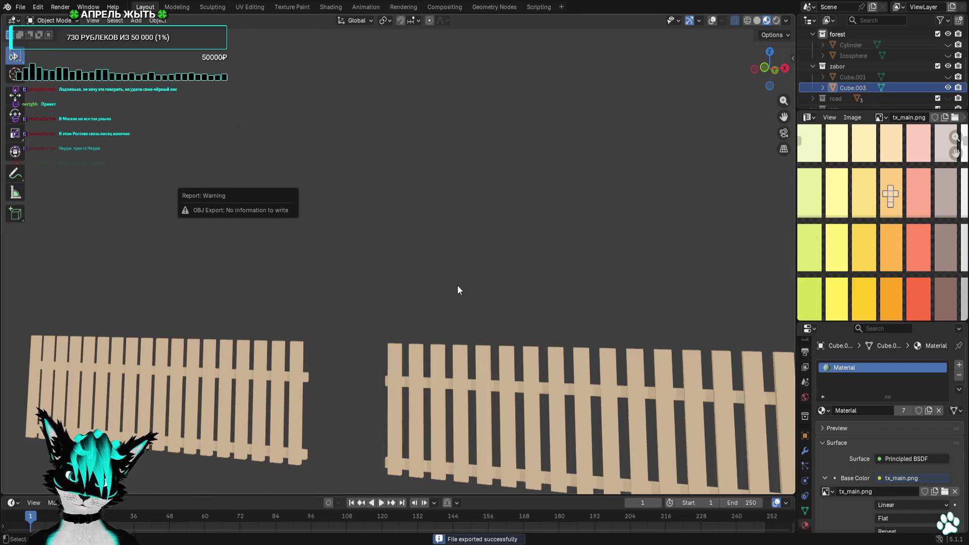
Hide Cube.003, delete road_move.001 from the road collection, and save as base dacha.blend
{"action": "left_click", "coordinate": [948, 88]}
{"action": "scroll", "coordinate": [893, 93], "scroll_direction": "down", "scroll_amount": 2}
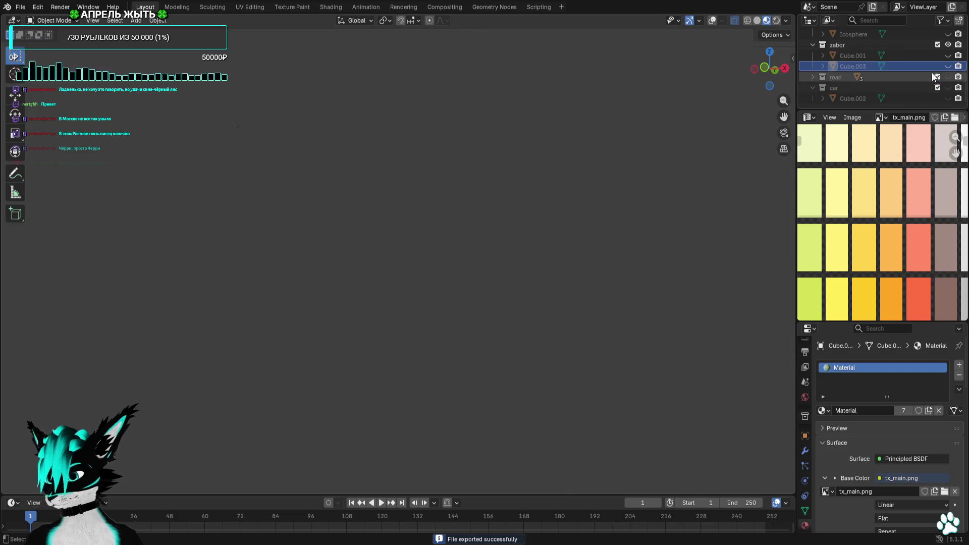
{"action": "left_click", "coordinate": [813, 76]}
{"action": "left_click", "coordinate": [850, 87]}
{"action": "scroll", "coordinate": [938, 91], "scroll_direction": "down", "scroll_amount": 2}
{"action": "left_click", "coordinate": [921, 87]}
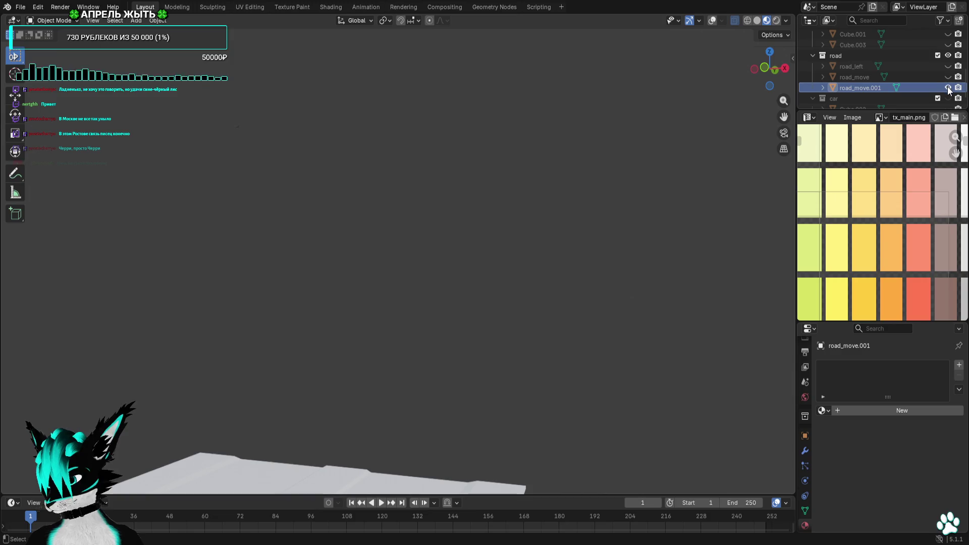
{"action": "key", "text": "x"}
{"action": "key", "text": "ctrl+s"}
{"action": "left_click", "coordinate": [868, 79]}
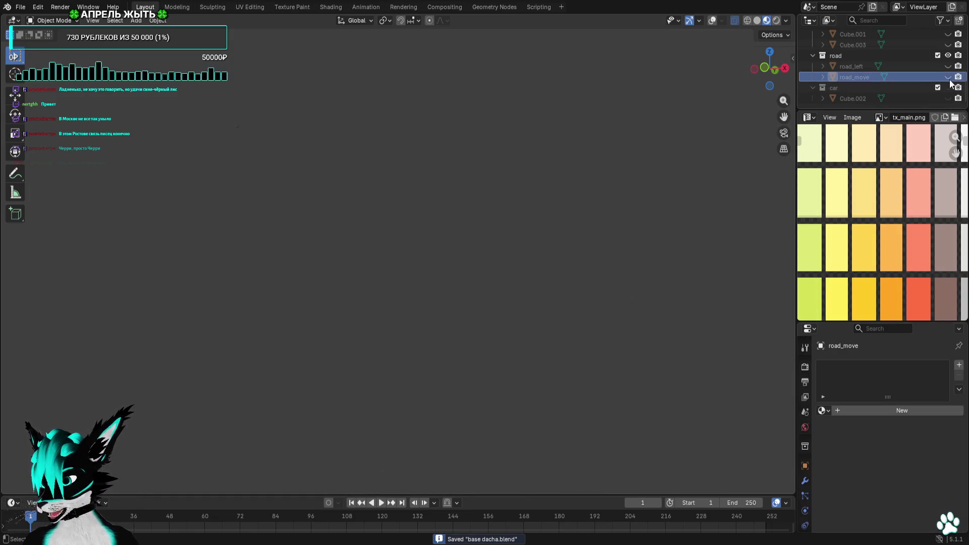
Edit the road_move mesh and assign it the existing 'Material'
{"action": "middle_click_drag", "start_coordinate": [627, 225], "coordinate": [184, 132]}
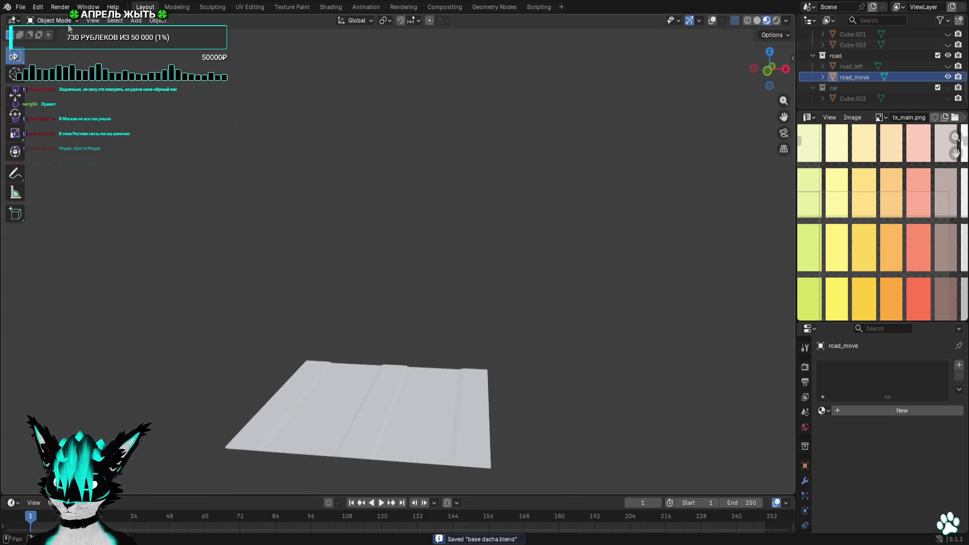
{"action": "key", "text": "Tab"}
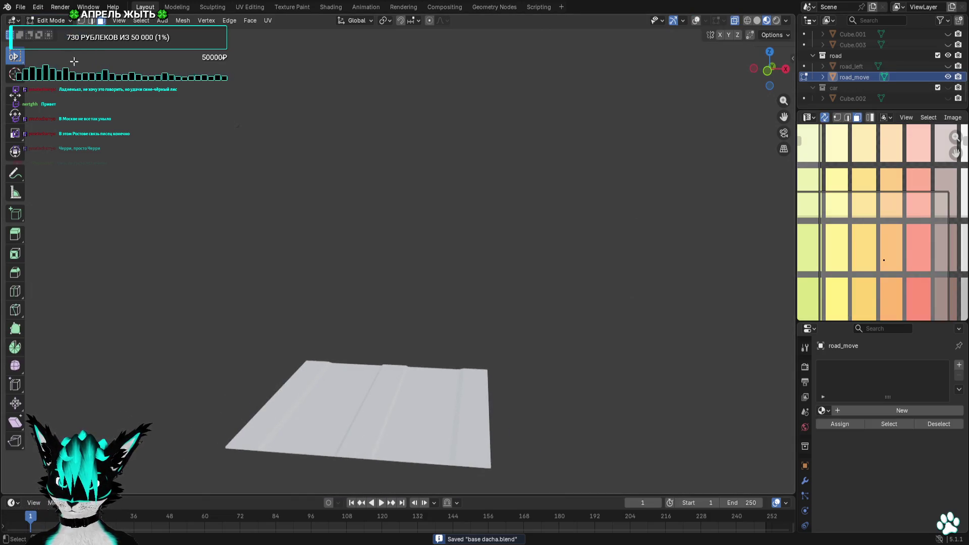
{"action": "middle_click_drag", "start_coordinate": [441, 307], "coordinate": [441, 241], "text": "shift"}
{"action": "scroll", "coordinate": [859, 216], "scroll_direction": "down", "scroll_amount": 4}
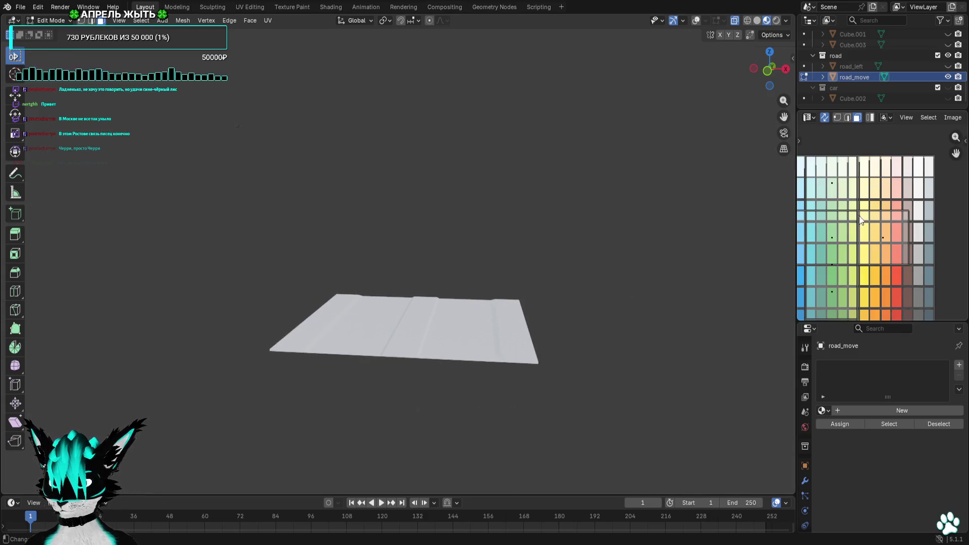
{"action": "left_click", "coordinate": [821, 411]}
{"action": "left_click", "coordinate": [847, 283]}
{"action": "scroll", "coordinate": [892, 268], "scroll_direction": "down", "scroll_amount": 3}
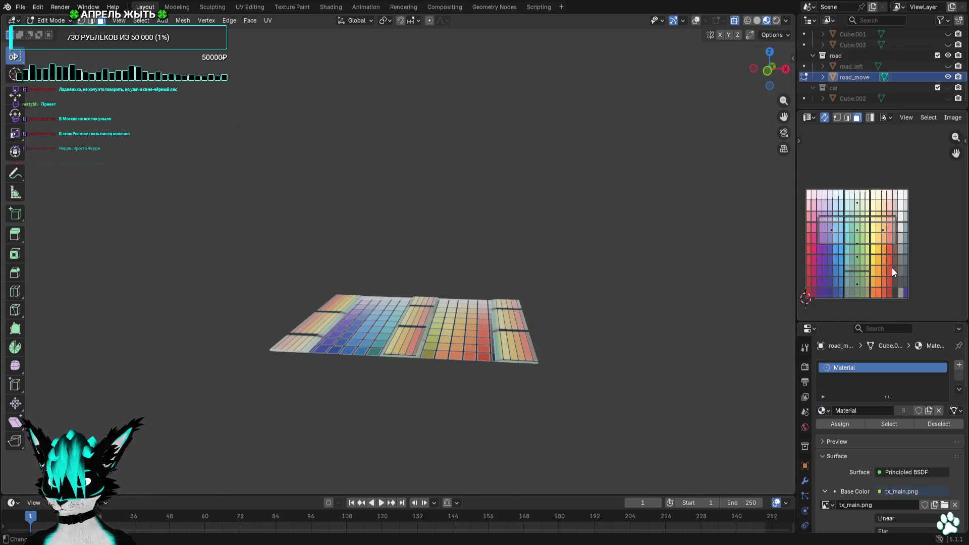
{"action": "scroll", "coordinate": [898, 280], "scroll_direction": "up", "scroll_amount": 4}
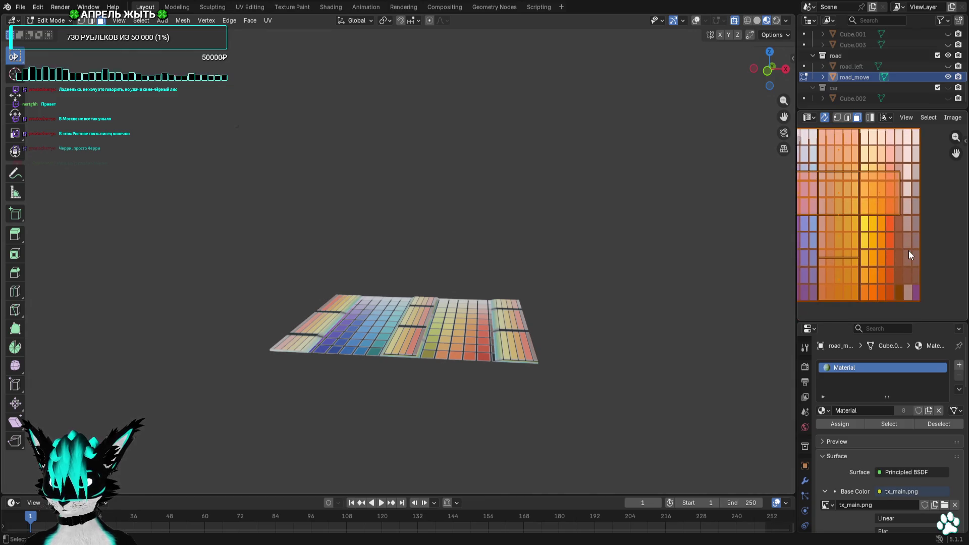
Box-select road UVs, restore viewport overlays, and look at the road from below
{"action": "left_click", "coordinate": [843, 205]}
{"action": "key", "text": "b"}
{"action": "left_click_drag", "start_coordinate": [428, 338], "coordinate": [435, 374]}
{"action": "mouse_move", "coordinate": [435, 374]}
{"action": "middle_mouse_down"}
{"action": "mouse_move", "coordinate": [502, 282]}
{"action": "mouse_move", "coordinate": [369, 286]}
{"action": "mouse_move", "coordinate": [346, 410]}
{"action": "mouse_move", "coordinate": [353, 419]}
{"action": "middle_mouse_up"}
{"action": "key", "text": "b"}
{"action": "scroll", "coordinate": [873, 223], "scroll_direction": "up", "scroll_amount": 2}
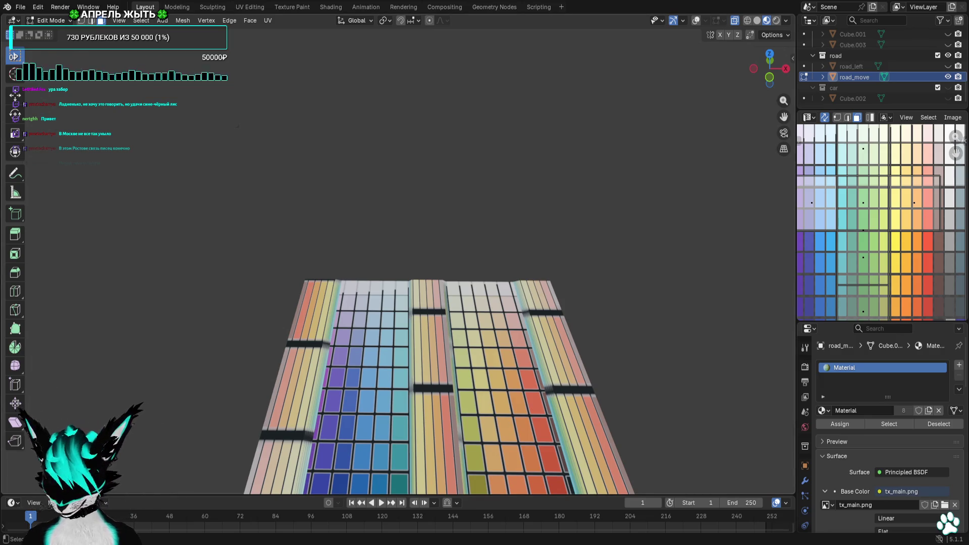
{"action": "scroll", "coordinate": [660, 210], "scroll_direction": "down", "scroll_amount": 3}
{"action": "scroll", "coordinate": [894, 192], "scroll_direction": "up", "scroll_amount": 2}
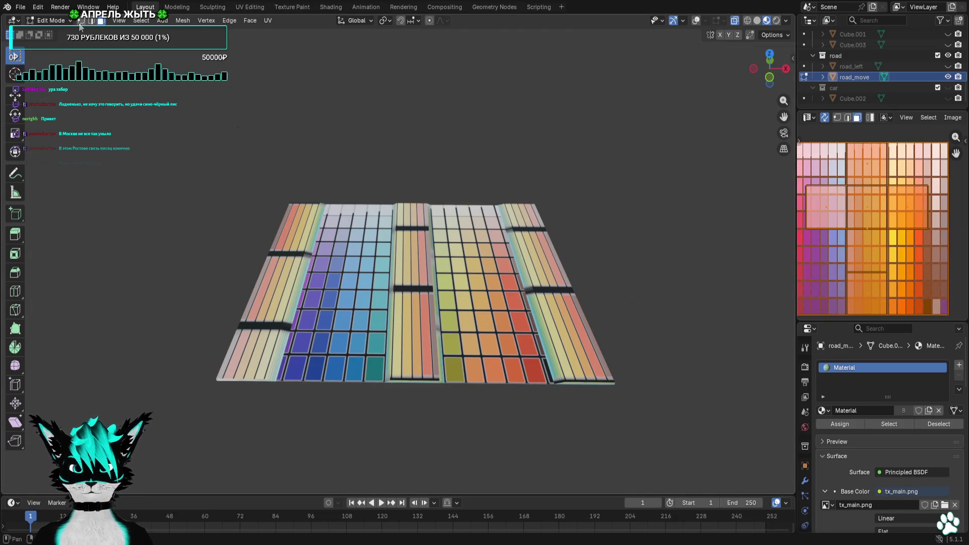
{"action": "key", "text": "shift+alt+z"}
{"action": "scroll", "coordinate": [466, 299], "scroll_direction": "up", "scroll_amount": 3}
{"action": "scroll", "coordinate": [465, 299], "scroll_direction": "down", "scroll_amount": 3}
{"action": "mouse_move", "coordinate": [465, 299]}
{"action": "middle_mouse_down"}
{"action": "mouse_move", "coordinate": [377, 198]}
{"action": "mouse_move", "coordinate": [423, 190]}
{"action": "mouse_move", "coordinate": [458, 212]}
{"action": "mouse_move", "coordinate": [493, 204]}
{"action": "middle_mouse_up"}
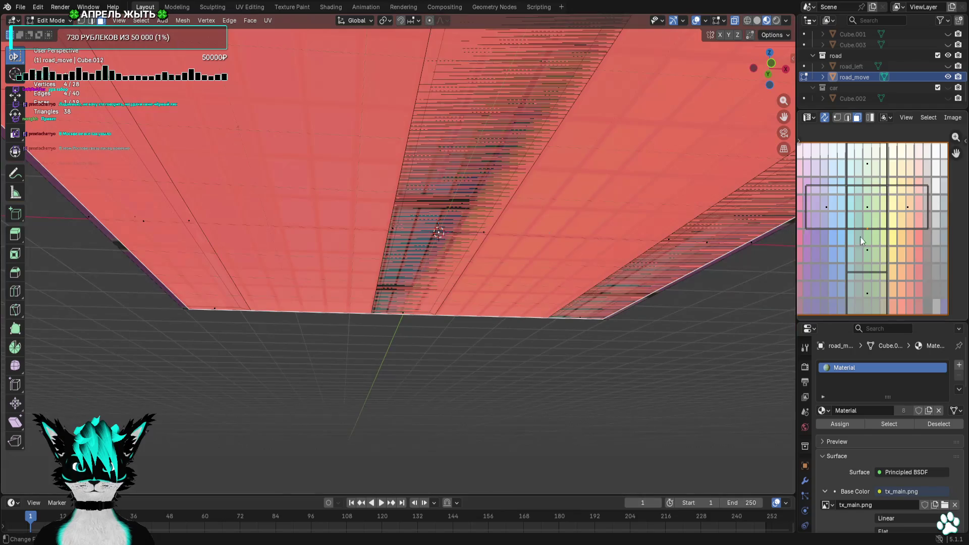
Enlarge and reposition the selected road UV face on the palette image
{"action": "middle_click_drag", "start_coordinate": [861, 242], "coordinate": [835, 273]}
{"action": "key", "text": "s"}
{"action": "left_click", "coordinate": [880, 265]}
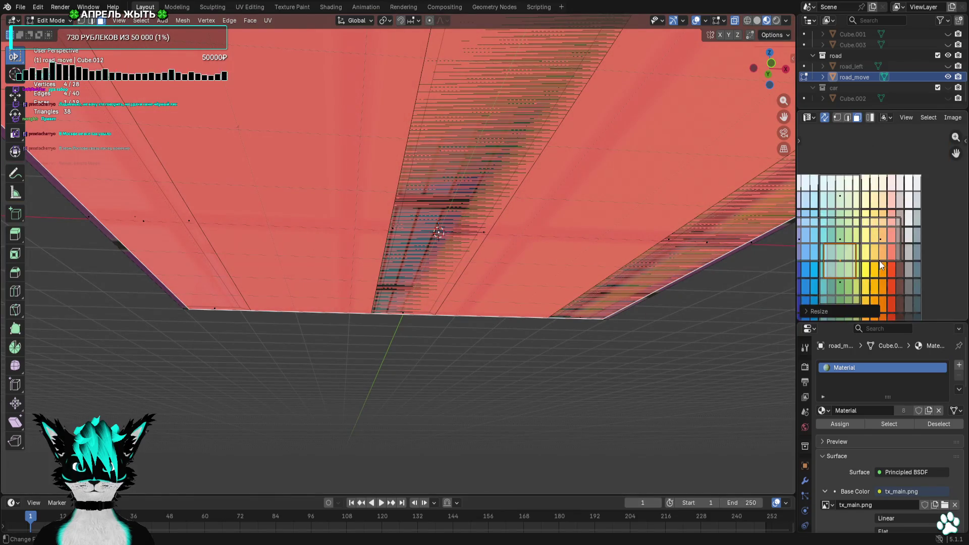
{"action": "scroll", "coordinate": [879, 265], "scroll_direction": "up", "scroll_amount": 3}
{"action": "key", "text": "g"}
{"action": "left_click", "coordinate": [874, 242]}
{"action": "key", "text": "s"}
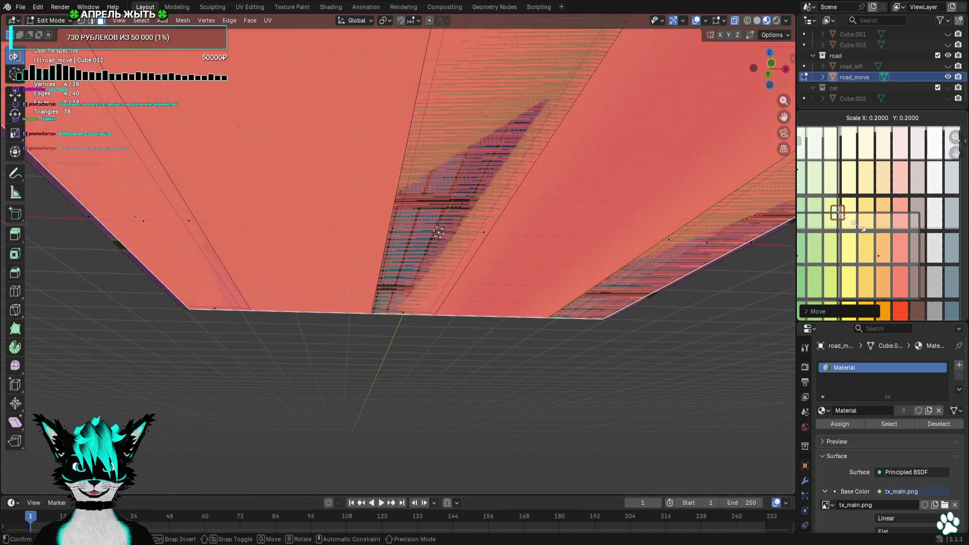
{"action": "right_click", "coordinate": [861, 227]}
{"action": "scroll", "coordinate": [861, 233], "scroll_direction": "up", "scroll_amount": 3}
Move the selected UVs to a new palette spot, previewing the road texture without overlays
{"action": "mouse_move", "coordinate": [555, 151]}
{"action": "middle_mouse_down"}
{"action": "mouse_move", "coordinate": [573, 205]}
{"action": "mouse_move", "coordinate": [656, 80]}
{"action": "middle_mouse_up"}
{"action": "left_click", "coordinate": [694, 22]}
{"action": "left_click", "coordinate": [694, 22]}
{"action": "scroll", "coordinate": [879, 162], "scroll_direction": "up", "scroll_amount": 2}
{"action": "scroll", "coordinate": [881, 150], "scroll_direction": "down", "scroll_amount": 2}
{"action": "key", "text": "g"}
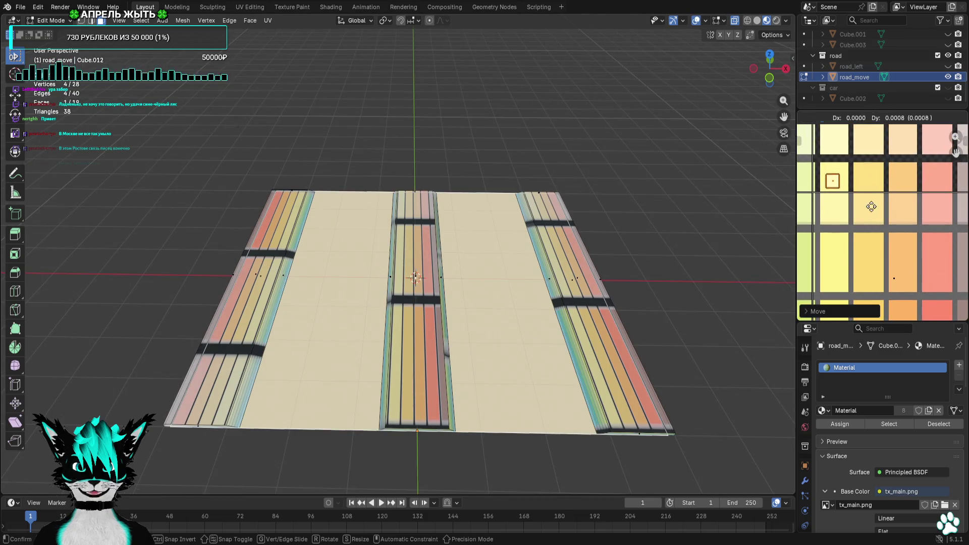
{"action": "left_click", "coordinate": [901, 203]}
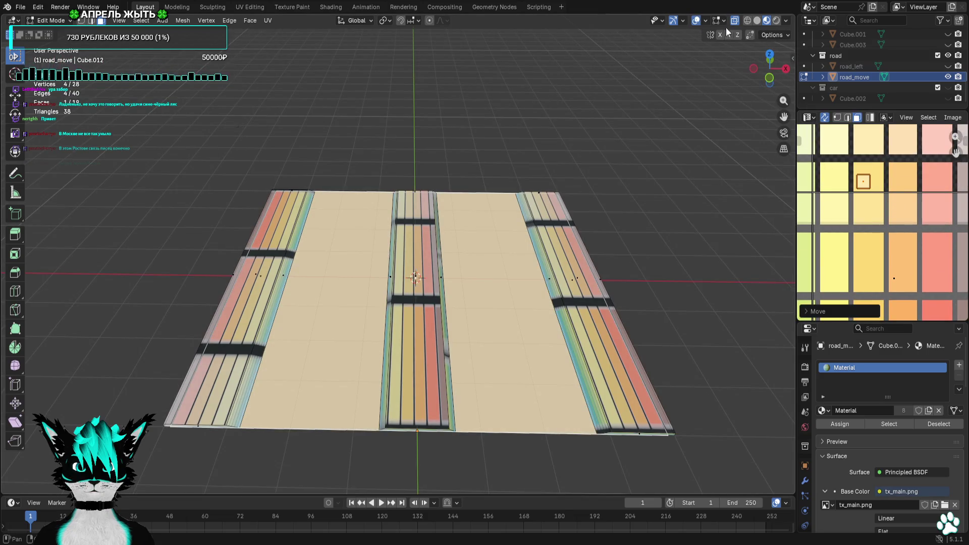
{"action": "left_click", "coordinate": [697, 20]}
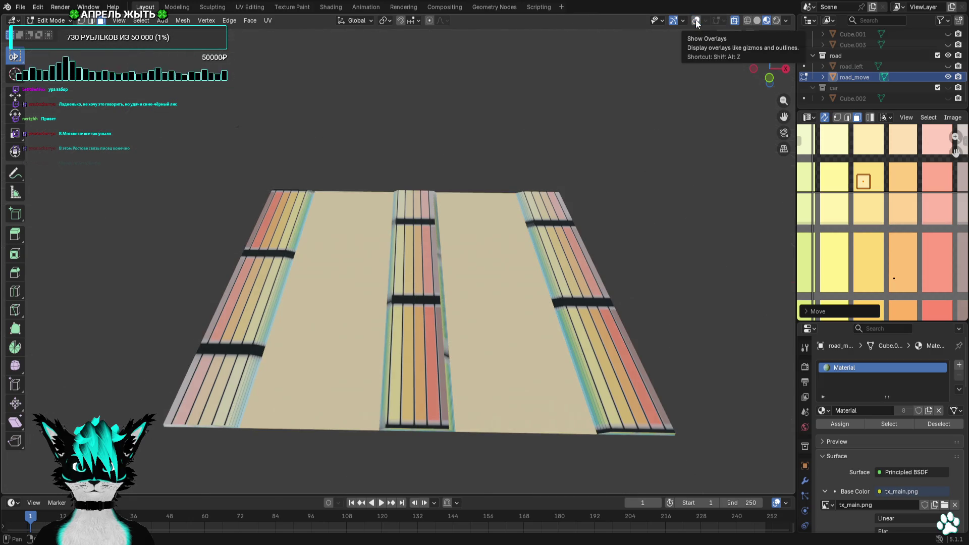
{"action": "left_click", "coordinate": [697, 21]}
Select the three raised strips, collapse their UVs with S 0, and place them on grey
{"action": "left_click_drag", "start_coordinate": [467, 150], "coordinate": [339, 439]}
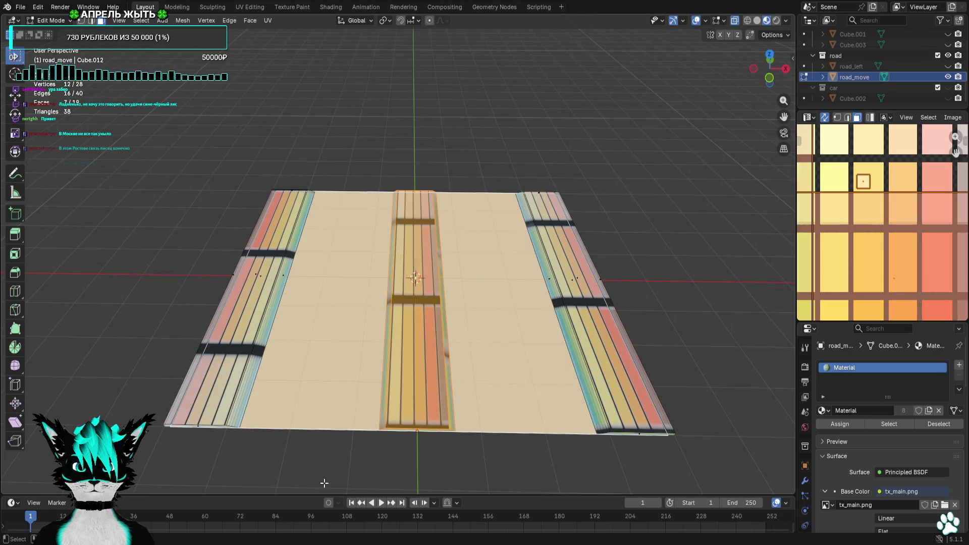
{"action": "scroll", "coordinate": [873, 252], "scroll_direction": "down", "scroll_amount": 5}
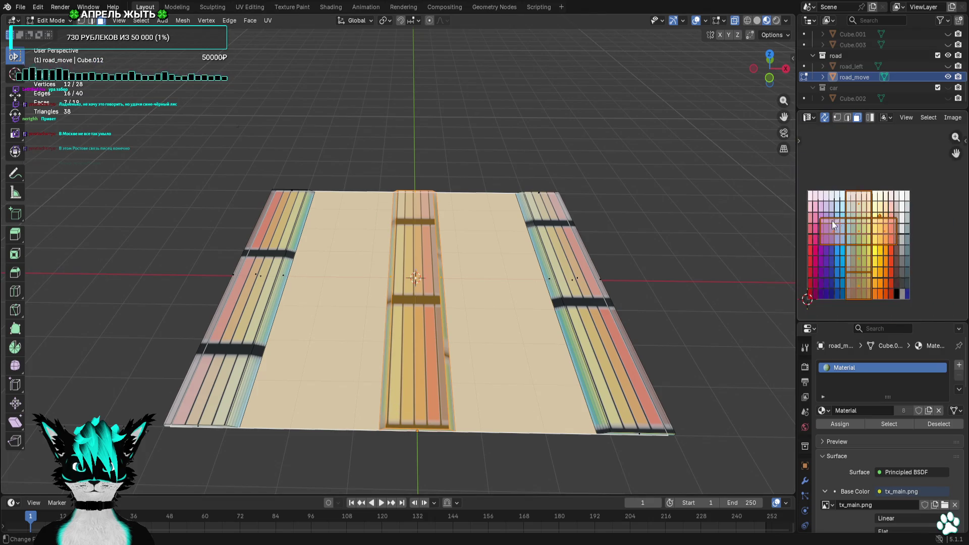
{"action": "left_click_drag", "start_coordinate": [819, 216], "coordinate": [866, 324]}
{"action": "key", "text": "g"}
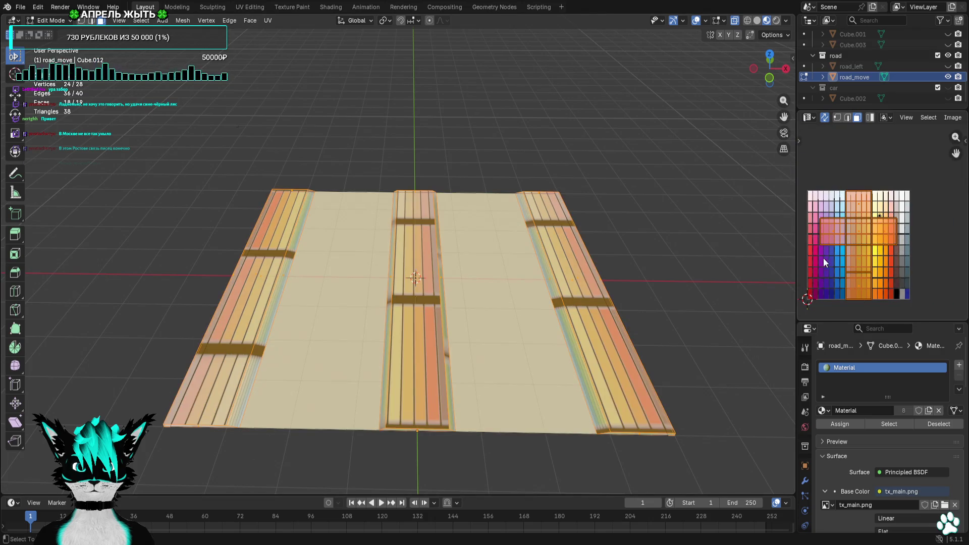
{"action": "left_click", "coordinate": [867, 256]}
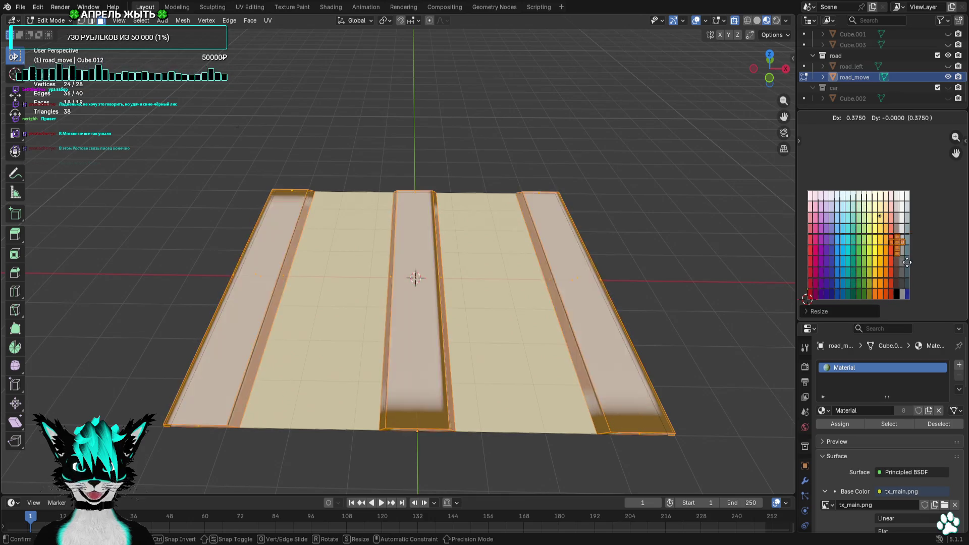
{"action": "scroll", "coordinate": [872, 247], "scroll_direction": "down", "scroll_amount": 1}
{"action": "scroll", "coordinate": [872, 247], "scroll_direction": "up", "scroll_amount": 4}
{"action": "key", "text": "s"}
{"action": "key", "text": "0"}
{"action": "key", "text": "Return"}
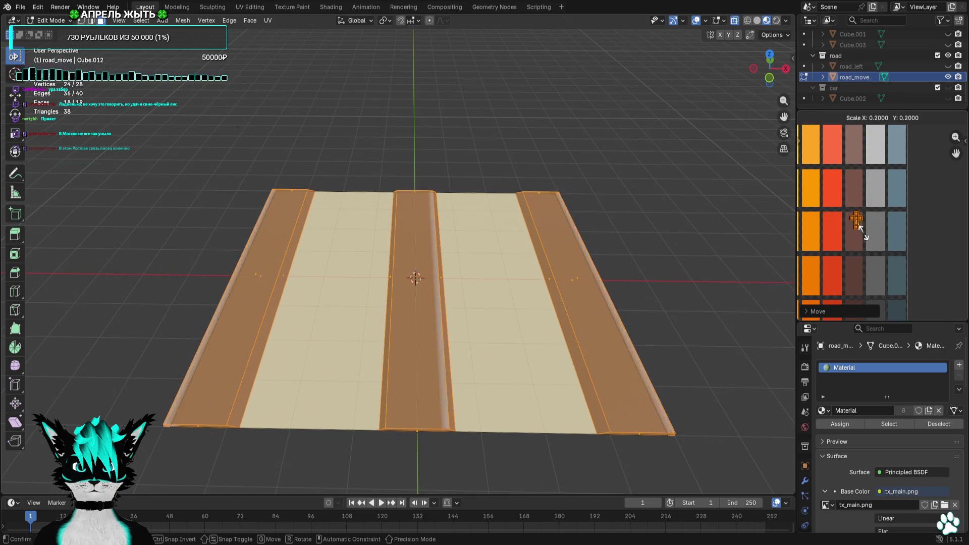
{"action": "key", "text": "g"}
{"action": "left_click", "coordinate": [899, 187]}
{"action": "left_click", "coordinate": [661, 247]}
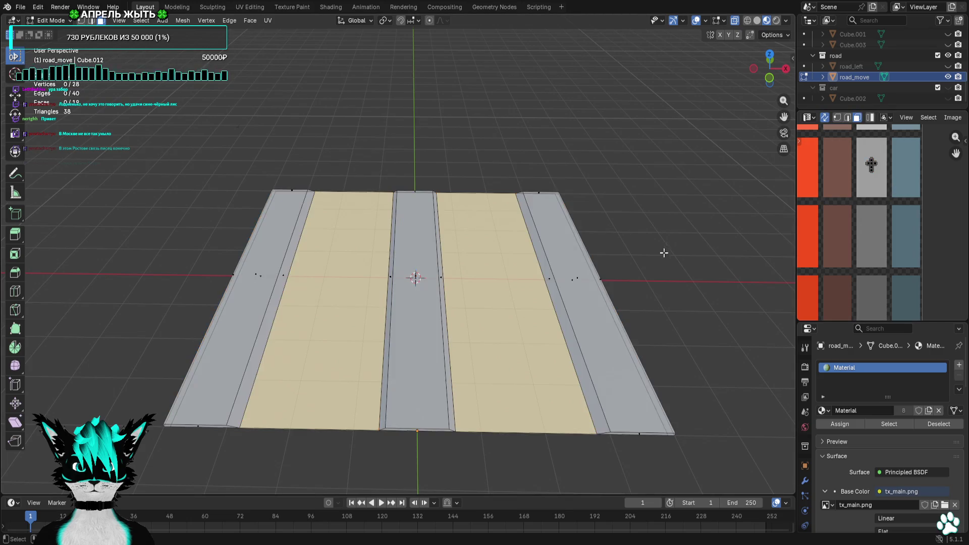
Select the centre road strip and bring the green palette swatches into view
{"action": "middle_click_drag", "start_coordinate": [661, 247], "coordinate": [656, 257]}
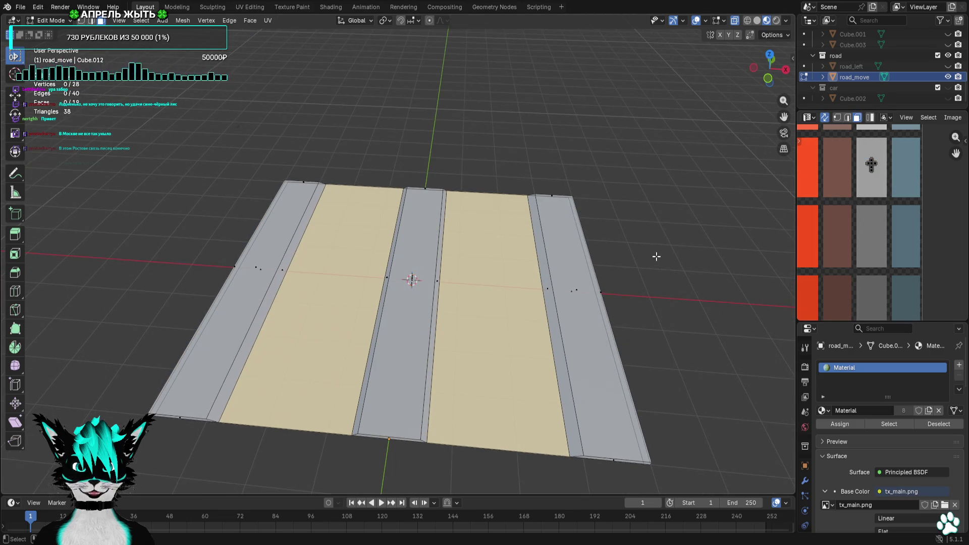
{"action": "left_click_drag", "start_coordinate": [483, 145], "coordinate": [372, 454]}
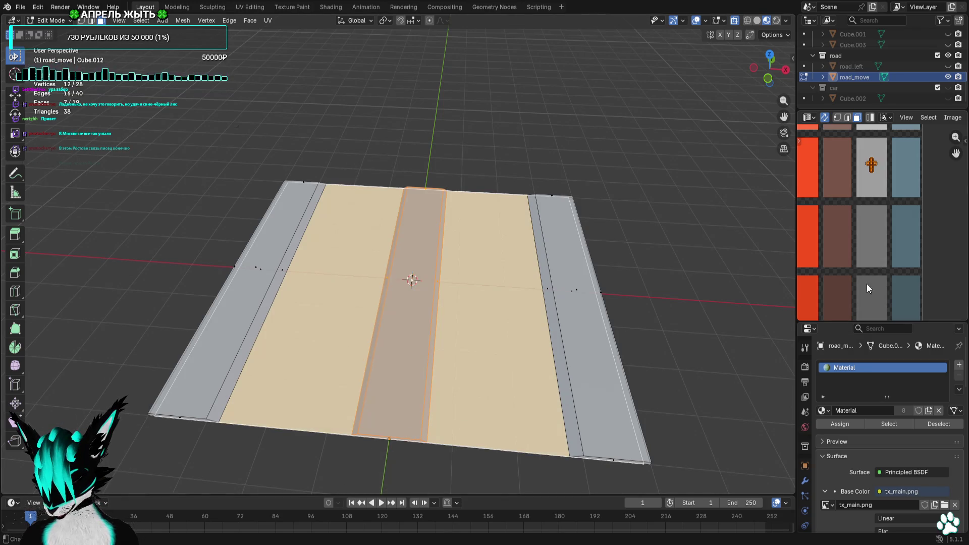
{"action": "scroll", "coordinate": [898, 242], "scroll_direction": "down", "scroll_amount": 4}
{"action": "middle_click_drag", "start_coordinate": [882, 208], "coordinate": [901, 249]}
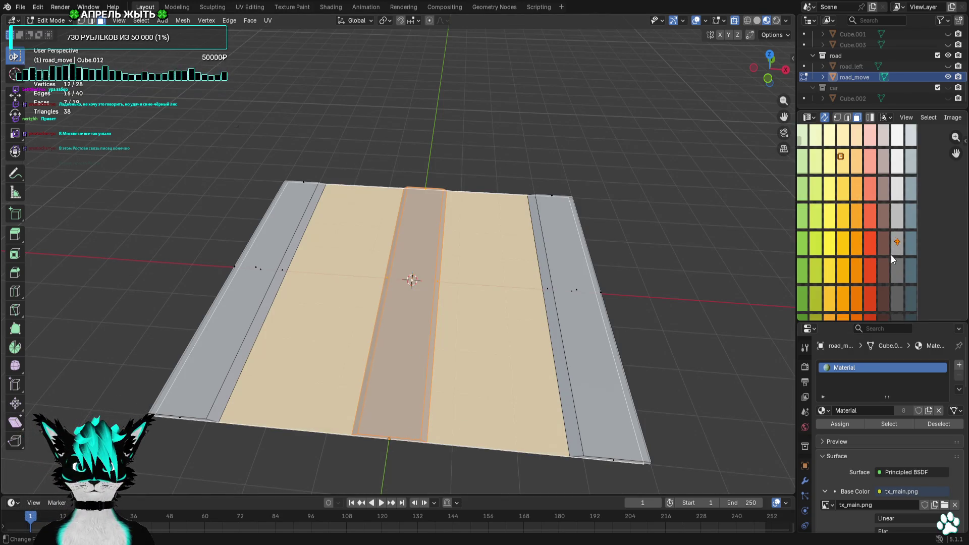
{"action": "key", "text": "g"}
{"action": "right_click", "coordinate": [870, 259]}
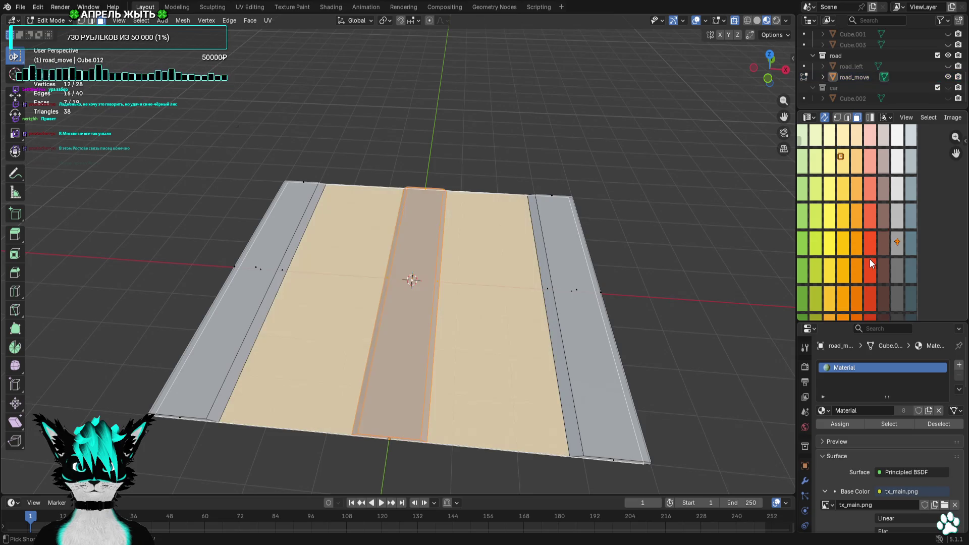
{"action": "scroll", "coordinate": [469, 281], "scroll_direction": "up", "scroll_amount": 3}
{"action": "scroll", "coordinate": [437, 309], "scroll_direction": "up", "scroll_amount": 1}
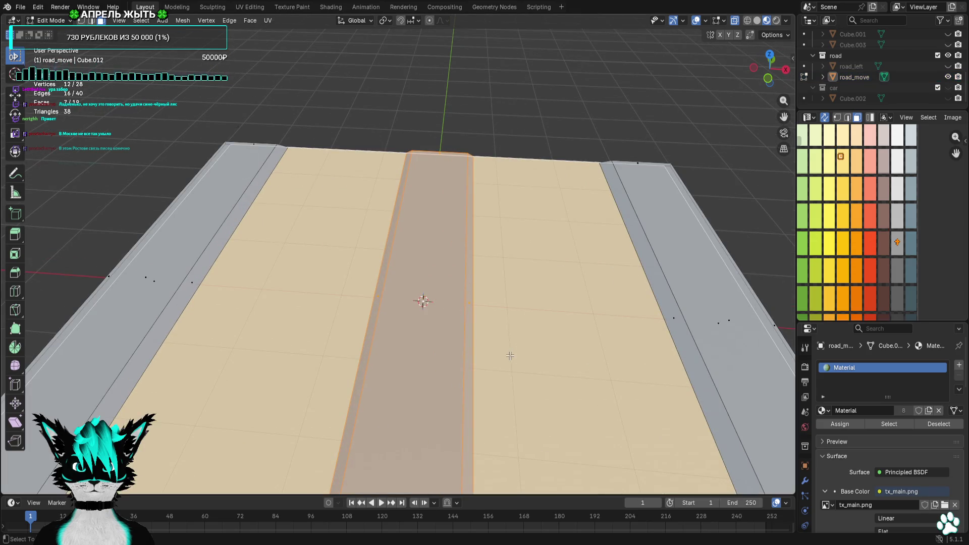
{"action": "scroll", "coordinate": [441, 340], "scroll_direction": "up", "scroll_amount": 5}
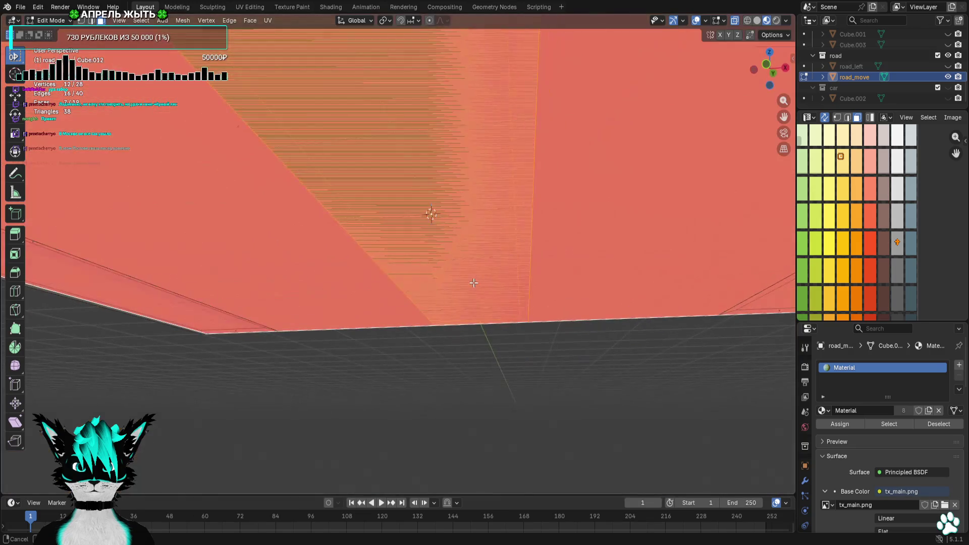
{"action": "scroll", "coordinate": [430, 212], "scroll_direction": "down", "scroll_amount": 3}
{"action": "scroll", "coordinate": [911, 227], "scroll_direction": "down", "scroll_amount": 2}
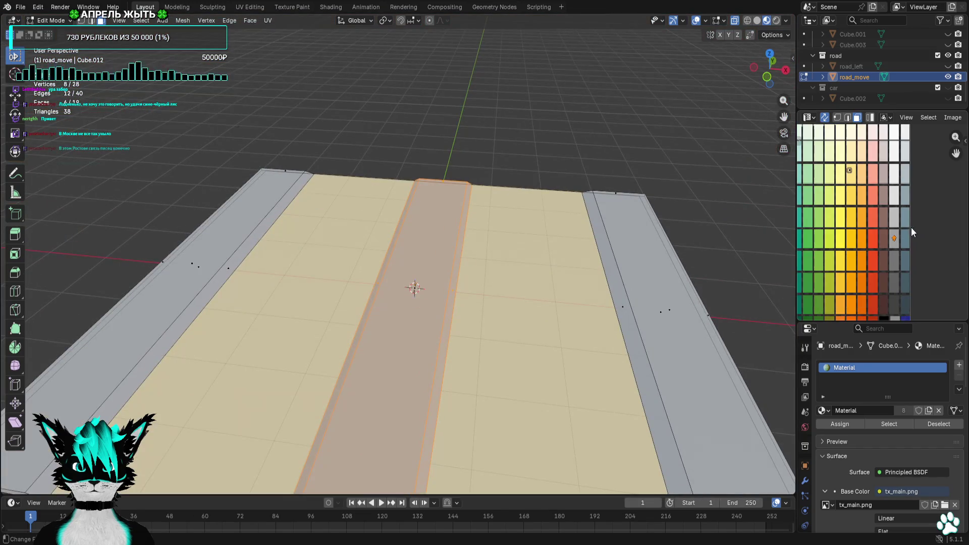
Move the centre strip's UVs from yellow onto a green palette cell, then deselect
{"action": "key", "text": "g"}
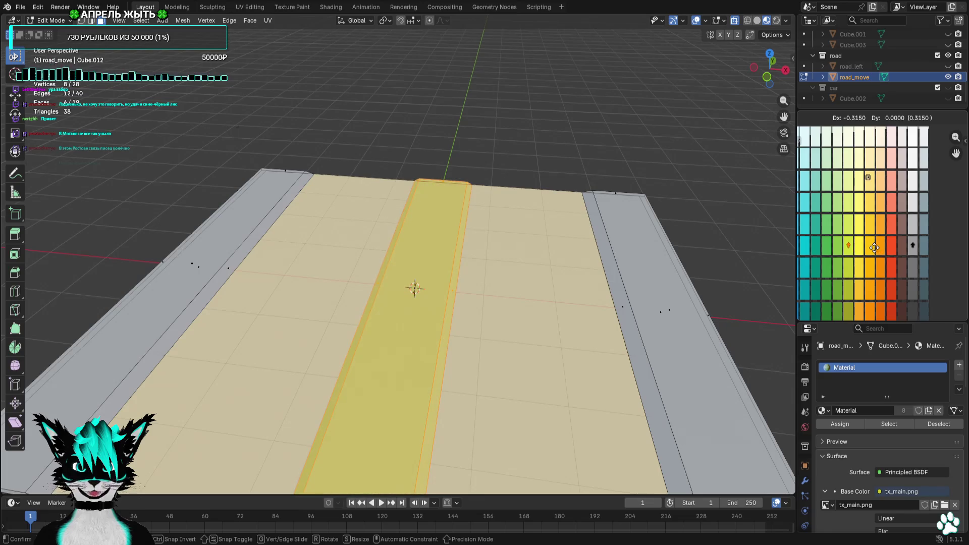
{"action": "left_click", "coordinate": [875, 271]}
{"action": "scroll", "coordinate": [883, 243], "scroll_direction": "up", "scroll_amount": 2}
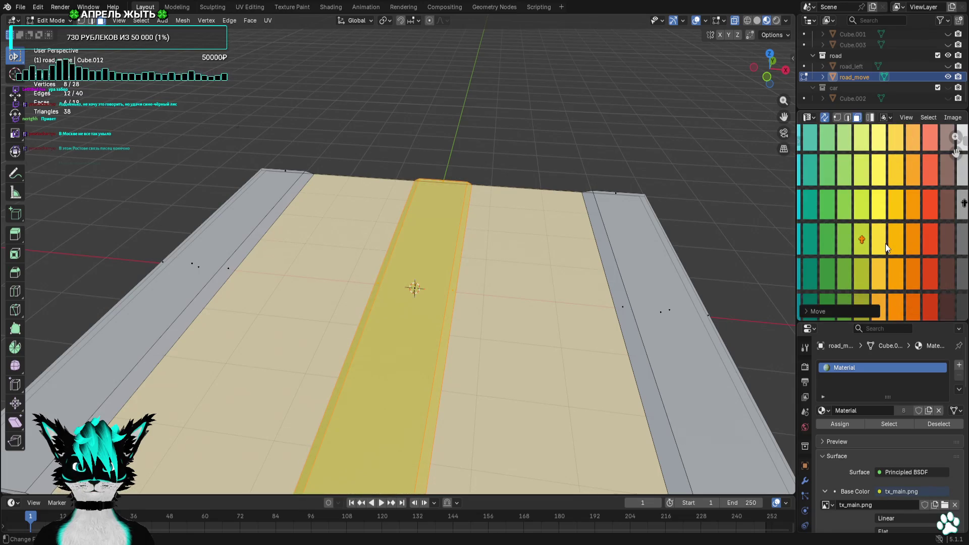
{"action": "key", "text": "g"}
{"action": "left_click", "coordinate": [852, 249]}
{"action": "left_click", "coordinate": [507, 172]}
{"action": "scroll", "coordinate": [507, 172], "scroll_direction": "down", "scroll_amount": 3}
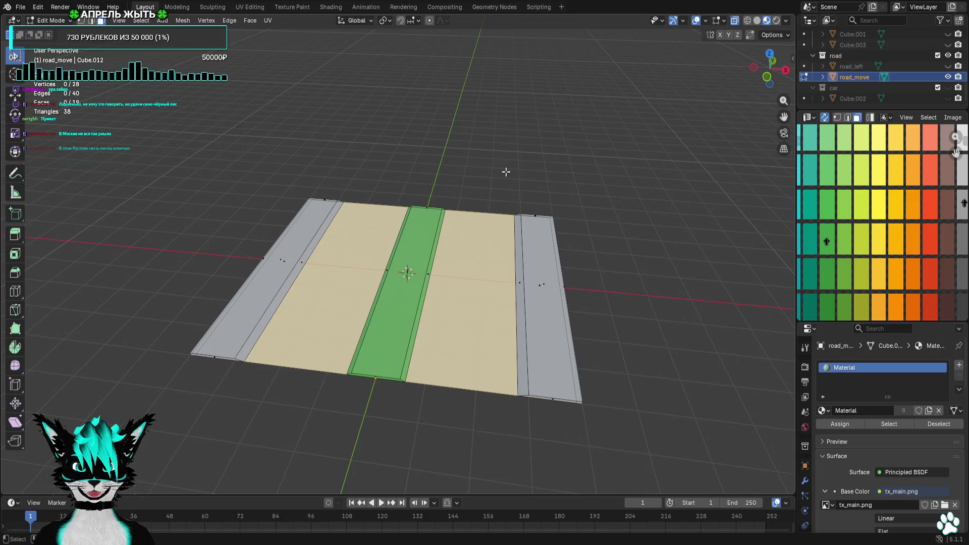
{"action": "scroll", "coordinate": [881, 65], "scroll_direction": "up", "scroll_amount": 5}
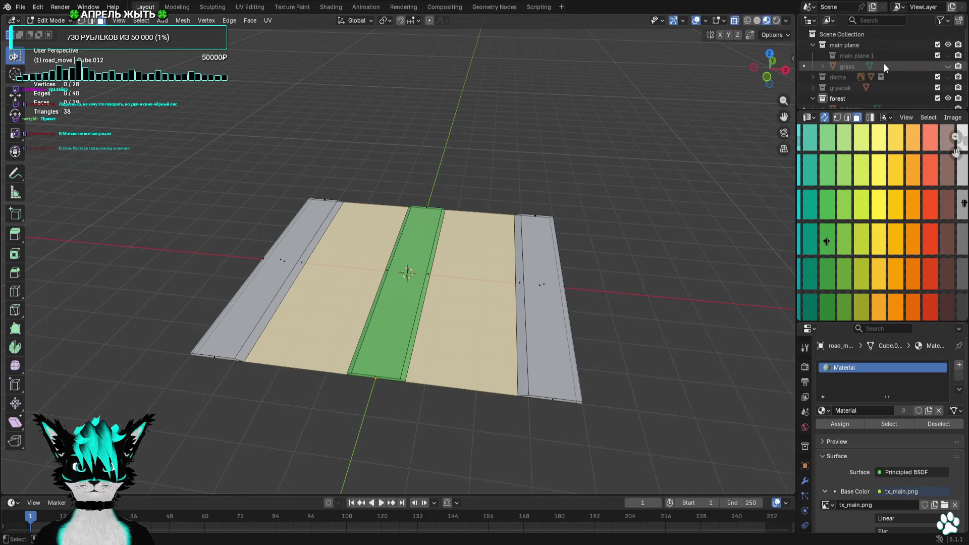
Unhide the grass plane and switch editing to it, then hide it again
{"action": "left_click", "coordinate": [880, 66]}
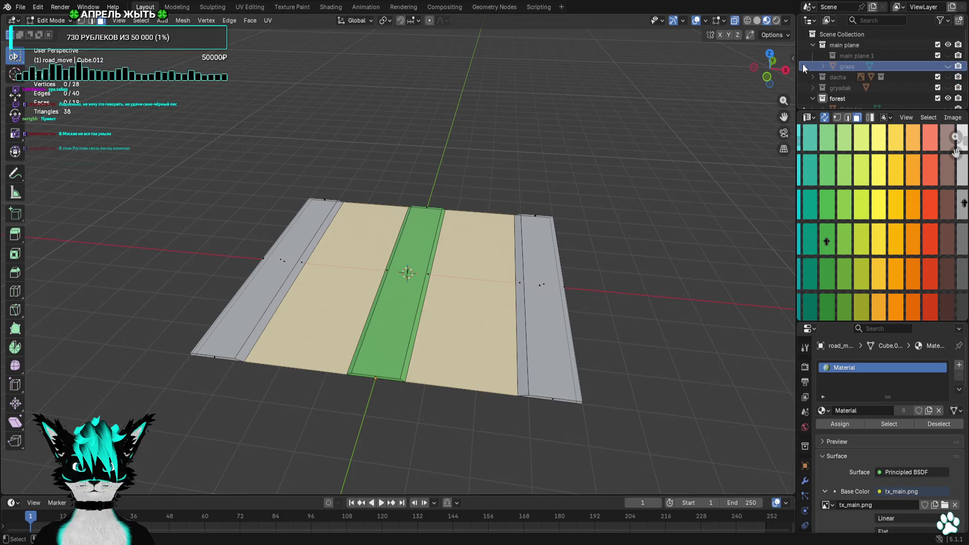
{"action": "left_click", "coordinate": [948, 66]}
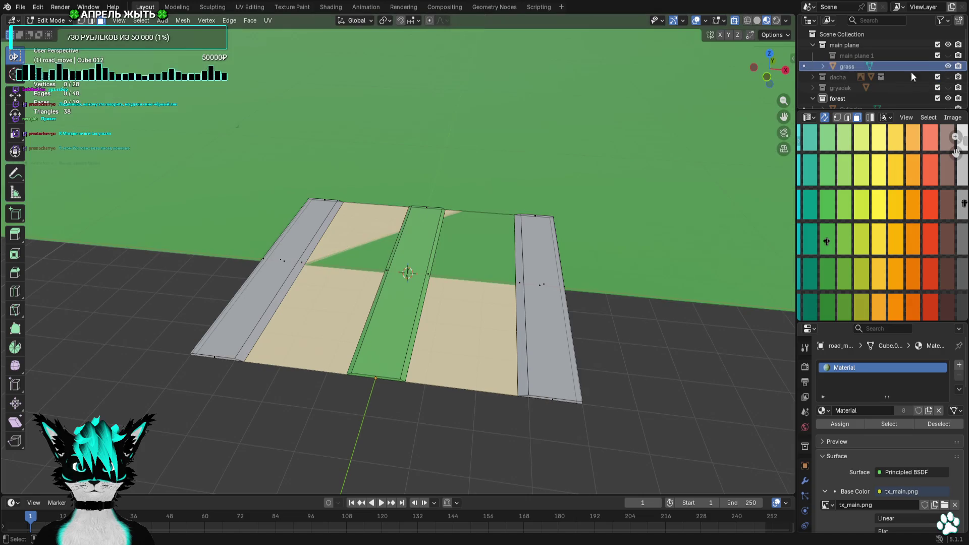
{"action": "left_click", "coordinate": [803, 66]}
{"action": "scroll", "coordinate": [901, 68], "scroll_direction": "down", "scroll_amount": 4}
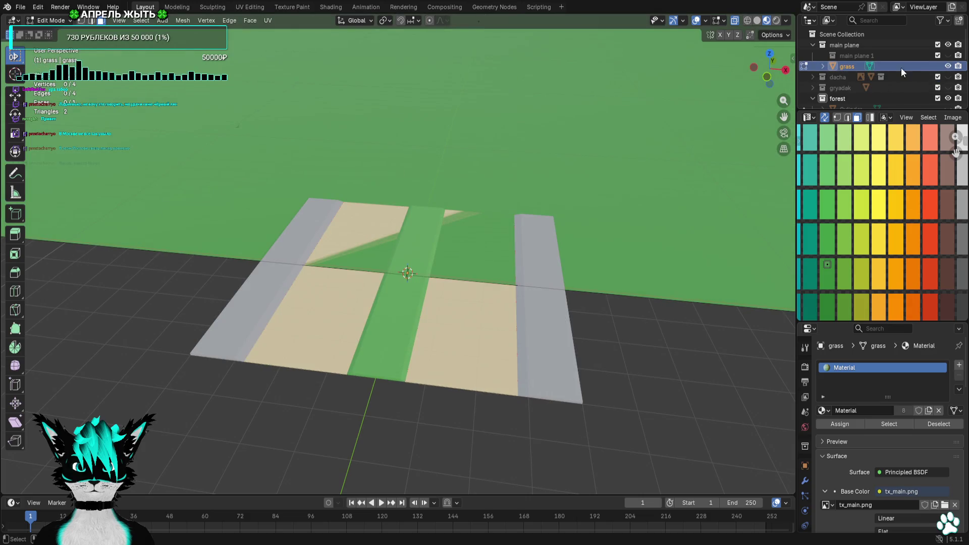
{"action": "scroll", "coordinate": [889, 90], "scroll_direction": "down", "scroll_amount": 2}
{"action": "scroll", "coordinate": [886, 90], "scroll_direction": "up", "scroll_amount": 4}
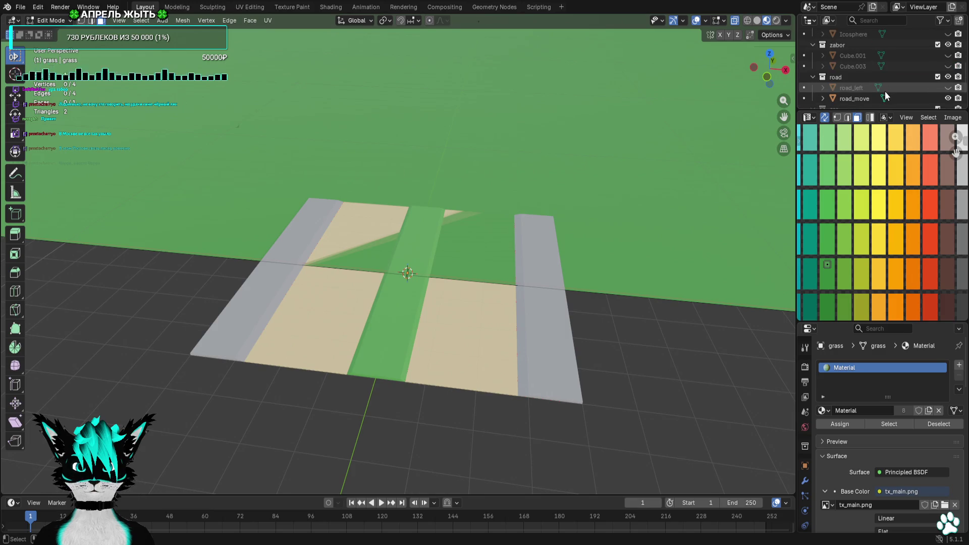
{"action": "left_click", "coordinate": [948, 45]}
Move road_move's two grey side strips' UVs onto the green palette tile to match the median
{"action": "scroll", "coordinate": [903, 71], "scroll_direction": "down", "scroll_amount": 6}
{"action": "left_click", "coordinate": [804, 99]}
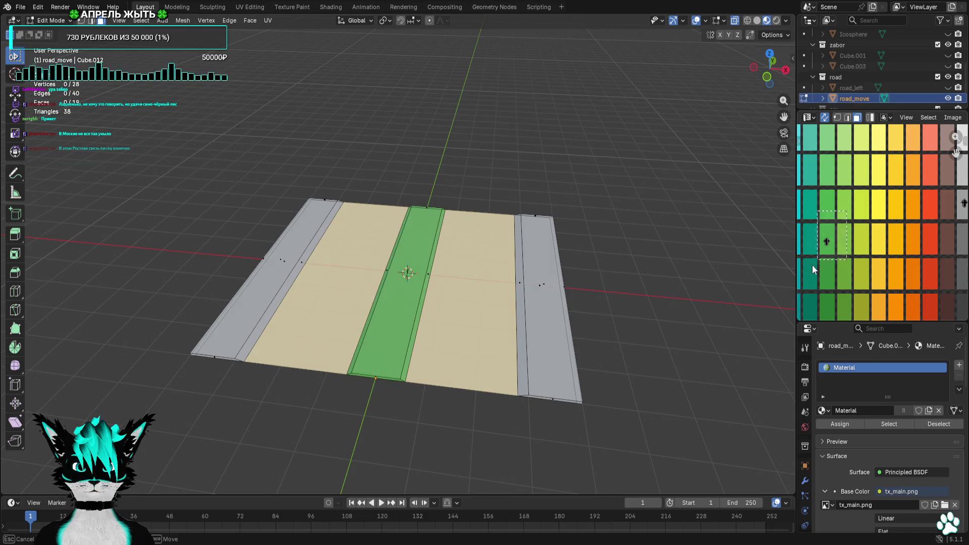
{"action": "left_click", "coordinate": [813, 265]}
{"action": "scroll", "coordinate": [880, 199], "scroll_direction": "up", "scroll_amount": 2}
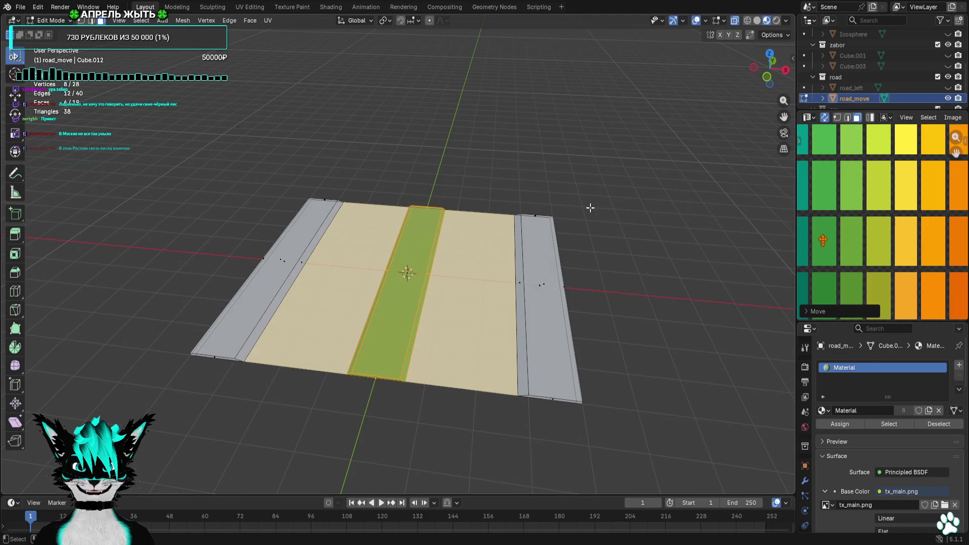
{"action": "scroll", "coordinate": [926, 207], "scroll_direction": "down", "scroll_amount": 3}
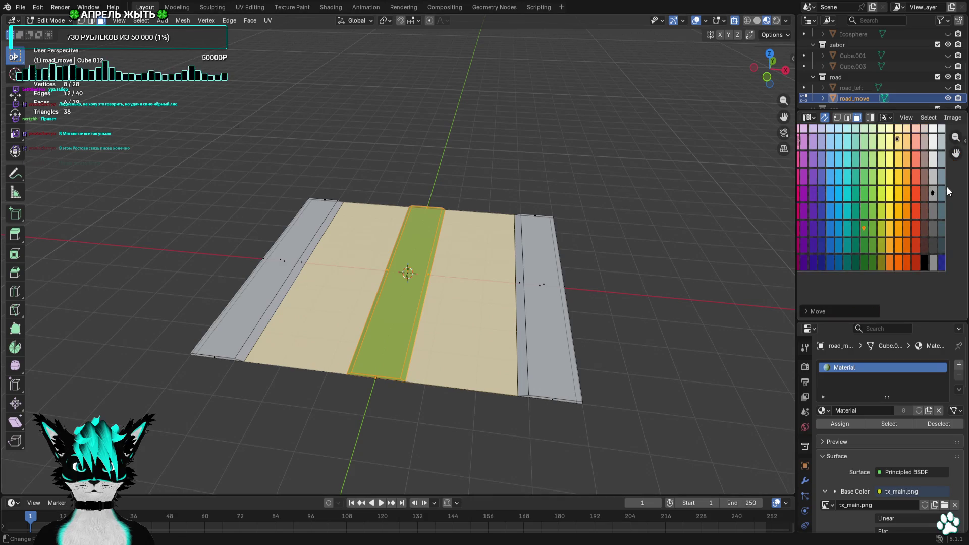
{"action": "left_click", "coordinate": [871, 220]}
{"action": "scroll", "coordinate": [885, 214], "scroll_direction": "up", "scroll_amount": 5}
{"action": "key", "text": "g"}
{"action": "left_click", "coordinate": [869, 208]}
Deselect, orbit to an edge-on view of the road, and make road_left visible again
{"action": "left_click", "coordinate": [603, 233]}
{"action": "middle_click_drag", "start_coordinate": [603, 233], "coordinate": [614, 212]}
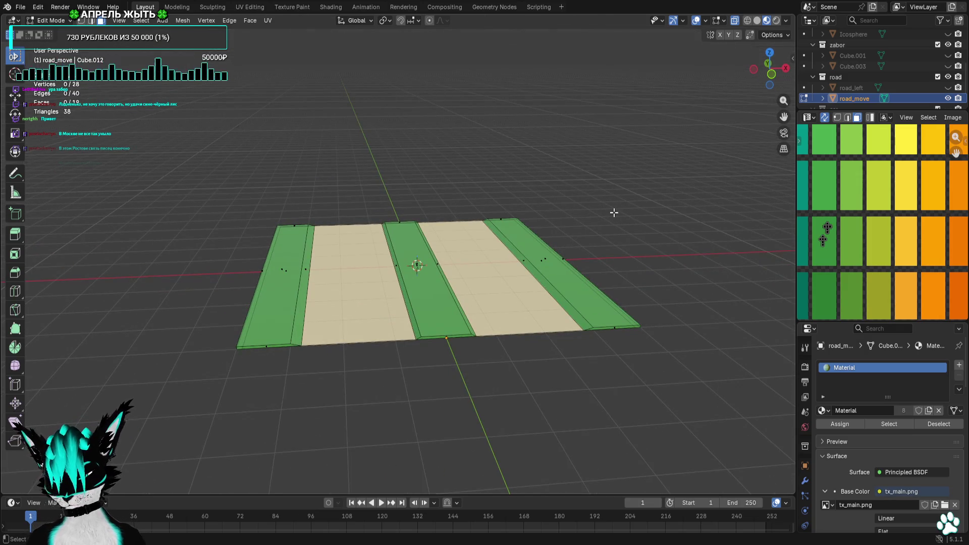
{"action": "mouse_move", "coordinate": [607, 208]}
{"action": "middle_mouse_down"}
{"action": "mouse_move", "coordinate": [604, 180]}
{"action": "mouse_move", "coordinate": [608, 232]}
{"action": "mouse_move", "coordinate": [642, 207]}
{"action": "middle_mouse_up"}
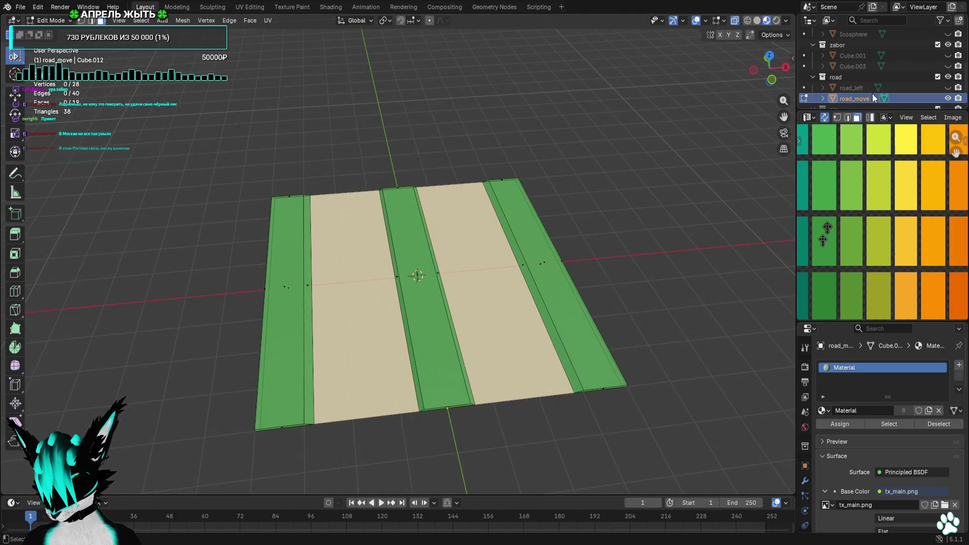
{"action": "left_click", "coordinate": [941, 89]}
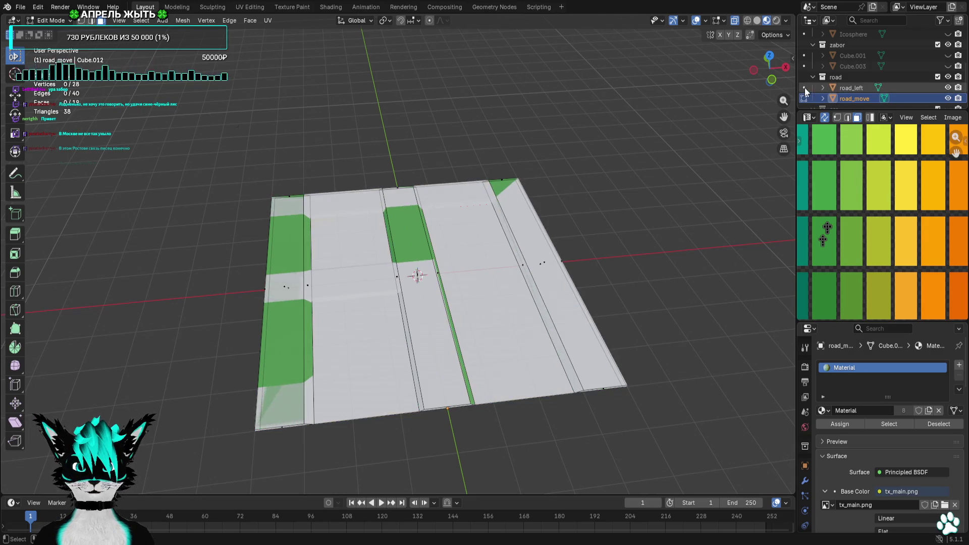
In road_left, select the large road face from underneath and assign it the palette texture Material
{"action": "left_click", "coordinate": [805, 87]}
{"action": "left_click", "coordinate": [905, 161]}
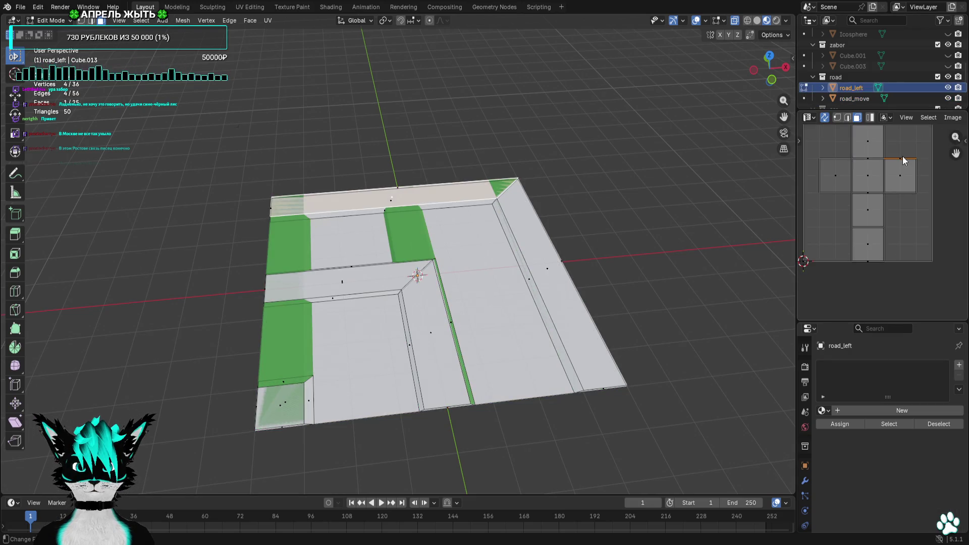
{"action": "key", "text": "alt+a"}
{"action": "mouse_move", "coordinate": [464, 285]}
{"action": "middle_mouse_down"}
{"action": "mouse_move", "coordinate": [500, 280]}
{"action": "mouse_move", "coordinate": [458, 274]}
{"action": "mouse_move", "coordinate": [500, 224]}
{"action": "middle_mouse_up"}
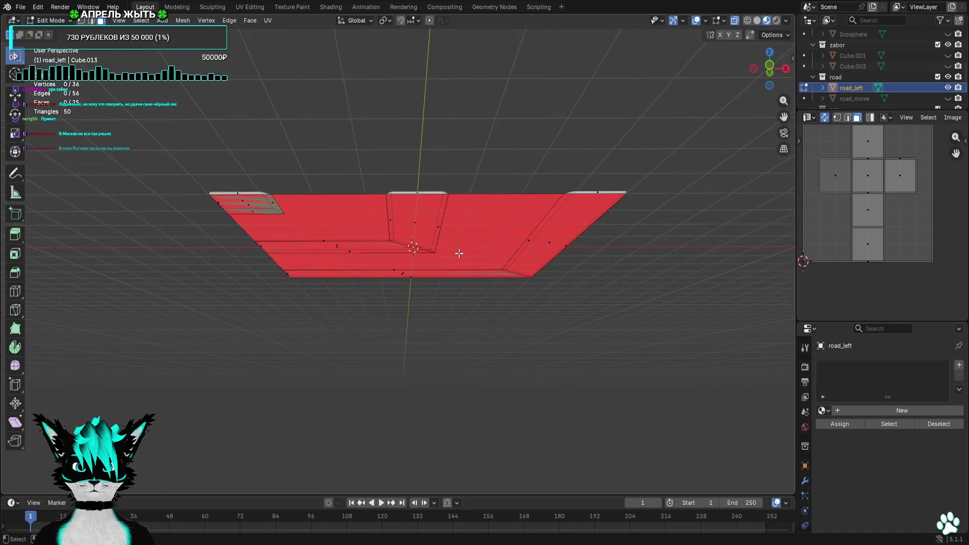
{"action": "scroll", "coordinate": [459, 253], "scroll_direction": "up", "scroll_amount": 3}
{"action": "left_click", "coordinate": [413, 265]}
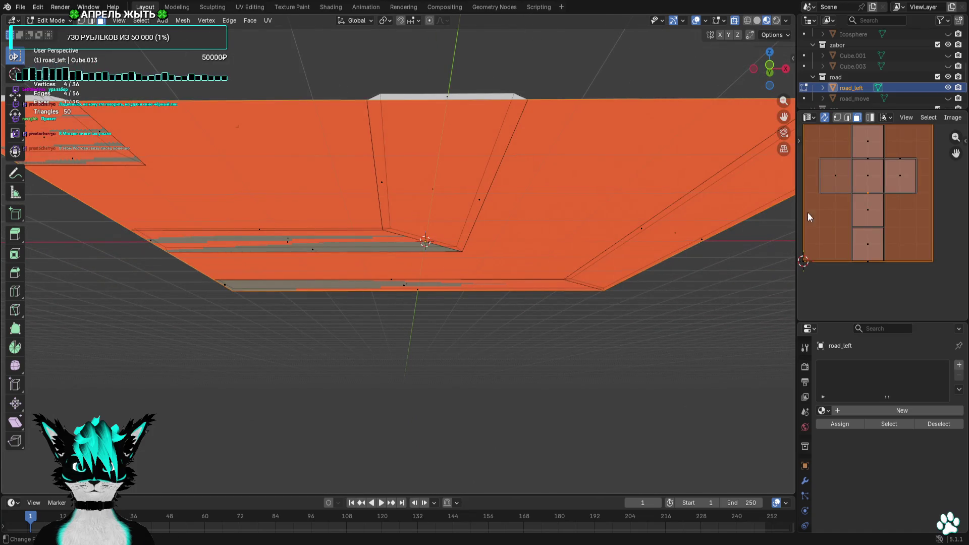
{"action": "left_click", "coordinate": [823, 411]}
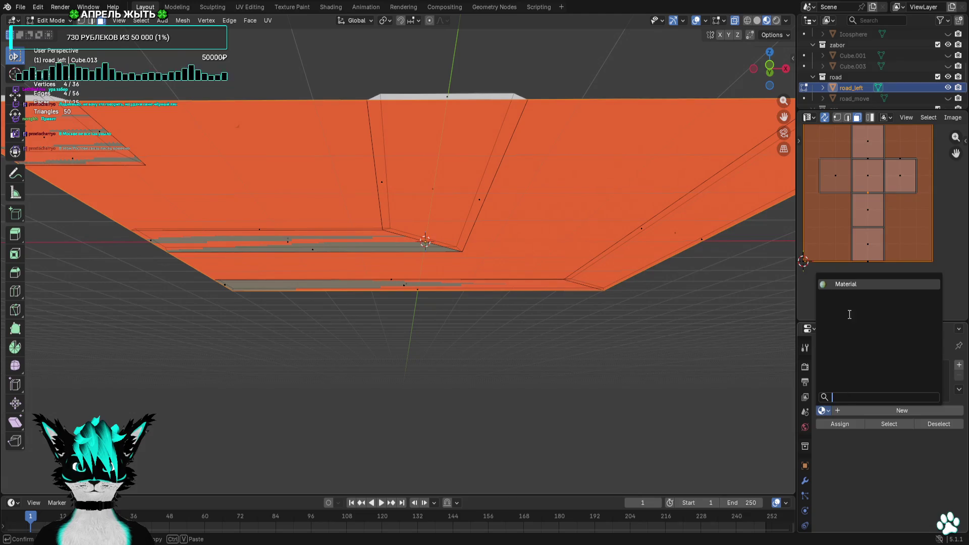
{"action": "left_click", "coordinate": [847, 284]}
Scale the road face's UVs by 0.3 and place them on the palette, then view from above
{"action": "key", "text": "s"}
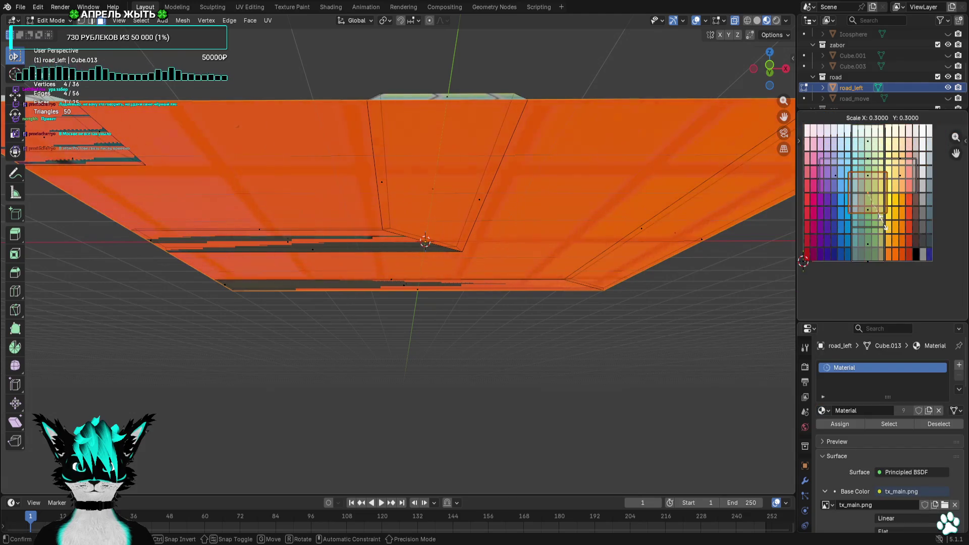
{"action": "key", "text": "Return"}
{"action": "scroll", "coordinate": [882, 222], "scroll_direction": "up", "scroll_amount": 5}
{"action": "type", "text": "s0.3"}
{"action": "key", "text": "Return"}
{"action": "key", "text": "g"}
{"action": "left_click", "coordinate": [843, 233]}
{"action": "scroll", "coordinate": [505, 228], "scroll_direction": "down", "scroll_amount": 5}
{"action": "mouse_move", "coordinate": [505, 227]}
{"action": "middle_mouse_down"}
{"action": "mouse_move", "coordinate": [530, 262]}
{"action": "mouse_move", "coordinate": [549, 254]}
{"action": "middle_mouse_up"}
Move road_left's UVs onto a different palette colour
{"action": "scroll", "coordinate": [886, 196], "scroll_direction": "down", "scroll_amount": 3}
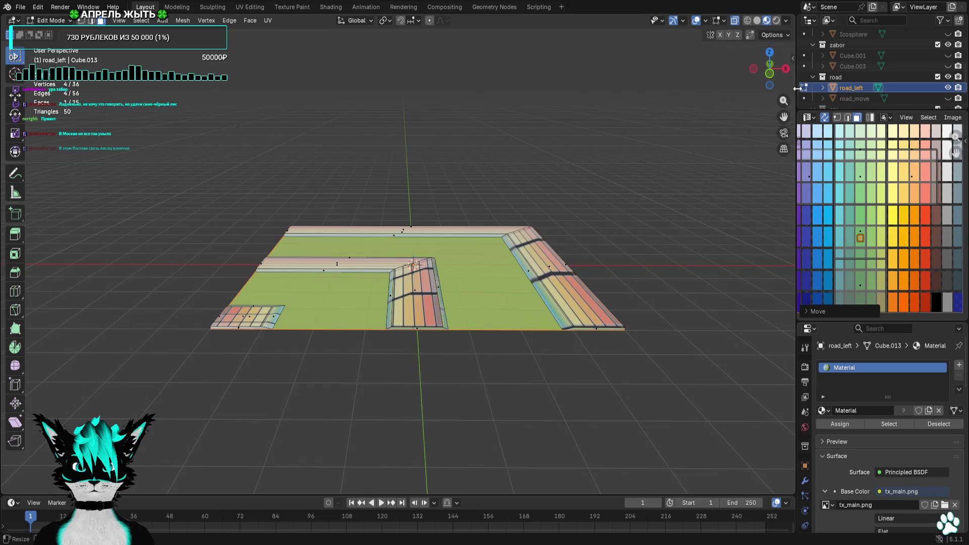
{"action": "left_click", "coordinate": [805, 98]}
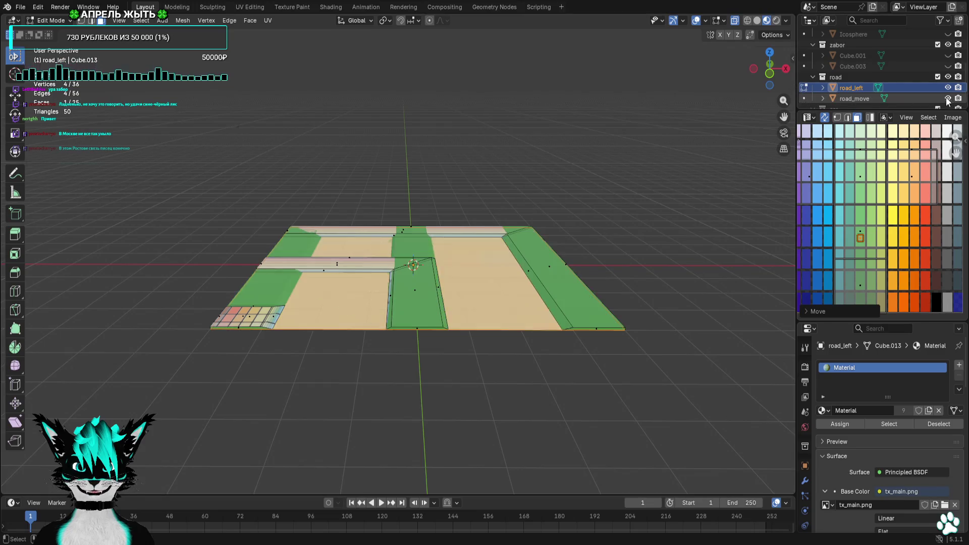
{"action": "left_click", "coordinate": [804, 87]}
{"action": "key", "text": "g"}
{"action": "scroll", "coordinate": [901, 198], "scroll_direction": "up", "scroll_amount": 5}
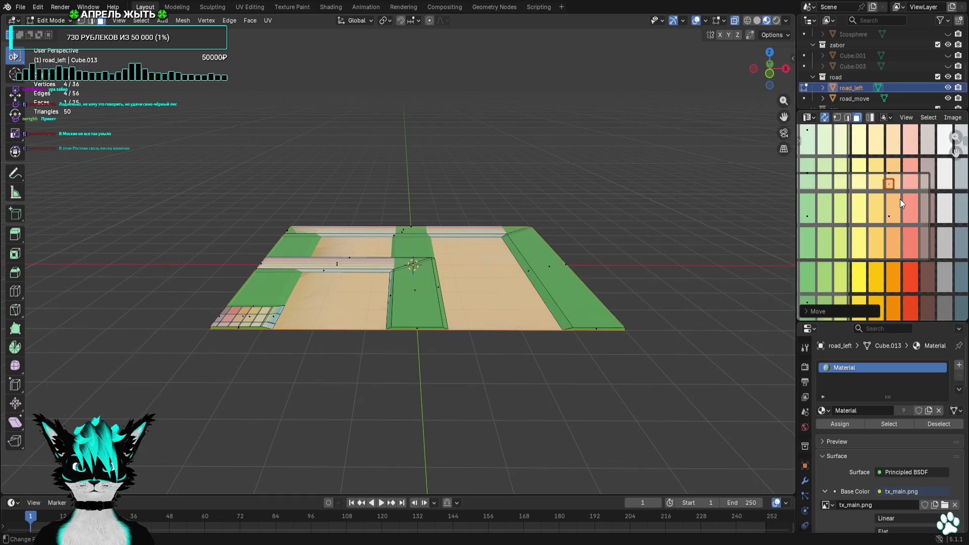
{"action": "left_click", "coordinate": [880, 186]}
{"action": "scroll", "coordinate": [880, 185], "scroll_direction": "up", "scroll_amount": 3}
Resize road_left's UV island and box-select most of the UV islands
{"action": "key", "text": "g"}
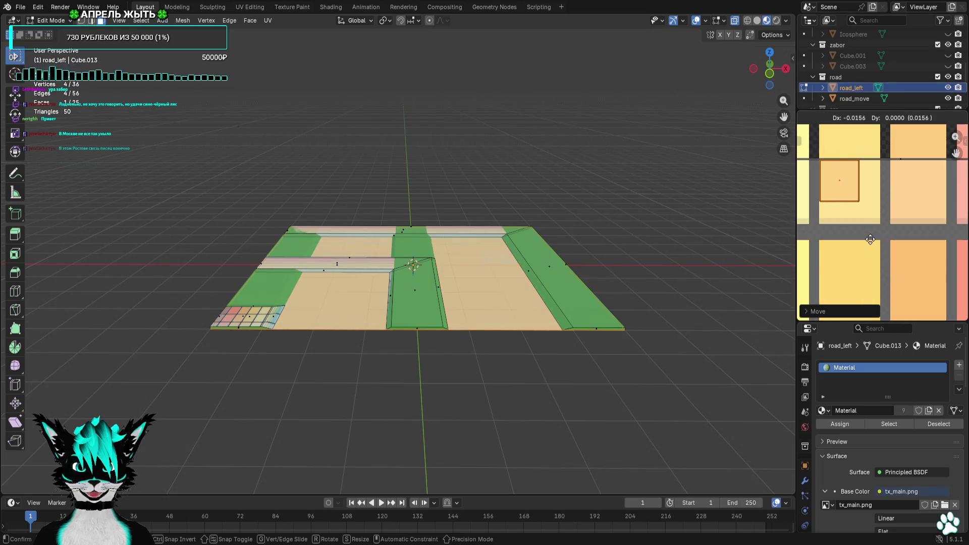
{"action": "scroll", "coordinate": [862, 214], "scroll_direction": "up", "scroll_amount": 2}
{"action": "key", "text": "s"}
{"action": "left_click", "coordinate": [858, 216]}
{"action": "scroll", "coordinate": [865, 233], "scroll_direction": "down", "scroll_amount": 5}
{"action": "middle_click_drag", "start_coordinate": [865, 234], "coordinate": [860, 202]}
{"action": "left_click_drag", "start_coordinate": [822, 147], "coordinate": [866, 302]}
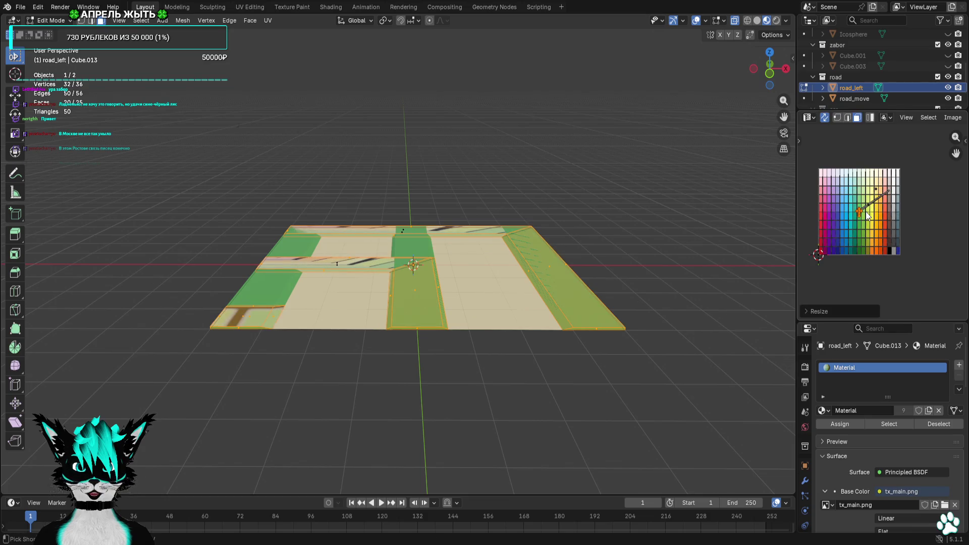
Undo a trial shrink, select all of road_left, and Unwrap the whole mesh
{"action": "scroll", "coordinate": [882, 224], "scroll_direction": "up", "scroll_amount": 2}
{"action": "key", "text": "s"}
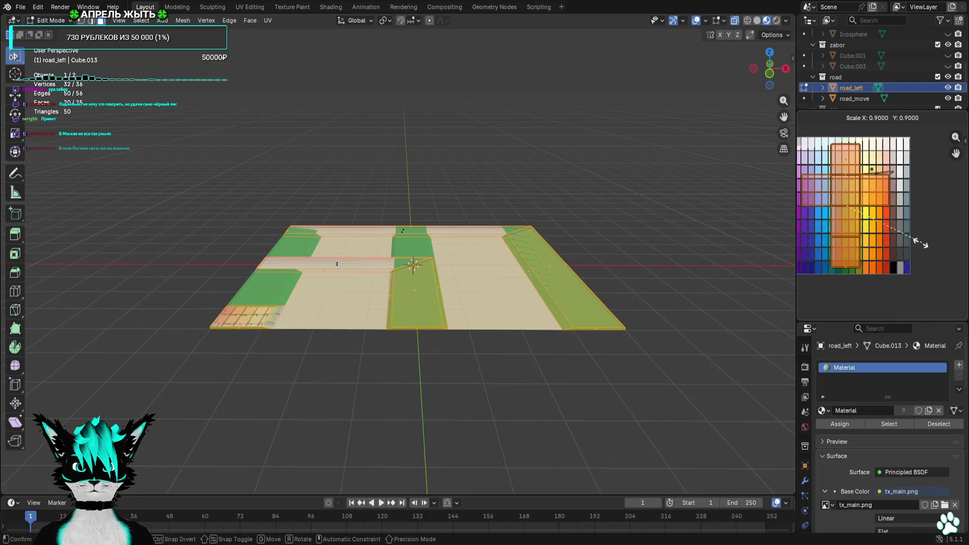
{"action": "left_click", "coordinate": [877, 225]}
{"action": "scroll", "coordinate": [898, 219], "scroll_direction": "up", "scroll_amount": 3}
{"action": "key", "text": "ctrl+z"}
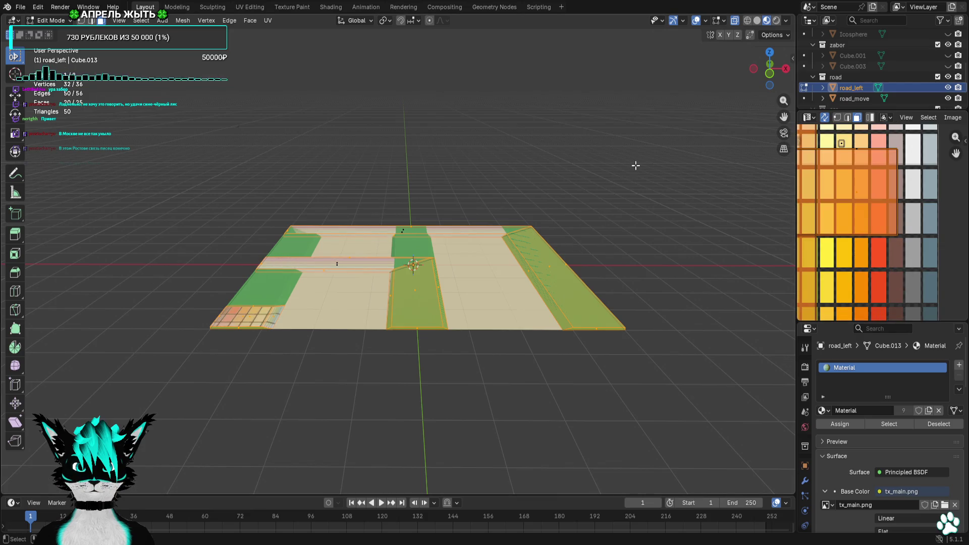
{"action": "key", "text": "a"}
{"action": "scroll", "coordinate": [919, 252], "scroll_direction": "down", "scroll_amount": 5}
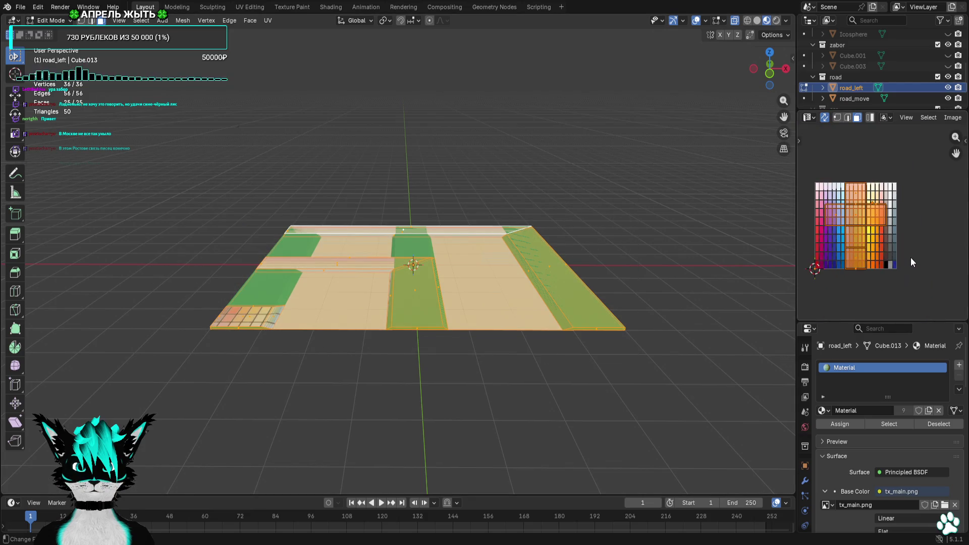
{"action": "key", "text": "u"}
{"action": "left_click", "coordinate": [859, 255]}
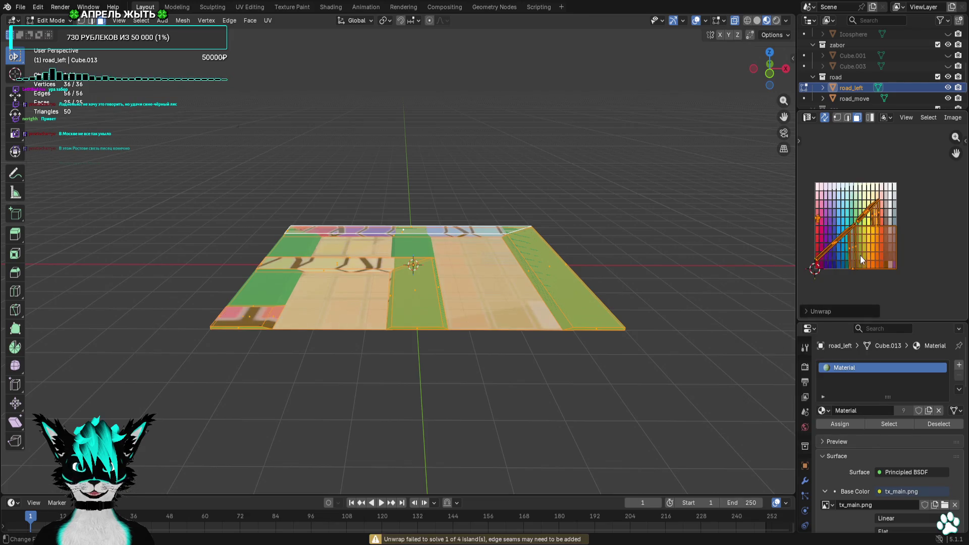
Scale the unwrapped UVs down twice into a small cross
{"action": "mouse_move", "coordinate": [556, 253]}
{"action": "middle_mouse_down"}
{"action": "mouse_move", "coordinate": [570, 282]}
{"action": "mouse_move", "coordinate": [556, 323]}
{"action": "middle_mouse_up"}
{"action": "scroll", "coordinate": [843, 236], "scroll_direction": "up", "scroll_amount": 2}
{"action": "key", "text": "s"}
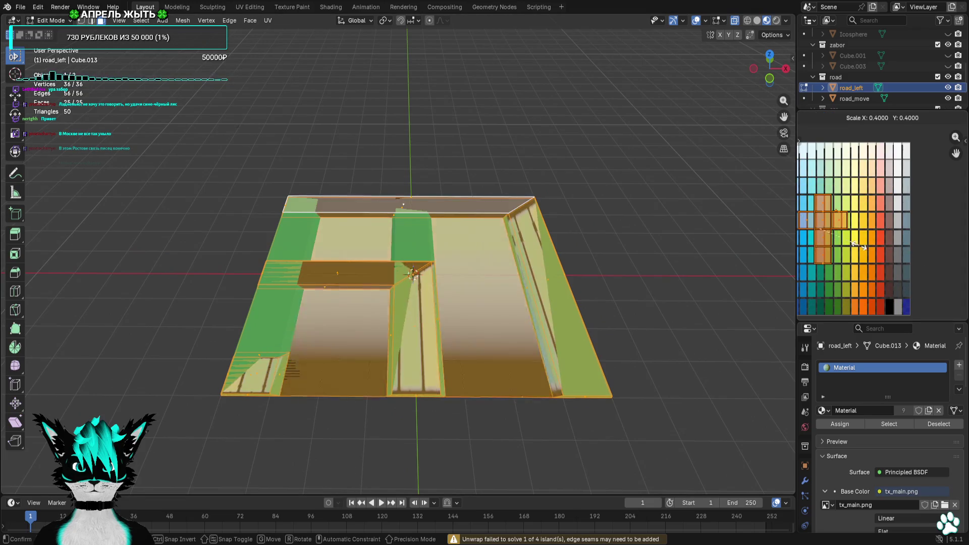
{"action": "left_click", "coordinate": [846, 243]}
{"action": "scroll", "coordinate": [847, 244], "scroll_direction": "up", "scroll_amount": 1}
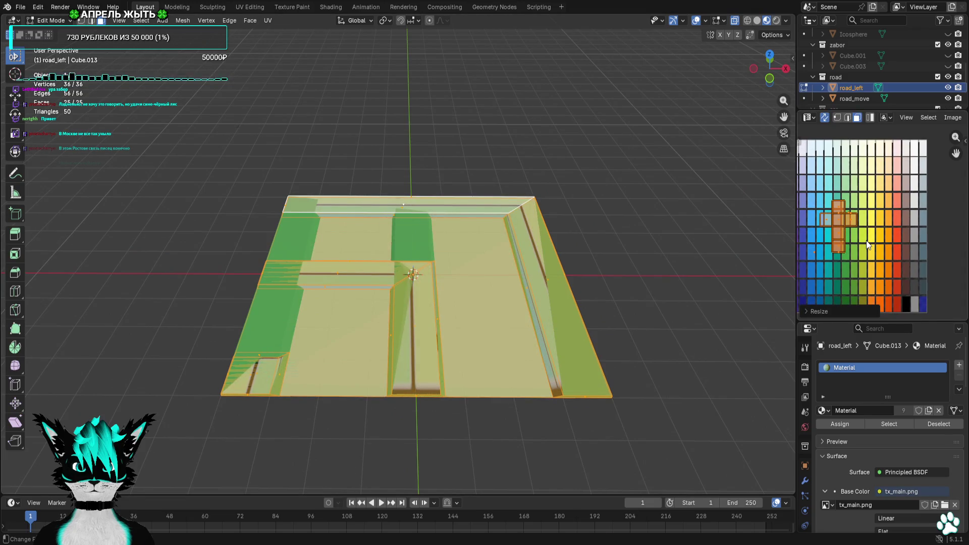
{"action": "scroll", "coordinate": [866, 240], "scroll_direction": "up", "scroll_amount": 1}
{"action": "key", "text": "s"}
{"action": "left_click", "coordinate": [848, 242]}
Move the UV cross onto the green palette tile
{"action": "key", "text": "g"}
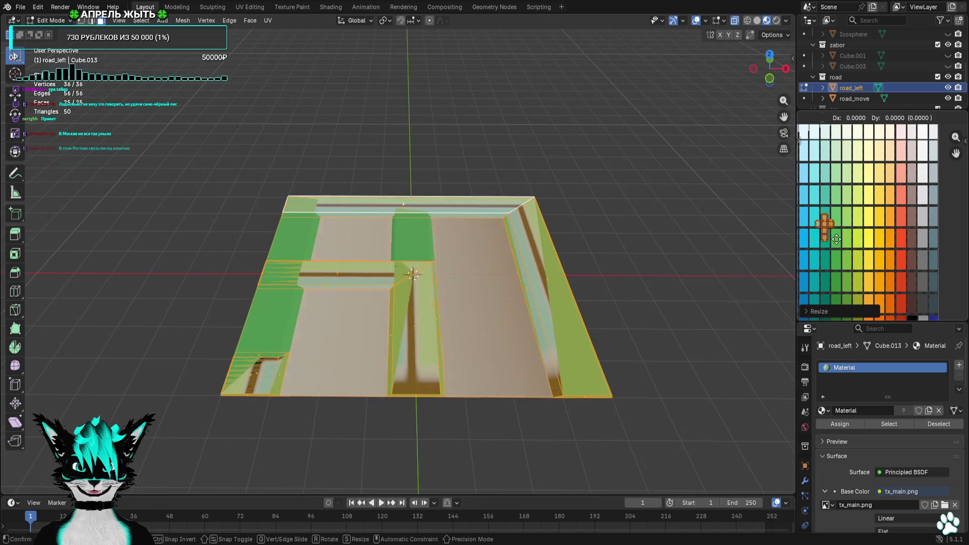
{"action": "left_click", "coordinate": [870, 244]}
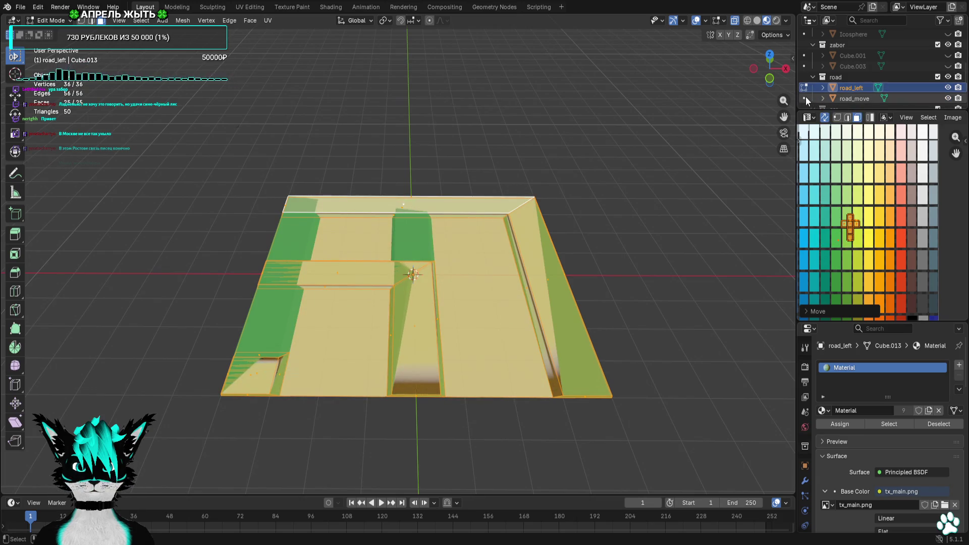
{"action": "key", "text": "ctrl+z"}
{"action": "key", "text": "ctrl+shift+z"}
{"action": "key", "text": "g"}
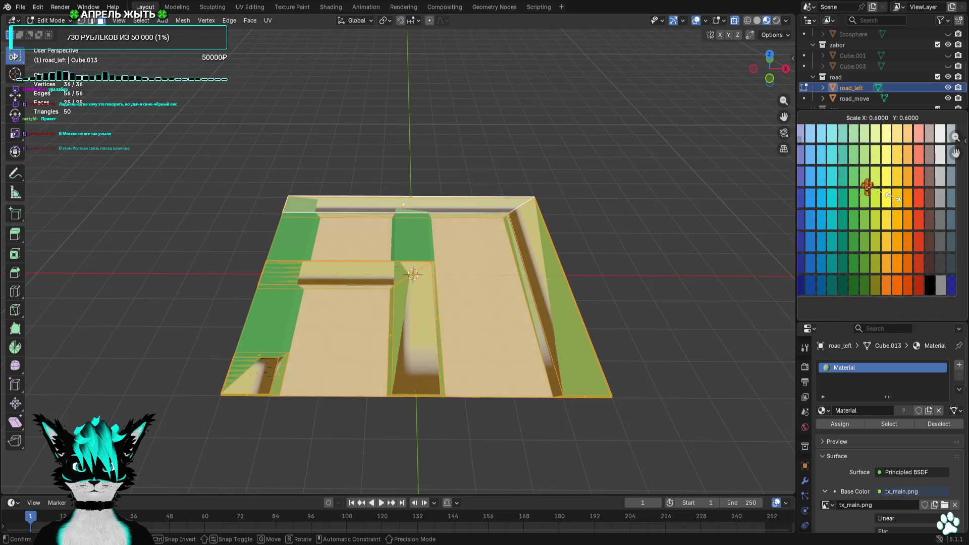
{"action": "left_click", "coordinate": [876, 258]}
{"action": "scroll", "coordinate": [904, 227], "scroll_direction": "up", "scroll_amount": 5}
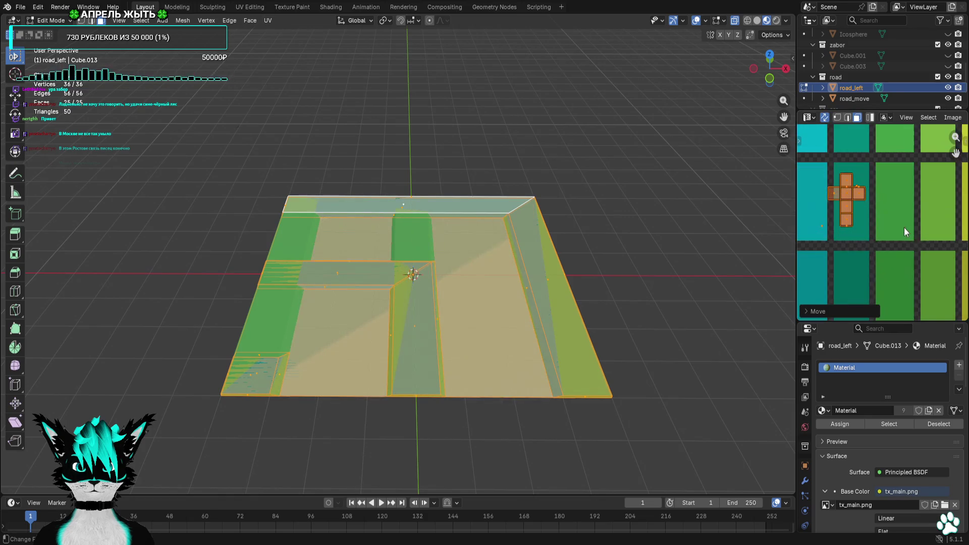
{"action": "key", "text": "g"}
{"action": "left_click", "coordinate": [907, 237]}
Clear the selection, orbit around the road, and hide road_left
{"action": "left_click", "coordinate": [689, 229]}
{"action": "mouse_move", "coordinate": [690, 230]}
{"action": "middle_mouse_down"}
{"action": "mouse_move", "coordinate": [682, 256]}
{"action": "mouse_move", "coordinate": [684, 247]}
{"action": "middle_mouse_up"}
{"action": "left_click", "coordinate": [948, 88]}
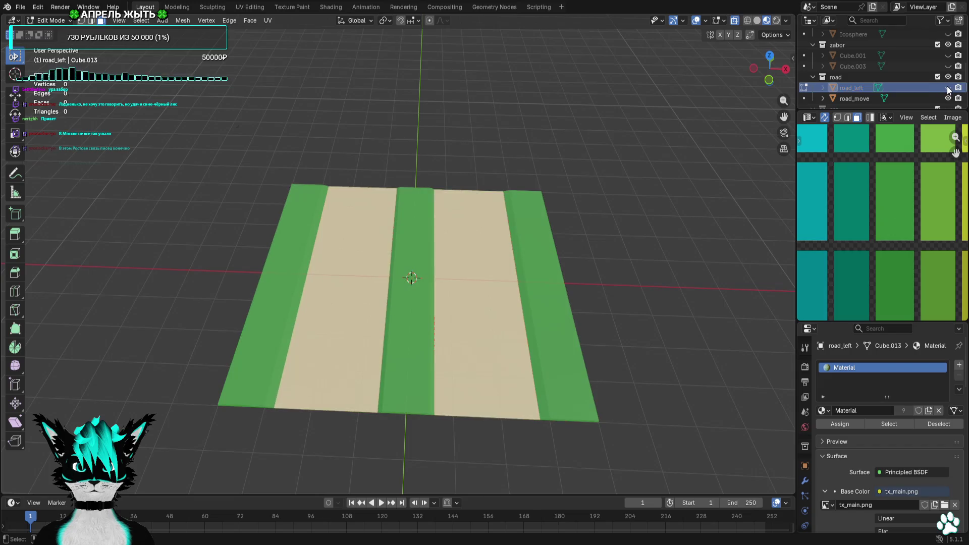
Show road_left, hide road_move, and try moving an inner strip's UVs before cancelling
{"action": "left_click", "coordinate": [948, 87]}
{"action": "left_click", "coordinate": [948, 98]}
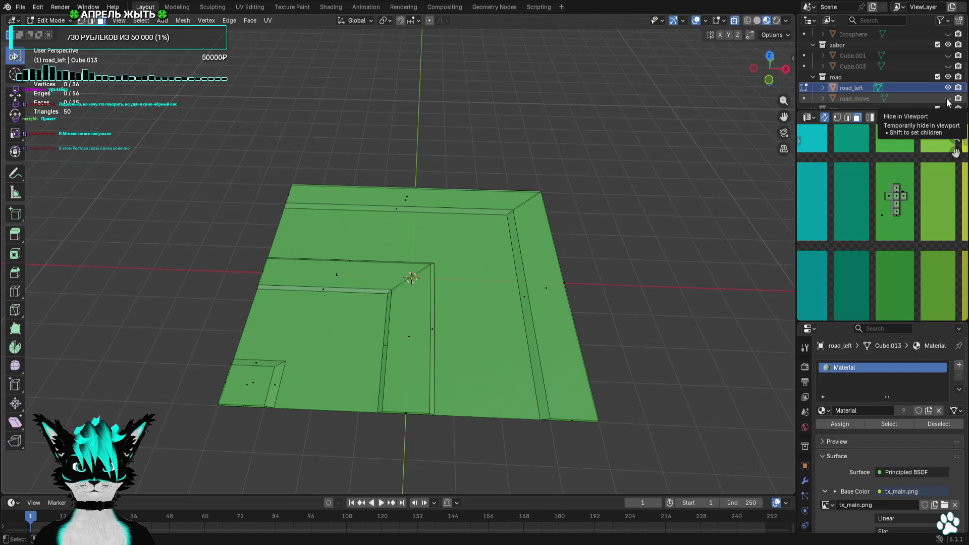
{"action": "left_click", "coordinate": [865, 235]}
{"action": "key", "text": "g"}
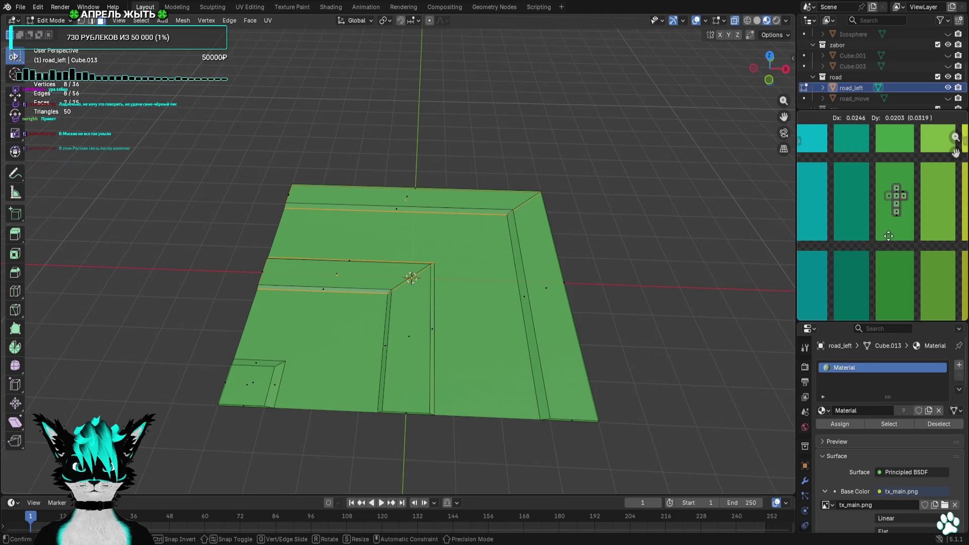
{"action": "right_click", "coordinate": [884, 244]}
Select road_left's large road face from underneath and move its UVs onto the beige tile
{"action": "mouse_move", "coordinate": [628, 234]}
{"action": "middle_mouse_down"}
{"action": "mouse_move", "coordinate": [454, 212]}
{"action": "mouse_move", "coordinate": [498, 210]}
{"action": "mouse_move", "coordinate": [591, 238]}
{"action": "middle_mouse_up"}
{"action": "scroll", "coordinate": [889, 222], "scroll_direction": "down", "scroll_amount": 3}
{"action": "mouse_move", "coordinate": [893, 202]}
{"action": "middle_mouse_down"}
{"action": "mouse_move", "coordinate": [893, 252]}
{"action": "mouse_move", "coordinate": [900, 241]}
{"action": "middle_mouse_up"}
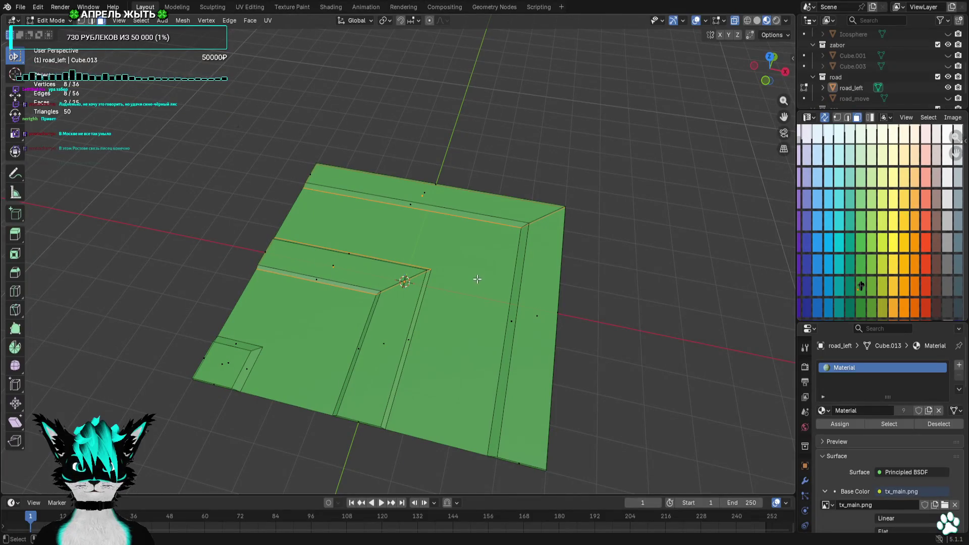
{"action": "key", "text": "alt+a"}
{"action": "mouse_move", "coordinate": [481, 277]}
{"action": "middle_mouse_down"}
{"action": "mouse_move", "coordinate": [495, 192]}
{"action": "mouse_move", "coordinate": [441, 247]}
{"action": "middle_mouse_up"}
{"action": "scroll", "coordinate": [432, 240], "scroll_direction": "up", "scroll_amount": 3}
{"action": "left_click", "coordinate": [433, 240]}
{"action": "scroll", "coordinate": [433, 239], "scroll_direction": "down", "scroll_amount": 3}
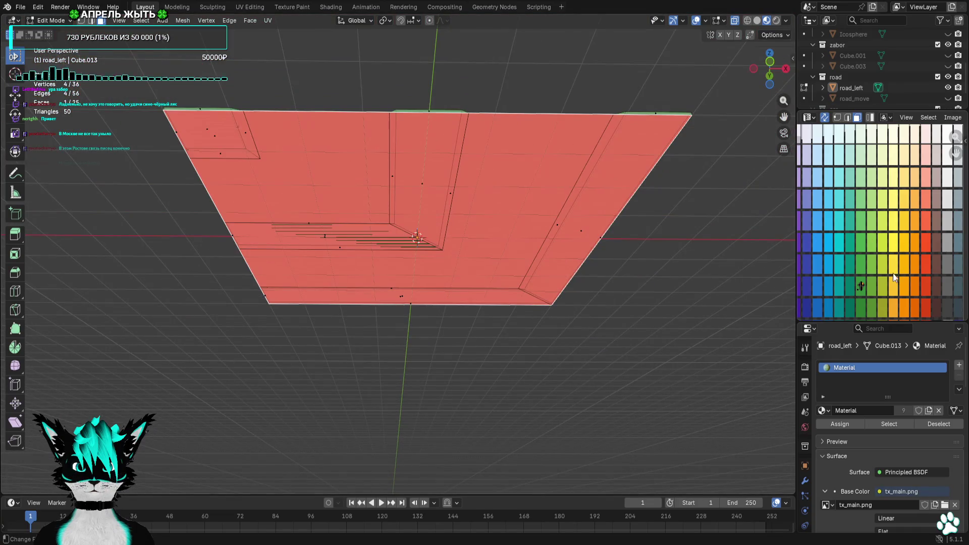
{"action": "key", "text": "g"}
{"action": "left_click", "coordinate": [915, 187]}
Briefly show road_move, nudge road_left's beige UVs, then undo back to road_left alone
{"action": "scroll", "coordinate": [634, 197], "scroll_direction": "down", "scroll_amount": 2}
{"action": "middle_click_drag", "start_coordinate": [634, 197], "coordinate": [627, 270]}
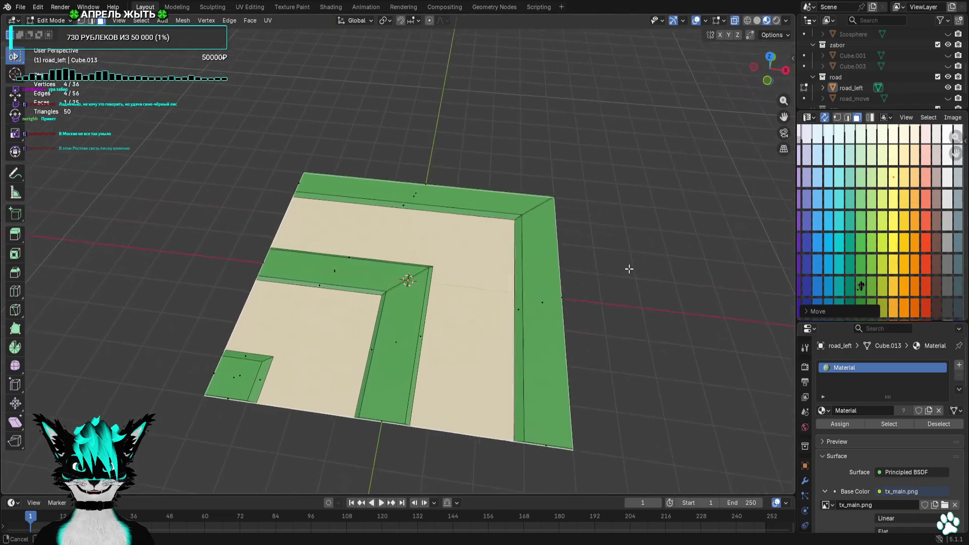
{"action": "left_click", "coordinate": [949, 98]}
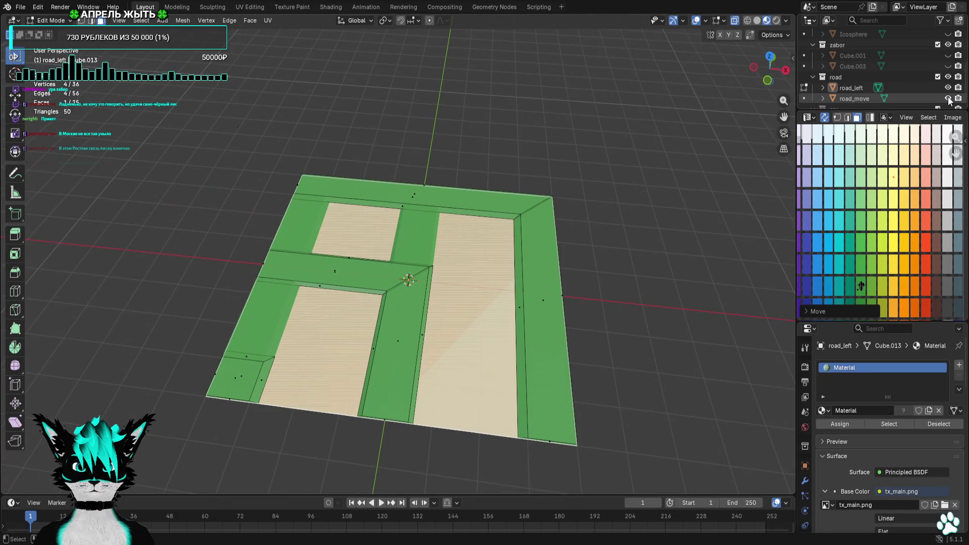
{"action": "left_click", "coordinate": [804, 99]}
{"action": "left_click", "coordinate": [805, 88]}
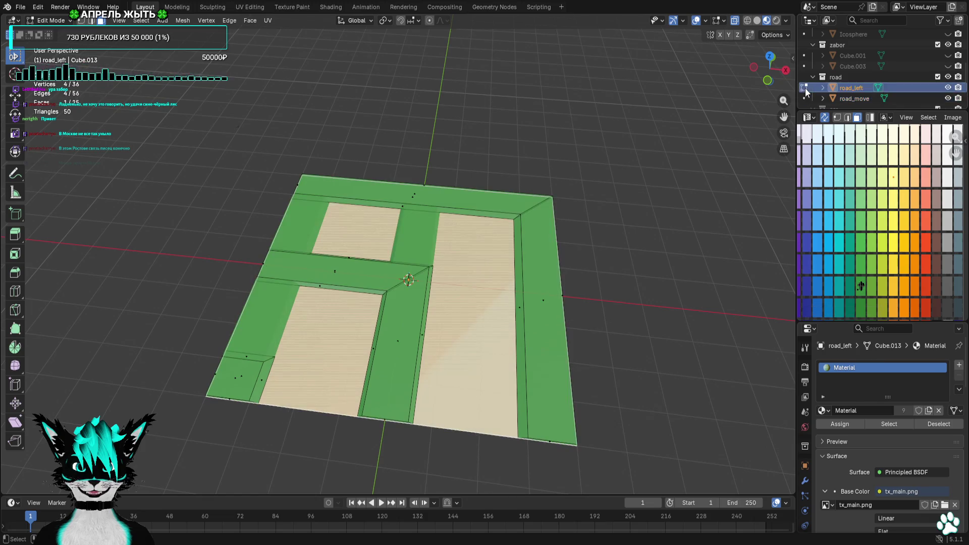
{"action": "key", "text": "g"}
{"action": "left_click", "coordinate": [914, 187]}
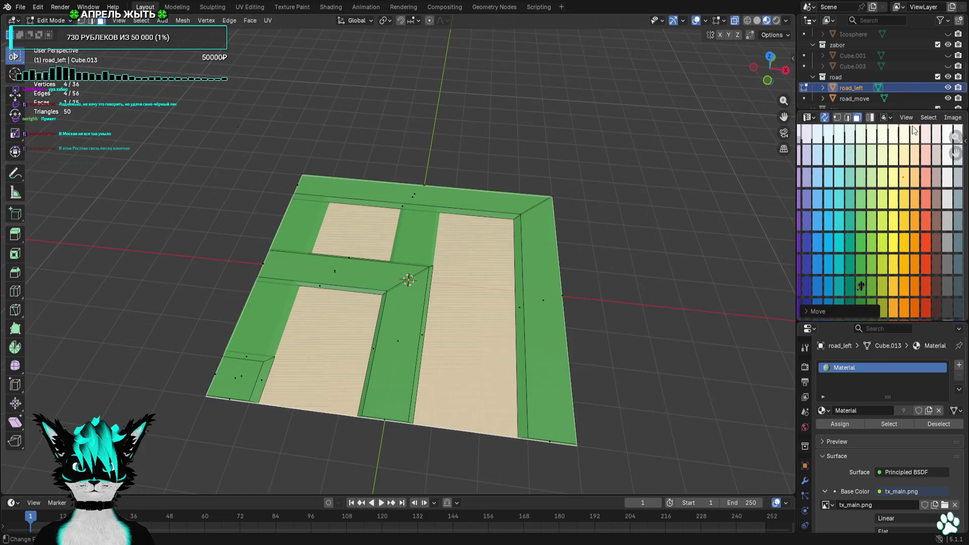
{"action": "key", "text": "ctrl+z"}
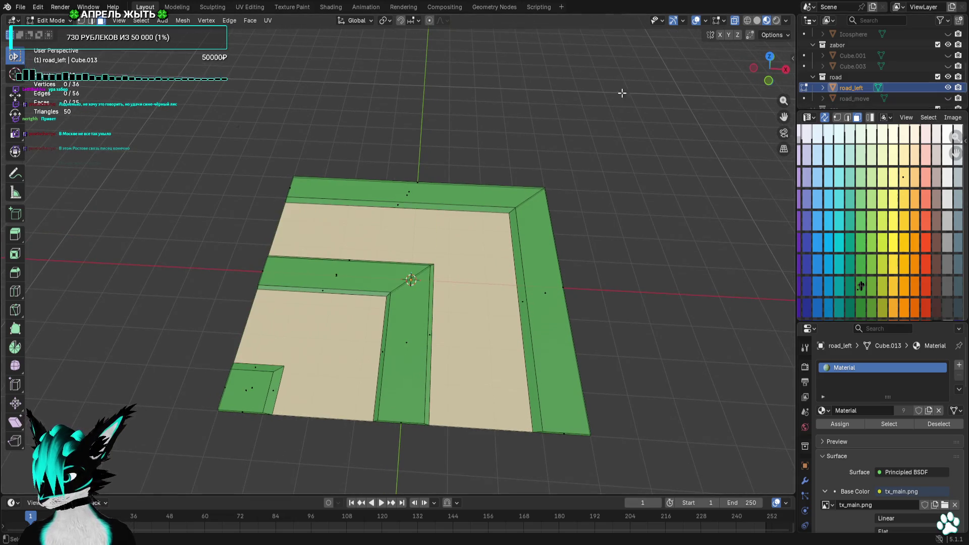
{"action": "left_click", "coordinate": [21, 7]}
Back out of the export choices and leave Edit Mode on road_left
{"action": "mouse_move", "coordinate": [56, 172]}
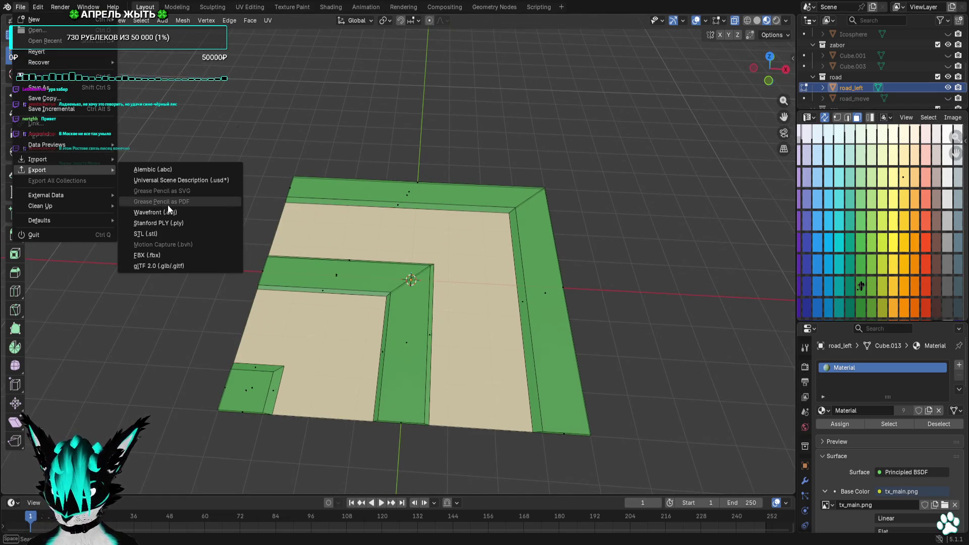
{"action": "key", "text": "Escape"}
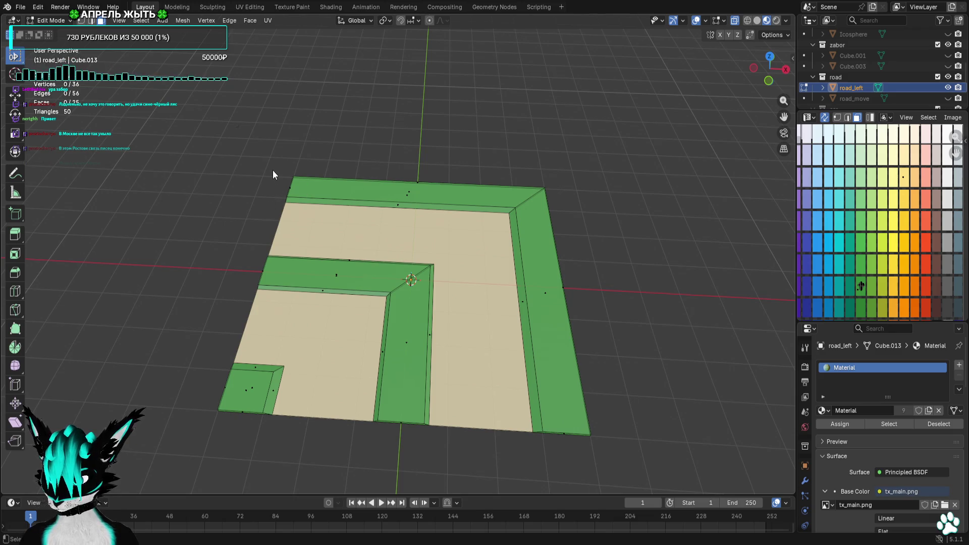
{"action": "key", "text": "Tab"}
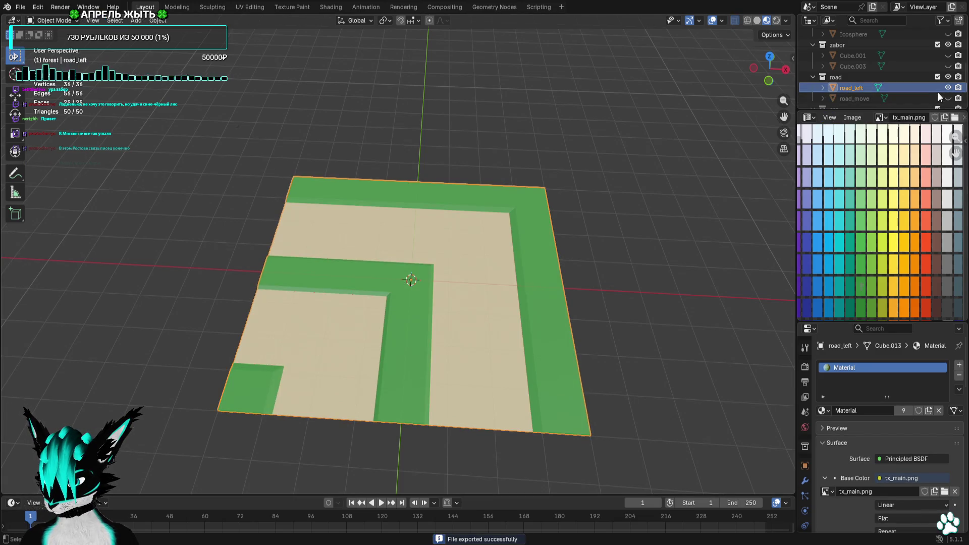
Show road_move alone with road_left hidden, select it for export, then hide it
{"action": "left_click", "coordinate": [948, 99]}
{"action": "left_click", "coordinate": [948, 88]}
{"action": "left_click", "coordinate": [926, 99]}
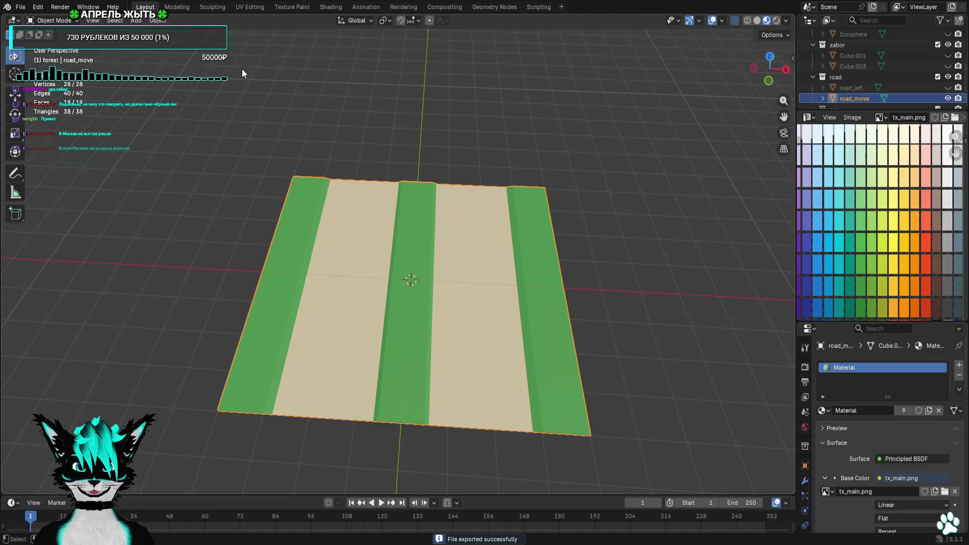
{"action": "left_click", "coordinate": [20, 7]}
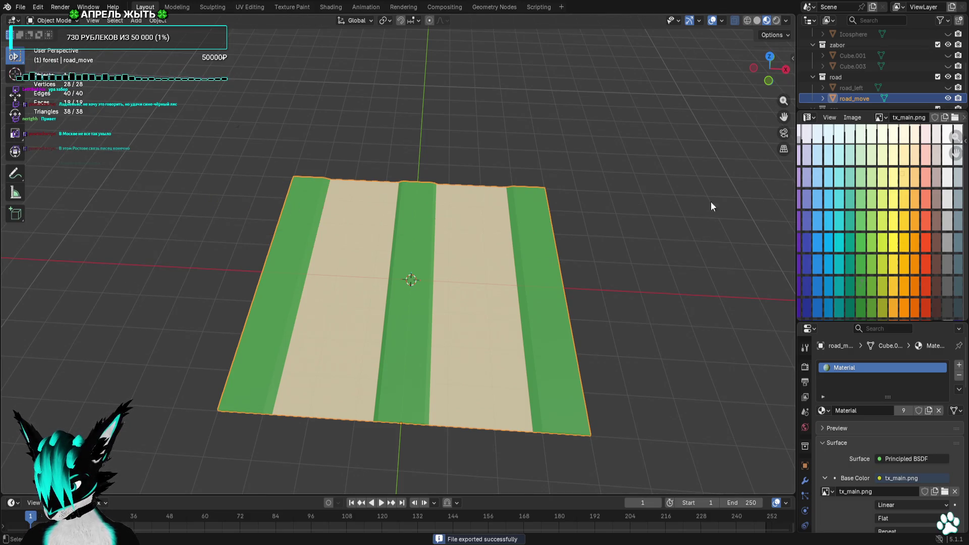
{"action": "left_click", "coordinate": [944, 98]}
Unhide the car object Cube.002 and enter Edit Mode on its mesh
{"action": "scroll", "coordinate": [944, 98], "scroll_direction": "down", "scroll_amount": 2}
{"action": "left_click", "coordinate": [925, 97]}
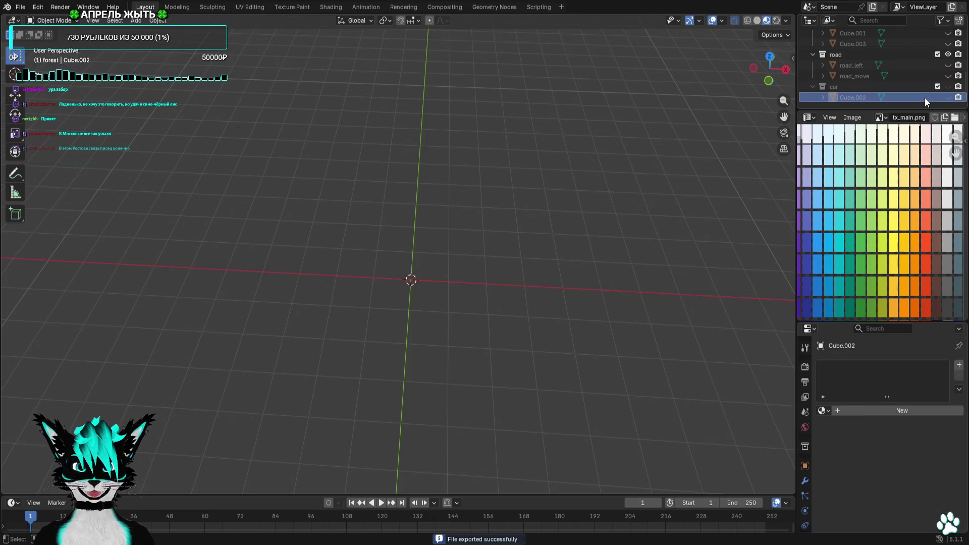
{"action": "left_click", "coordinate": [947, 97]}
{"action": "left_click", "coordinate": [853, 98]}
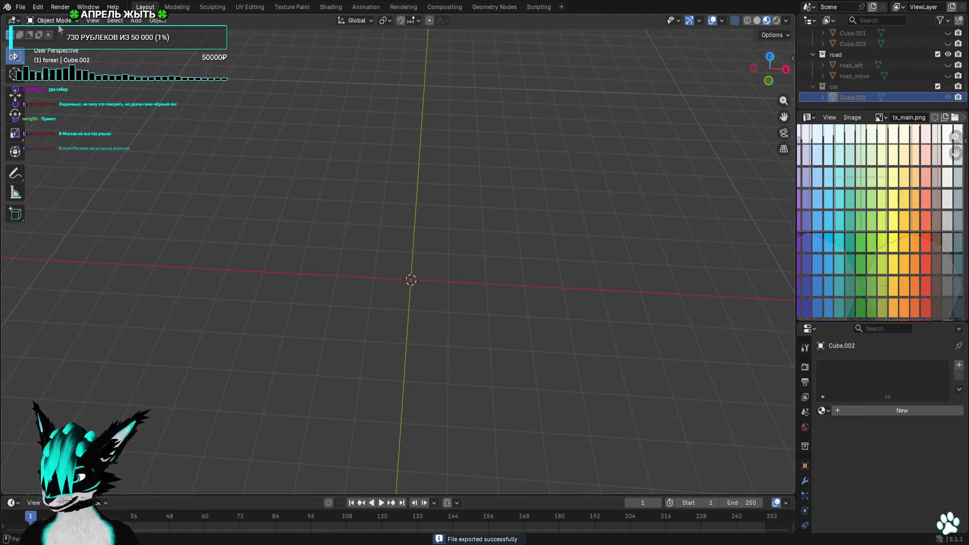
{"action": "key", "text": "Tab"}
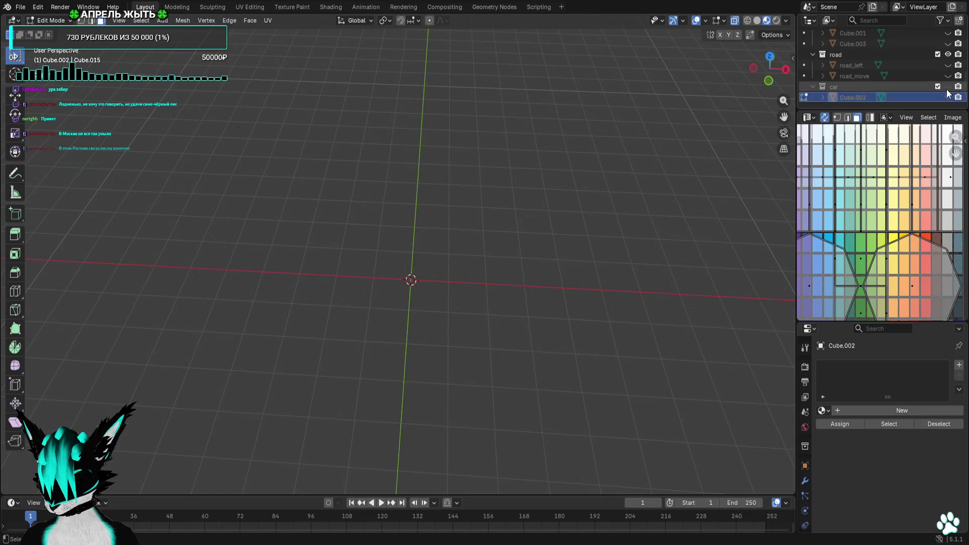
{"action": "left_click", "coordinate": [948, 97]}
Select both wheels' vertices from the front view
{"action": "middle_click_drag", "start_coordinate": [631, 146], "coordinate": [553, 146]}
{"action": "key", "text": "KP_1"}
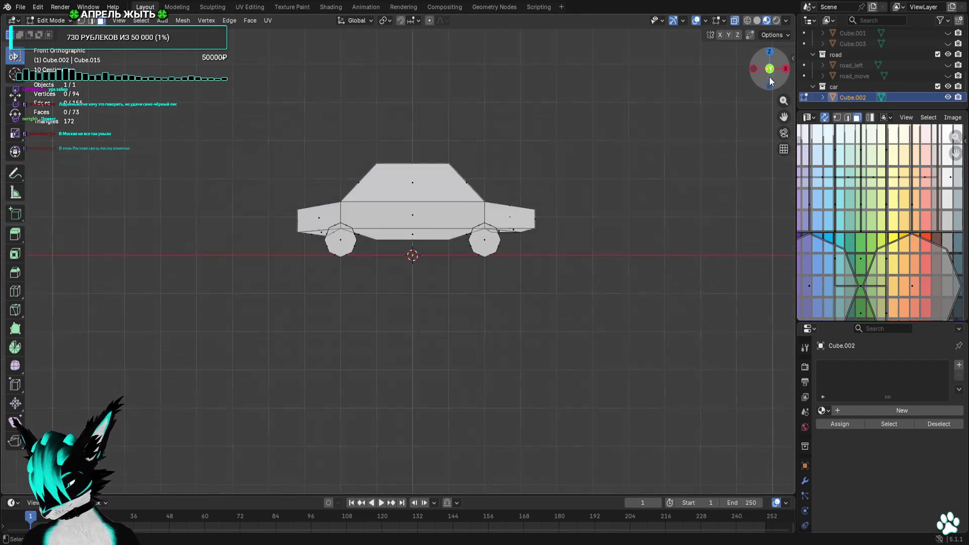
{"action": "scroll", "coordinate": [354, 244], "scroll_direction": "up", "scroll_amount": 5}
{"action": "left_click_drag", "start_coordinate": [353, 218], "coordinate": [257, 301]}
{"action": "scroll", "coordinate": [258, 298], "scroll_direction": "up", "scroll_amount": 2}
{"action": "left_click", "coordinate": [80, 20]}
{"action": "left_click", "coordinate": [343, 206]}
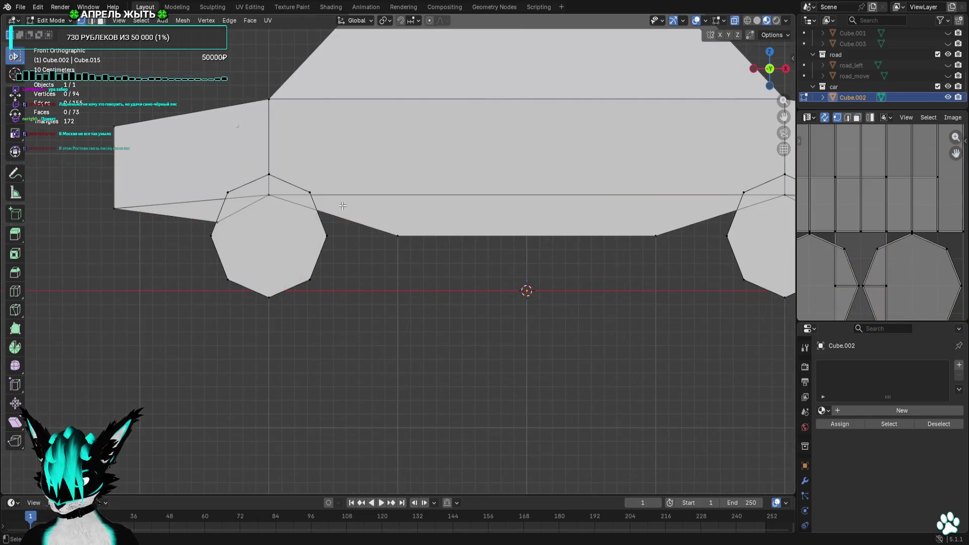
{"action": "left_click_drag", "start_coordinate": [197, 193], "coordinate": [197, 193]}
{"action": "left_click_drag", "start_coordinate": [340, 231], "coordinate": [151, 342], "text": "shift"}
{"action": "scroll", "coordinate": [385, 242], "scroll_direction": "down", "scroll_amount": 2}
{"action": "scroll", "coordinate": [589, 288], "scroll_direction": "up", "scroll_amount": 4}
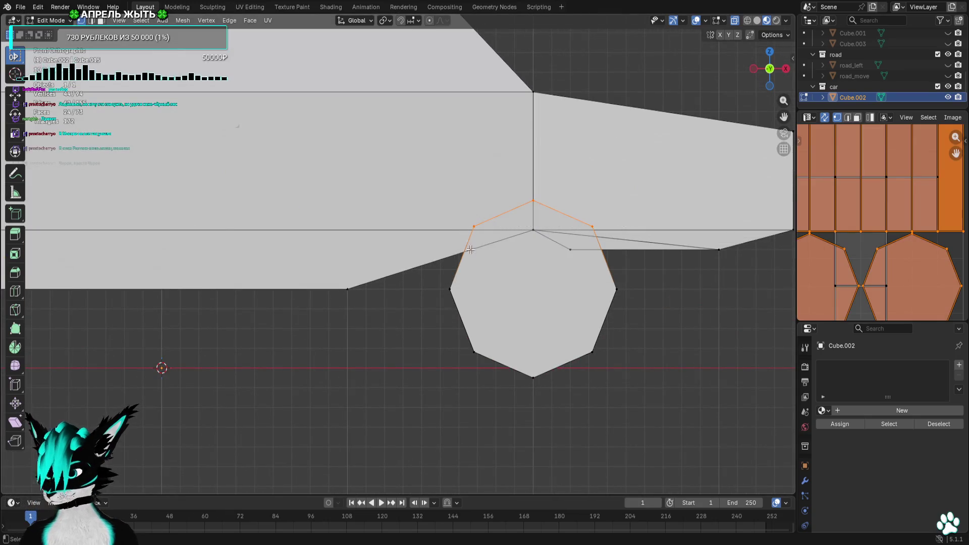
{"action": "left_click_drag", "start_coordinate": [627, 280], "coordinate": [413, 415], "text": "shift"}
{"action": "scroll", "coordinate": [914, 242], "scroll_direction": "down", "scroll_amount": 5}
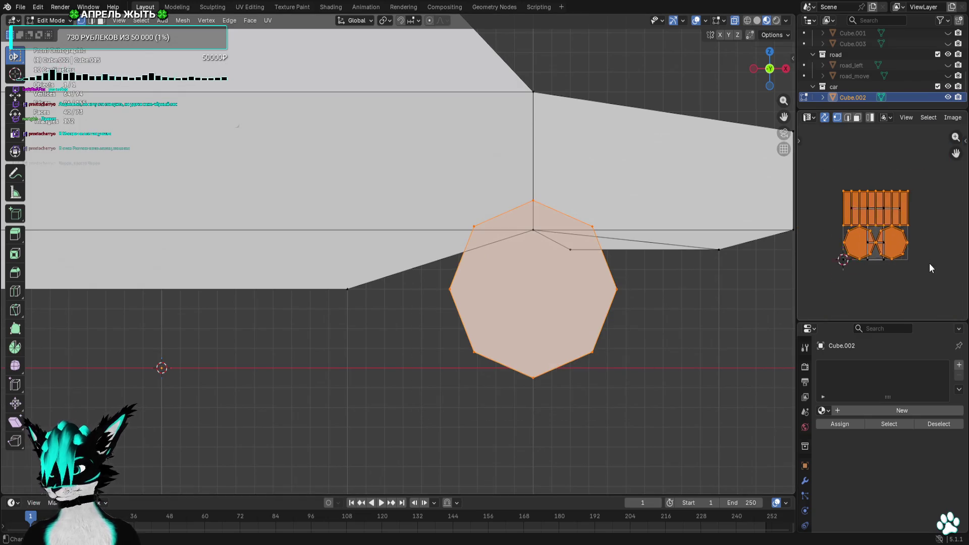
Assign the existing Material to the car and move the wheel UVs to the palette's bottom-right
{"action": "left_click", "coordinate": [824, 410]}
{"action": "left_click", "coordinate": [850, 283]}
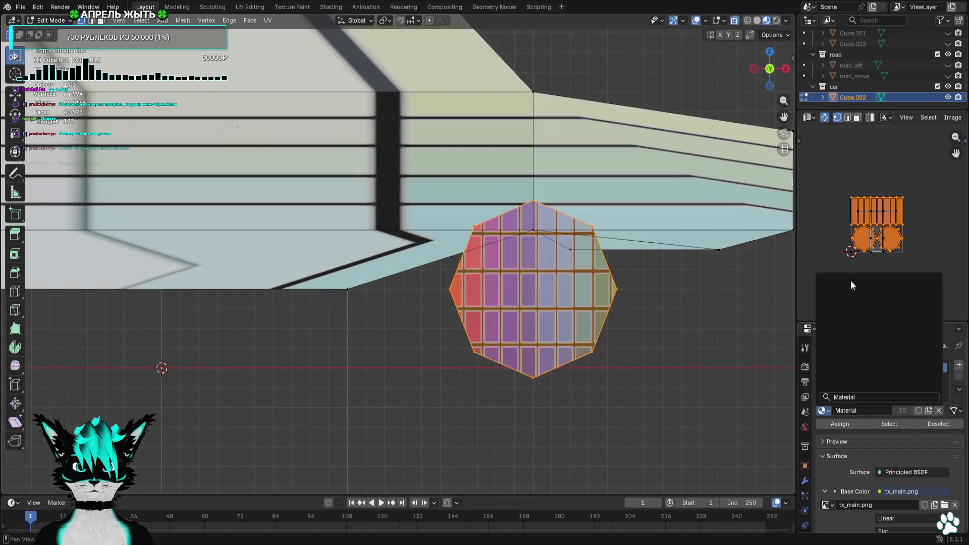
{"action": "key", "text": "s"}
{"action": "left_click", "coordinate": [882, 267]}
{"action": "middle_click_drag", "start_coordinate": [882, 267], "coordinate": [838, 172]}
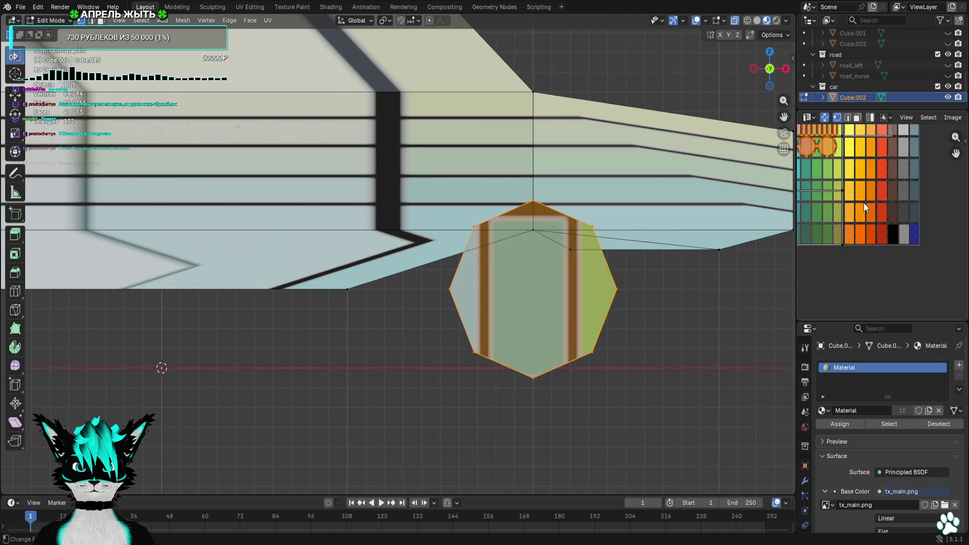
{"action": "key", "text": "g"}
{"action": "left_click", "coordinate": [934, 301]}
Shrink the wheel UVs and place them on the black swatch
{"action": "key", "text": "s"}
{"action": "left_click", "coordinate": [893, 266]}
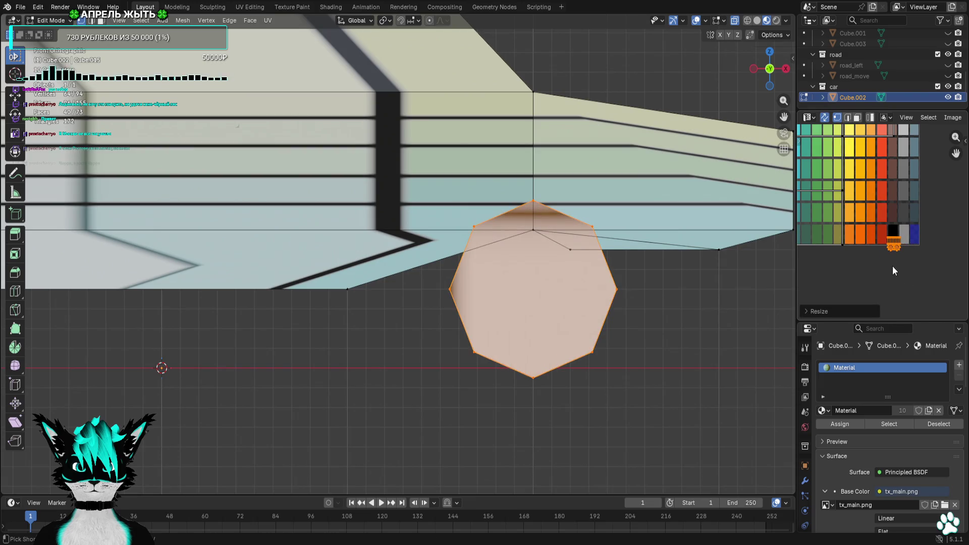
{"action": "scroll", "coordinate": [904, 247], "scroll_direction": "up", "scroll_amount": 5}
{"action": "key", "text": "s"}
{"action": "left_click", "coordinate": [903, 234]}
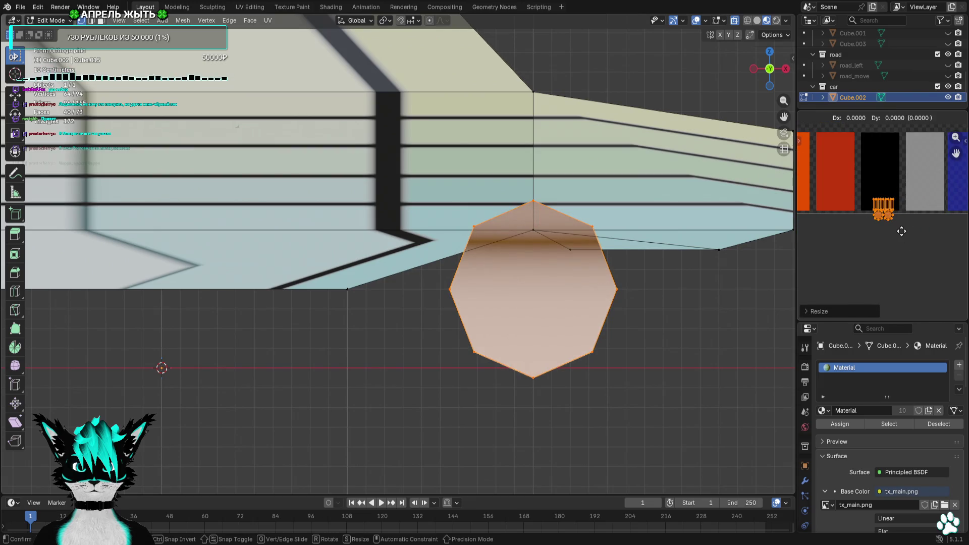
{"action": "key", "text": "g"}
{"action": "left_click", "coordinate": [903, 208]}
{"action": "scroll", "coordinate": [602, 228], "scroll_direction": "down", "scroll_amount": 2}
{"action": "scroll", "coordinate": [520, 216], "scroll_direction": "down", "scroll_amount": 1}
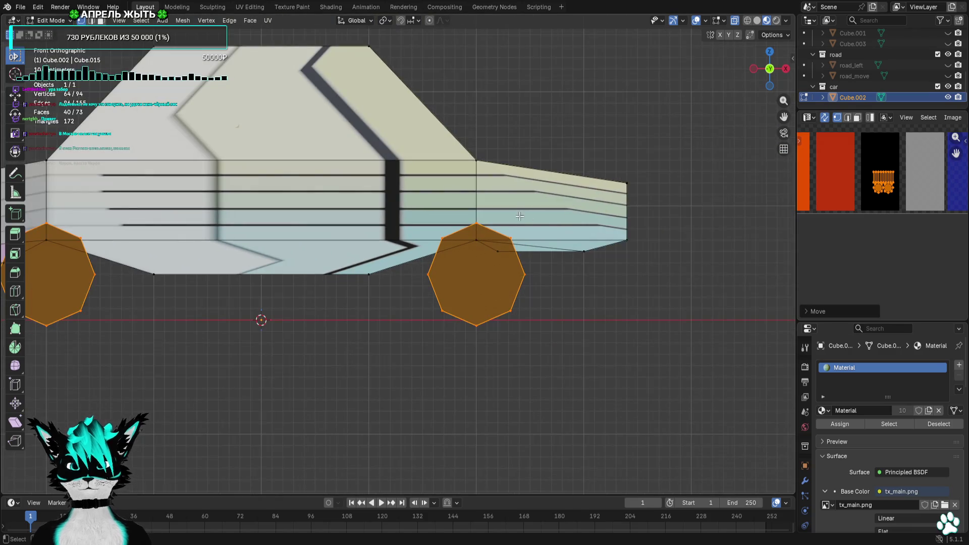
Select the car's front, middle and rear body faces in face mode
{"action": "mouse_move", "coordinate": [344, 170]}
{"action": "middle_mouse_down", "text": "shift"}
{"action": "mouse_move", "coordinate": [431, 232]}
{"action": "mouse_move", "coordinate": [514, 228]}
{"action": "mouse_move", "coordinate": [408, 242]}
{"action": "middle_mouse_up", "text": "shift"}
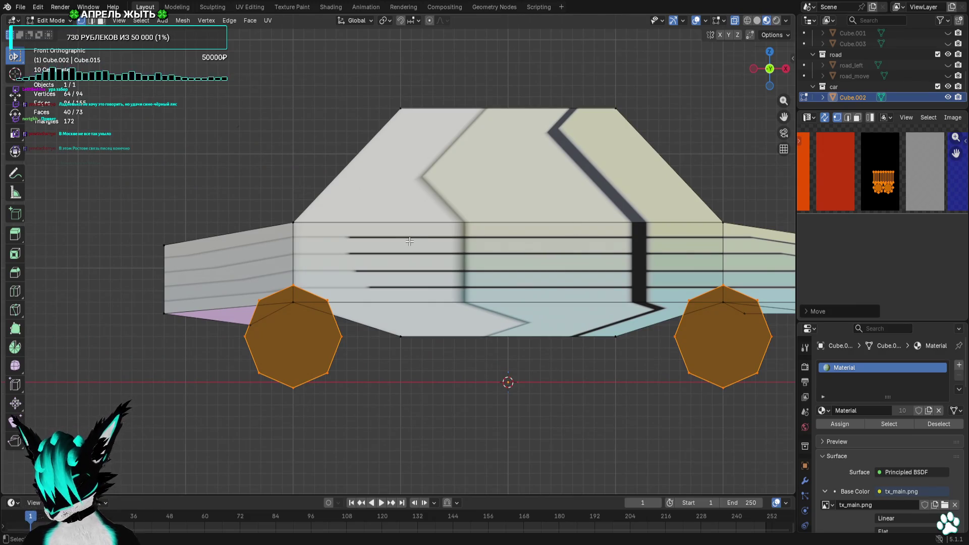
{"action": "left_click", "coordinate": [327, 203]}
{"action": "middle_click_drag", "start_coordinate": [471, 173], "coordinate": [495, 153], "text": "shift"}
{"action": "left_click", "coordinate": [101, 20]}
{"action": "mouse_move", "coordinate": [114, 189]}
{"action": "left_mouse_down"}
{"action": "mouse_move", "coordinate": [199, 248]}
{"action": "mouse_move", "coordinate": [258, 315]}
{"action": "mouse_move", "coordinate": [306, 313]}
{"action": "left_mouse_up"}
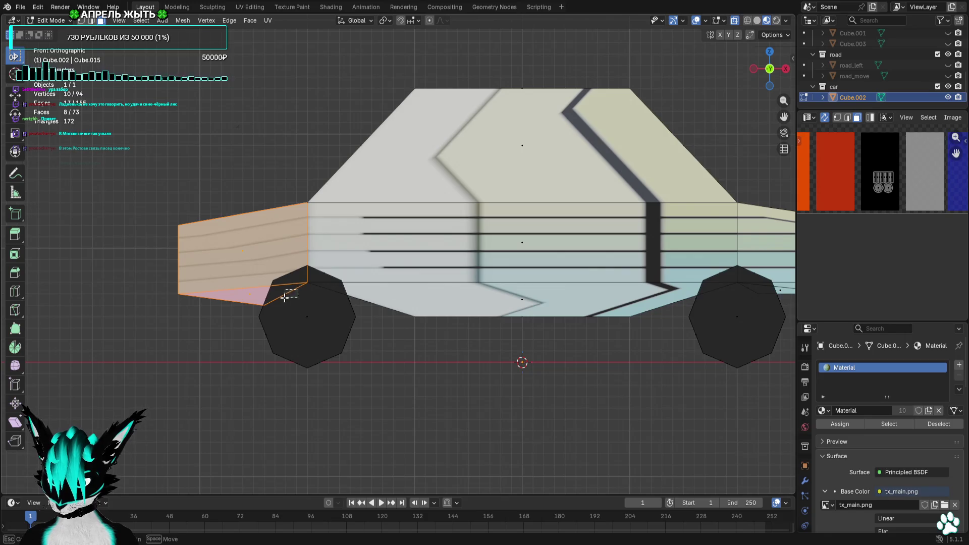
{"action": "left_click_drag", "start_coordinate": [593, 209], "coordinate": [434, 356], "text": "shift"}
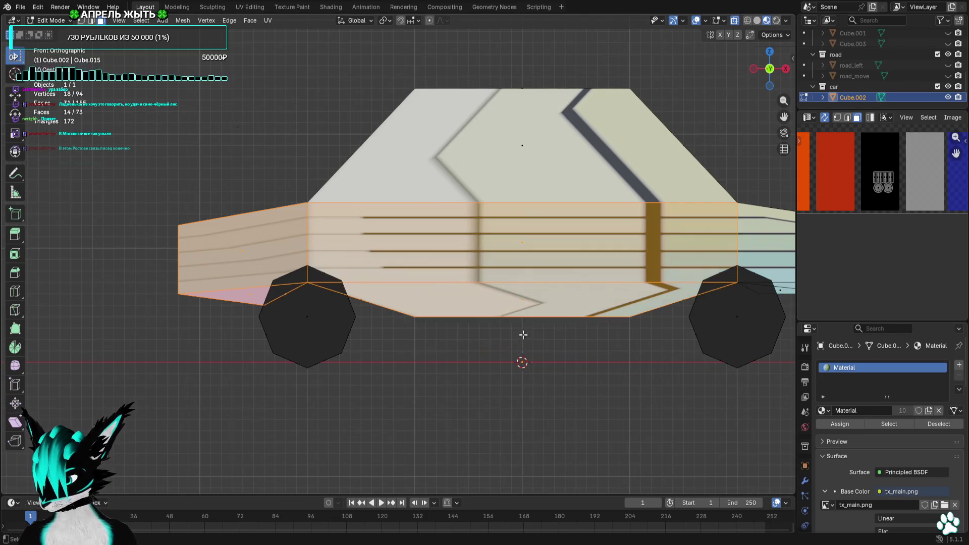
{"action": "middle_click_drag", "start_coordinate": [524, 336], "coordinate": [320, 351], "text": "shift"}
{"action": "mouse_move", "coordinate": [708, 191]}
{"action": "left_mouse_down", "text": "shift"}
{"action": "mouse_move", "coordinate": [605, 338]}
{"action": "mouse_move", "coordinate": [602, 297]}
{"action": "left_mouse_up", "text": "shift"}
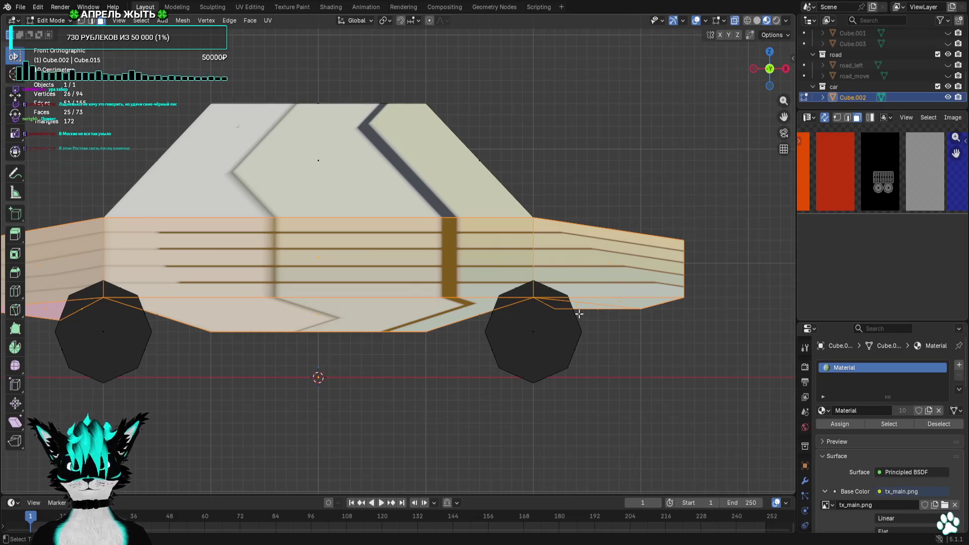
Try a roof selection and a body UV move, cancelling both, then view the car three-quarter
{"action": "middle_click_drag", "start_coordinate": [505, 86], "coordinate": [518, 125], "text": "shift"}
{"action": "left_click_drag", "start_coordinate": [572, 96], "coordinate": [168, 259], "text": "shift"}
{"action": "key", "text": "Escape"}
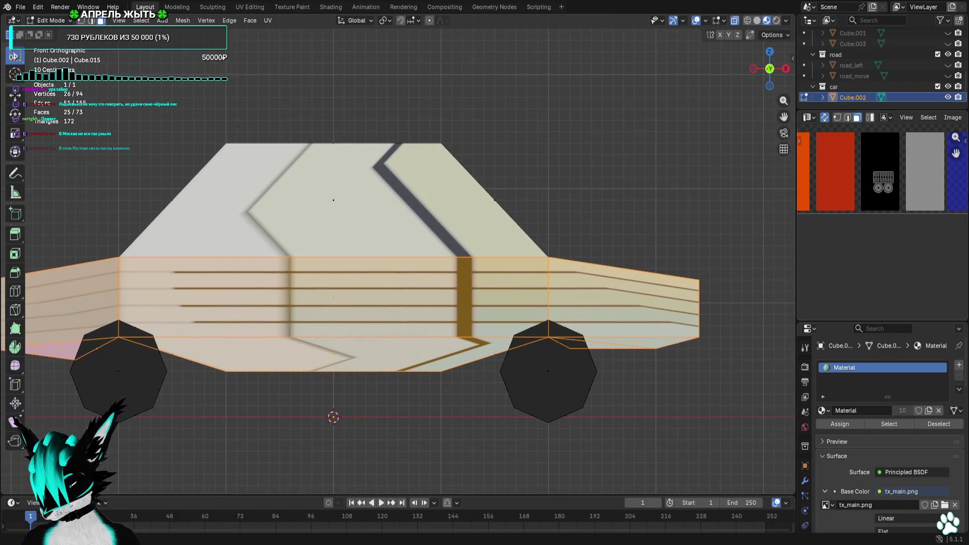
{"action": "scroll", "coordinate": [922, 199], "scroll_direction": "down", "scroll_amount": 5}
{"action": "key", "text": "g"}
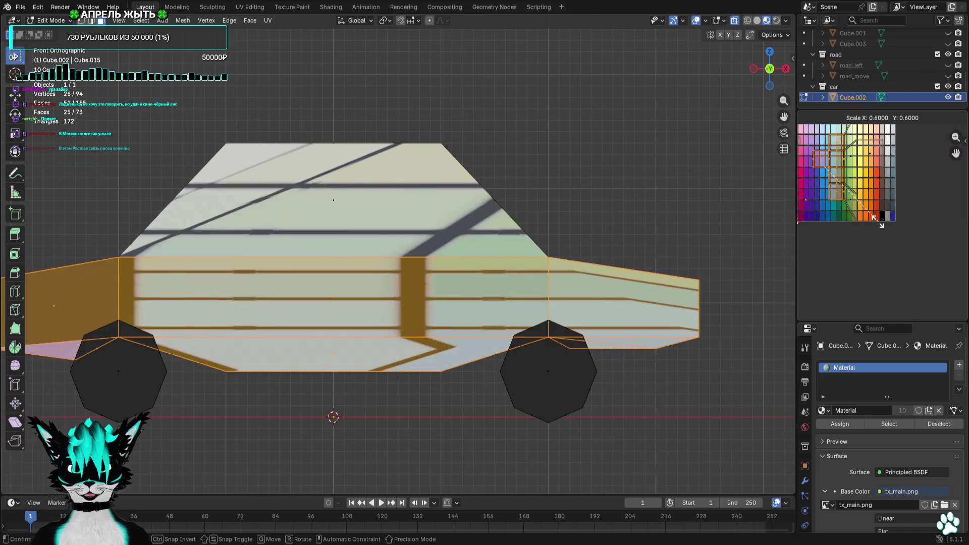
{"action": "key", "text": "Escape"}
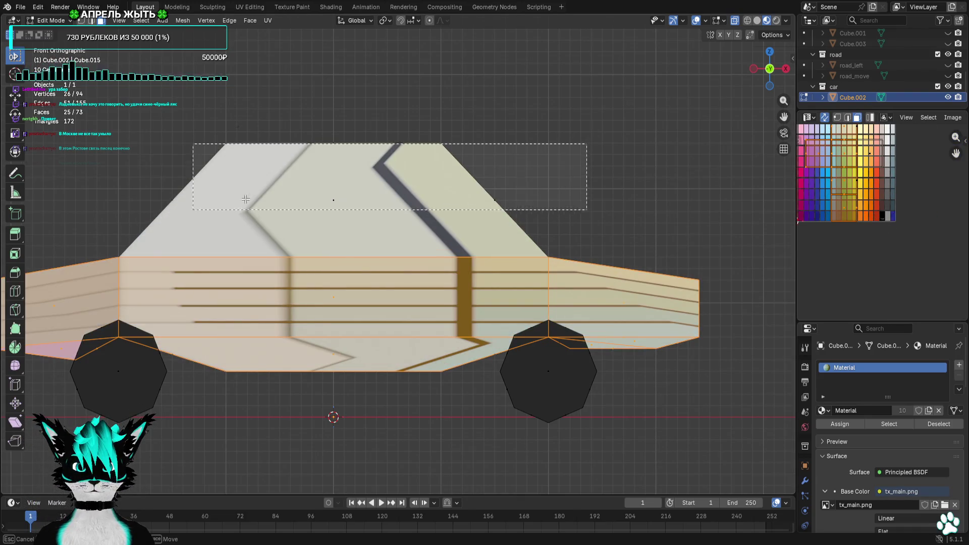
{"action": "mouse_move", "coordinate": [556, 236]}
{"action": "middle_mouse_down"}
{"action": "mouse_move", "coordinate": [448, 270]}
{"action": "mouse_move", "coordinate": [517, 286]}
{"action": "middle_mouse_up"}
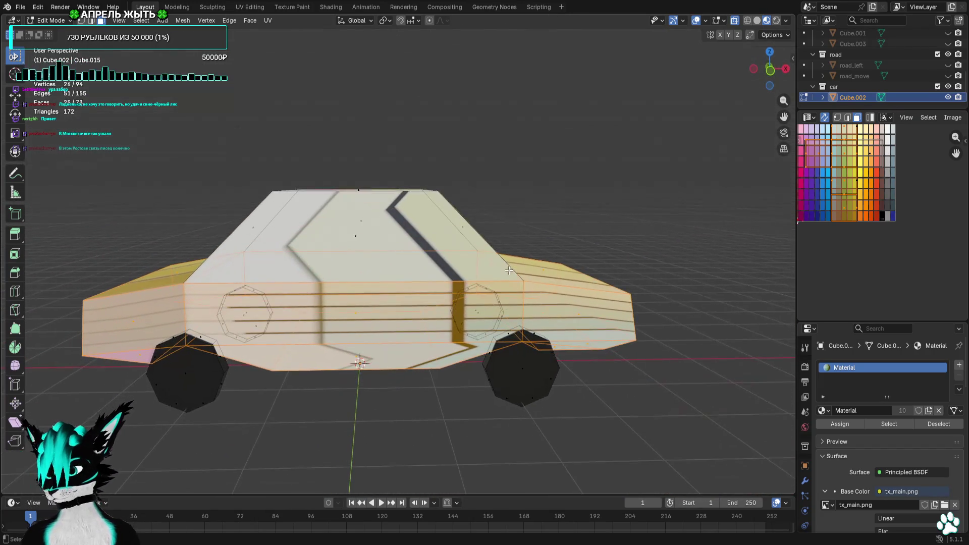
Split the body UVs into their own island and move it toward the red swatches
{"action": "key", "text": "u"}
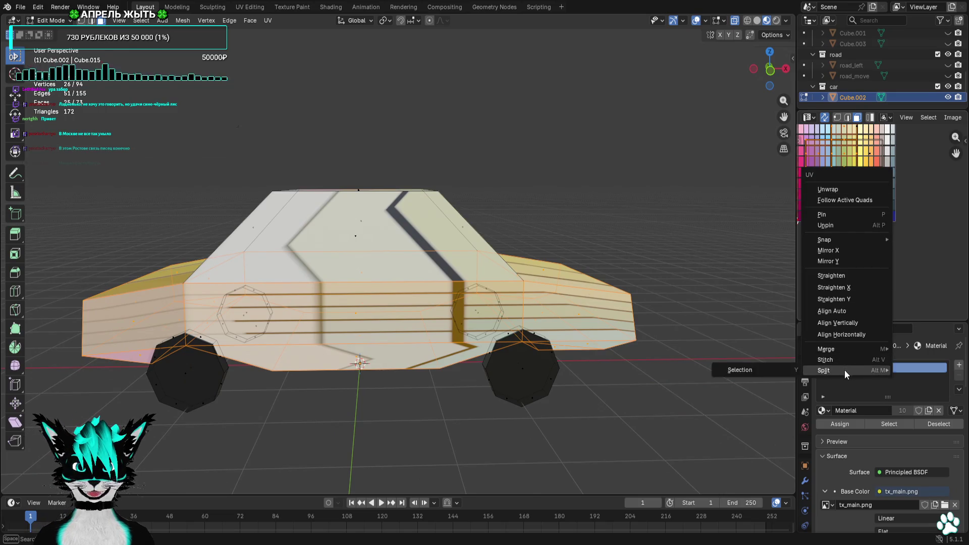
{"action": "mouse_move", "coordinate": [829, 371]}
{"action": "left_click", "coordinate": [764, 372]}
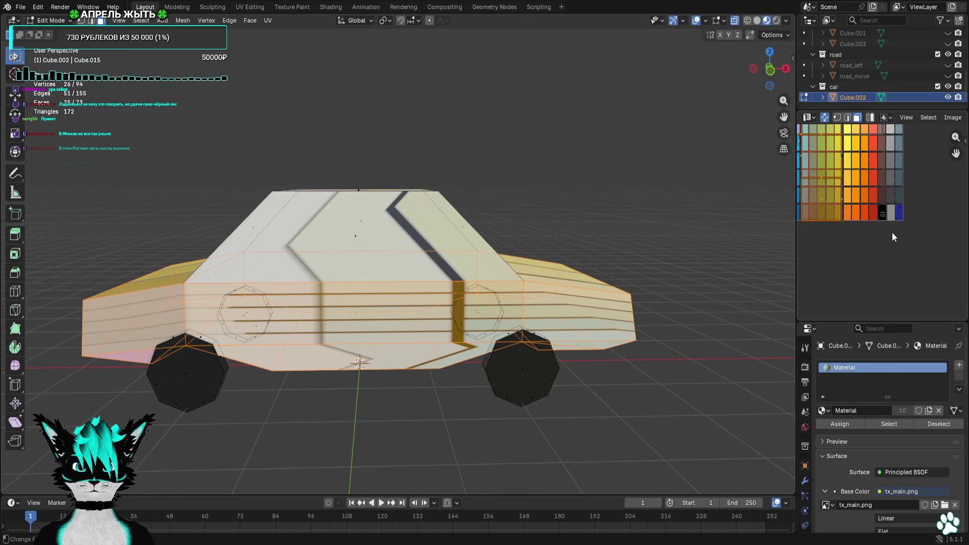
{"action": "key", "text": "s"}
{"action": "key", "text": "g"}
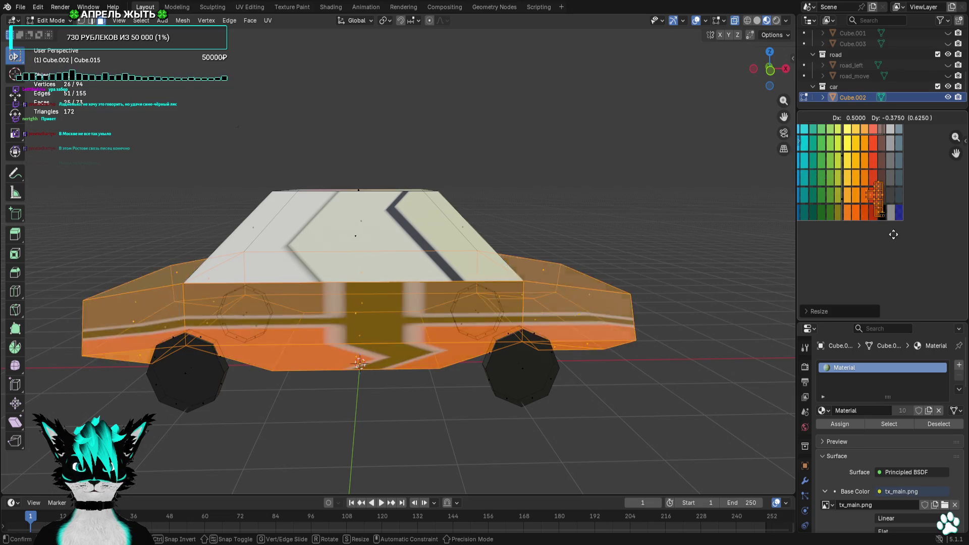
{"action": "left_click", "coordinate": [871, 177]}
{"action": "mouse_move", "coordinate": [871, 178]}
{"action": "middle_mouse_down"}
{"action": "mouse_move", "coordinate": [935, 276]}
{"action": "mouse_move", "coordinate": [933, 239]}
{"action": "middle_mouse_up"}
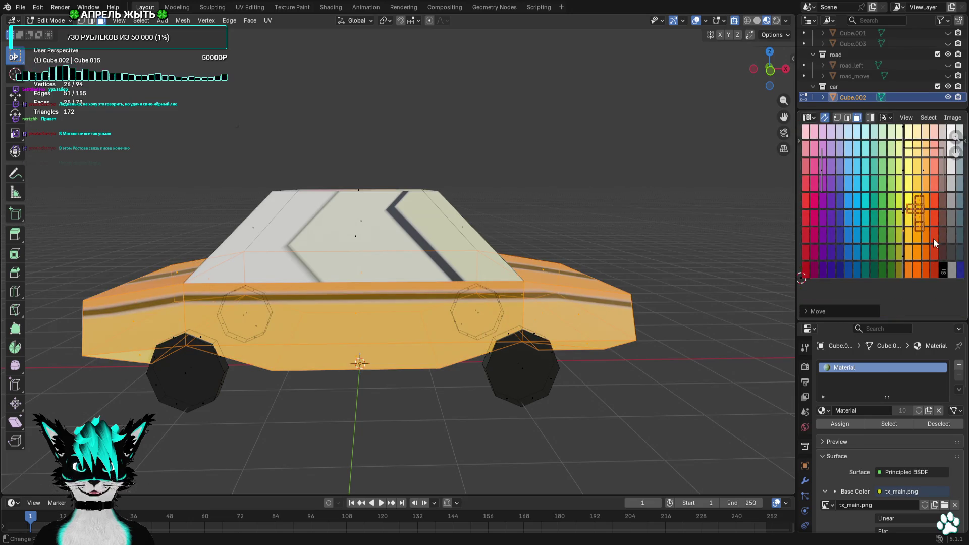
{"action": "key", "text": "g"}
{"action": "left_click", "coordinate": [836, 239]}
Shrink the body UV island to a small patch on a red swatch, then deselect all
{"action": "scroll", "coordinate": [893, 234], "scroll_direction": "up", "scroll_amount": 2}
{"action": "key", "text": "s"}
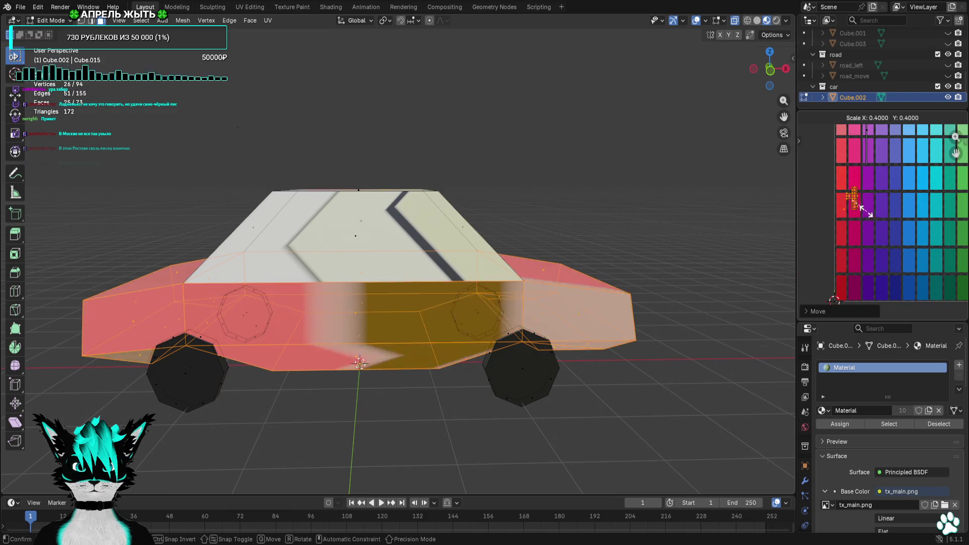
{"action": "left_click", "coordinate": [863, 209]}
{"action": "middle_click_drag", "start_coordinate": [863, 209], "coordinate": [868, 175]}
{"action": "key", "text": "g"}
{"action": "left_click", "coordinate": [875, 266]}
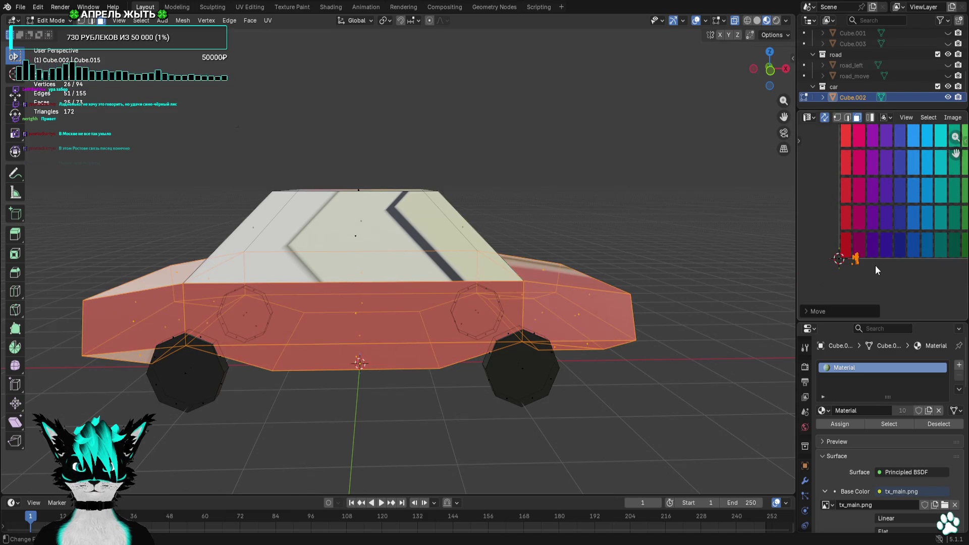
{"action": "scroll", "coordinate": [881, 253], "scroll_direction": "up", "scroll_amount": 2}
{"action": "key", "text": "g"}
{"action": "left_click", "coordinate": [856, 207]}
{"action": "key", "text": "alt+a"}
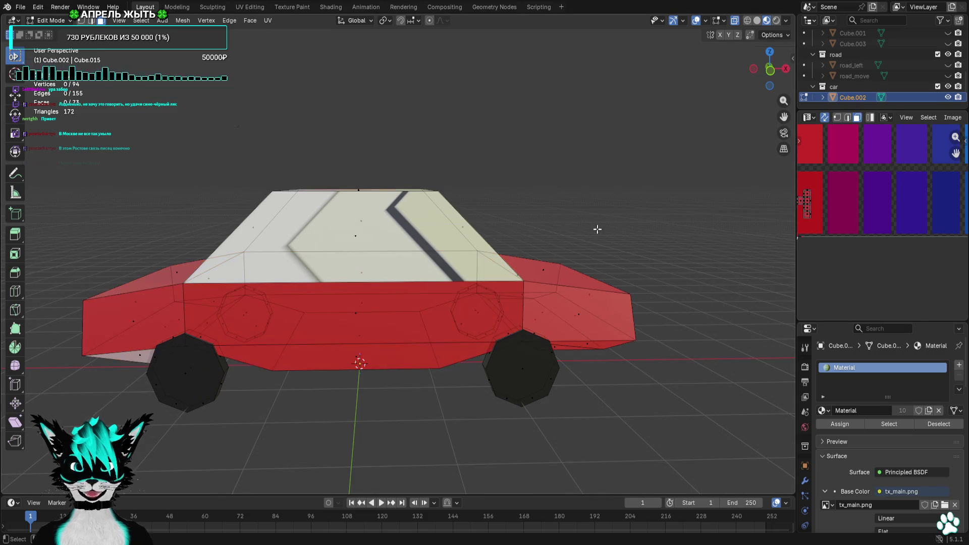
Select the car's roof and resize and reposition its UV island
{"action": "middle_click_drag", "start_coordinate": [519, 141], "coordinate": [557, 134]}
{"action": "left_click_drag", "start_coordinate": [565, 130], "coordinate": [178, 238]}
{"action": "scroll", "coordinate": [879, 217], "scroll_direction": "down", "scroll_amount": 5}
{"action": "key", "text": "s"}
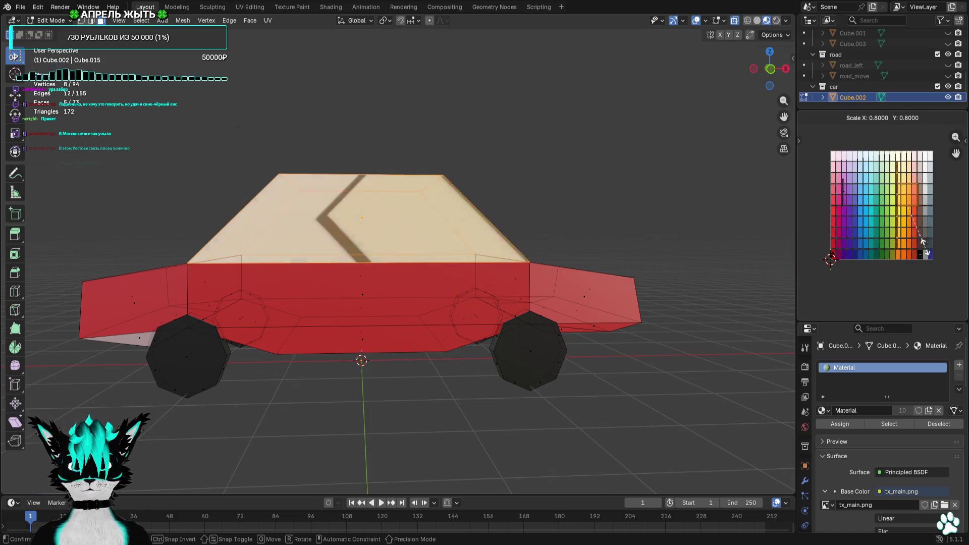
{"action": "left_click", "coordinate": [926, 244]}
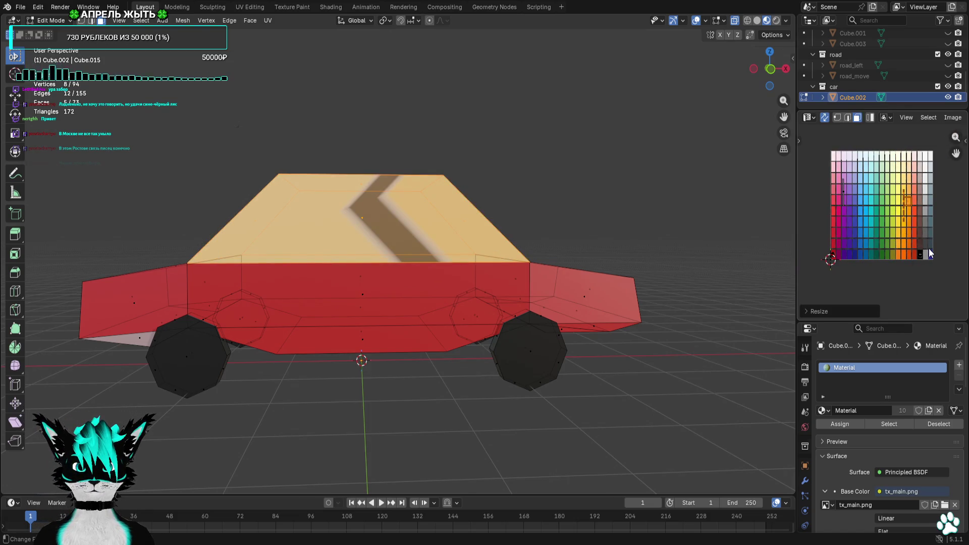
{"action": "key", "text": "g"}
{"action": "left_click", "coordinate": [887, 225]}
Shrink the roof UV island onto a light-blue cell and hide viewport overlays
{"action": "scroll", "coordinate": [891, 228], "scroll_direction": "up", "scroll_amount": 3}
{"action": "scroll", "coordinate": [891, 228], "scroll_direction": "up", "scroll_amount": 2}
{"action": "key", "text": "s"}
{"action": "left_click", "coordinate": [853, 187]}
{"action": "key", "text": "g"}
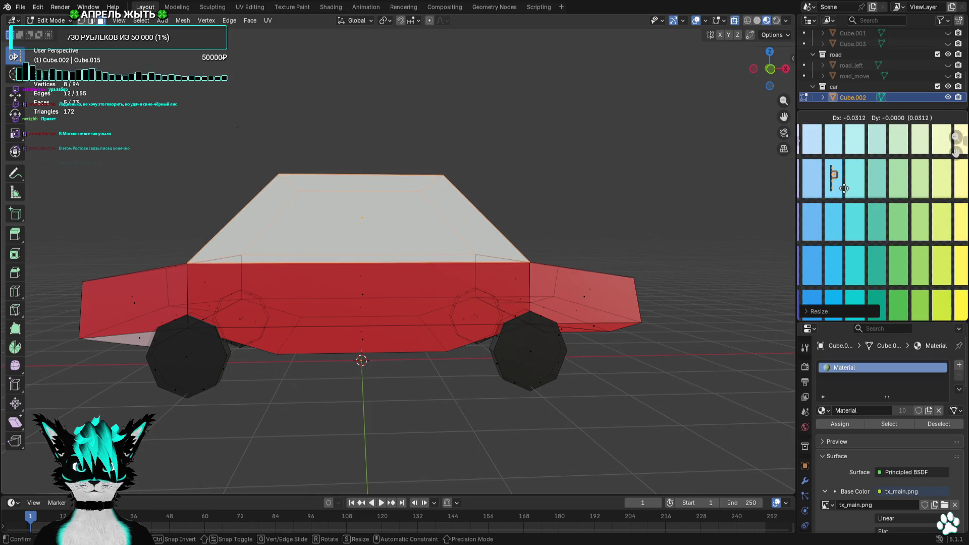
{"action": "left_click", "coordinate": [842, 230]}
{"action": "left_click", "coordinate": [696, 21]}
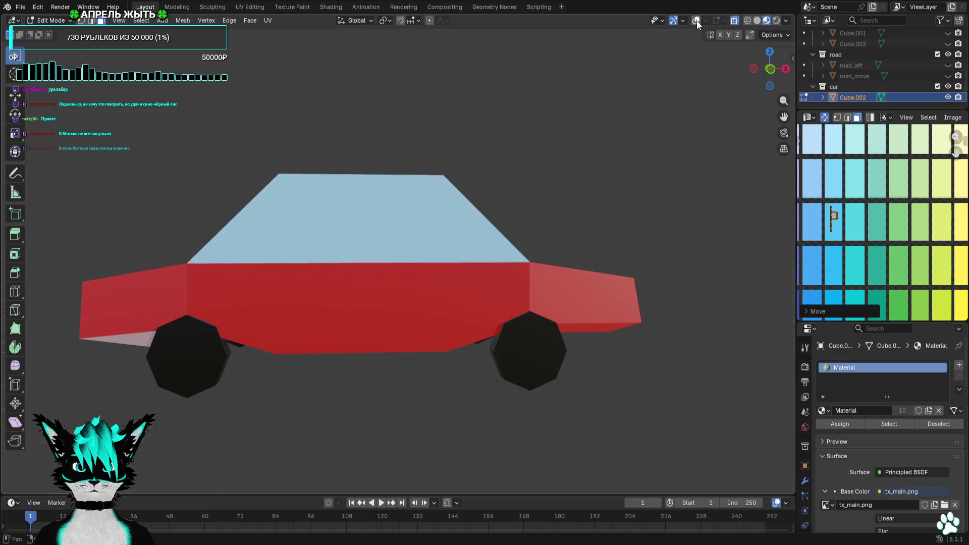
Restore viewport overlays, deselect all faces and switch to front orthographic view
{"action": "mouse_move", "coordinate": [560, 228]}
{"action": "middle_mouse_down"}
{"action": "mouse_move", "coordinate": [550, 240]}
{"action": "mouse_move", "coordinate": [612, 214]}
{"action": "mouse_move", "coordinate": [636, 191]}
{"action": "middle_mouse_up"}
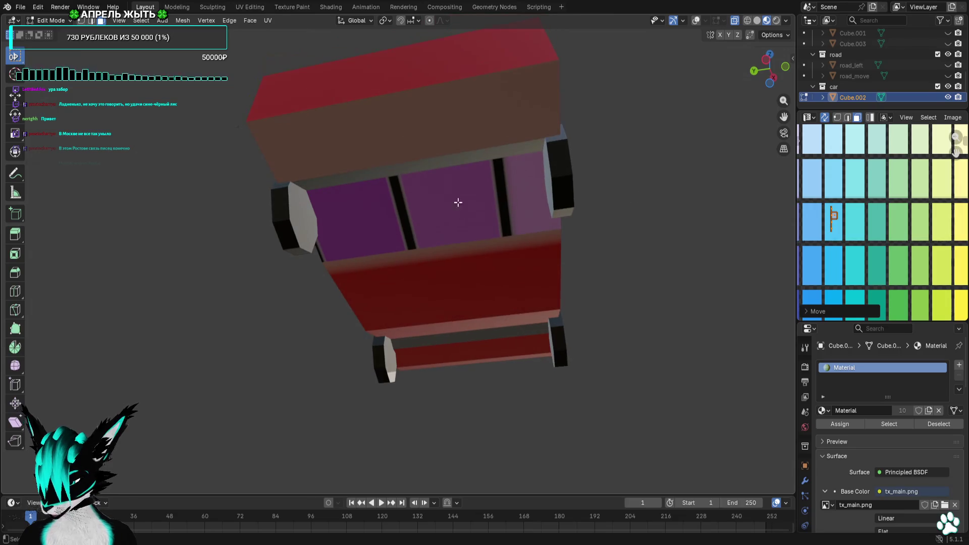
{"action": "key", "text": "shift+alt+z"}
{"action": "middle_click_drag", "start_coordinate": [469, 190], "coordinate": [409, 224]}
{"action": "key", "text": "alt+a"}
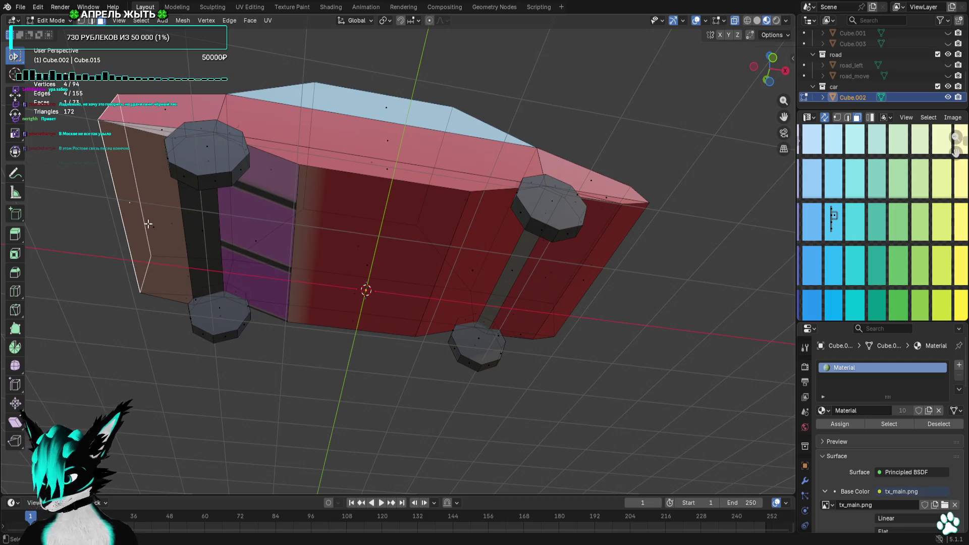
{"action": "middle_click_drag", "start_coordinate": [178, 224], "coordinate": [147, 192]}
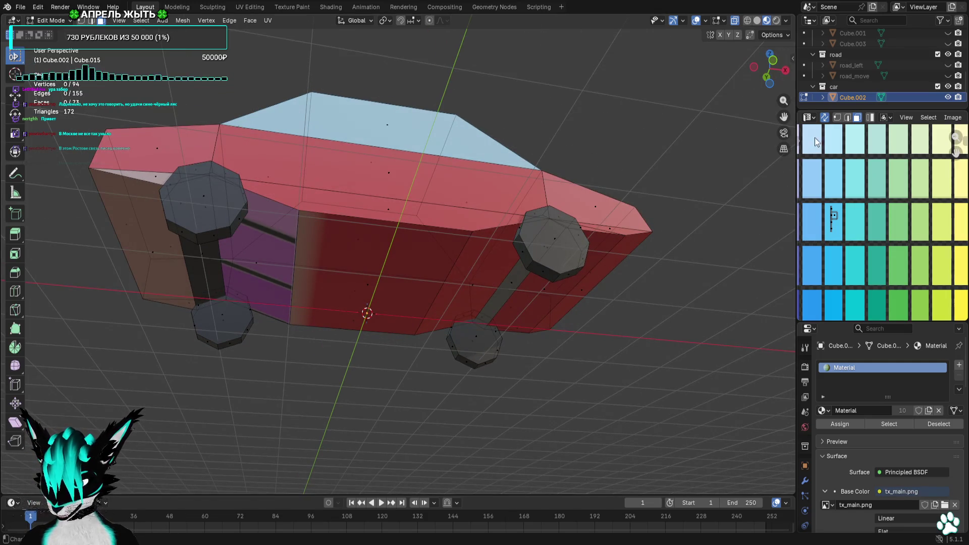
{"action": "left_click", "coordinate": [773, 60]}
{"action": "scroll", "coordinate": [630, 232], "scroll_direction": "up", "scroll_amount": 2}
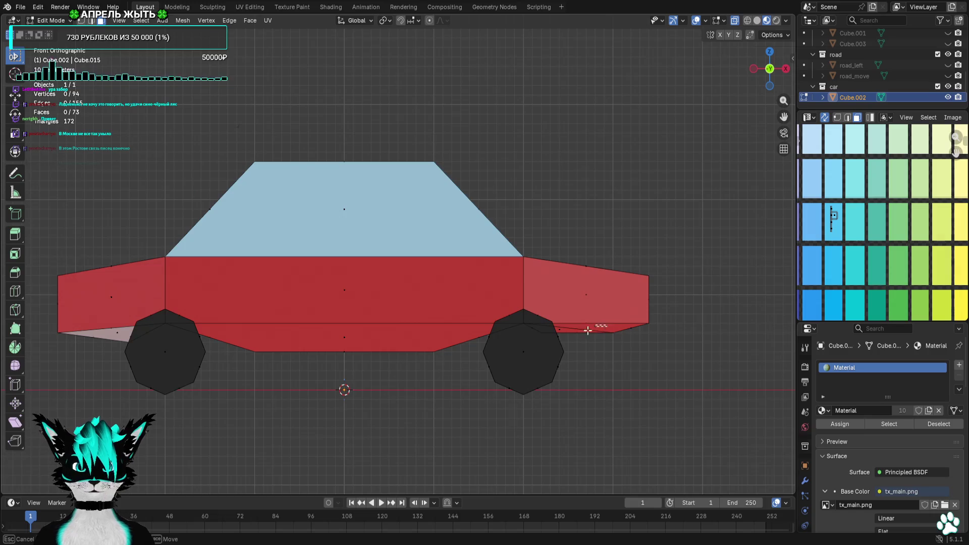
Select the car's lower side and underside faces at both ends
{"action": "left_click_drag", "start_coordinate": [588, 331], "coordinate": [555, 338]}
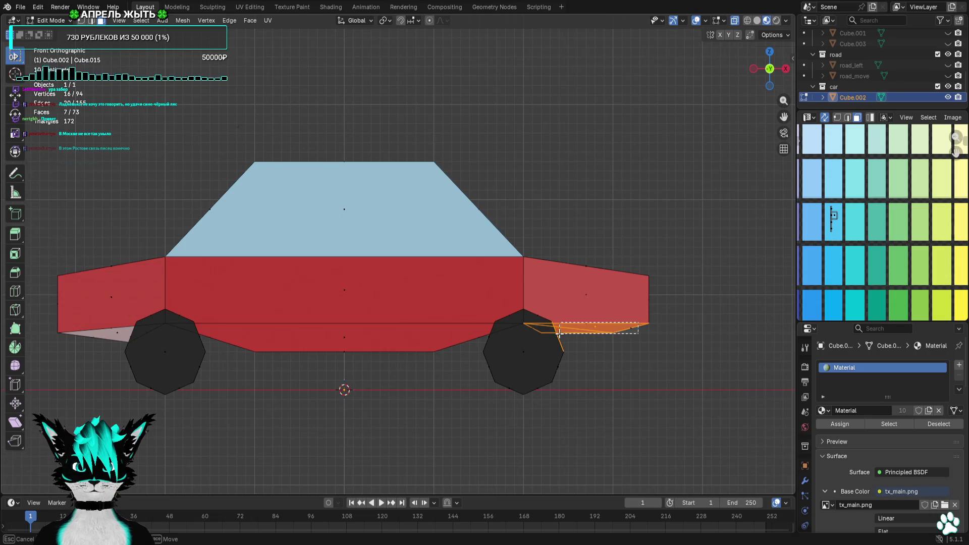
{"action": "middle_click_drag", "start_coordinate": [445, 355], "coordinate": [531, 298], "text": "shift"}
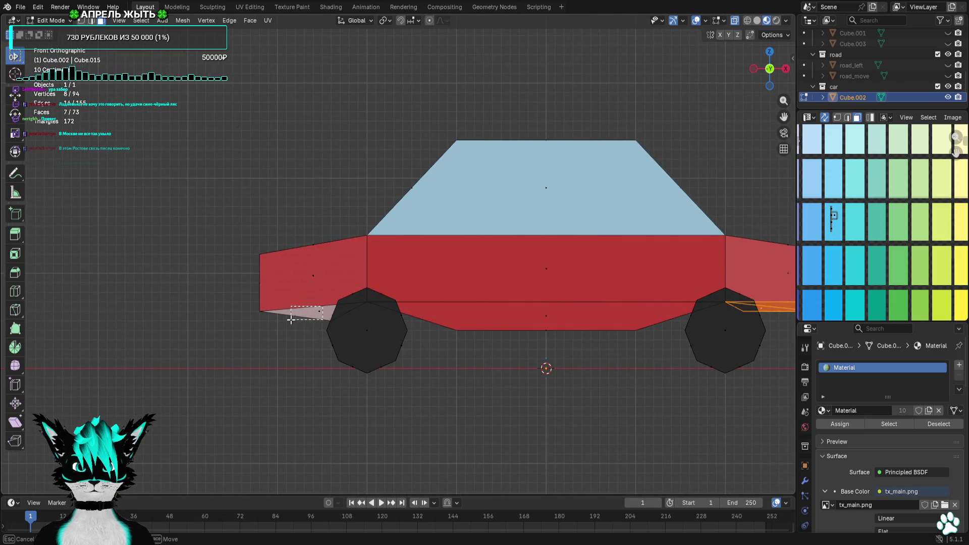
{"action": "left_click_drag", "start_coordinate": [285, 324], "coordinate": [285, 326]}
{"action": "scroll", "coordinate": [330, 335], "scroll_direction": "up", "scroll_amount": 2}
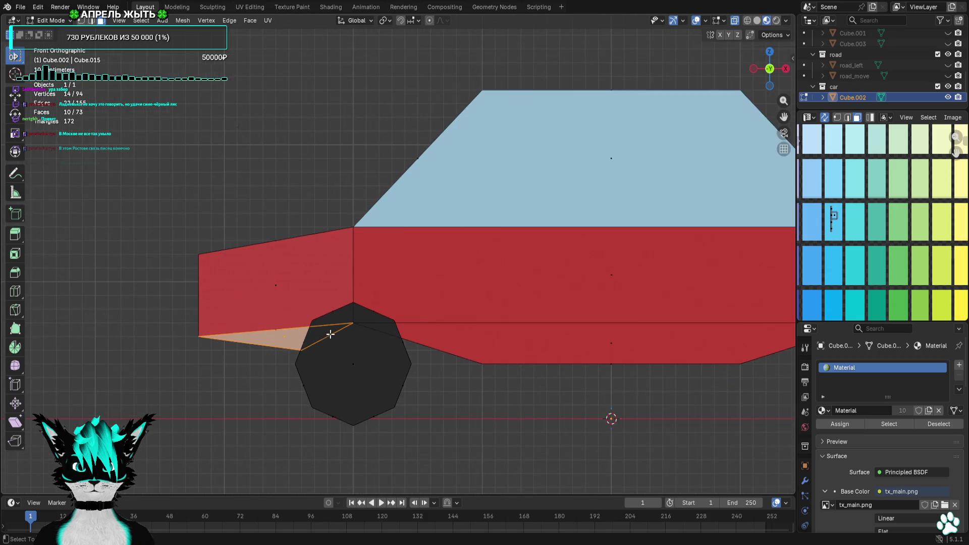
{"action": "mouse_move", "coordinate": [433, 348]}
{"action": "middle_mouse_down"}
{"action": "mouse_move", "coordinate": [463, 346]}
{"action": "mouse_move", "coordinate": [454, 330]}
{"action": "middle_mouse_up"}
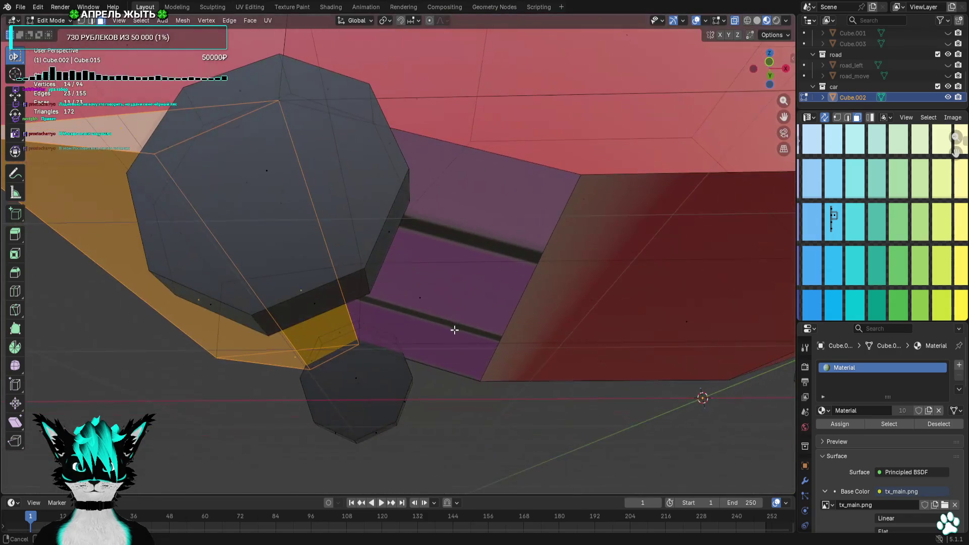
{"action": "left_click", "coordinate": [396, 315], "text": "shift"}
{"action": "mouse_move", "coordinate": [392, 318]}
{"action": "middle_mouse_down"}
{"action": "mouse_move", "coordinate": [585, 320]}
{"action": "mouse_move", "coordinate": [397, 306]}
{"action": "middle_mouse_up"}
{"action": "left_click", "coordinate": [457, 289], "text": "shift"}
{"action": "mouse_move", "coordinate": [489, 305]}
{"action": "middle_mouse_down"}
{"action": "mouse_move", "coordinate": [599, 283]}
{"action": "mouse_move", "coordinate": [570, 316]}
{"action": "mouse_move", "coordinate": [510, 348]}
{"action": "middle_mouse_up"}
{"action": "scroll", "coordinate": [881, 259], "scroll_direction": "down", "scroll_amount": 5}
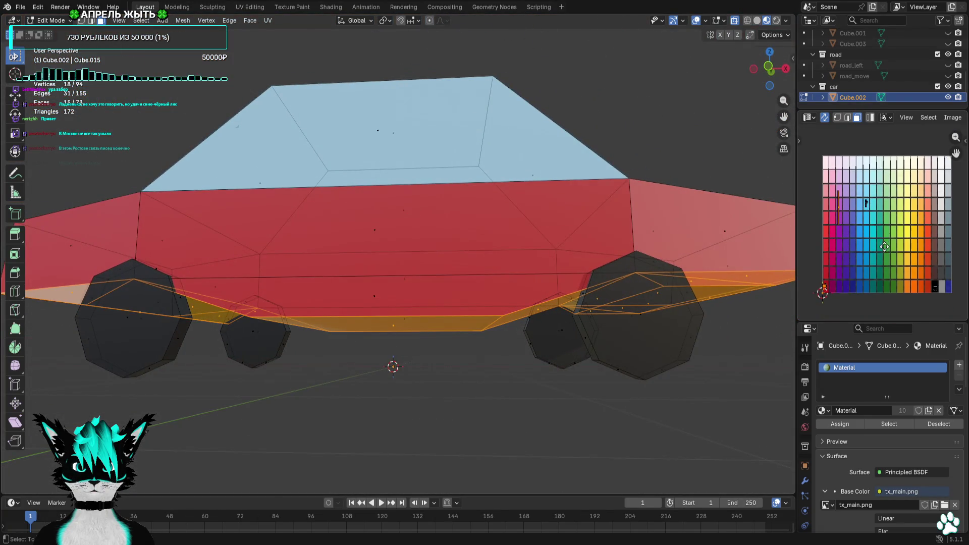
Unwrap the selected lower faces and resize the resulting UV islands
{"action": "key", "text": "u"}
{"action": "mouse_move", "coordinate": [884, 246]}
{"action": "left_click", "coordinate": [849, 67]}
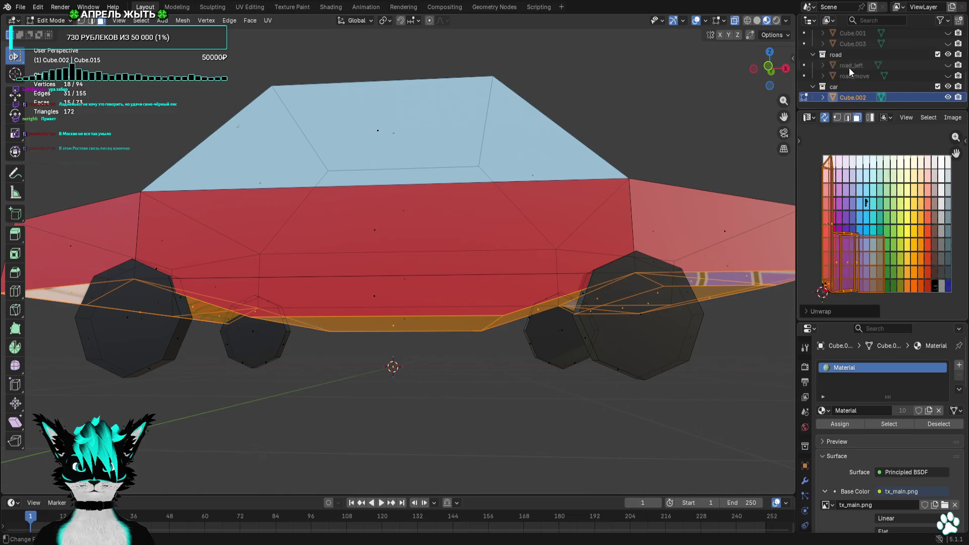
{"action": "key", "text": "g"}
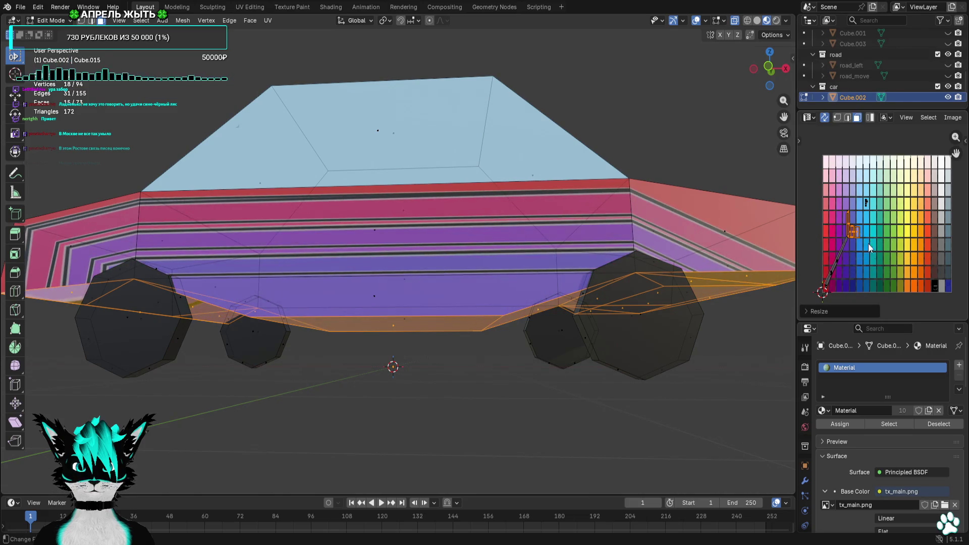
{"action": "key", "text": "Escape"}
{"action": "scroll", "coordinate": [863, 279], "scroll_direction": "up", "scroll_amount": 2}
{"action": "key", "text": "s"}
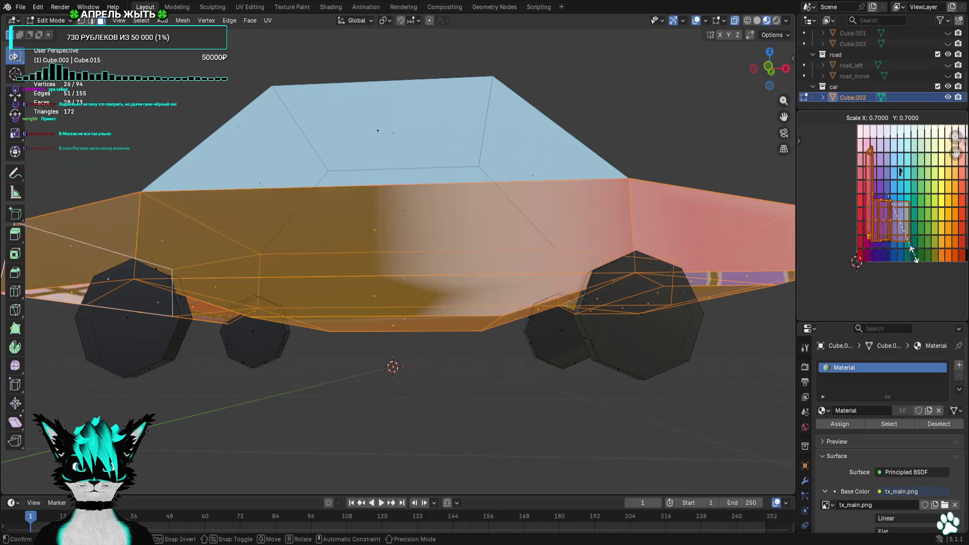
{"action": "left_click", "coordinate": [905, 240]}
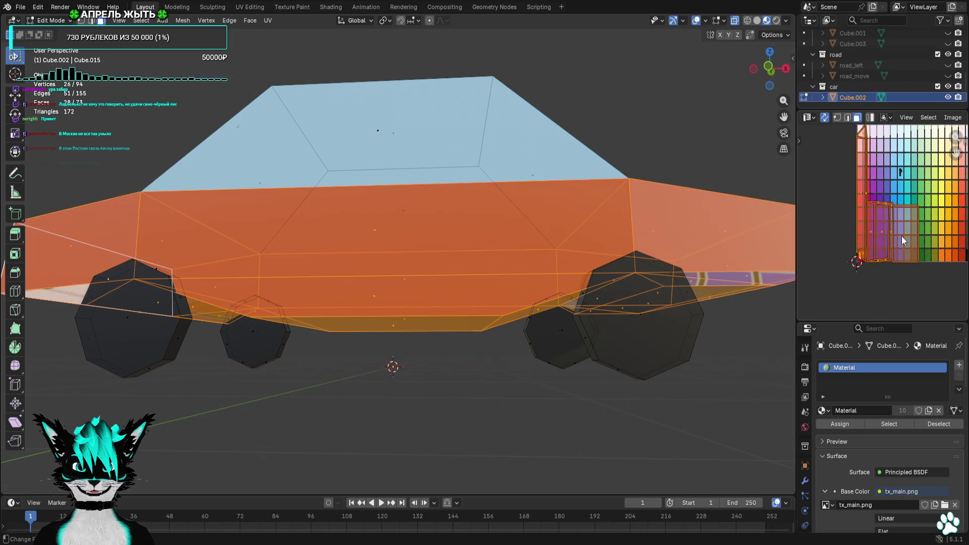
Split the underside UVs into a small island on a dark grey cell, overlays hidden
{"action": "left_click", "coordinate": [901, 235]}
{"action": "key", "text": "u"}
{"action": "mouse_move", "coordinate": [874, 421]}
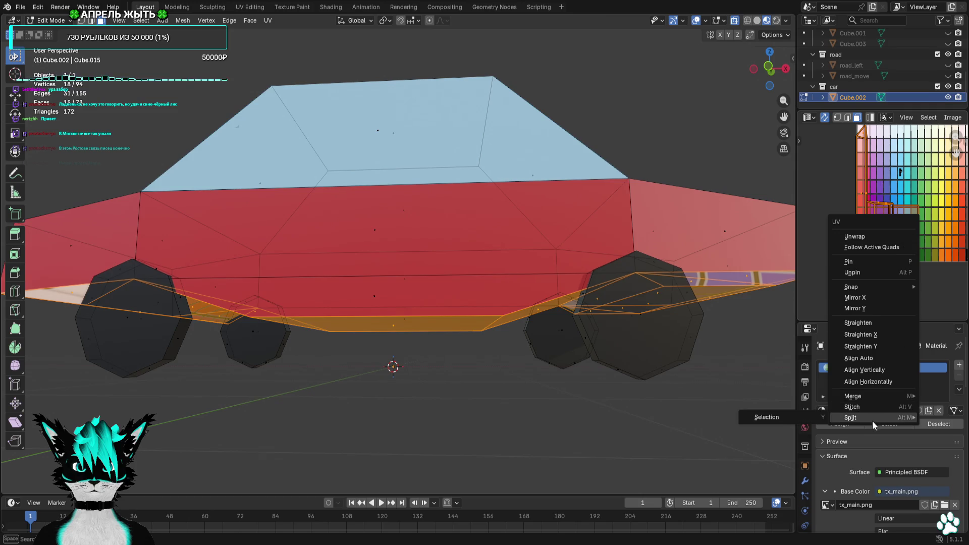
{"action": "left_click", "coordinate": [792, 416]}
{"action": "key", "text": "s"}
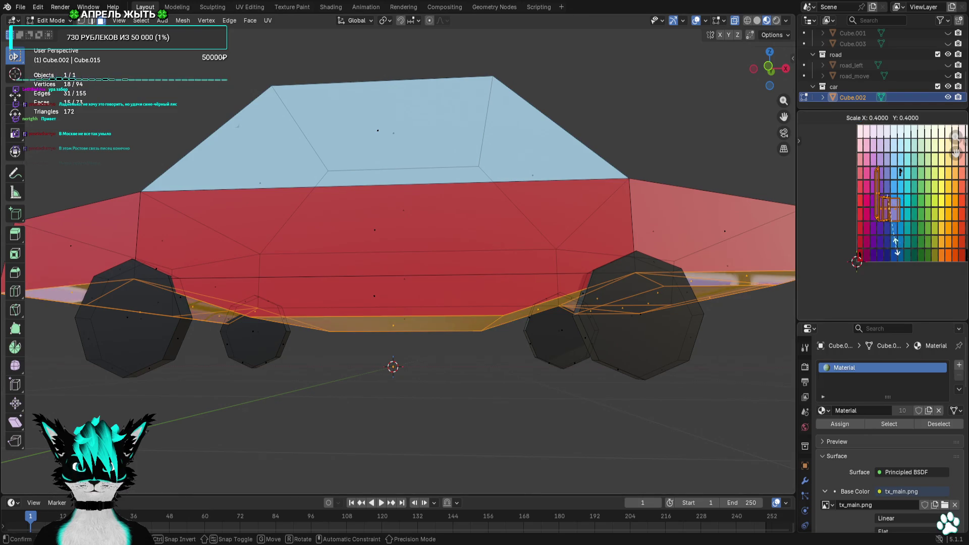
{"action": "left_click", "coordinate": [895, 241]}
{"action": "middle_click_drag", "start_coordinate": [893, 237], "coordinate": [836, 201]}
{"action": "key", "text": "g"}
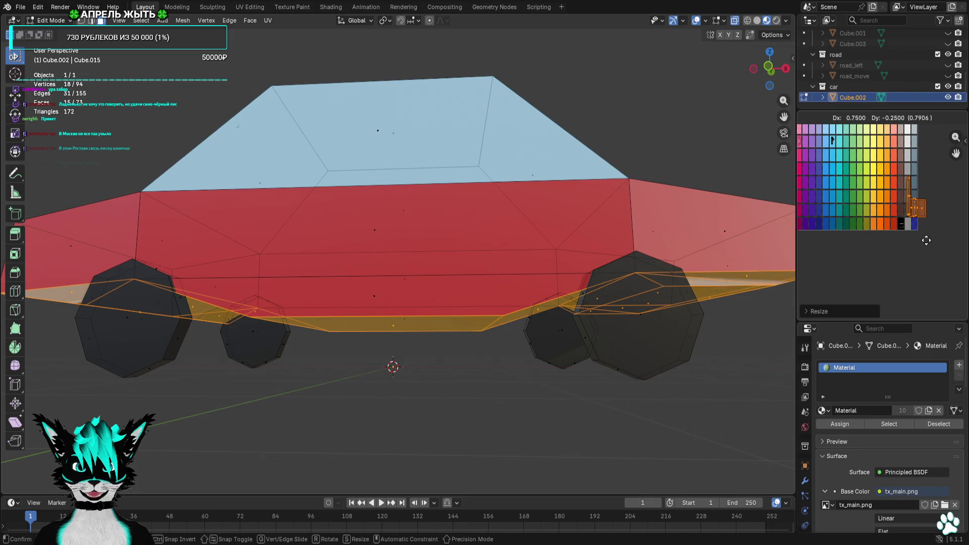
{"action": "scroll", "coordinate": [924, 254], "scroll_direction": "up", "scroll_amount": 4}
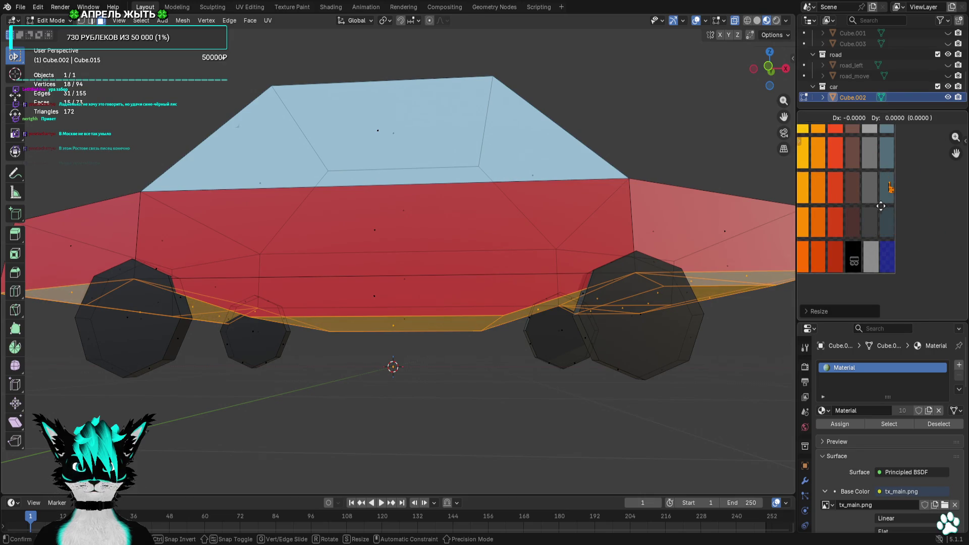
{"action": "left_click", "coordinate": [860, 204]}
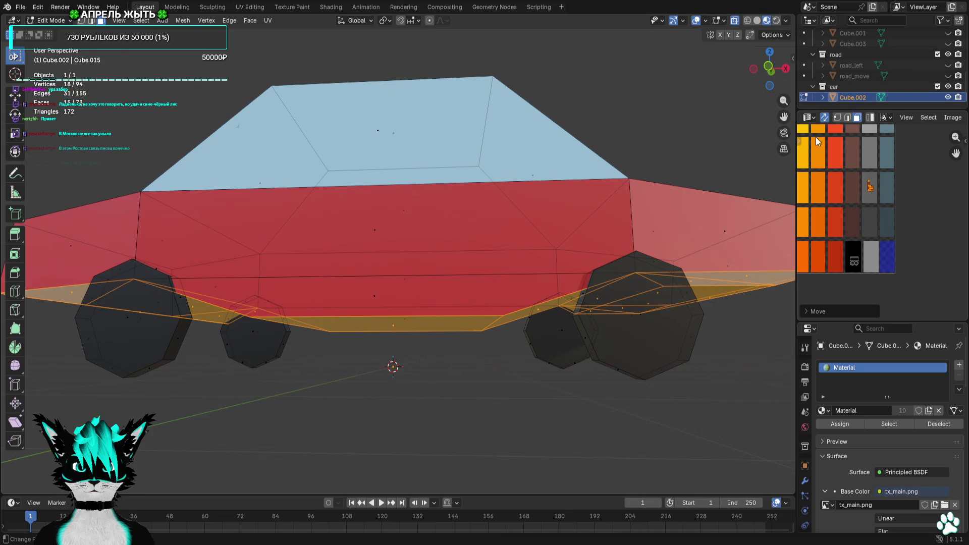
{"action": "left_click", "coordinate": [698, 20]}
{"action": "mouse_move", "coordinate": [650, 212]}
{"action": "middle_mouse_down"}
{"action": "mouse_move", "coordinate": [625, 182]}
{"action": "mouse_move", "coordinate": [684, 189]}
{"action": "mouse_move", "coordinate": [698, 205]}
{"action": "mouse_move", "coordinate": [636, 246]}
{"action": "mouse_move", "coordinate": [480, 242]}
{"action": "mouse_move", "coordinate": [389, 223]}
{"action": "mouse_move", "coordinate": [289, 229]}
{"action": "mouse_move", "coordinate": [283, 217]}
{"action": "mouse_move", "coordinate": [320, 240]}
{"action": "mouse_move", "coordinate": [560, 240]}
{"action": "mouse_move", "coordinate": [638, 227]}
{"action": "middle_mouse_up"}
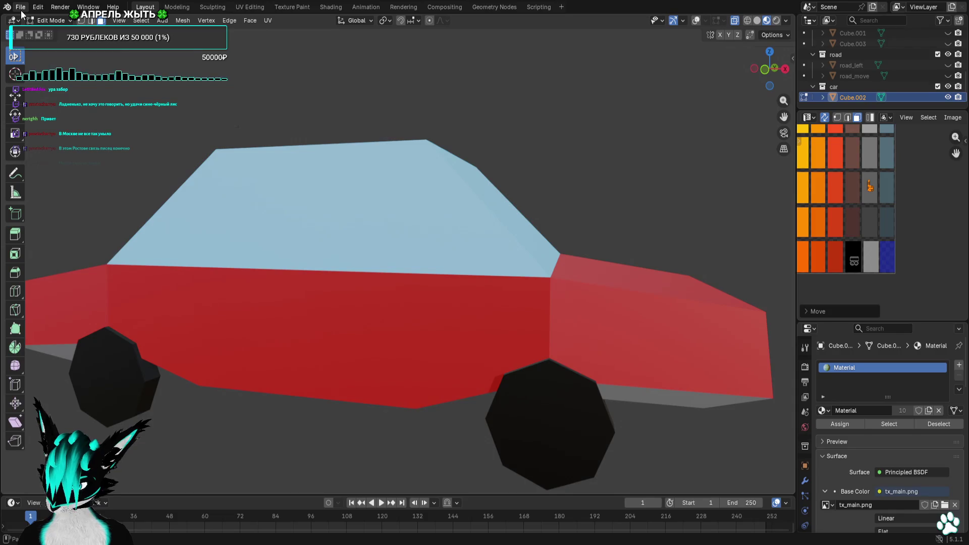
Save the project as base dacha.blend and open the File menu toward Export
{"action": "key", "text": "ctrl+s"}
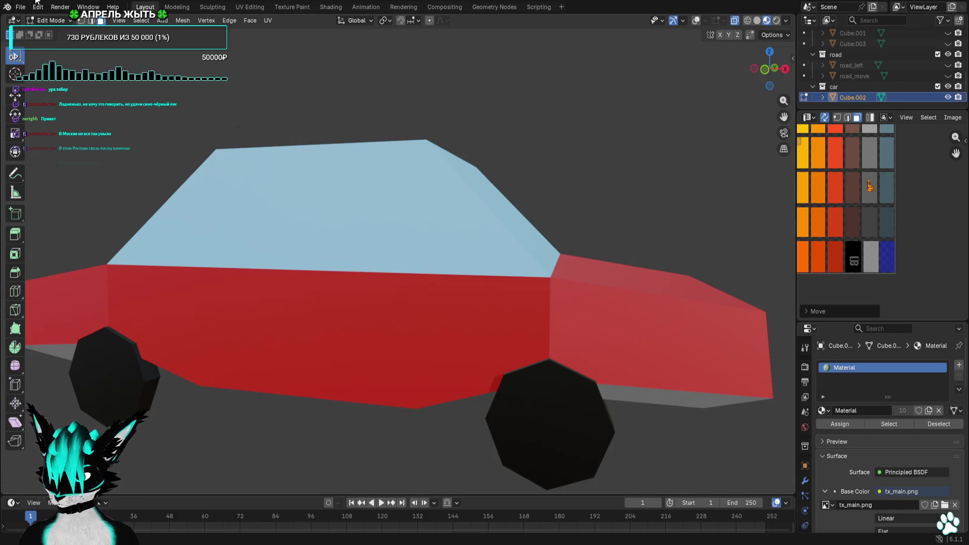
{"action": "left_click", "coordinate": [20, 7]}
{"action": "mouse_move", "coordinate": [79, 171]}
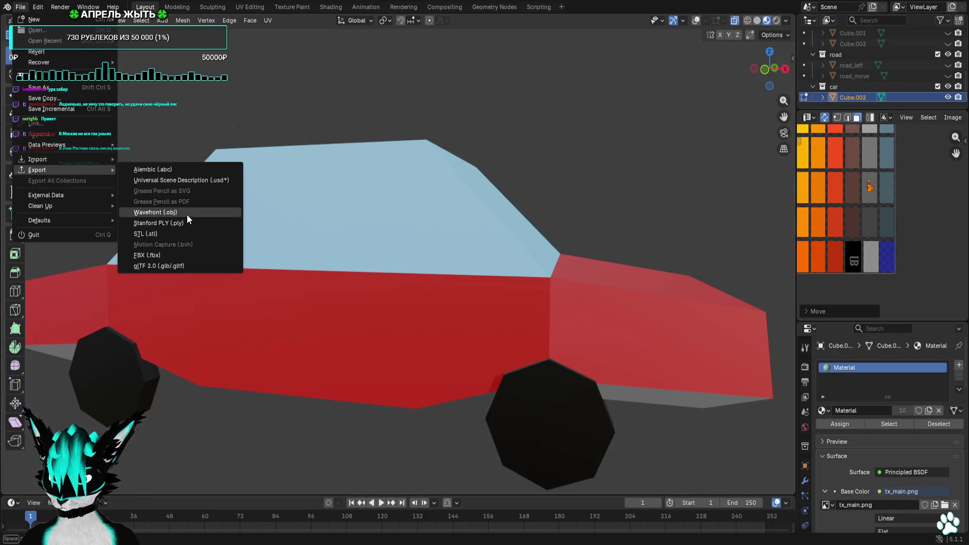
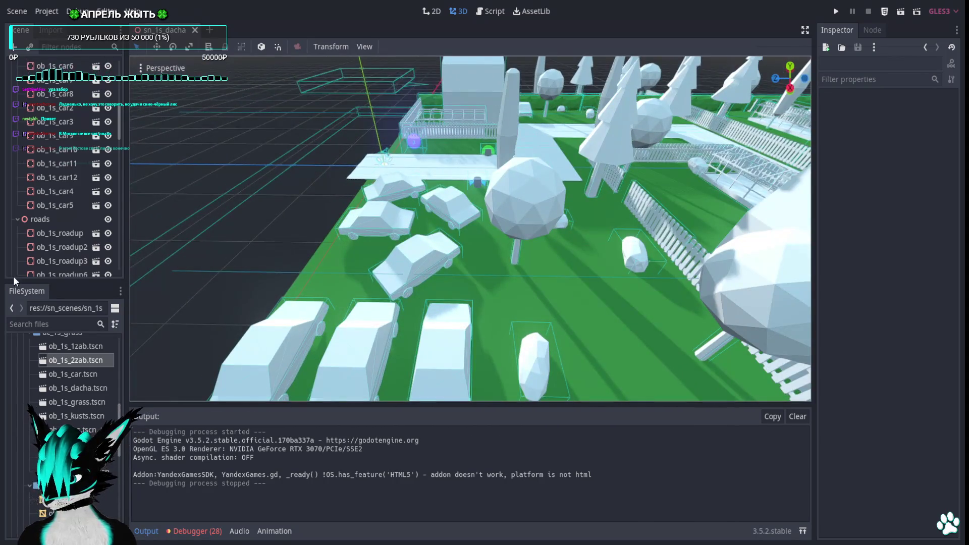
Load mt_main.tres onto the ob_1s_1zab fence mesh's material slot and close that scene
{"action": "scroll", "coordinate": [85, 426], "scroll_direction": "up", "scroll_amount": 5}
{"action": "double_click", "coordinate": [100, 426]}
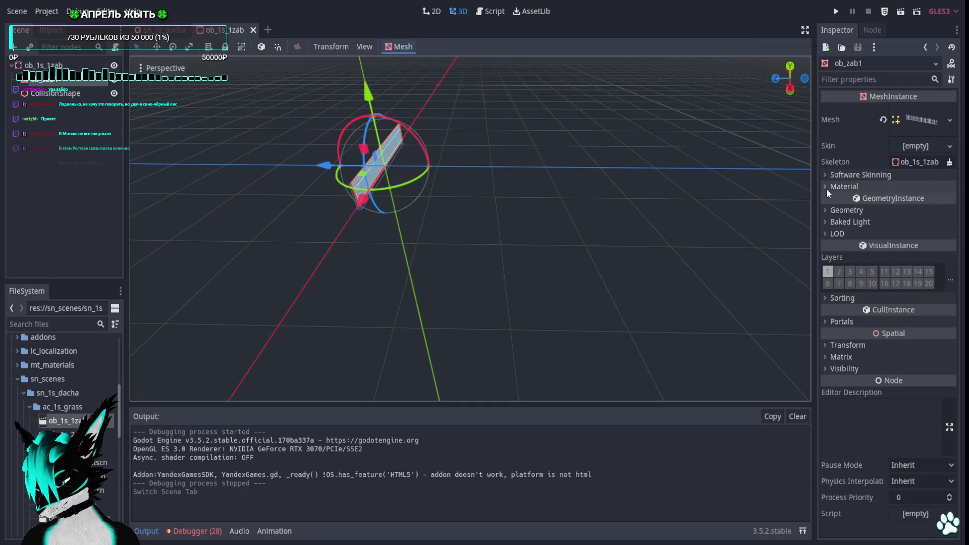
{"action": "left_click", "coordinate": [826, 187]}
{"action": "left_click", "coordinate": [948, 199]}
{"action": "left_click", "coordinate": [900, 251]}
{"action": "double_click", "coordinate": [374, 238]}
{"action": "left_click", "coordinate": [261, 30]}
Give the ob_zab1 mesh in ob_1s_2zab the mt_main.tres material, then close the scene
{"action": "double_click", "coordinate": [76, 434]}
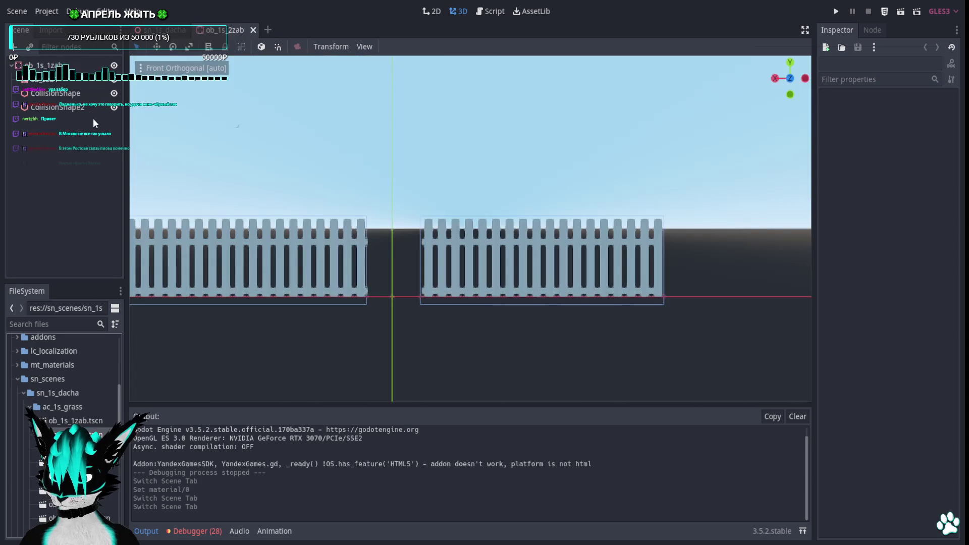
{"action": "left_click", "coordinate": [46, 80]}
{"action": "left_click", "coordinate": [834, 187]}
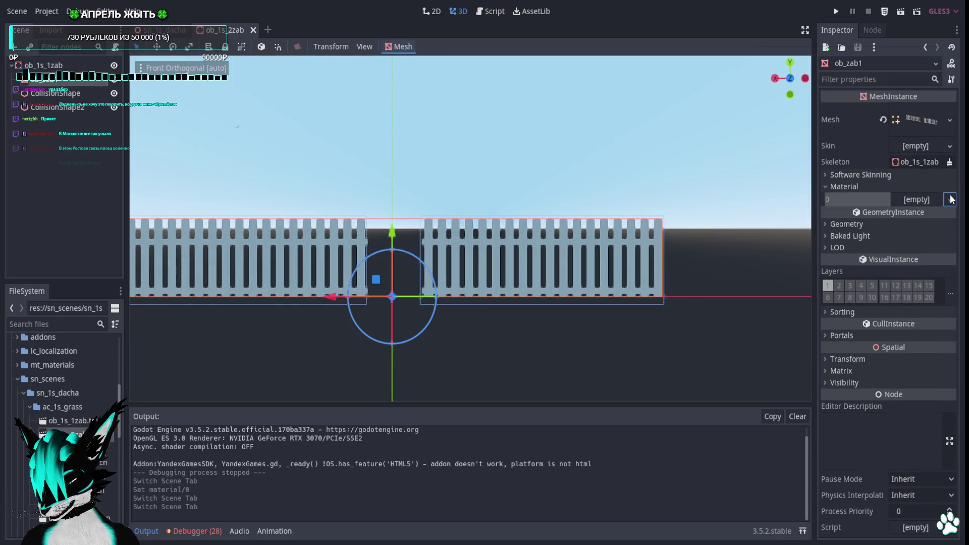
{"action": "left_click", "coordinate": [916, 199]}
{"action": "left_click", "coordinate": [915, 251]}
{"action": "double_click", "coordinate": [409, 240]}
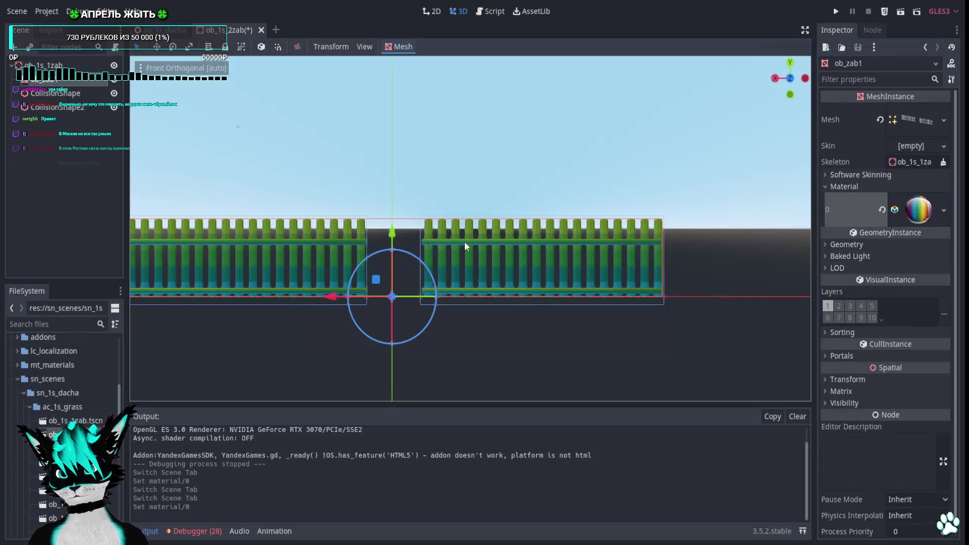
{"action": "left_click", "coordinate": [899, 209]}
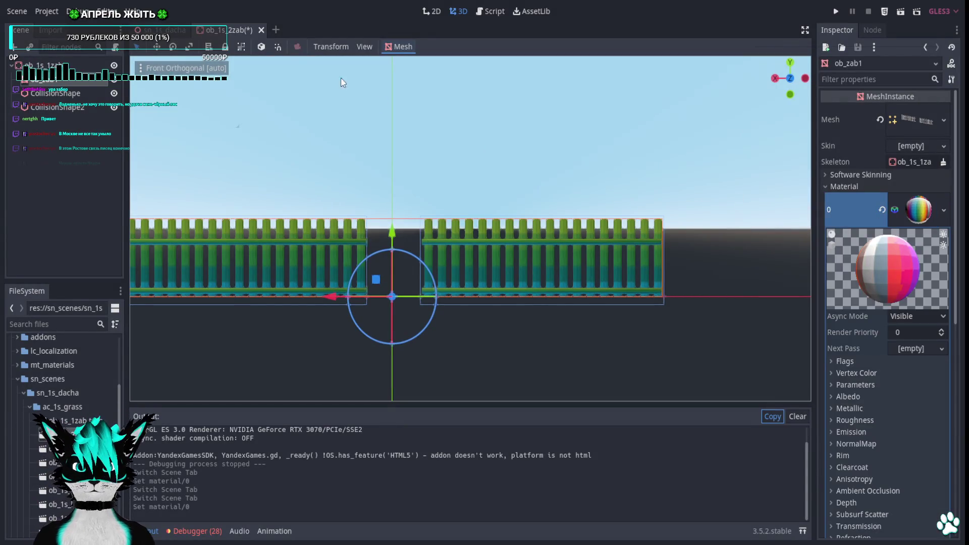
{"action": "left_click", "coordinate": [261, 30]}
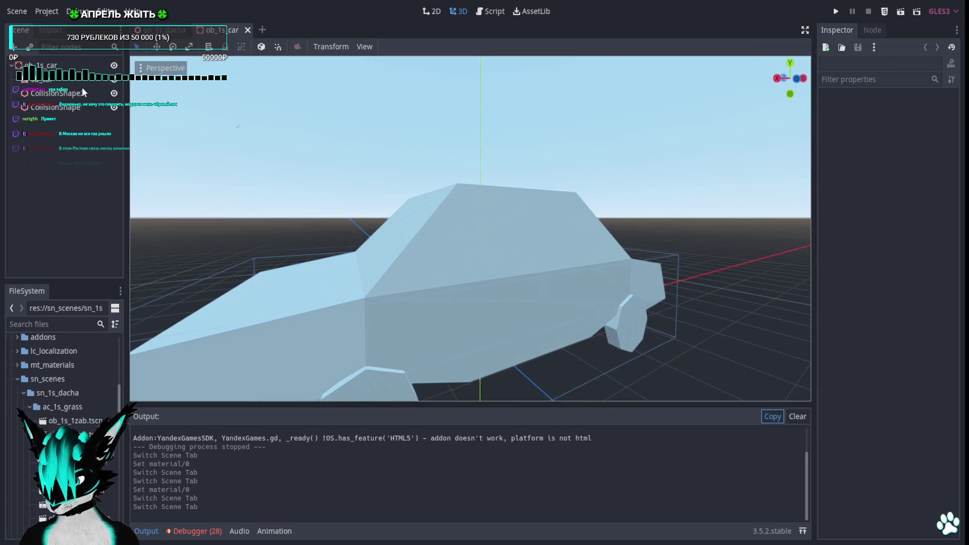
Load a material onto the ob_car mesh, then close the car and grass scenes
{"action": "left_click", "coordinate": [81, 81]}
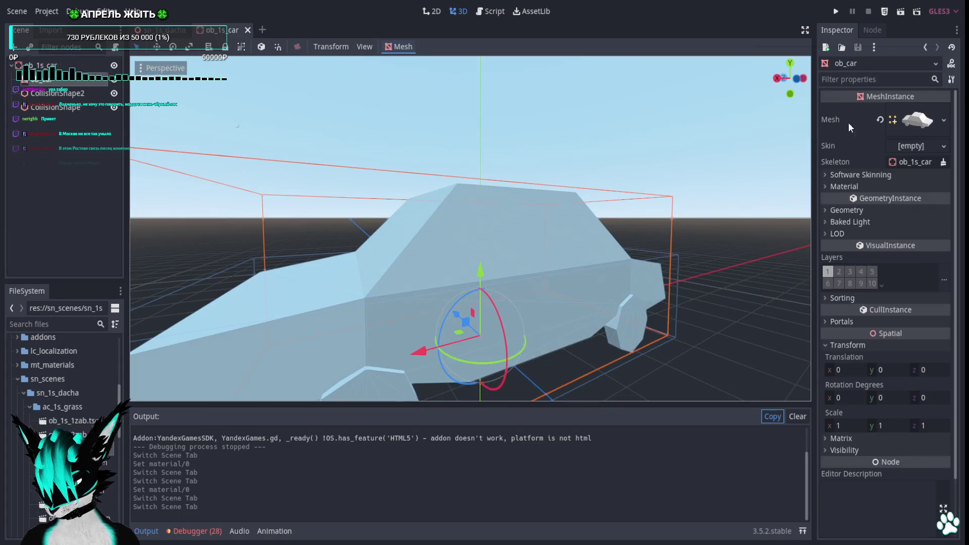
{"action": "left_click", "coordinate": [844, 187]}
{"action": "left_click", "coordinate": [910, 199]}
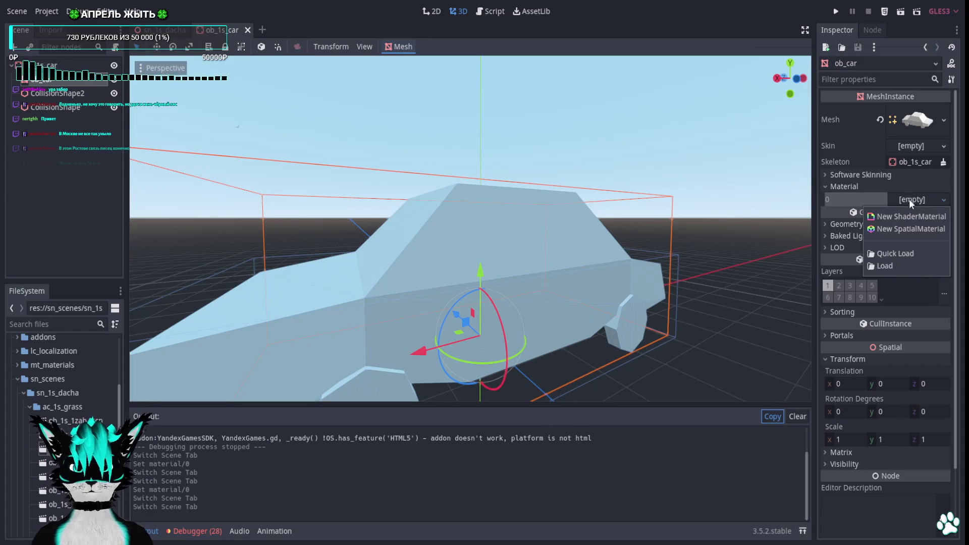
{"action": "left_click", "coordinate": [255, 31]}
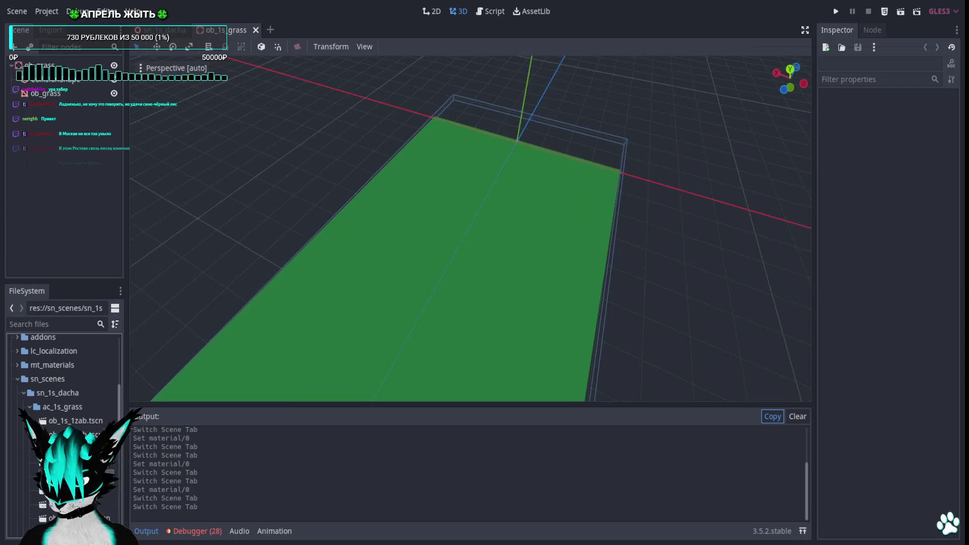
{"action": "left_click", "coordinate": [255, 31]}
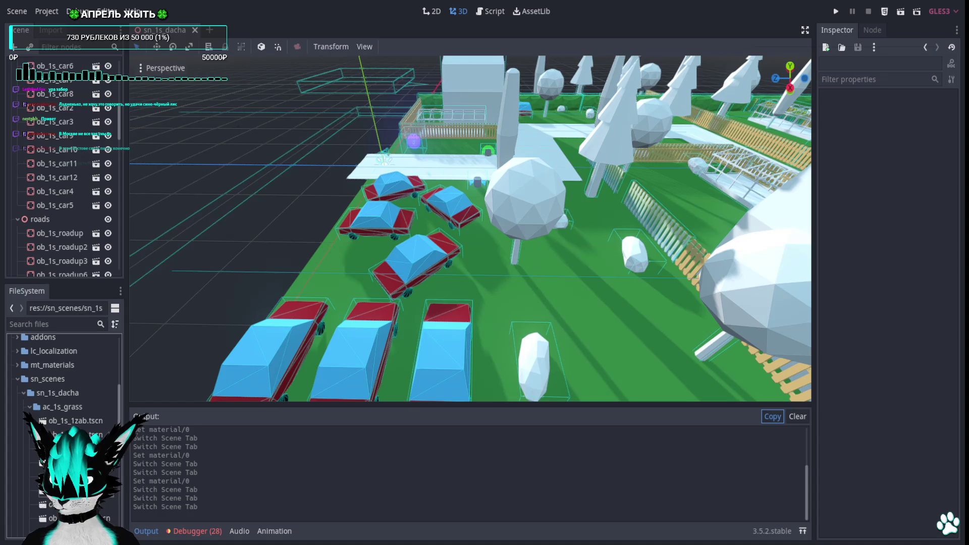
View the level from the top (Numpad 7), pan across the map, and open ob_1s_les
{"action": "key", "text": "KP_7"}
{"action": "scroll", "coordinate": [655, 179], "scroll_direction": "down", "scroll_amount": 2}
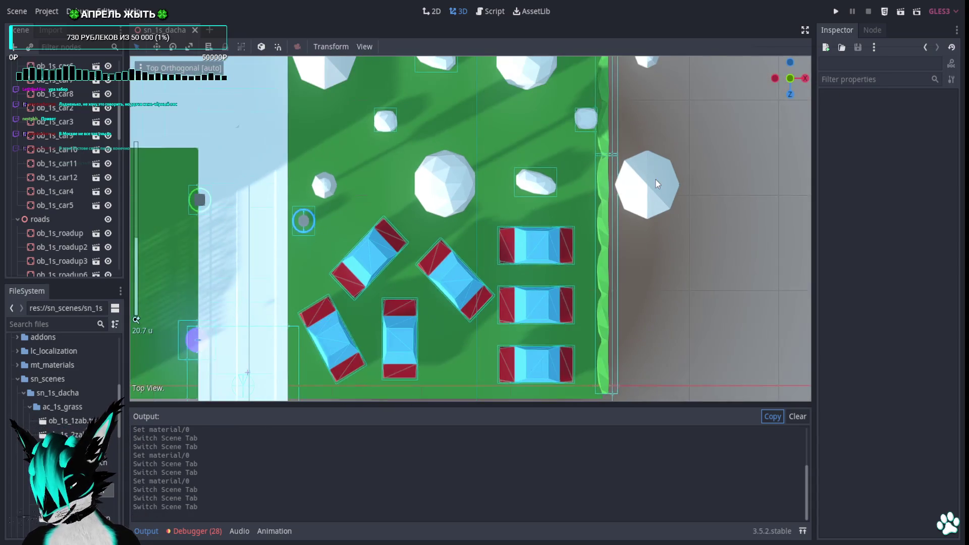
{"action": "scroll", "coordinate": [656, 178], "scroll_direction": "down", "scroll_amount": 5}
{"action": "scroll", "coordinate": [539, 161], "scroll_direction": "up", "scroll_amount": 3}
{"action": "mouse_move", "coordinate": [538, 190]}
{"action": "middle_mouse_down", "text": "shift"}
{"action": "mouse_move", "coordinate": [564, 174]}
{"action": "mouse_move", "coordinate": [579, 281]}
{"action": "mouse_move", "coordinate": [601, 124]}
{"action": "middle_mouse_up", "text": "shift"}
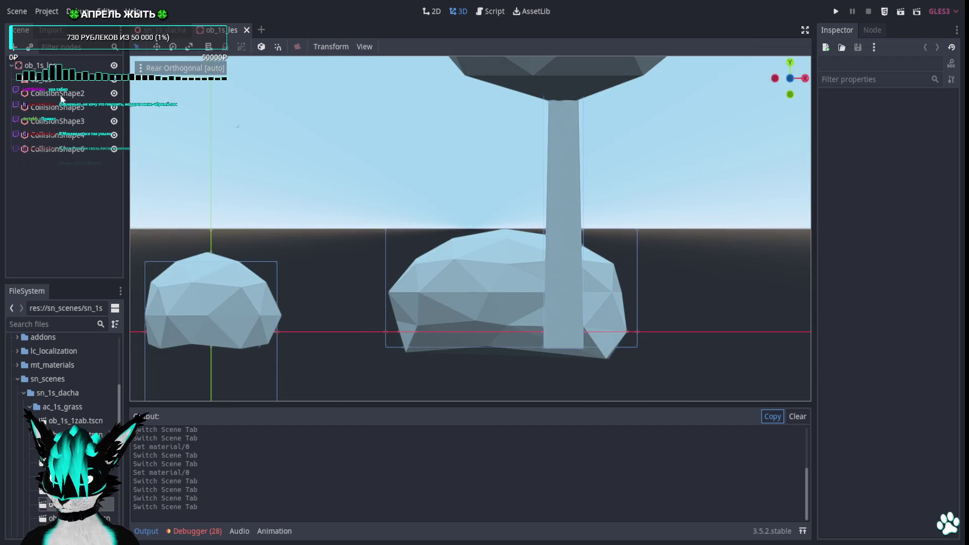
{"action": "left_click", "coordinate": [59, 95]}
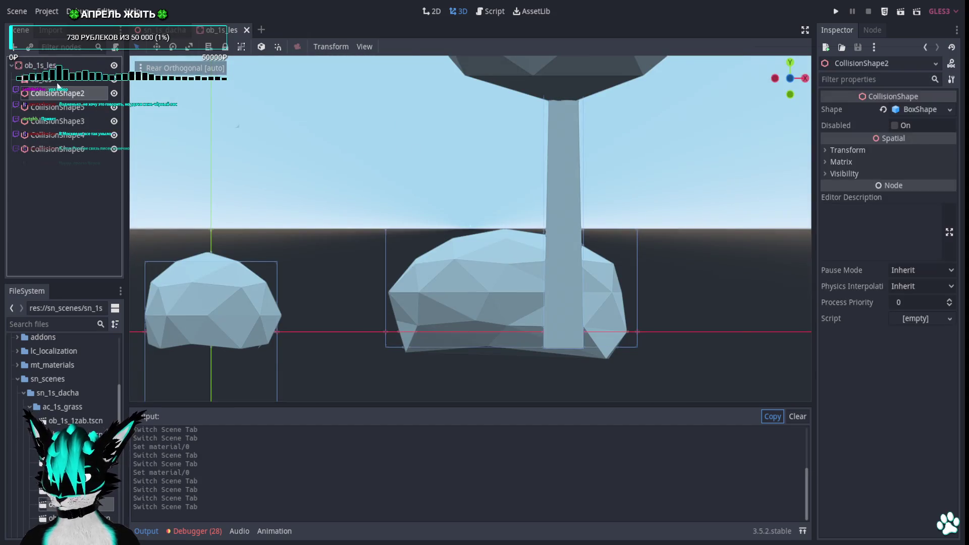
Assign a material to the ob_les tree mesh, save the tree scene and close it
{"action": "left_click", "coordinate": [55, 79]}
{"action": "left_click", "coordinate": [825, 187]}
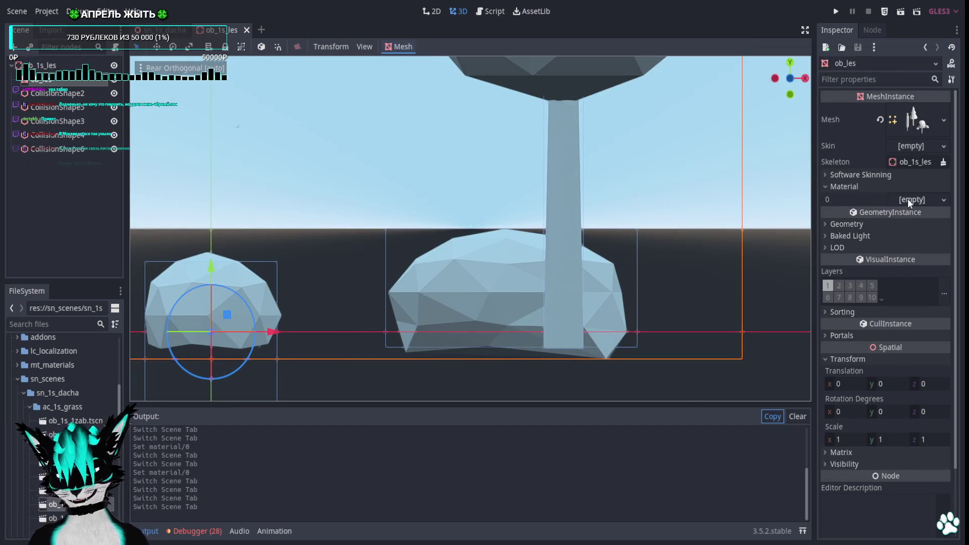
{"action": "left_click", "coordinate": [908, 199]}
{"action": "key", "text": "ctrl+s"}
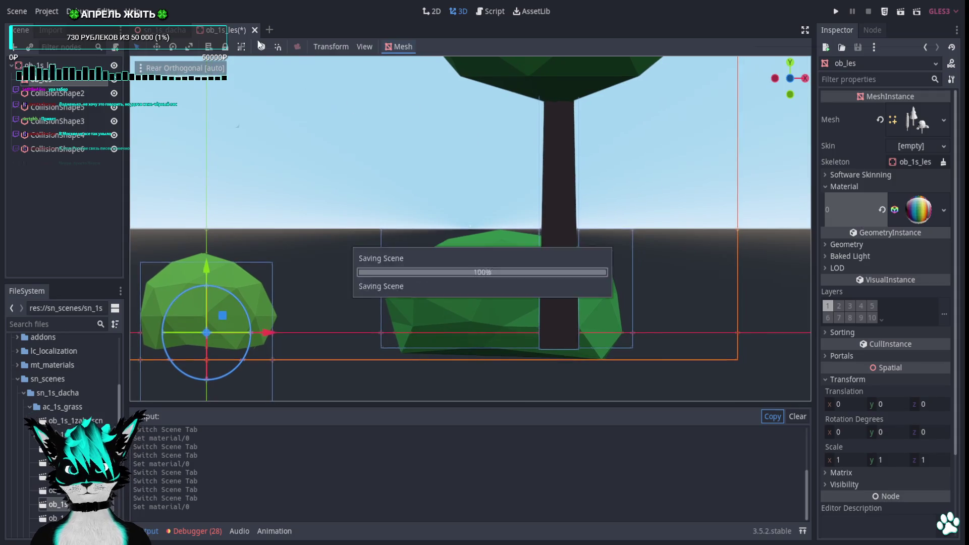
{"action": "left_click", "coordinate": [247, 29]}
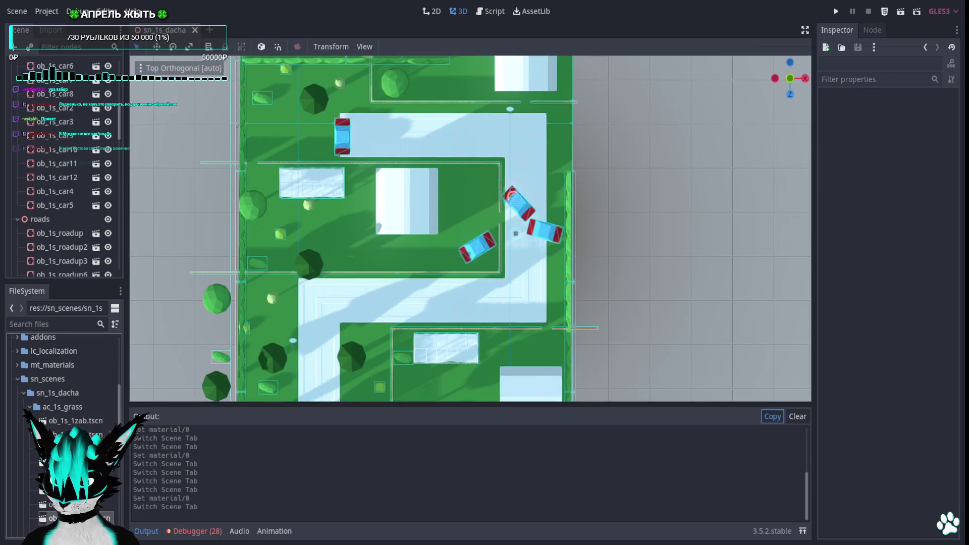
Give the ob_1s_roadLR road mesh a material, check it in perspective, and close the scene
{"action": "left_click", "coordinate": [96, 108]}
{"action": "left_click", "coordinate": [75, 81]}
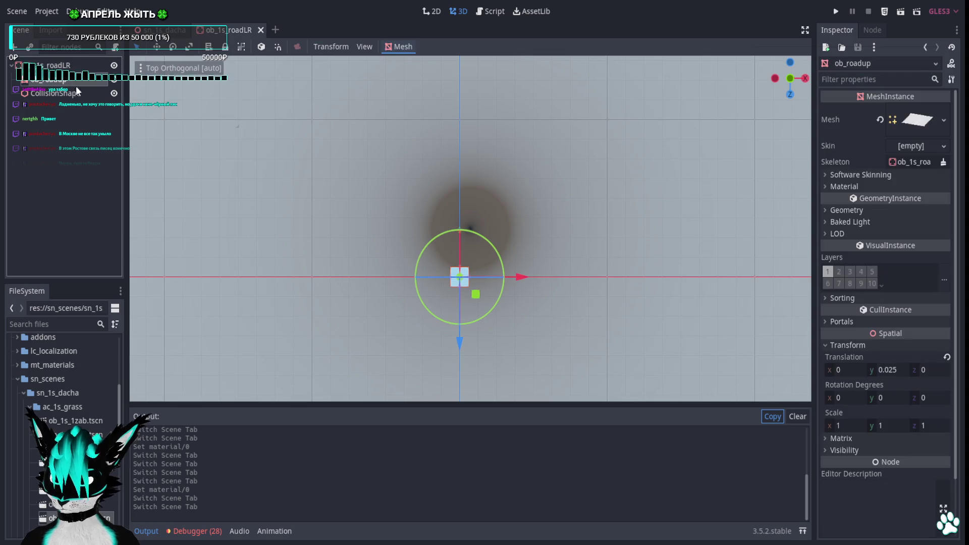
{"action": "left_click", "coordinate": [831, 185]}
{"action": "left_click", "coordinate": [913, 199]}
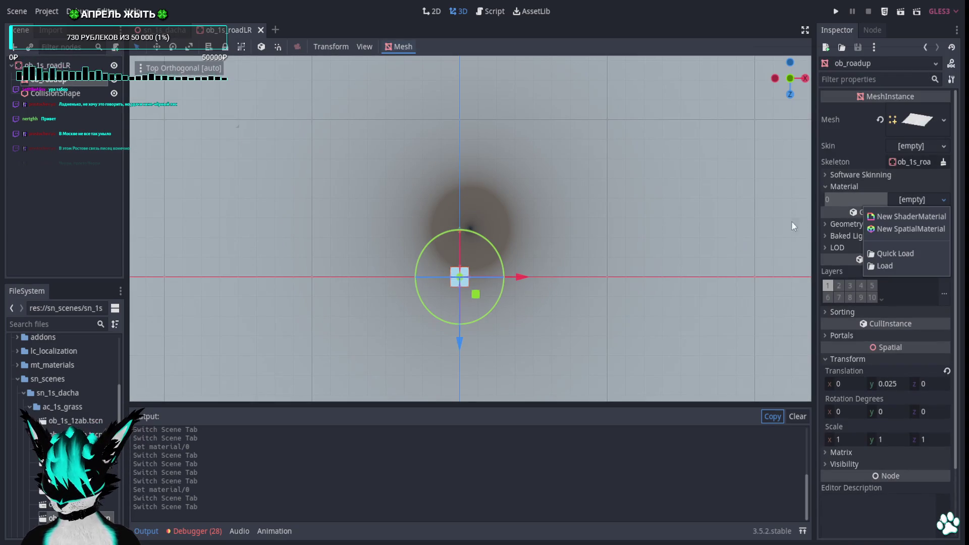
{"action": "left_click", "coordinate": [911, 229]}
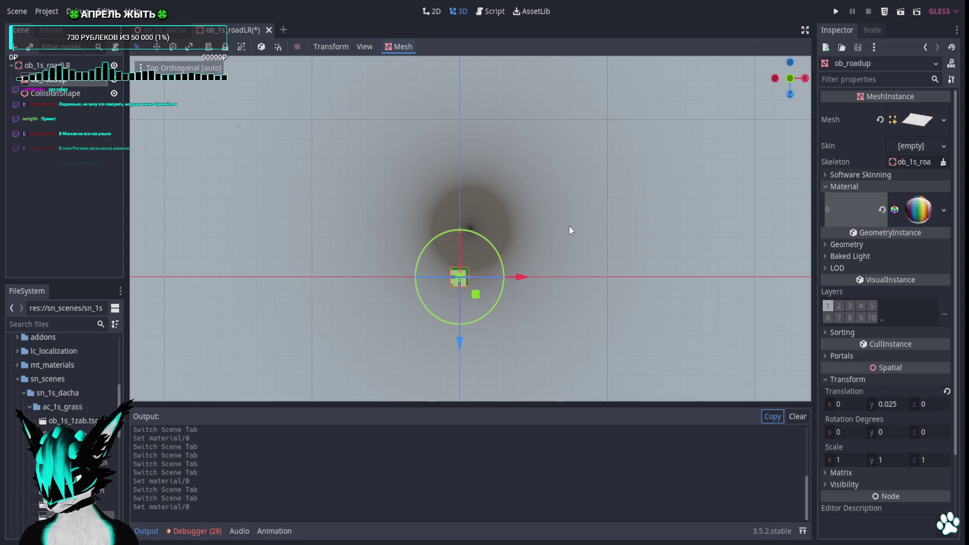
{"action": "mouse_move", "coordinate": [558, 224]}
{"action": "middle_mouse_down"}
{"action": "mouse_move", "coordinate": [560, 180]}
{"action": "mouse_move", "coordinate": [530, 265]}
{"action": "middle_mouse_up"}
{"action": "scroll", "coordinate": [530, 265], "scroll_direction": "up", "scroll_amount": 5}
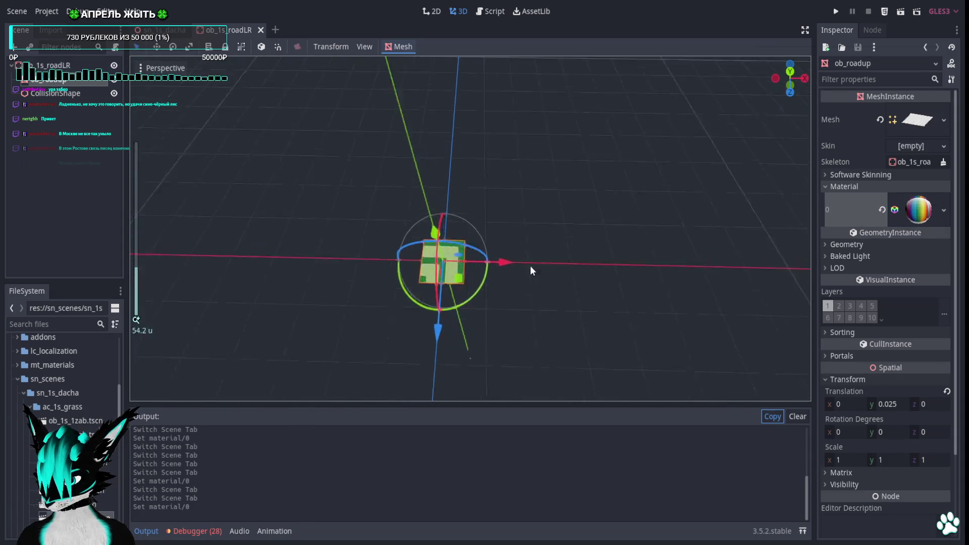
{"action": "scroll", "coordinate": [515, 286], "scroll_direction": "down", "scroll_amount": 5}
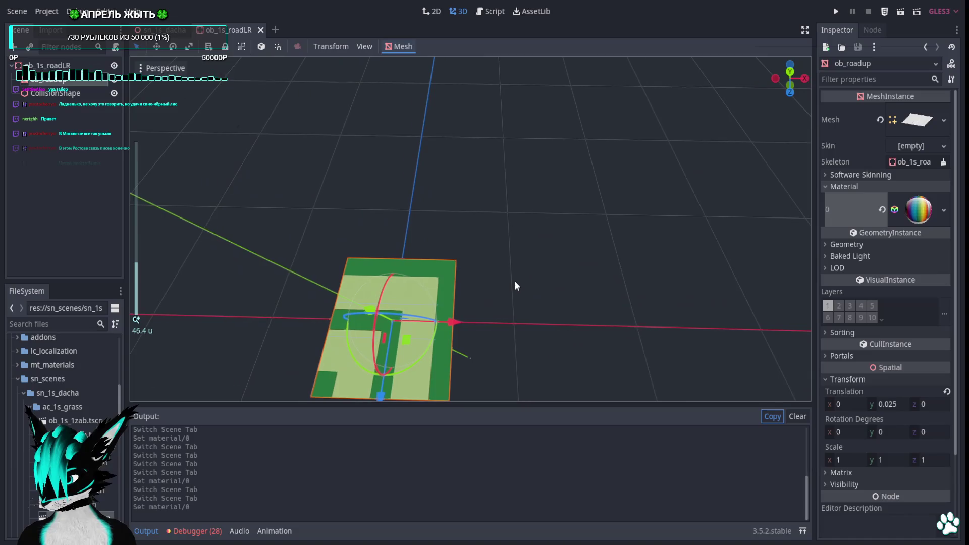
{"action": "left_click", "coordinate": [260, 29]}
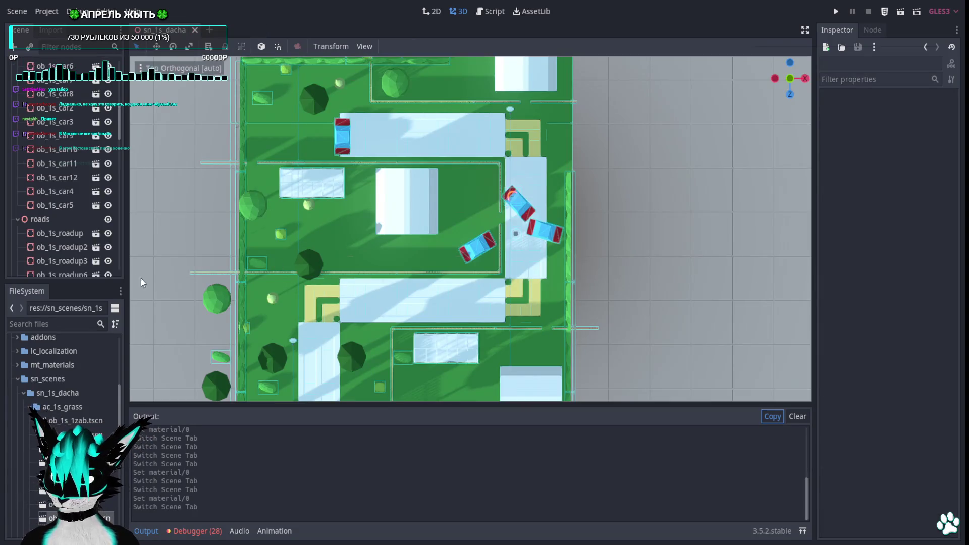
Inspect the ob_1s_roadup road mesh's empty material slot, then close the scene unchanged
{"action": "left_click", "coordinate": [95, 233]}
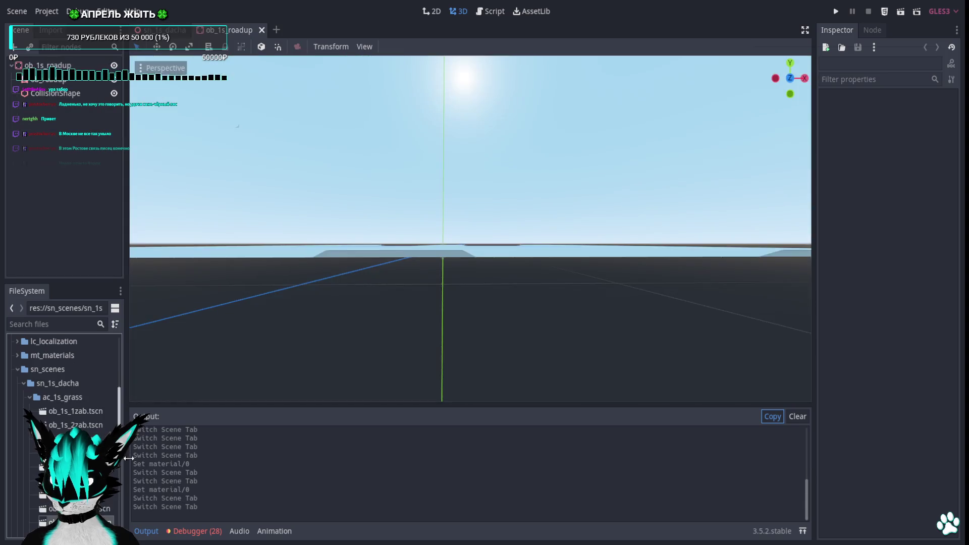
{"action": "left_click", "coordinate": [57, 79]}
{"action": "left_click", "coordinate": [55, 93]}
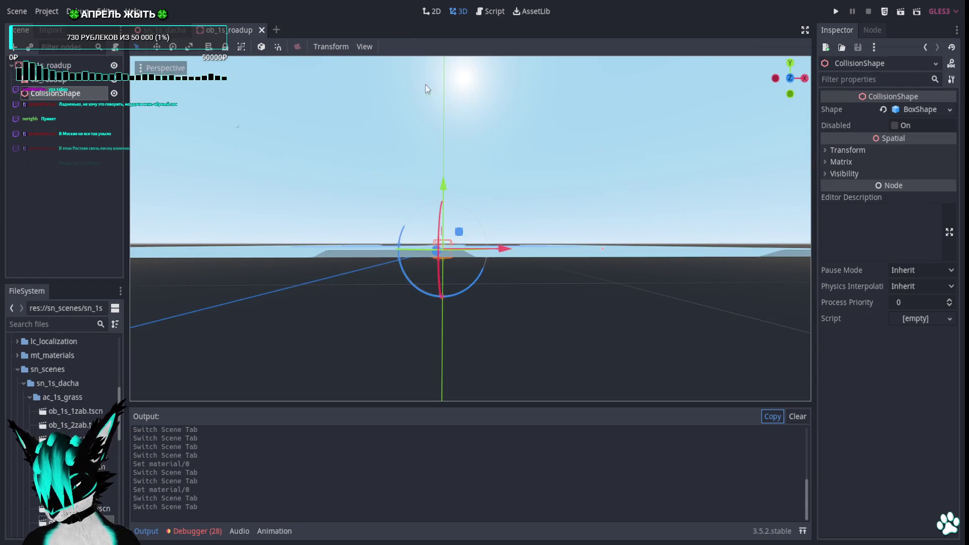
{"action": "left_click", "coordinate": [505, 251]}
{"action": "left_click", "coordinate": [830, 186]}
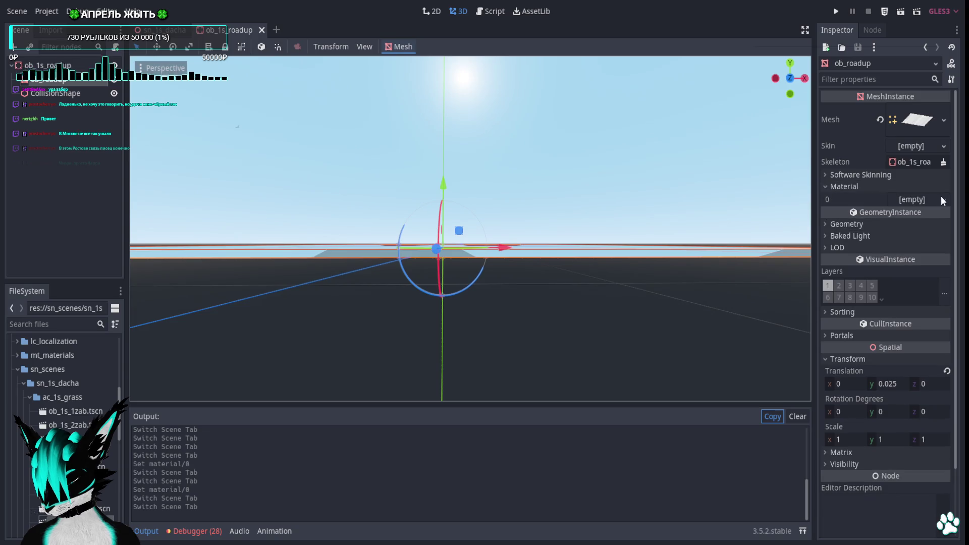
{"action": "left_click", "coordinate": [941, 200]}
{"action": "left_click", "coordinate": [902, 254]}
{"action": "left_click", "coordinate": [672, 158]}
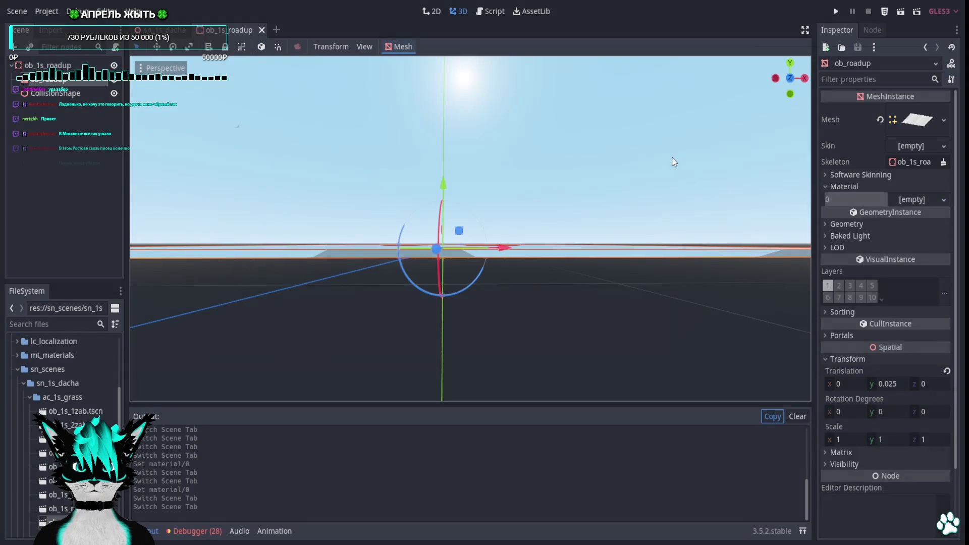
{"action": "left_click", "coordinate": [262, 31]}
Assign a material to the ob_teplica greenhouse mesh in ob_1s_teplica and close the scene
{"action": "scroll", "coordinate": [76, 394], "scroll_direction": "down", "scroll_amount": 5}
{"action": "double_click", "coordinate": [75, 438]}
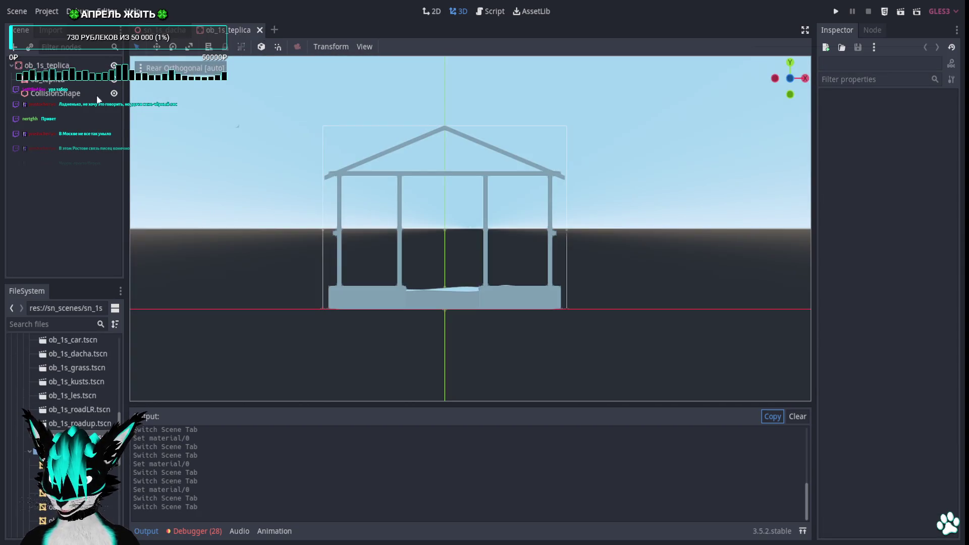
{"action": "left_click", "coordinate": [51, 79]}
{"action": "left_click", "coordinate": [844, 187]}
{"action": "left_click", "coordinate": [903, 199]}
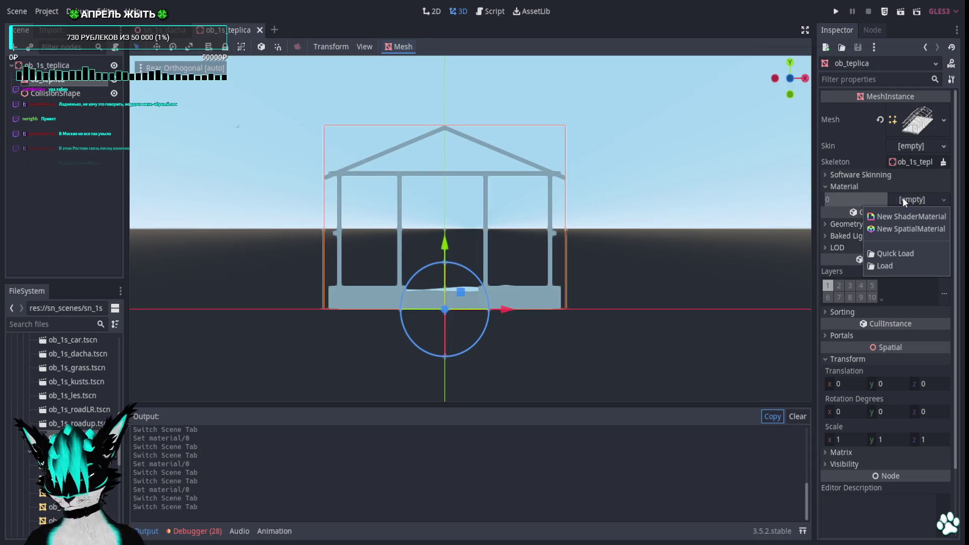
{"action": "left_click", "coordinate": [903, 199]}
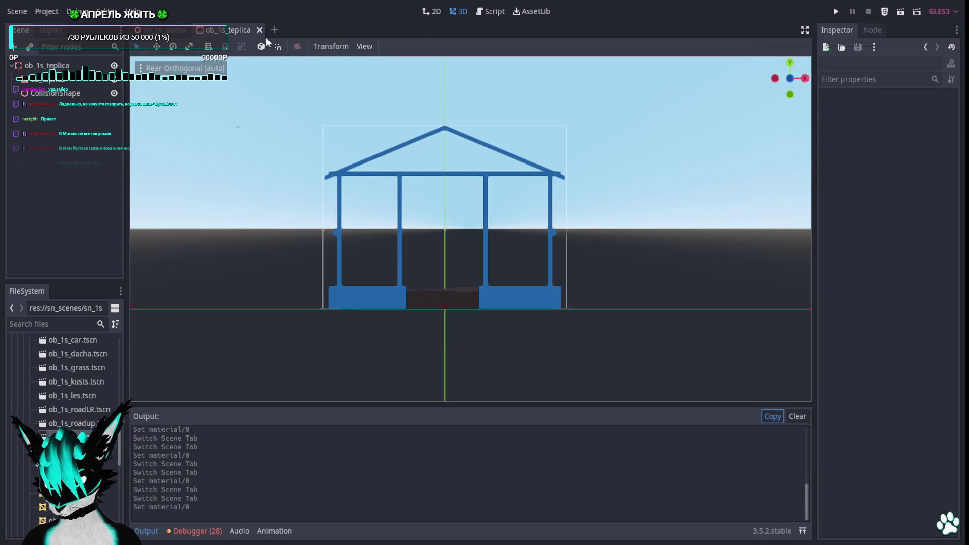
{"action": "left_click", "coordinate": [259, 31]}
{"action": "scroll", "coordinate": [541, 195], "scroll_direction": "down", "scroll_amount": 3}
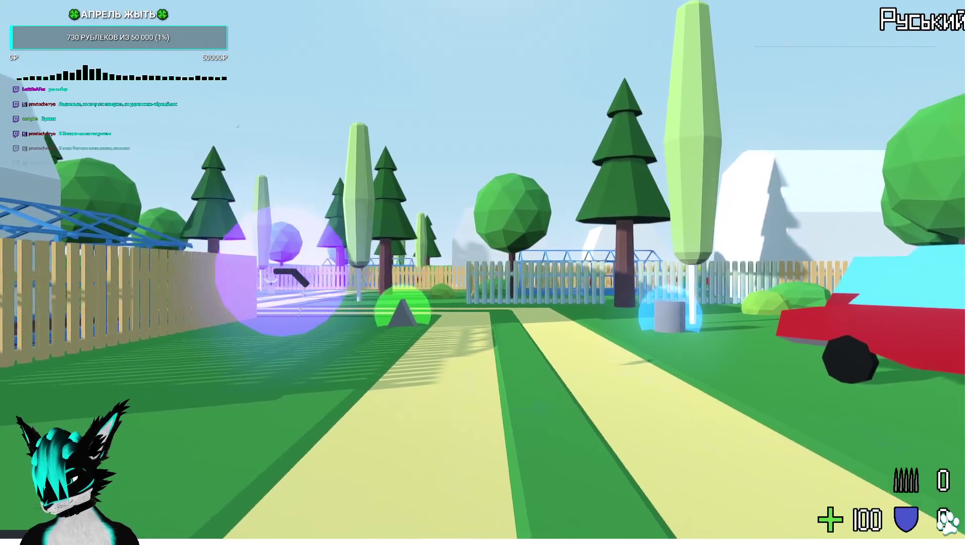
Walk along the garden path to the armor pickup and fence, then stop the game with F8
{"action": "key", "text": "w"}
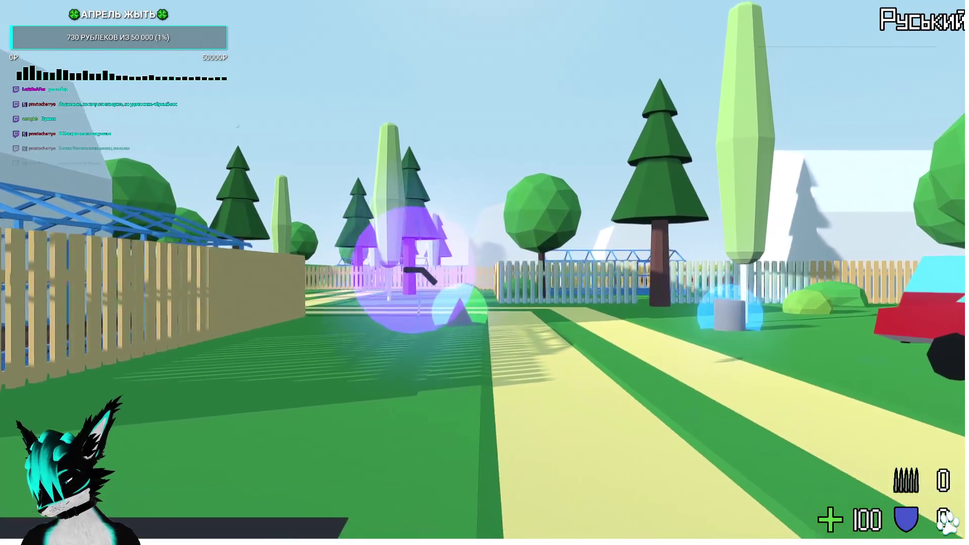
{"action": "mouse_move", "coordinate": [484, 273]}
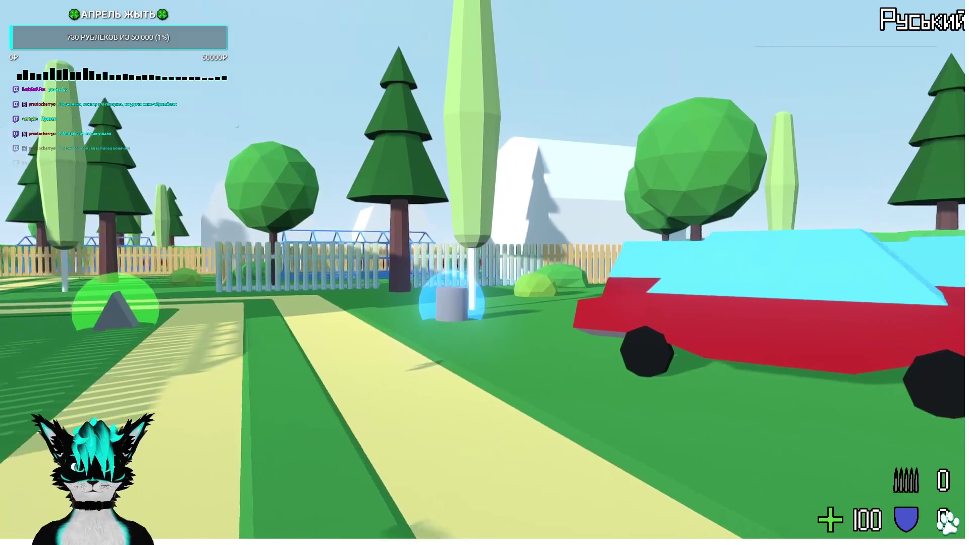
{"action": "key", "text": "w"}
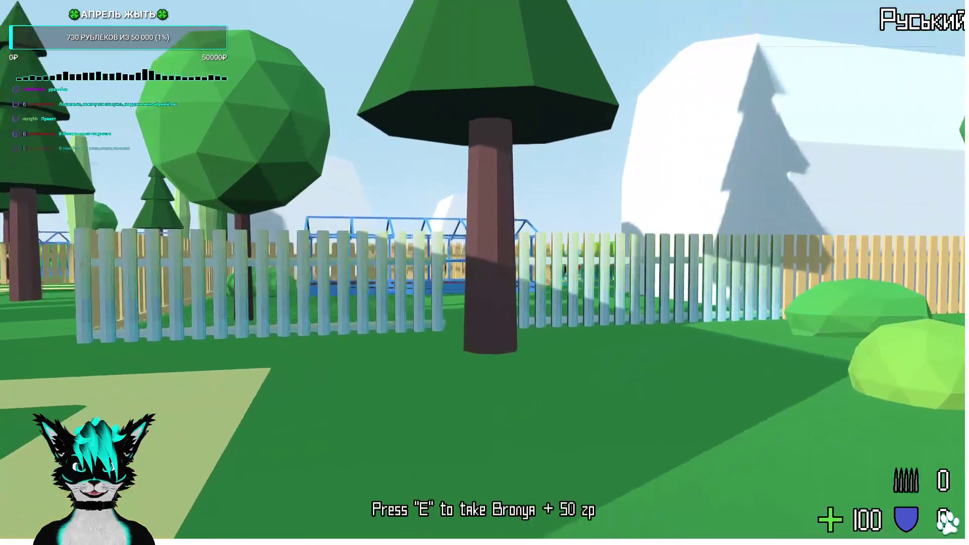
{"action": "key", "text": "w"}
{"action": "key", "text": "F8"}
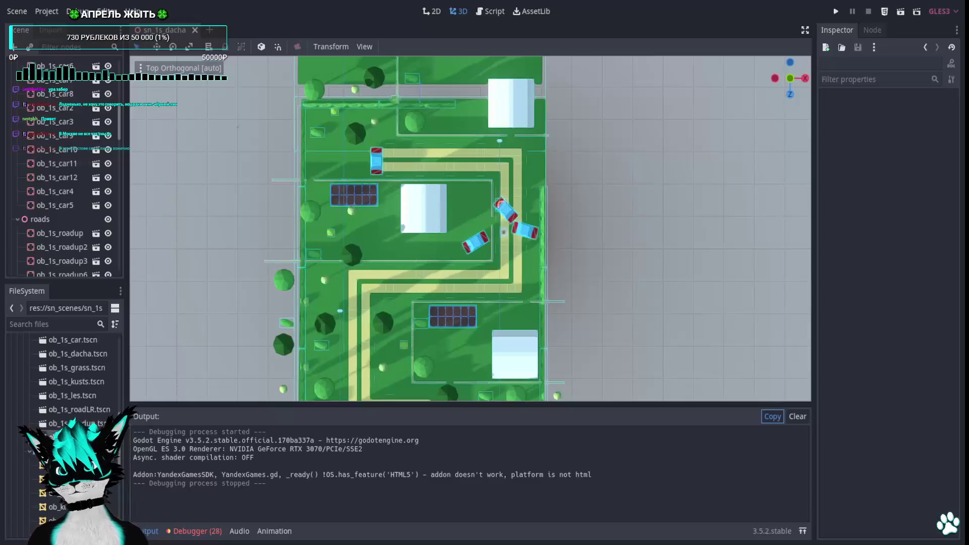
{"action": "scroll", "coordinate": [102, 406], "scroll_direction": "up", "scroll_amount": 2}
{"action": "double_click", "coordinate": [95, 376]}
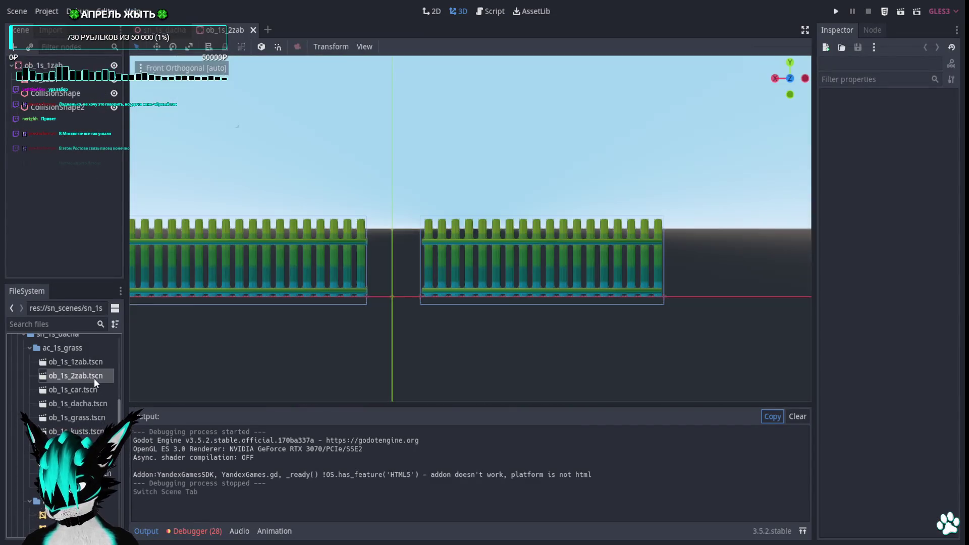
{"action": "left_click", "coordinate": [61, 81]}
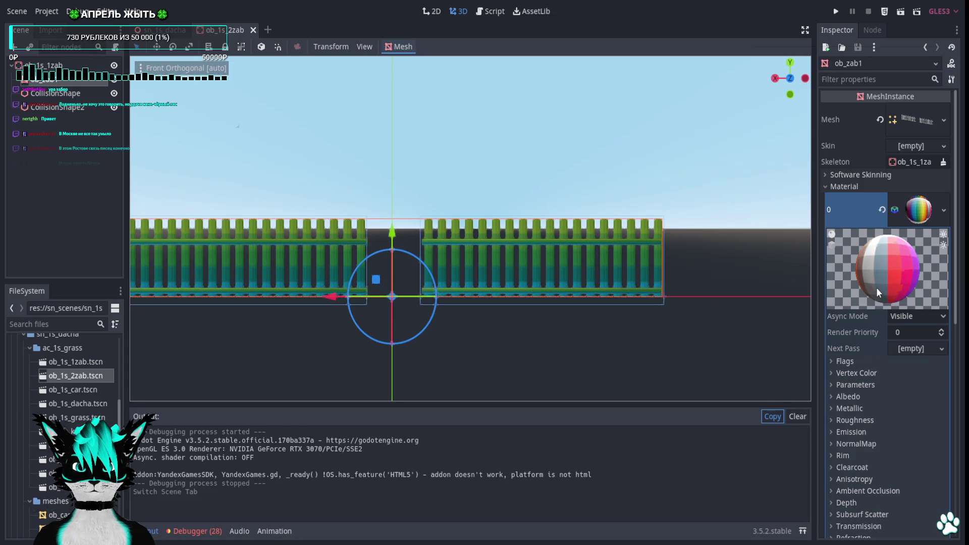
{"action": "left_click", "coordinate": [253, 30]}
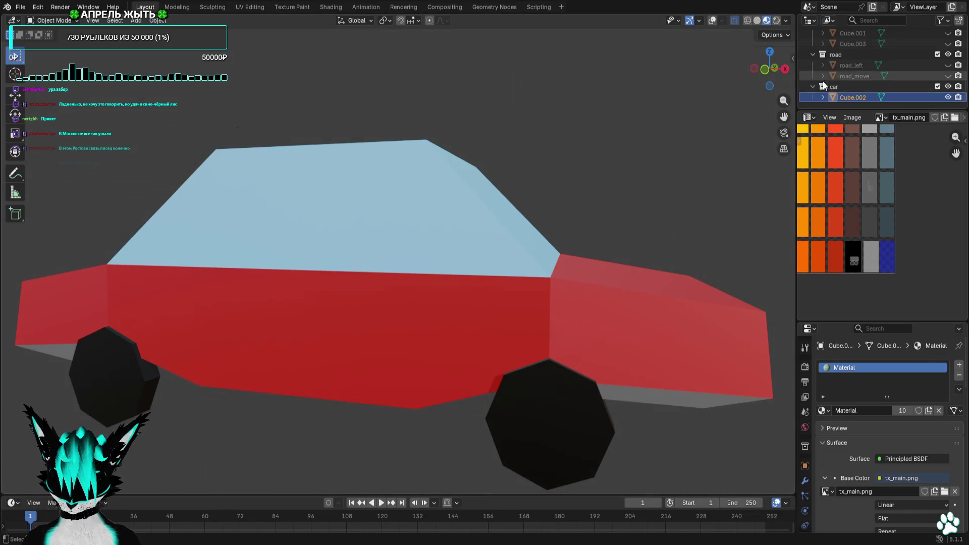
Hide the car collection and unhide the fence object Cube.003 in the Outliner
{"action": "scroll", "coordinate": [822, 81], "scroll_direction": "up", "scroll_amount": 5}
{"action": "scroll", "coordinate": [820, 65], "scroll_direction": "down", "scroll_amount": 5}
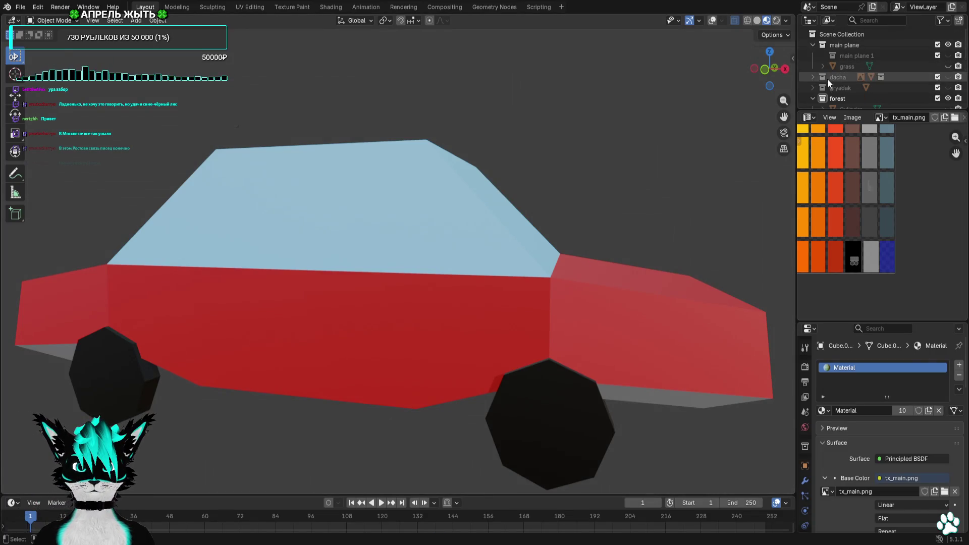
{"action": "left_click", "coordinate": [948, 87]}
{"action": "scroll", "coordinate": [909, 84], "scroll_direction": "up", "scroll_amount": 3}
{"action": "left_click", "coordinate": [948, 86]}
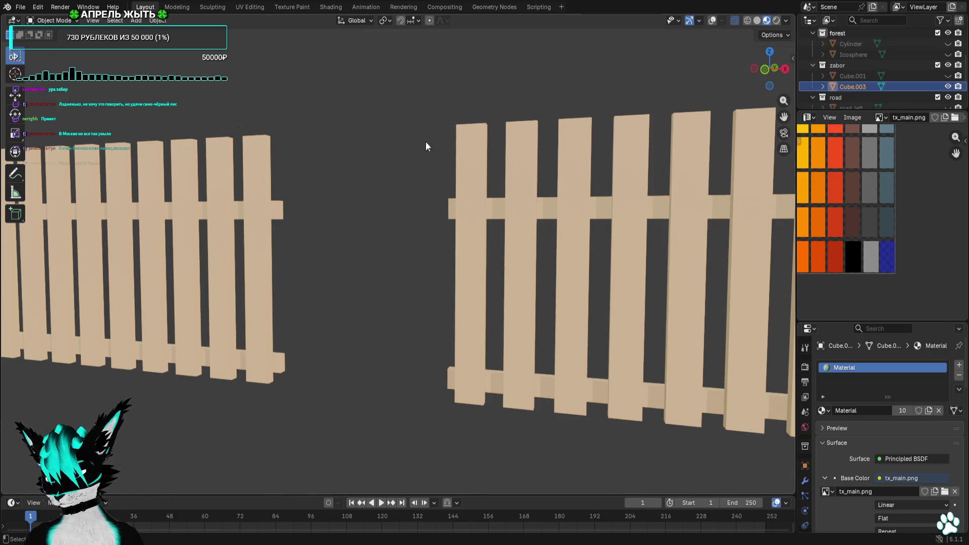
{"action": "left_click", "coordinate": [20, 6]}
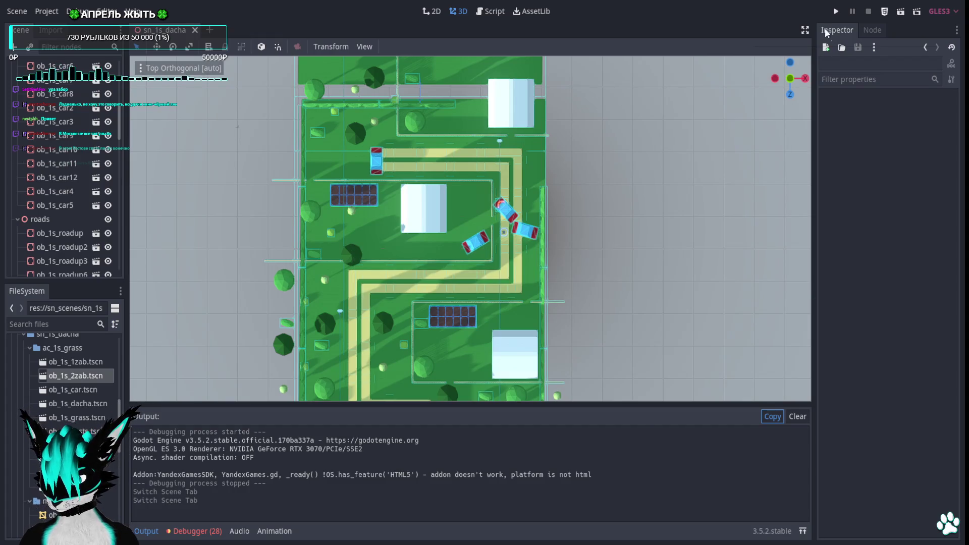
Launch the game, pick up the purple weapon, and fire all its ammo at the enemy
{"action": "left_click", "coordinate": [837, 11]}
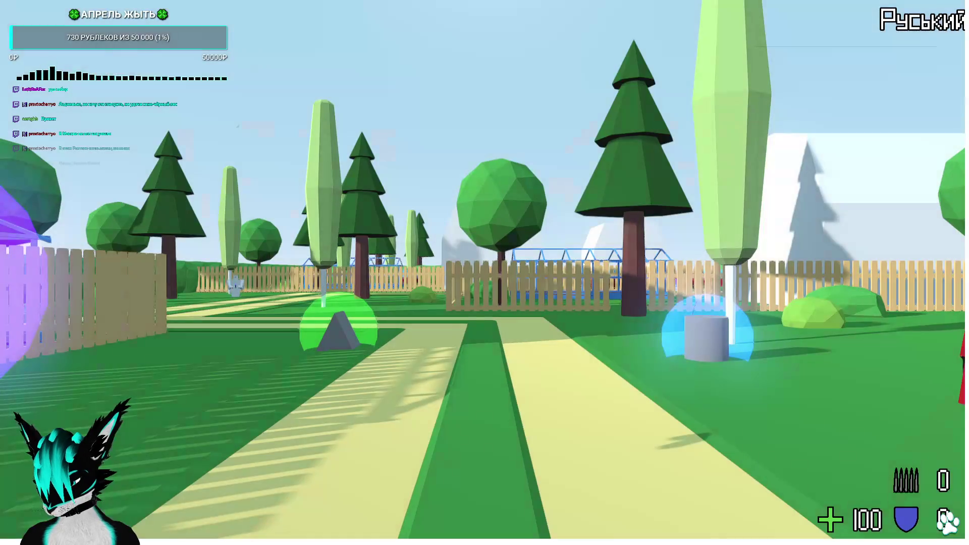
{"action": "key", "text": "w"}
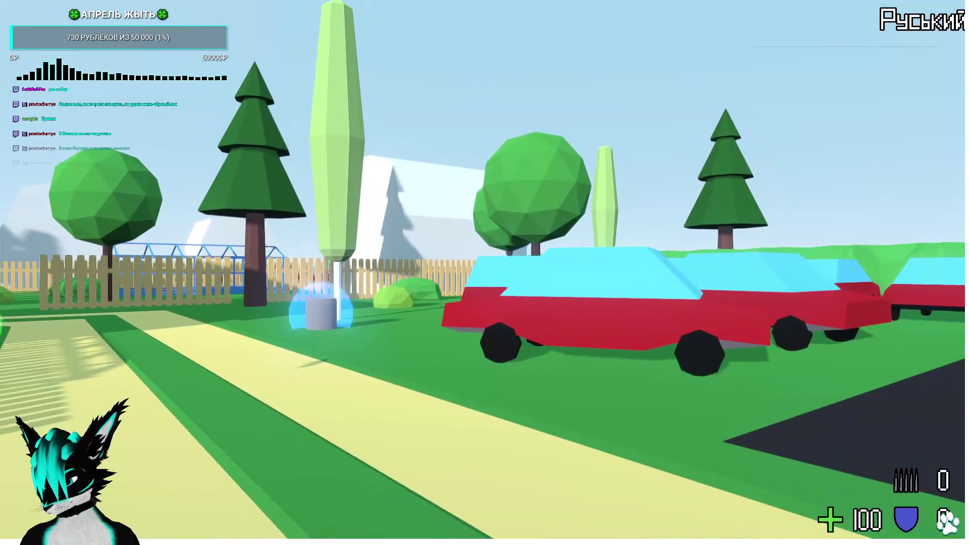
{"action": "key", "text": "w"}
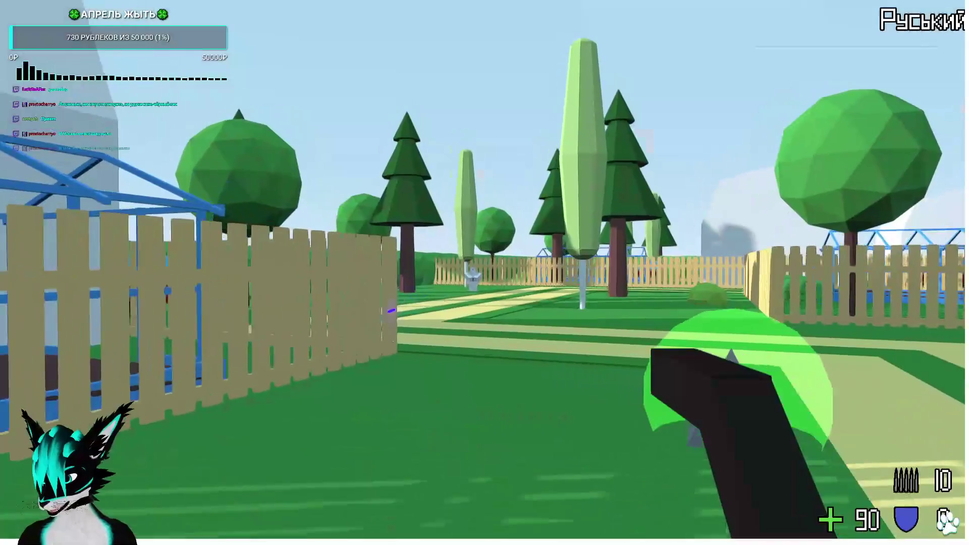
{"action": "key", "text": "w"}
{"action": "left_click", "coordinate": [484, 273]}
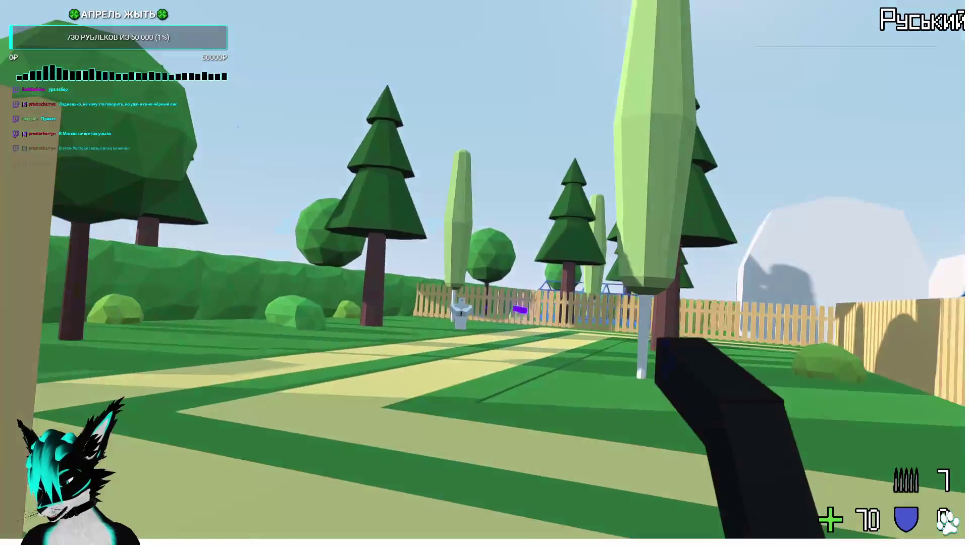
{"action": "left_click", "coordinate": [485, 273]}
{"action": "key", "text": "w"}
{"action": "left_click", "coordinate": [484, 272]}
{"action": "left_click", "coordinate": [485, 272]}
{"action": "left_click", "coordinate": [485, 272]}
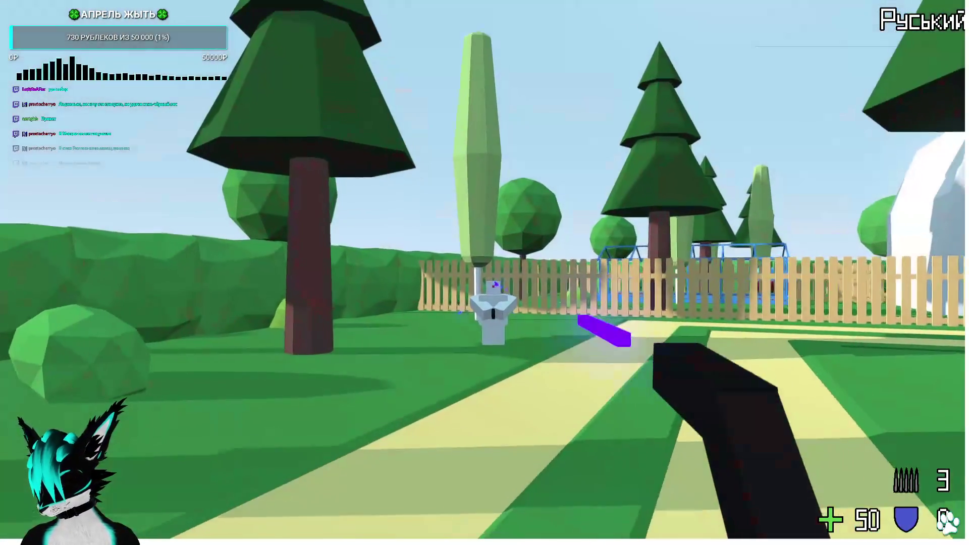
{"action": "key", "text": "w"}
{"action": "left_click", "coordinate": [485, 272]}
{"action": "left_click", "coordinate": [485, 272]}
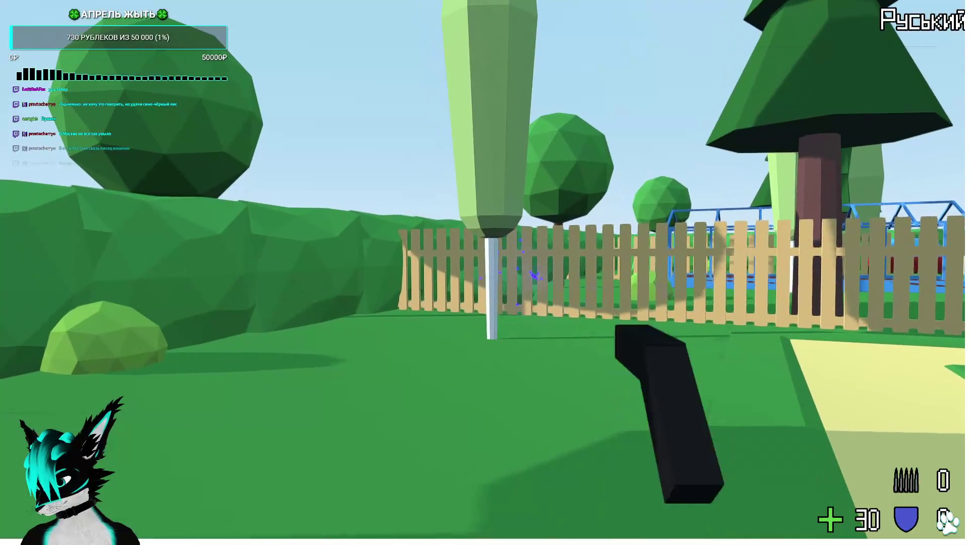
Explore the park among trees, fences, greenhouses and cars, passing the blue and green pickups
{"action": "key", "text": "w"}
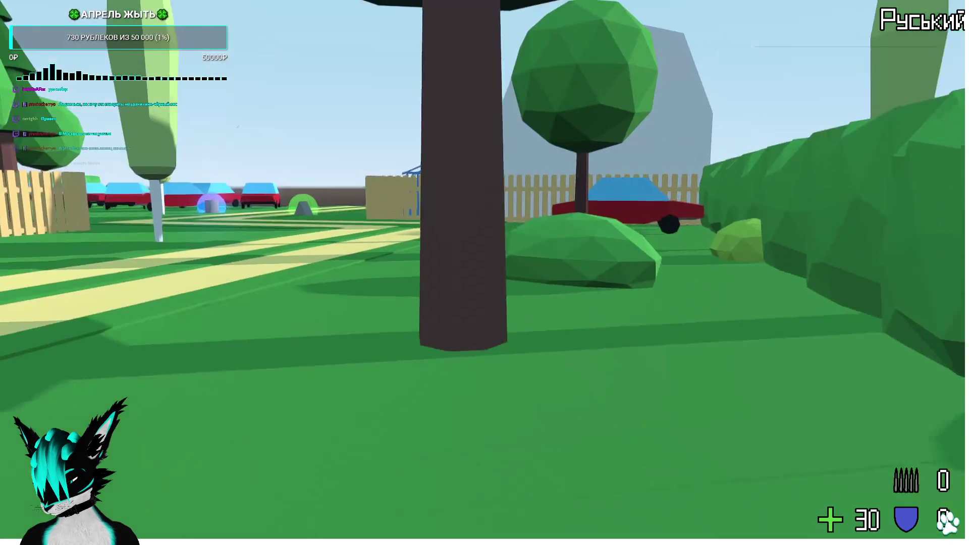
{"action": "key", "text": "w"}
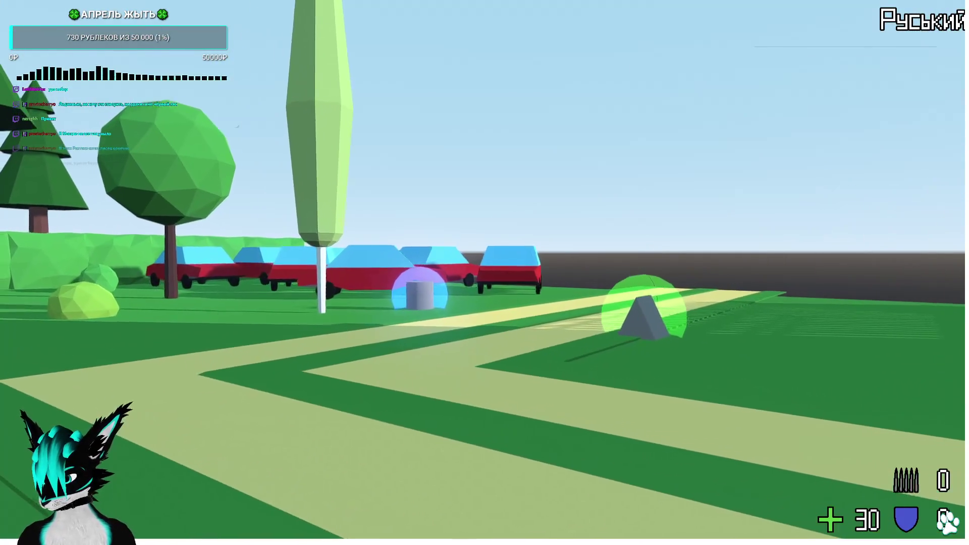
{"action": "key", "text": "w"}
{"action": "key", "text": "w"}
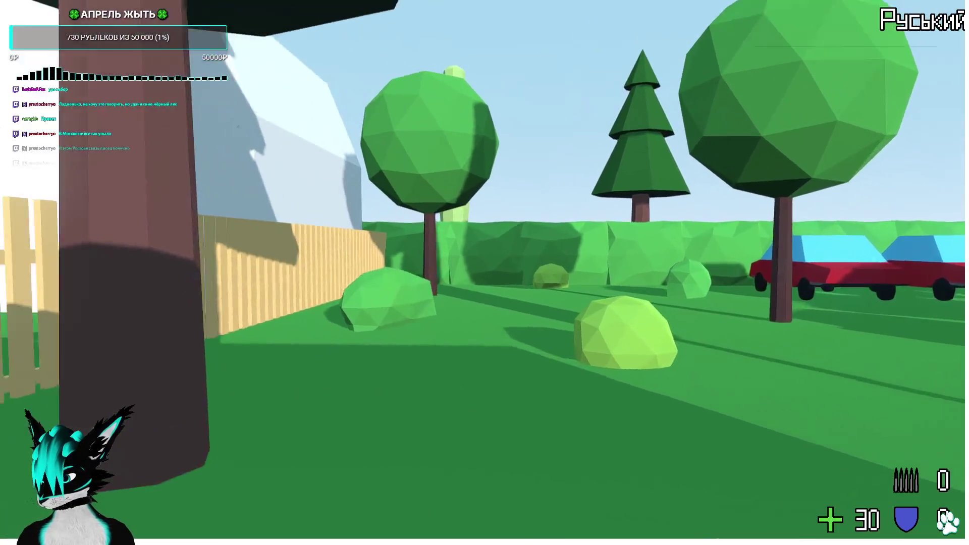
{"action": "key", "text": "w"}
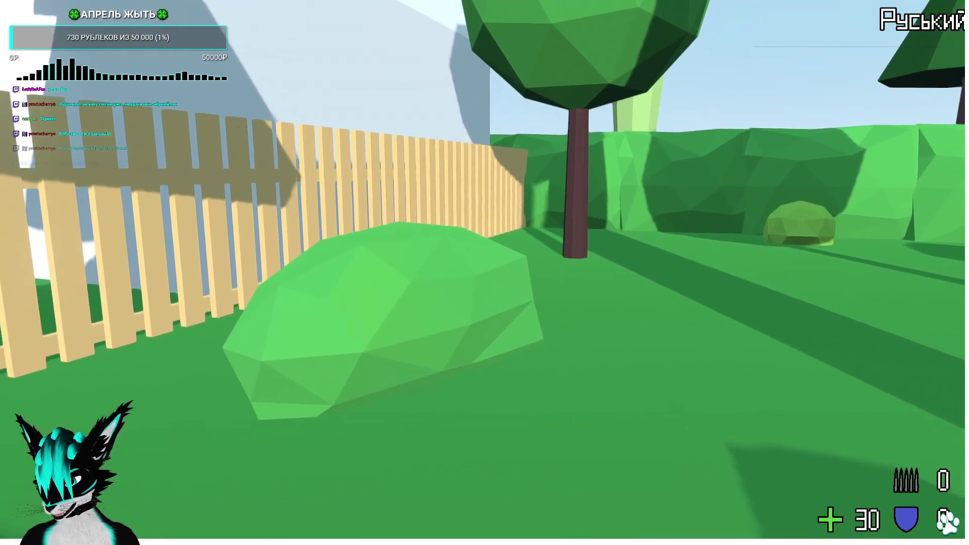
{"action": "key", "text": "w"}
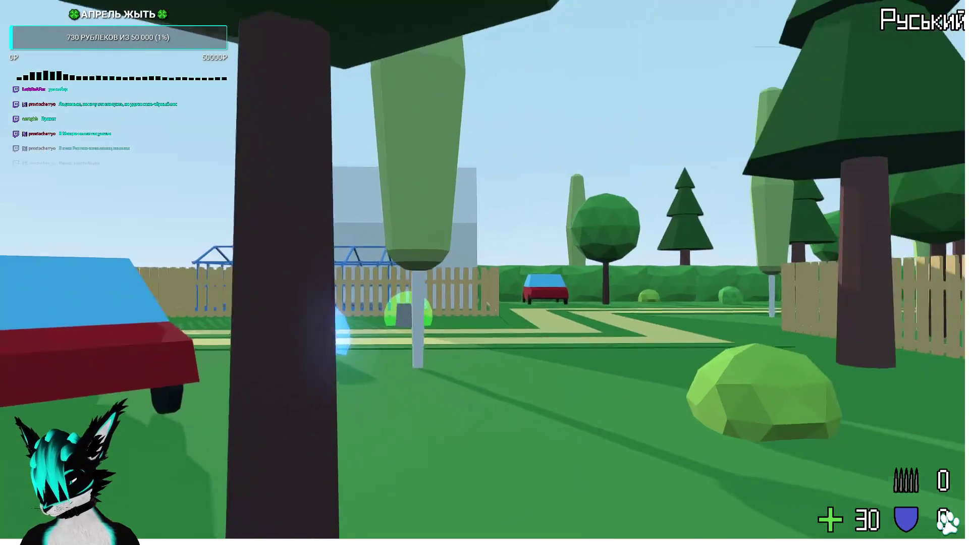
{"action": "key", "text": "w"}
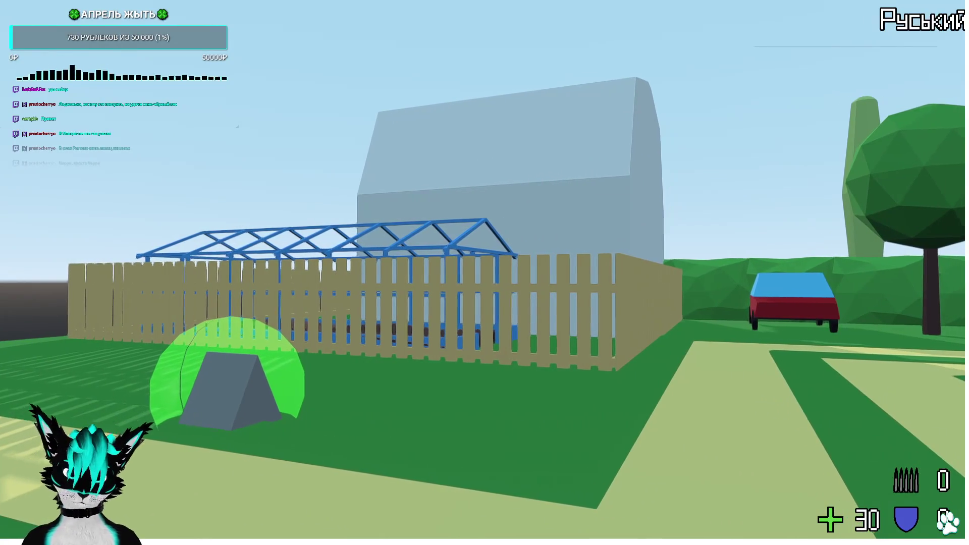
{"action": "key", "text": "w"}
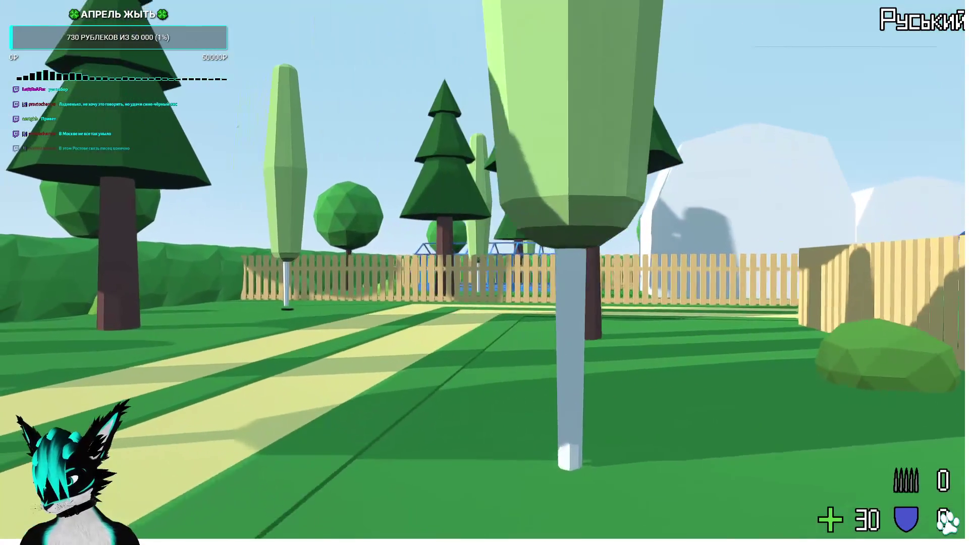
{"action": "key", "text": "w"}
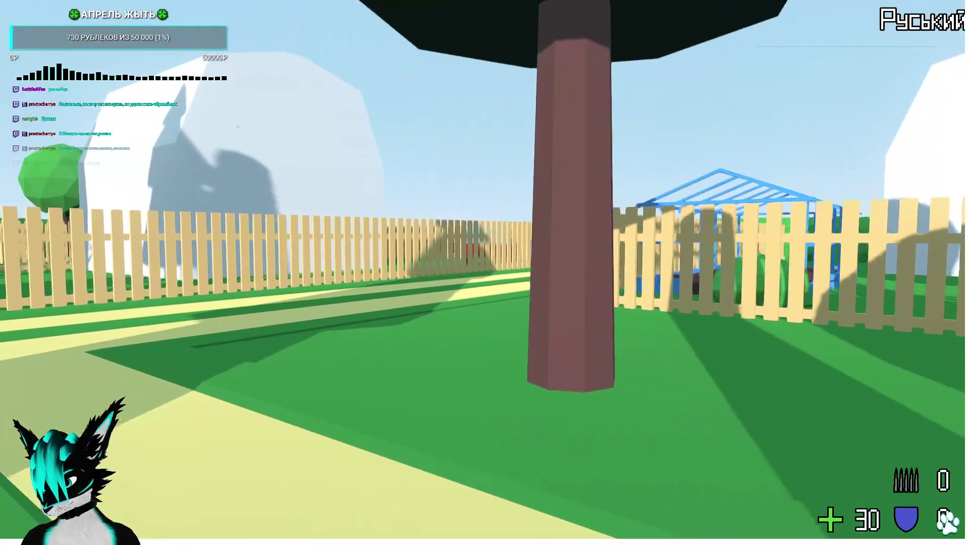
{"action": "key", "text": "w"}
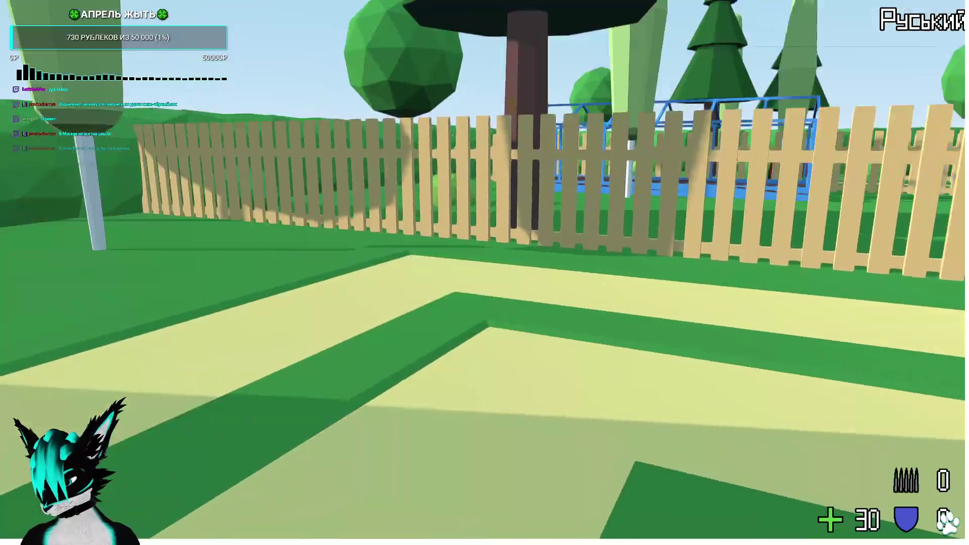
{"action": "key", "text": "w"}
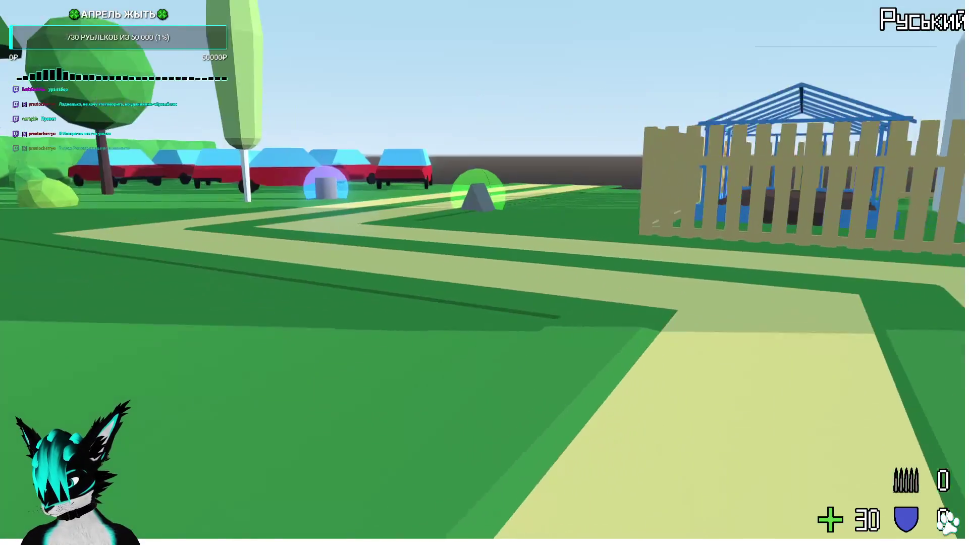
{"action": "key", "text": "w"}
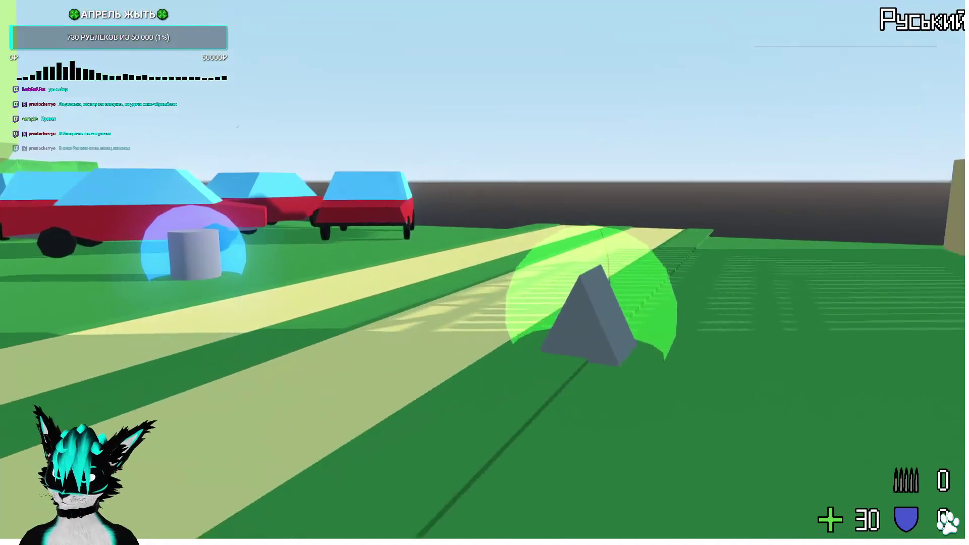
{"action": "key", "text": "w"}
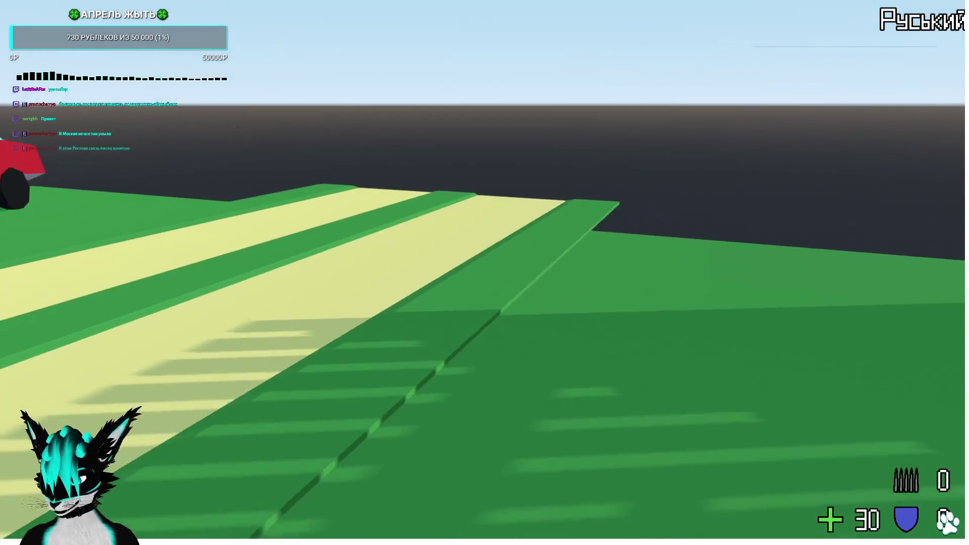
Tour the yard past the red cars and fence, then collect the cylinder pickup with E
{"action": "key", "text": "w"}
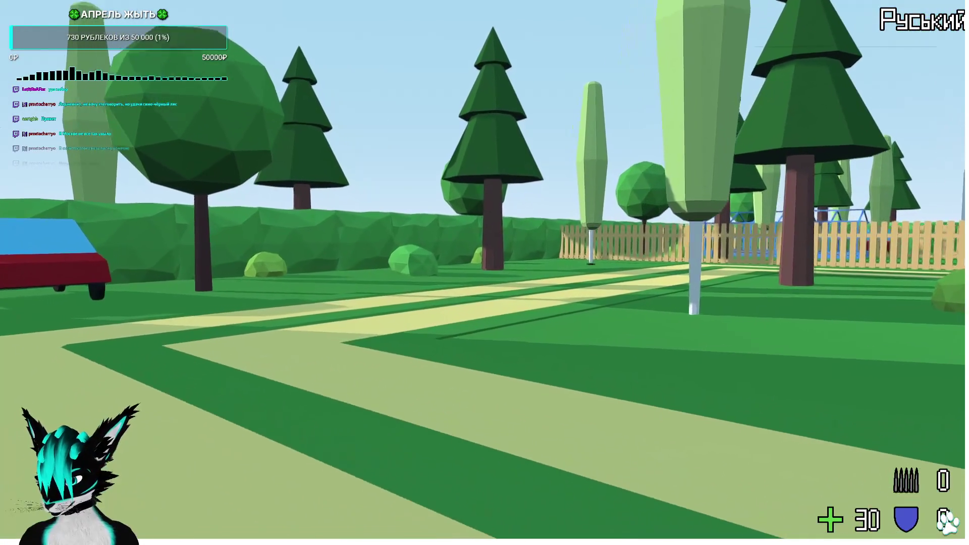
{"action": "key", "text": "w"}
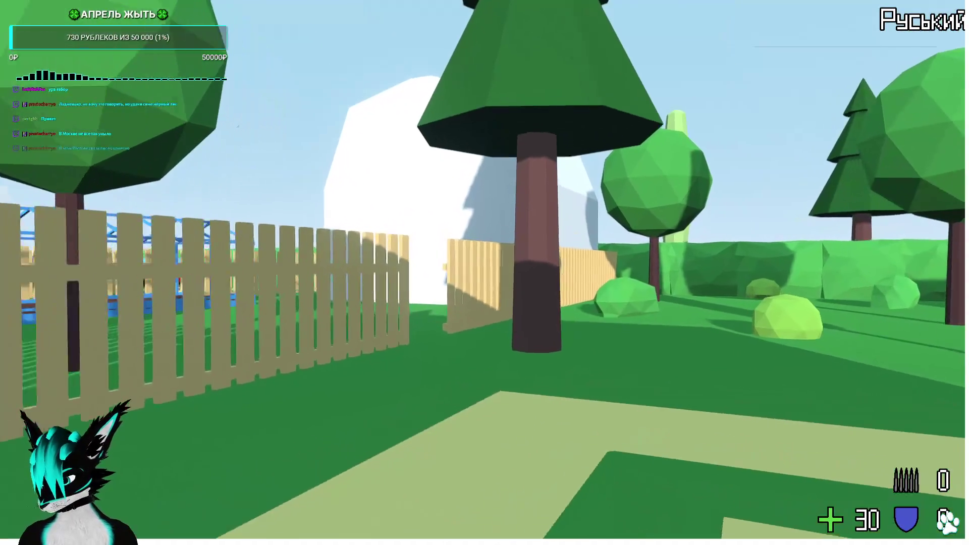
{"action": "key", "text": "w"}
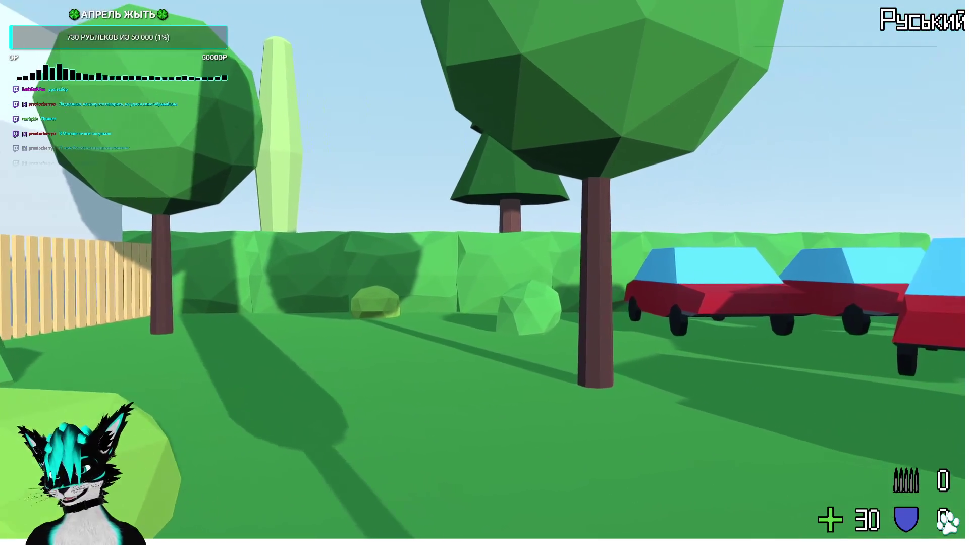
{"action": "key", "text": "w"}
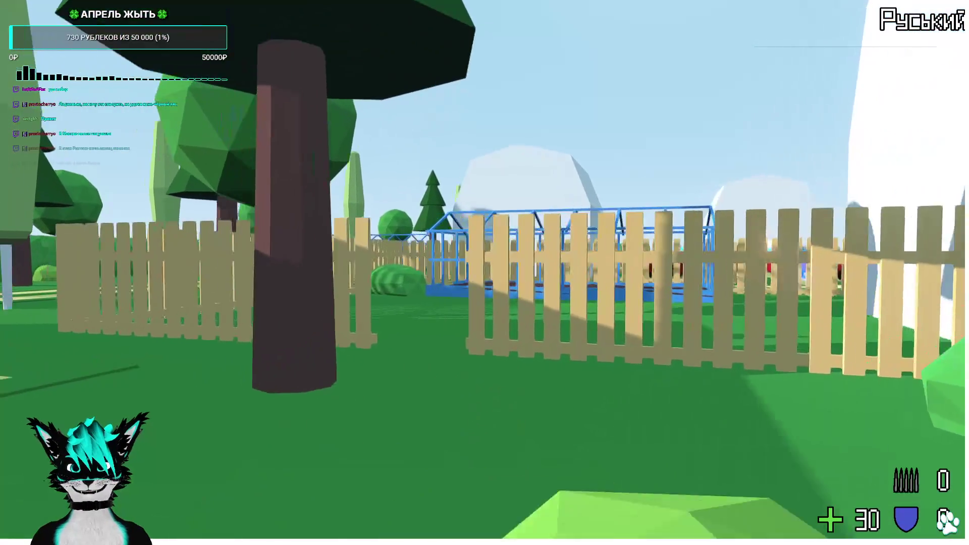
{"action": "key", "text": "w"}
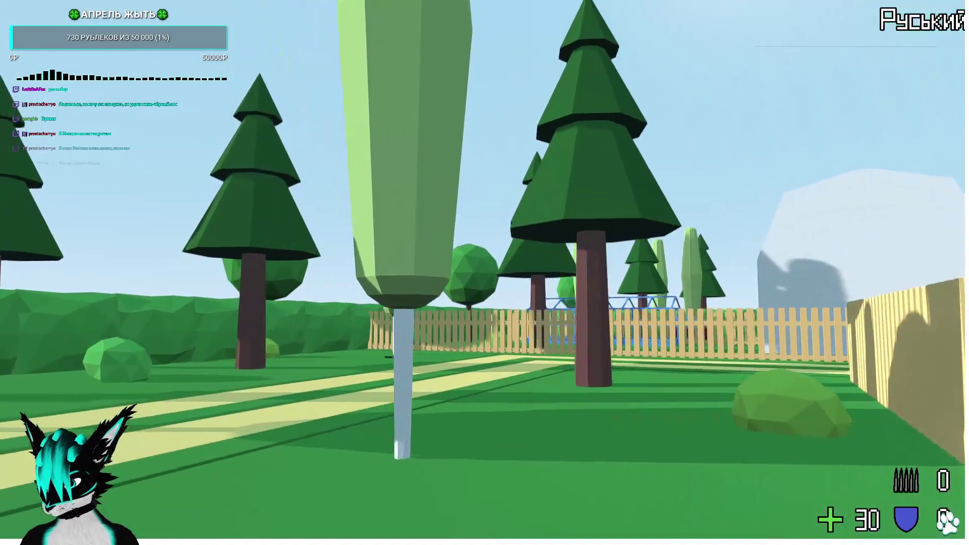
{"action": "key", "text": "w"}
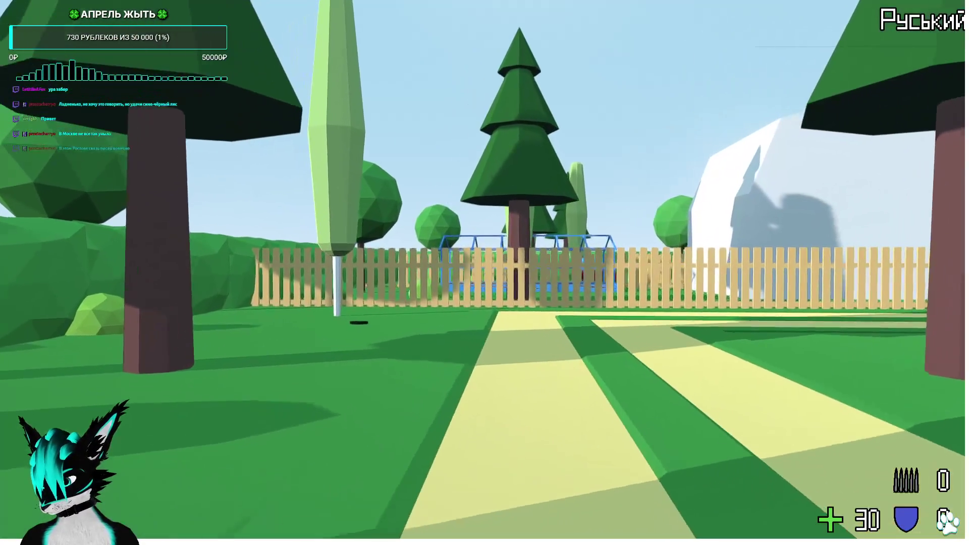
{"action": "key", "text": "w"}
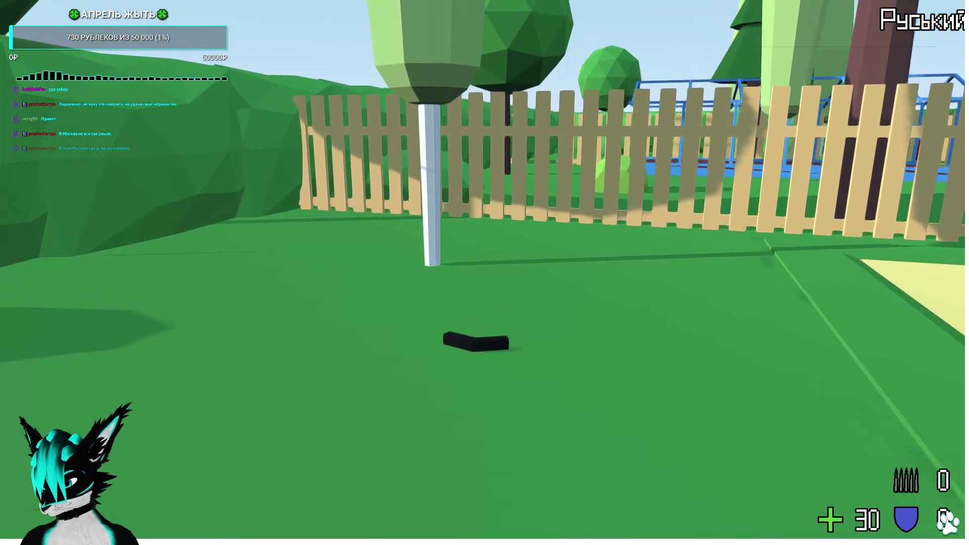
{"action": "key", "text": "w"}
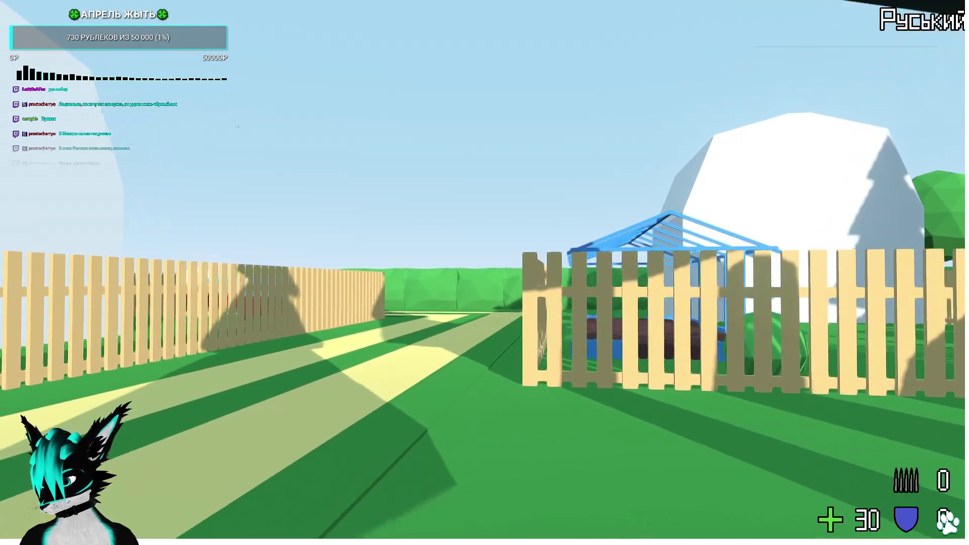
{"action": "key", "text": "w"}
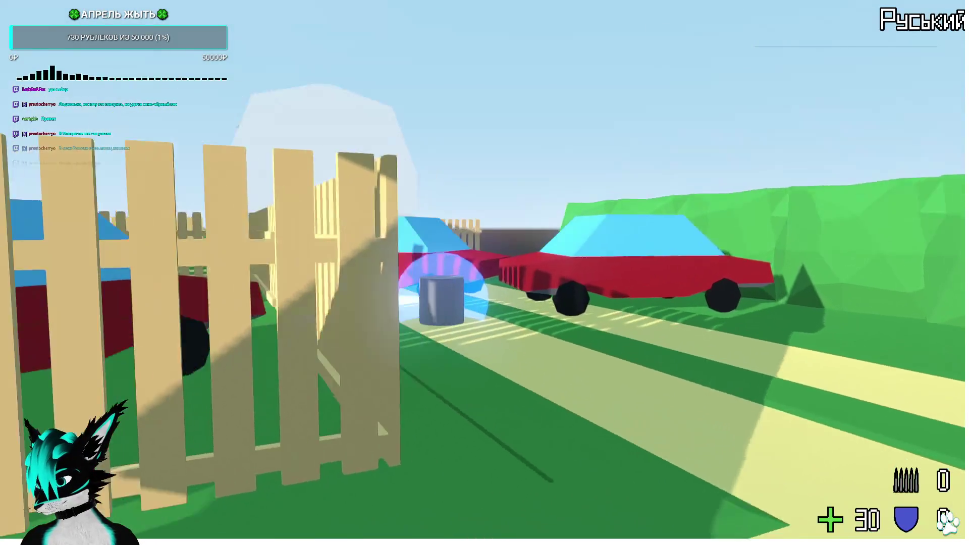
{"action": "key", "text": "w"}
{"action": "key", "text": "e"}
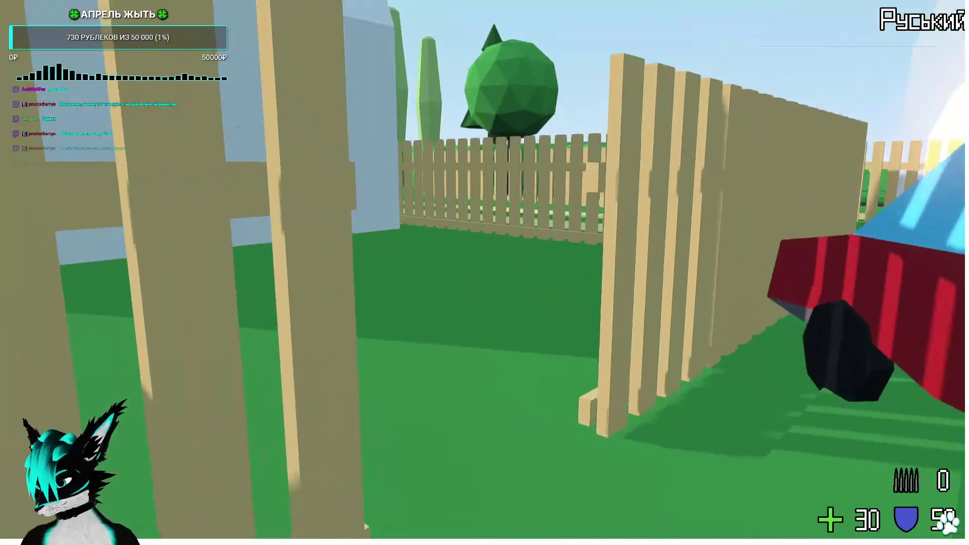
Move around the fence corner and swing the held item
{"action": "key", "text": "w"}
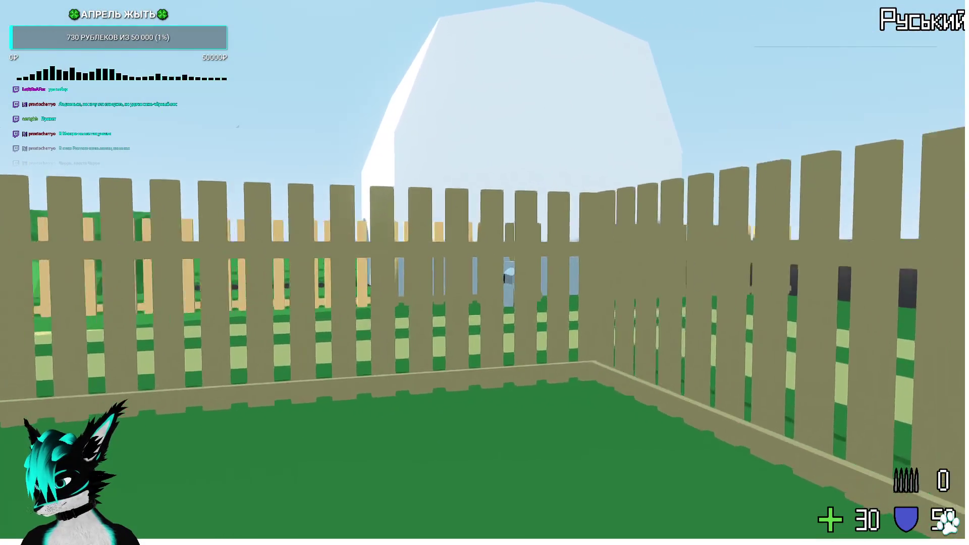
{"action": "key", "text": "w"}
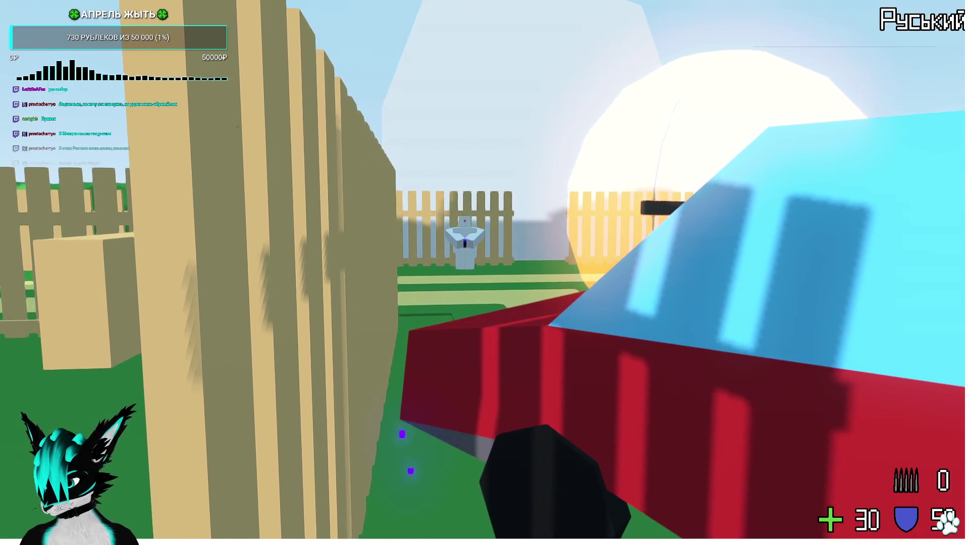
{"action": "key", "text": "s"}
{"action": "key", "text": "a"}
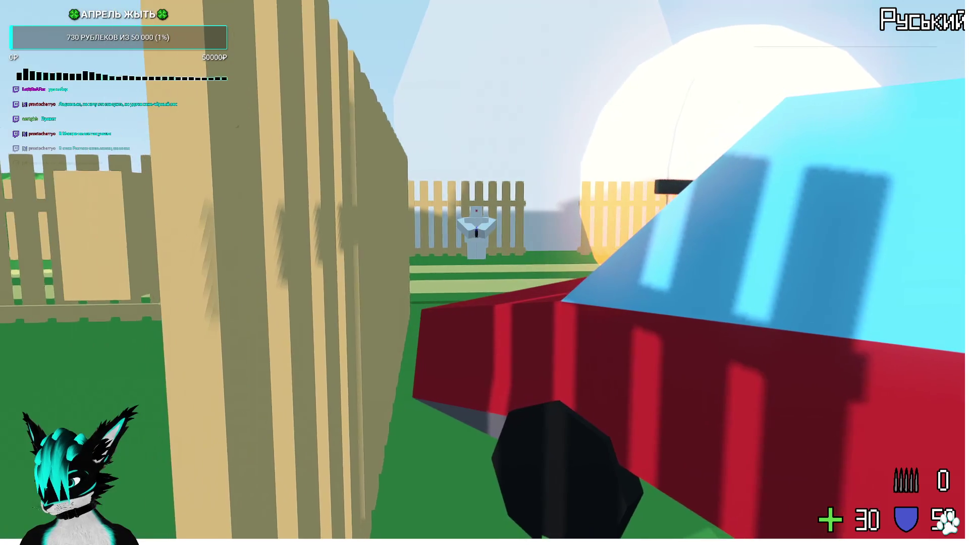
{"action": "left_click", "coordinate": [485, 272]}
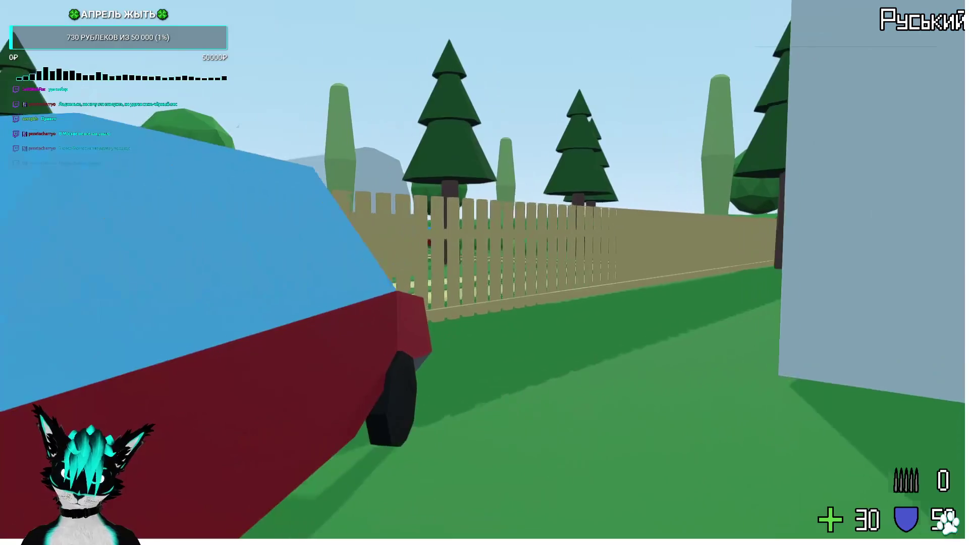
Walk along the fence past the grey wall and around the blue greenhouse frame
{"action": "key", "text": "w"}
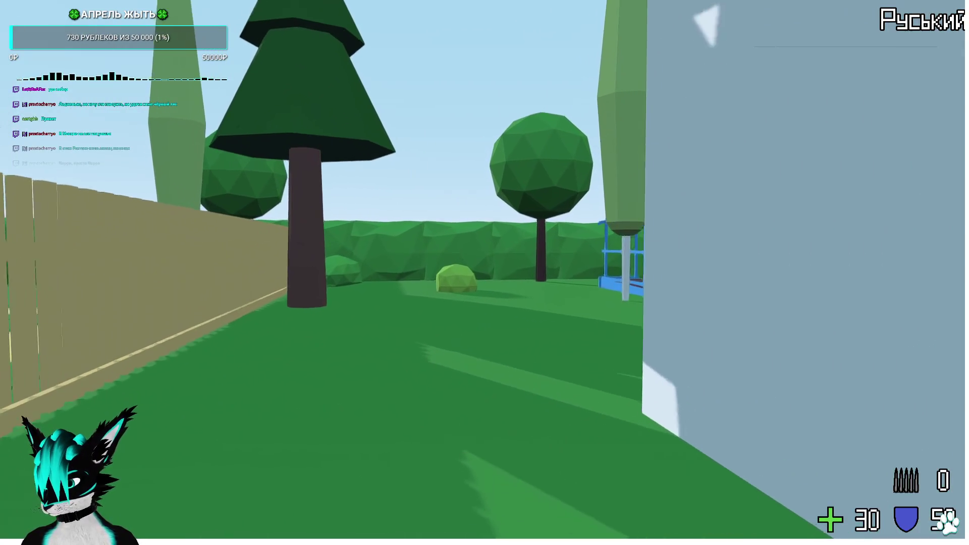
{"action": "key", "text": "w"}
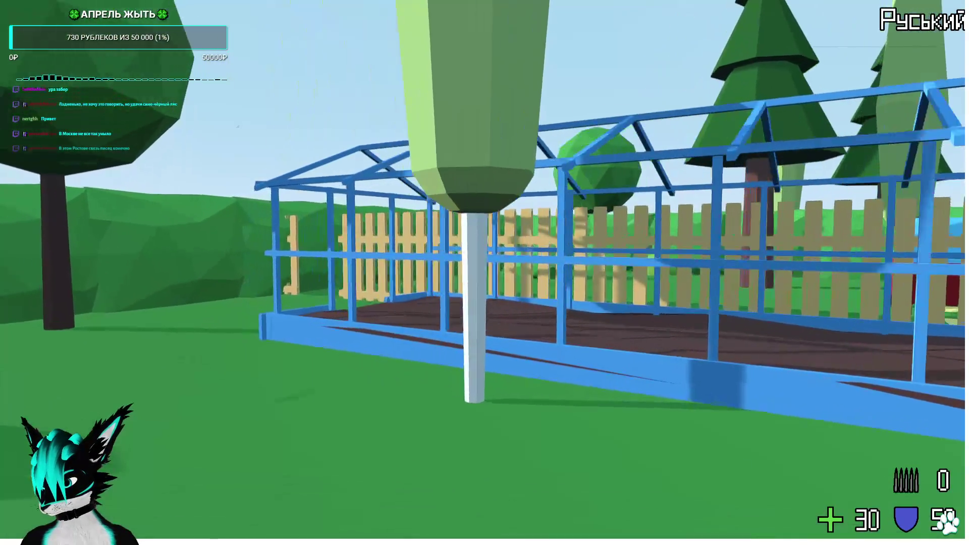
{"action": "key", "text": "w"}
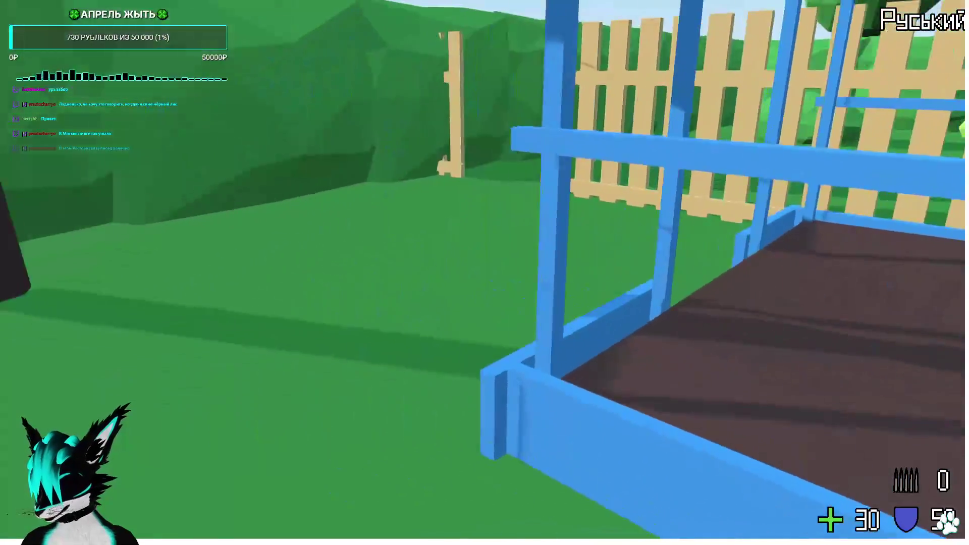
{"action": "key", "text": "w"}
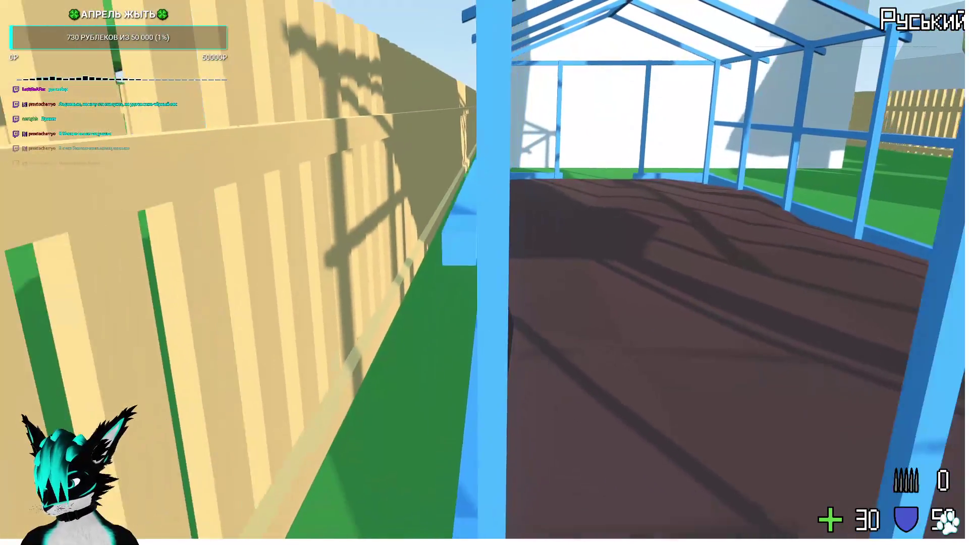
{"action": "key", "text": "s"}
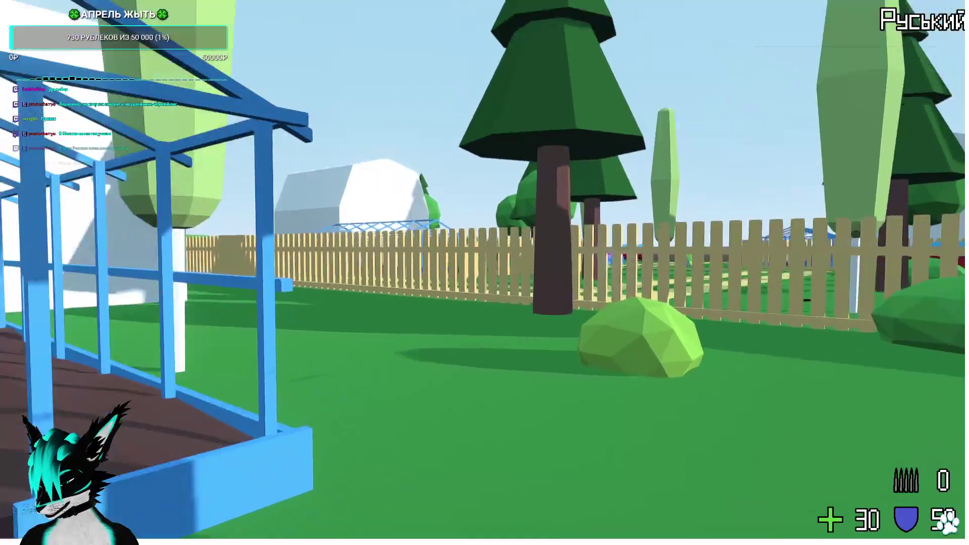
{"action": "key", "text": "d"}
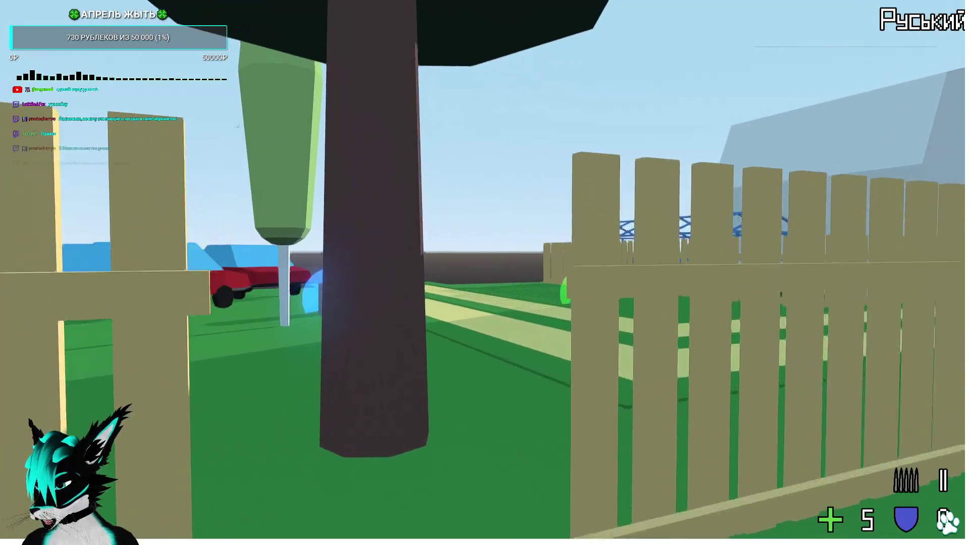
Walk past the parked red cars and along the park path to the fence and greenhouse
{"action": "key", "text": "w"}
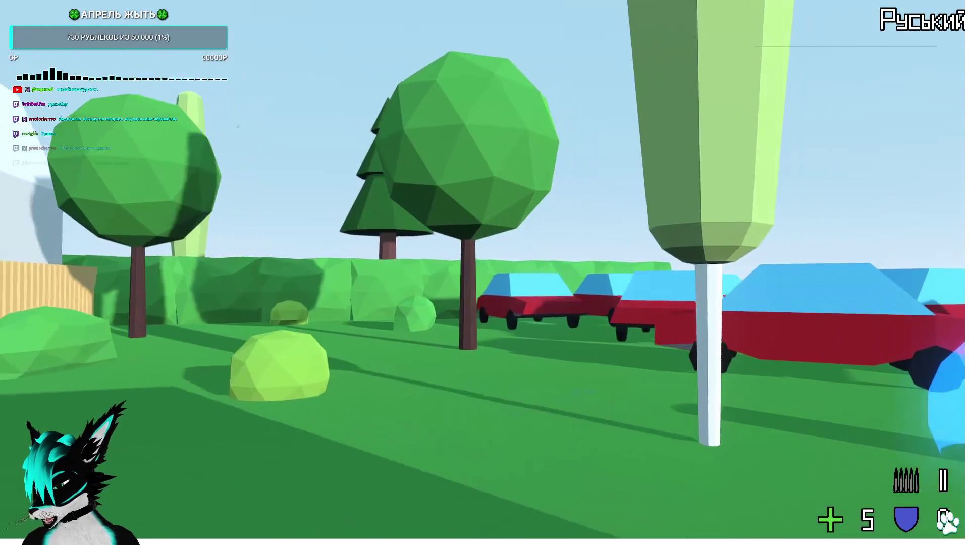
{"action": "key", "text": "w"}
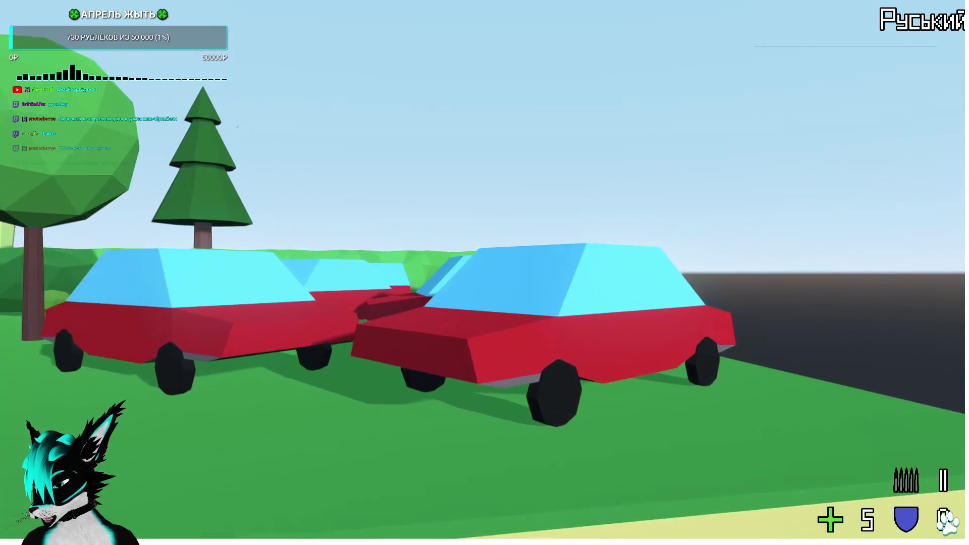
{"action": "key", "text": "w"}
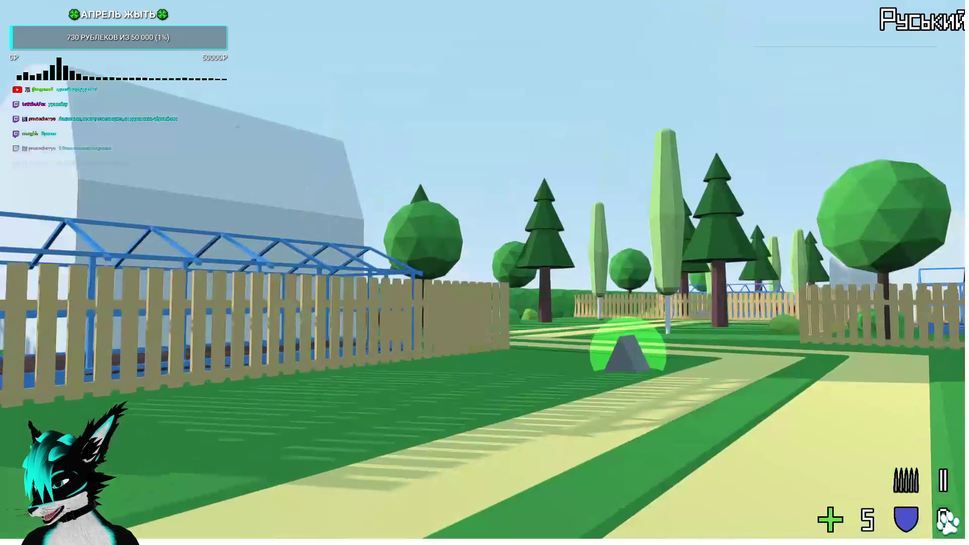
{"action": "key", "text": "w"}
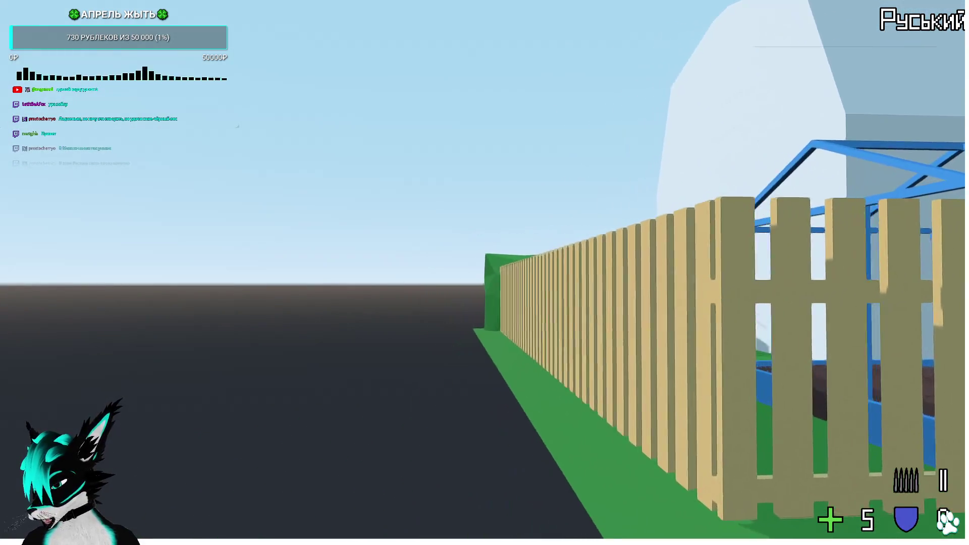
{"action": "key", "text": "w"}
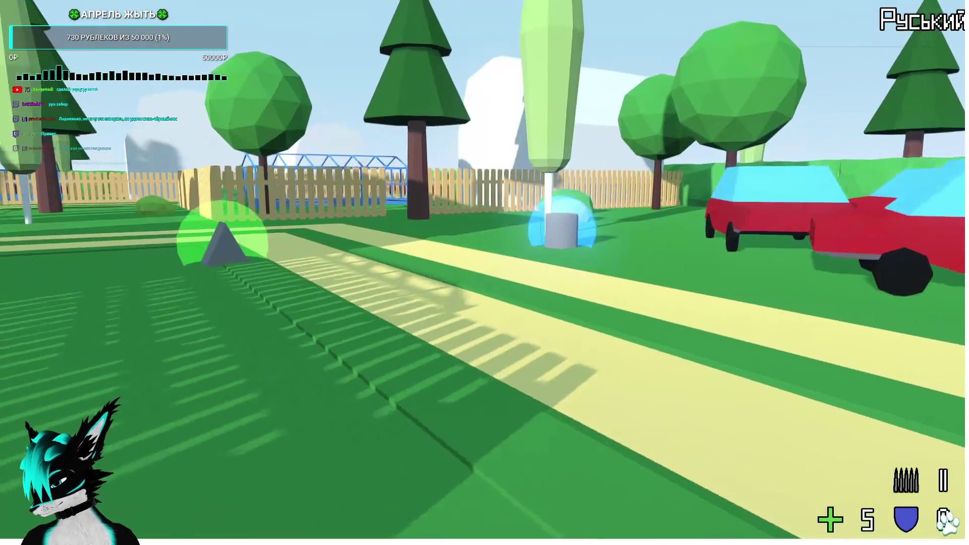
{"action": "key", "text": "w"}
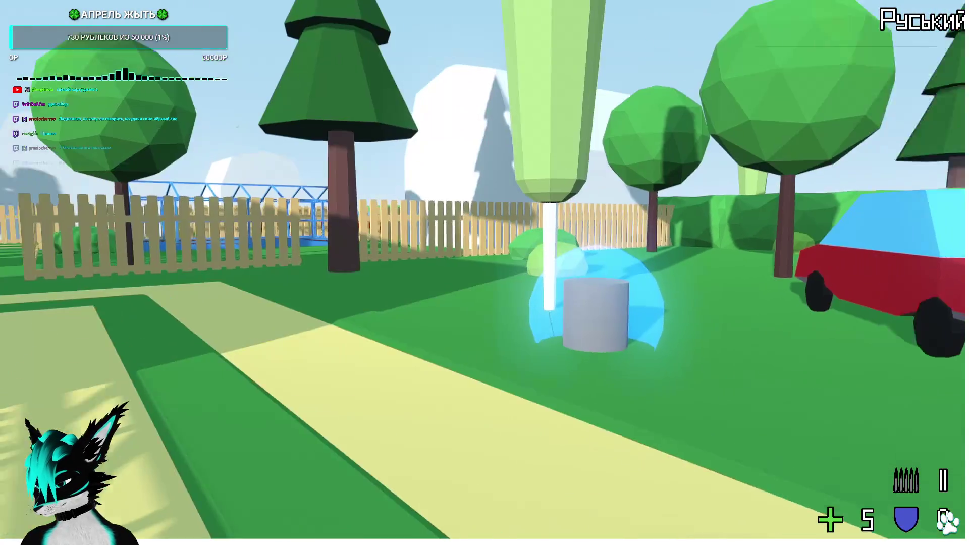
{"action": "key", "text": "w"}
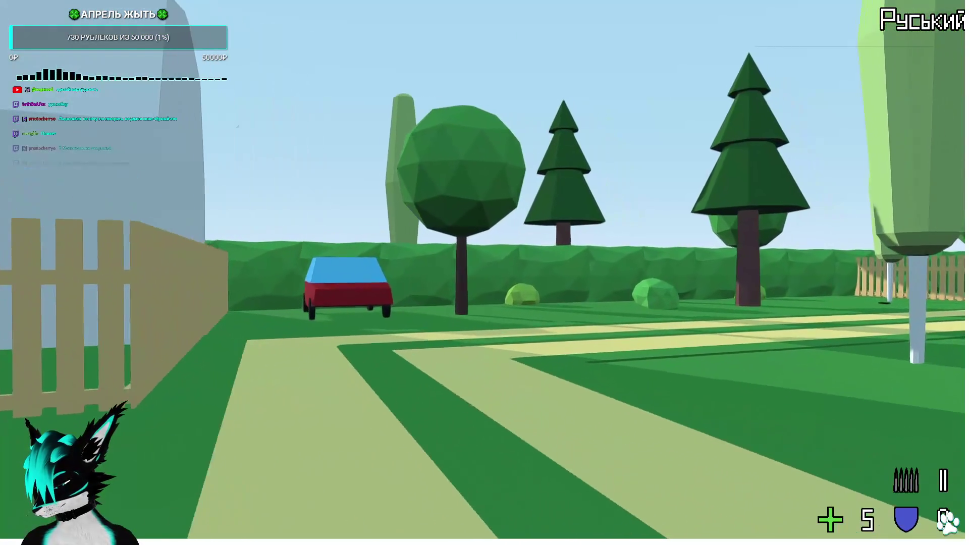
{"action": "key", "text": "w"}
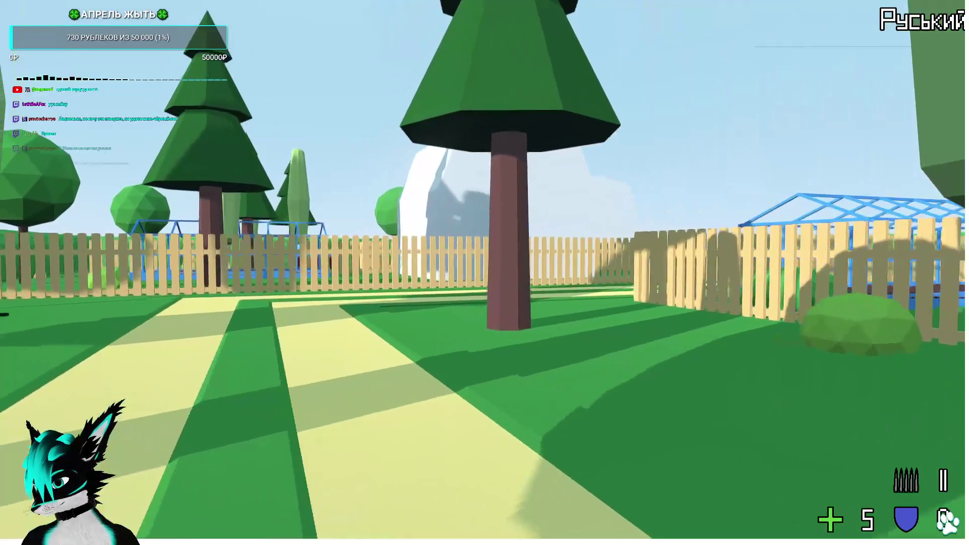
{"action": "key", "text": "w"}
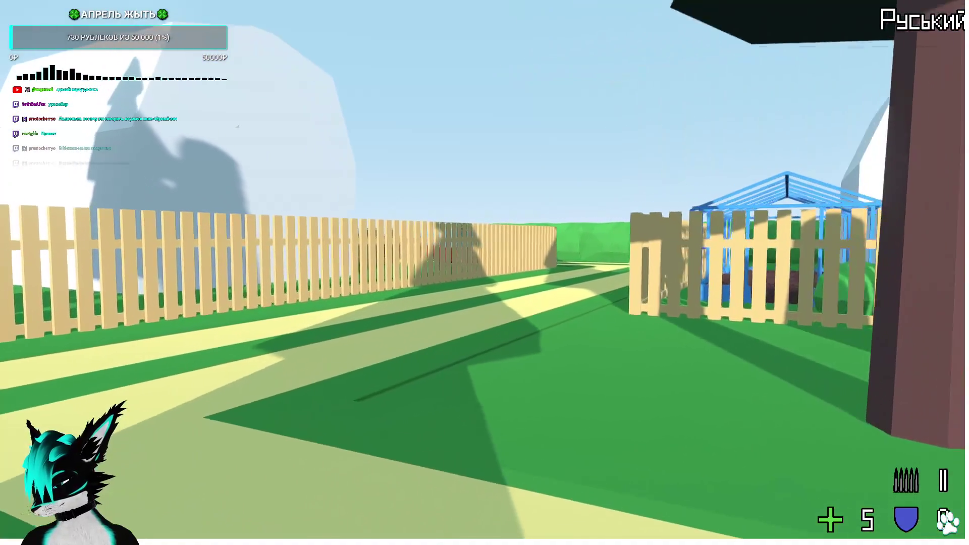
{"action": "key", "text": "w"}
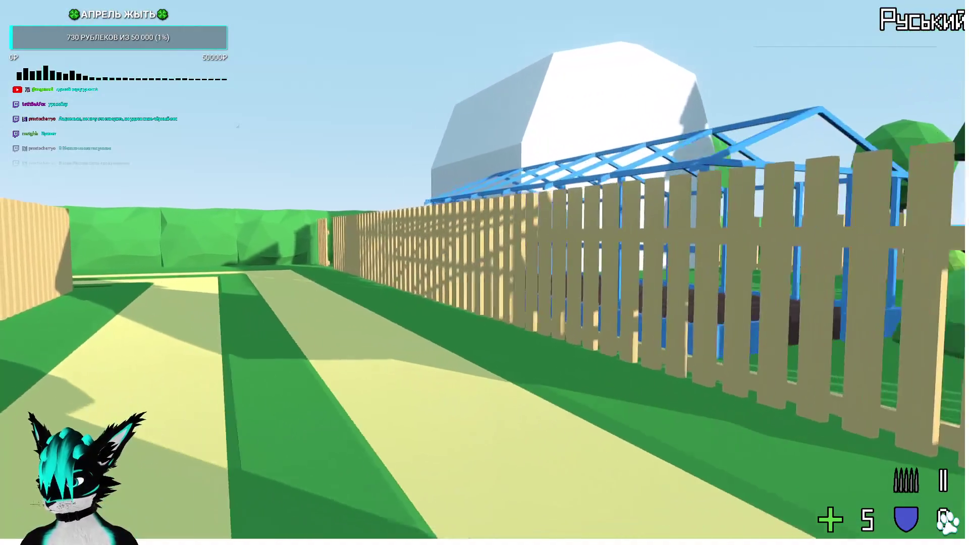
{"action": "key", "text": "w"}
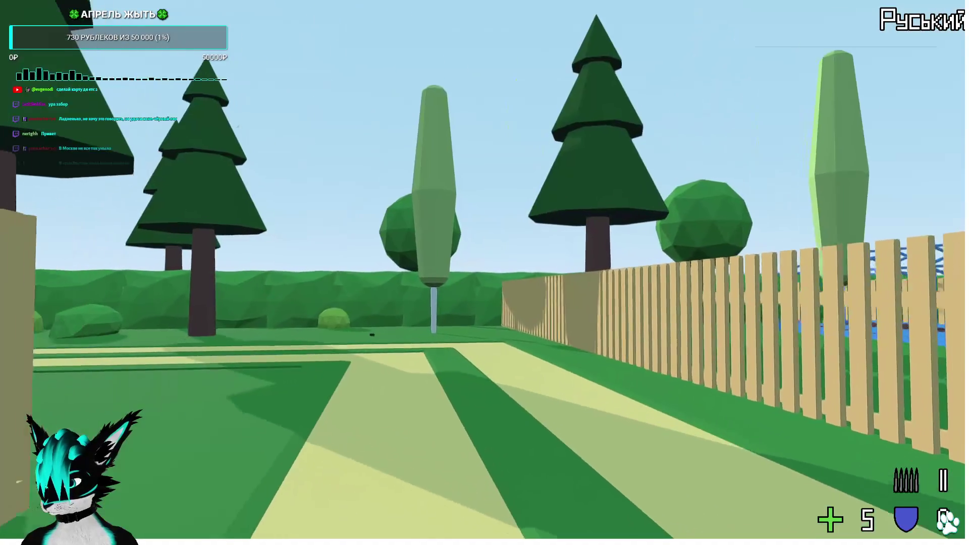
{"action": "key", "text": "w"}
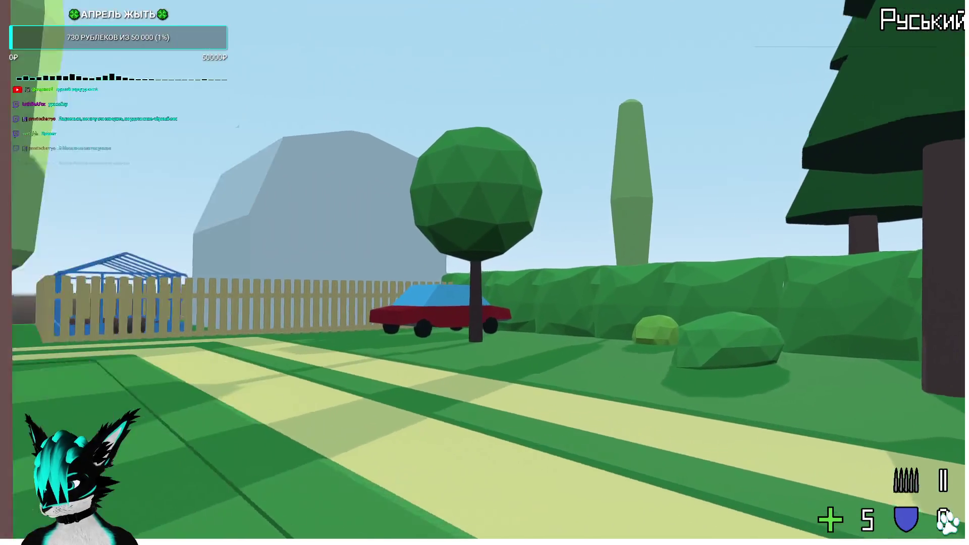
Visit the pine, grab the ammo pickup raising ammo to 55, then stop the game with F8
{"action": "key", "text": "w"}
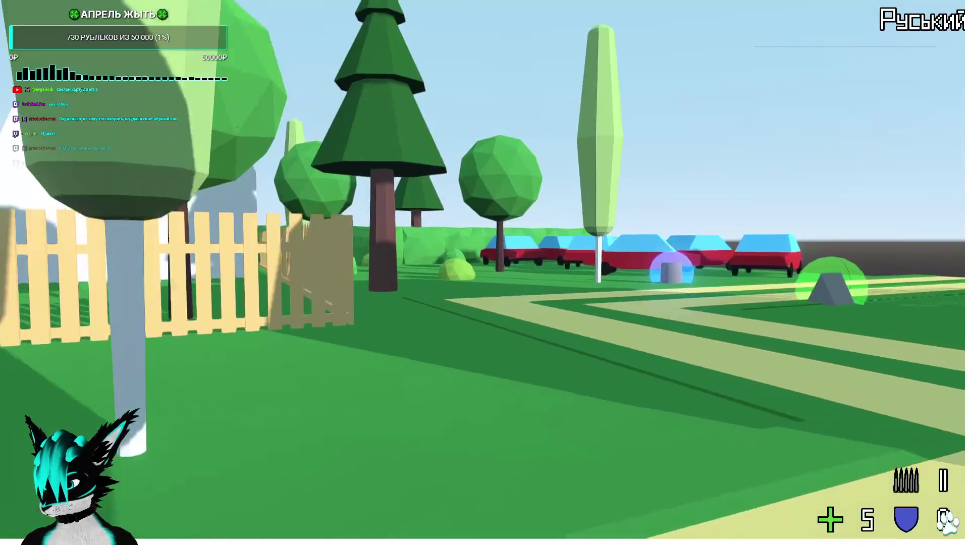
{"action": "key", "text": "w"}
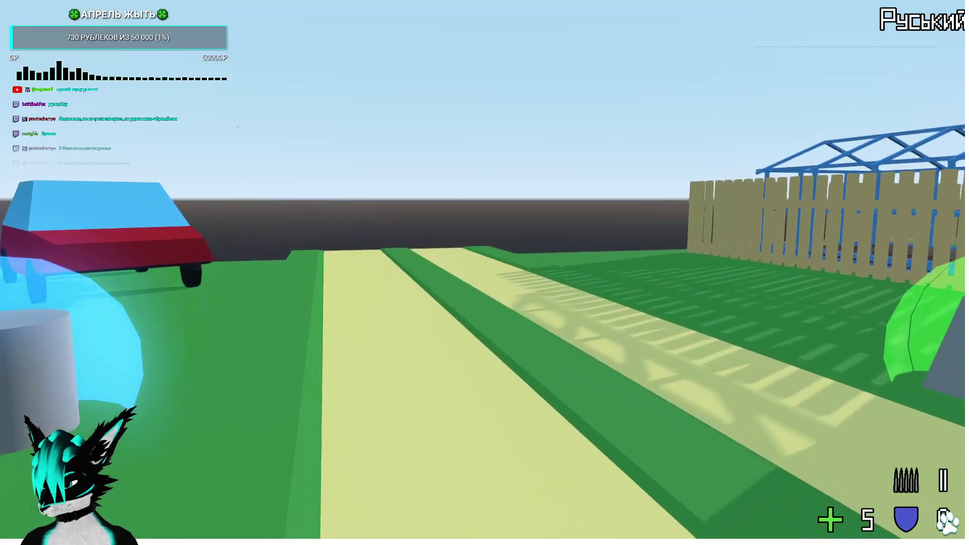
{"action": "key", "text": "w"}
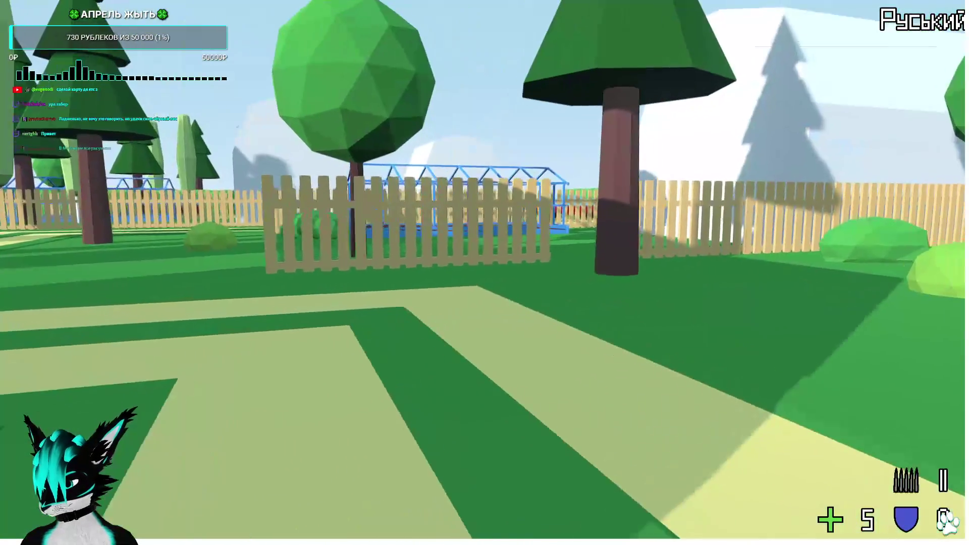
{"action": "key", "text": "w"}
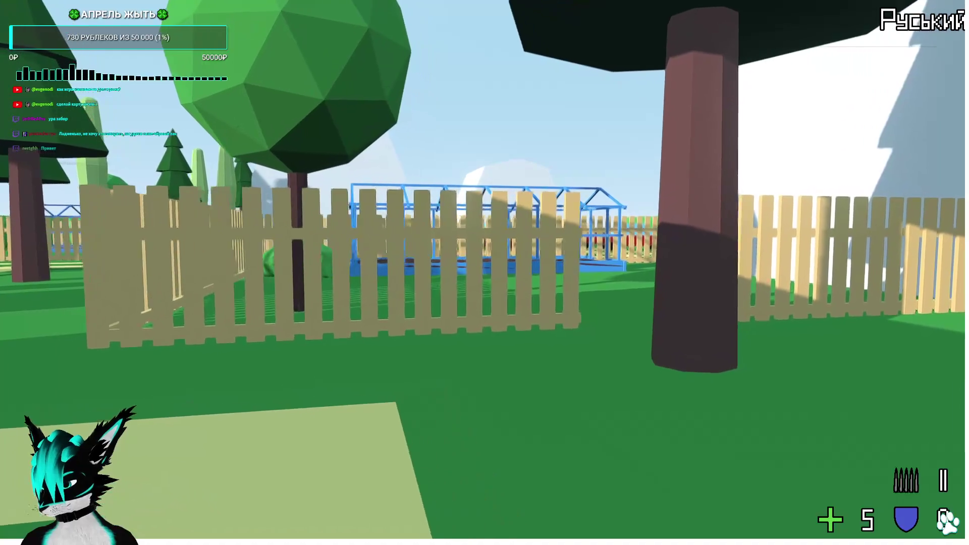
{"action": "key", "text": "w"}
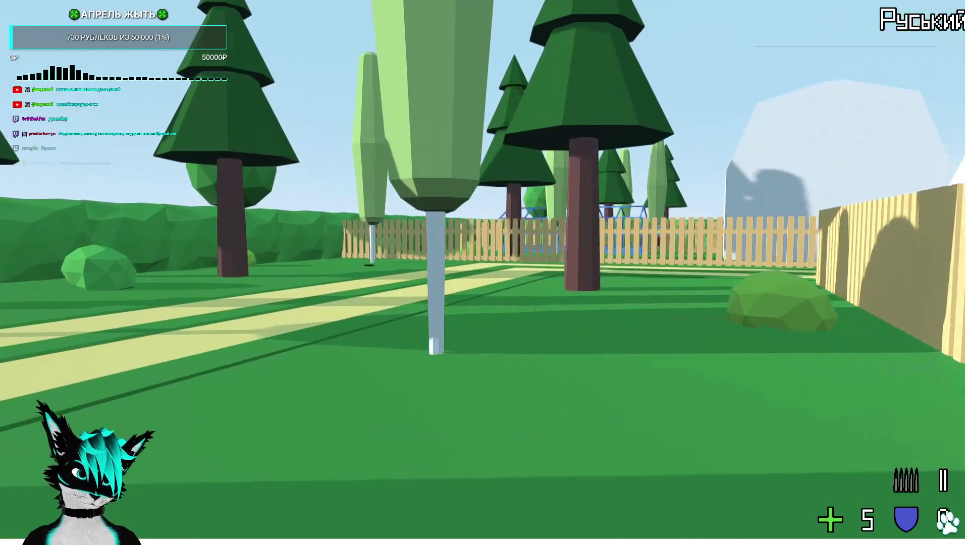
{"action": "key", "text": "w"}
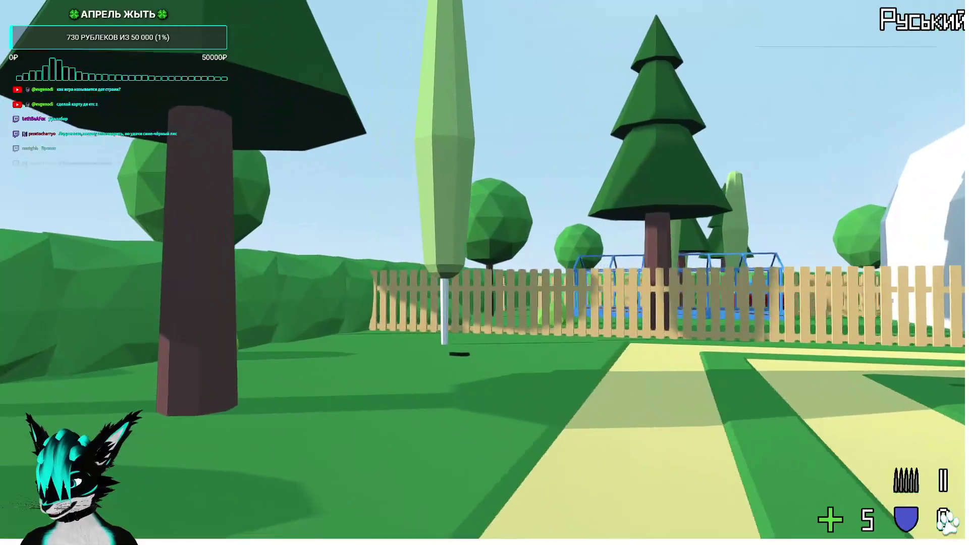
{"action": "key", "text": "w"}
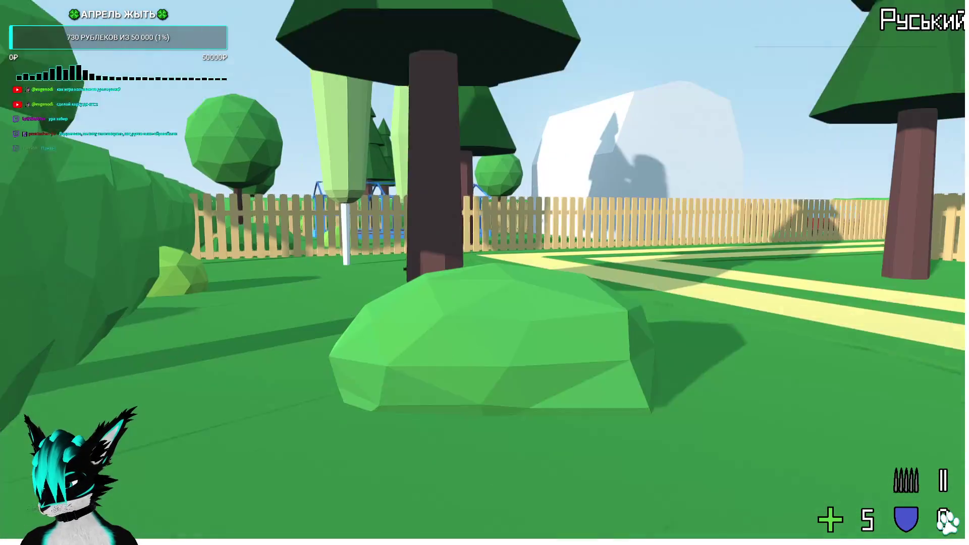
{"action": "key", "text": "w"}
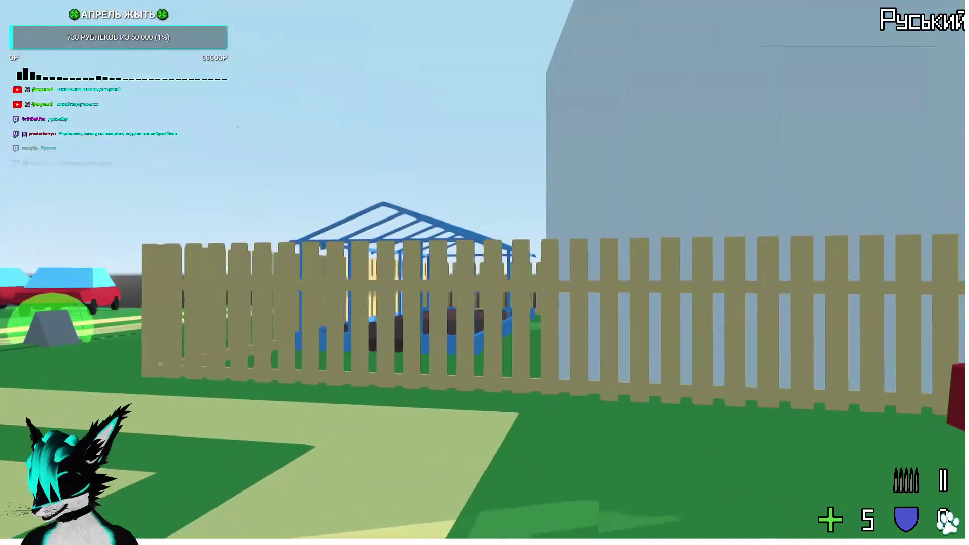
{"action": "key", "text": "w"}
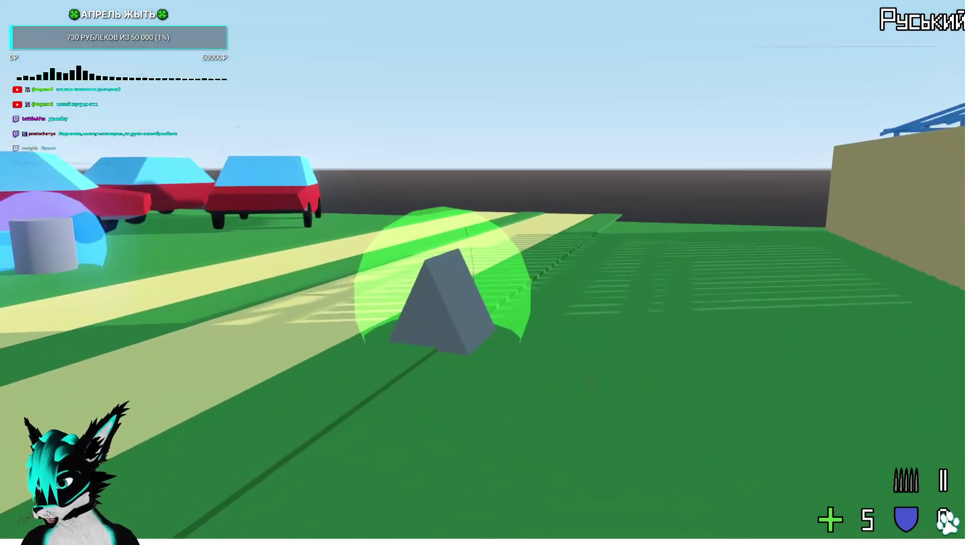
{"action": "key", "text": "w"}
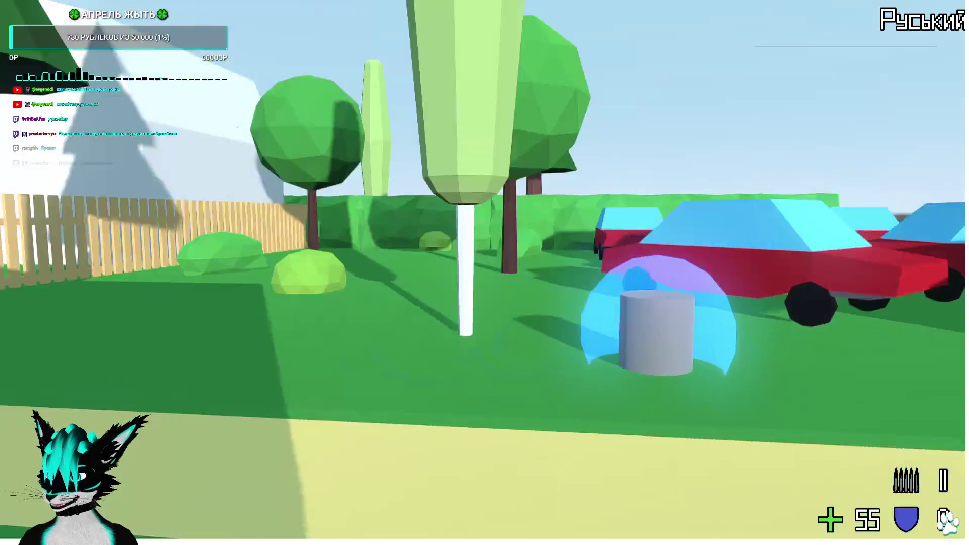
{"action": "key", "text": "s"}
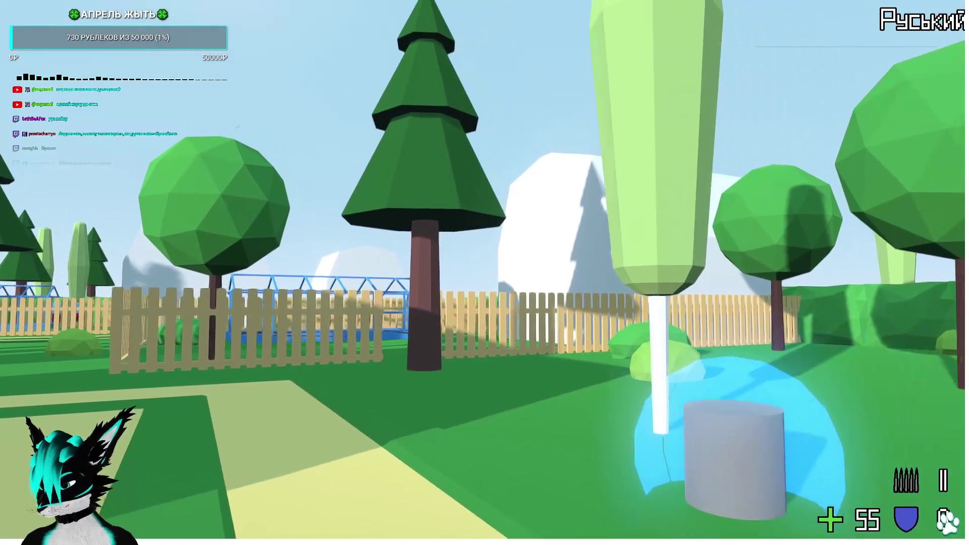
{"action": "key", "text": "s"}
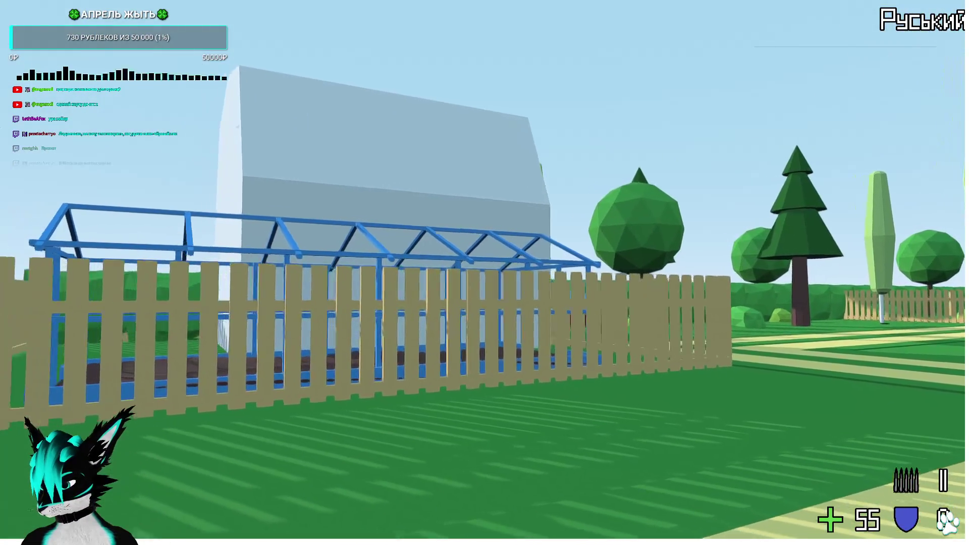
{"action": "key", "text": "F8"}
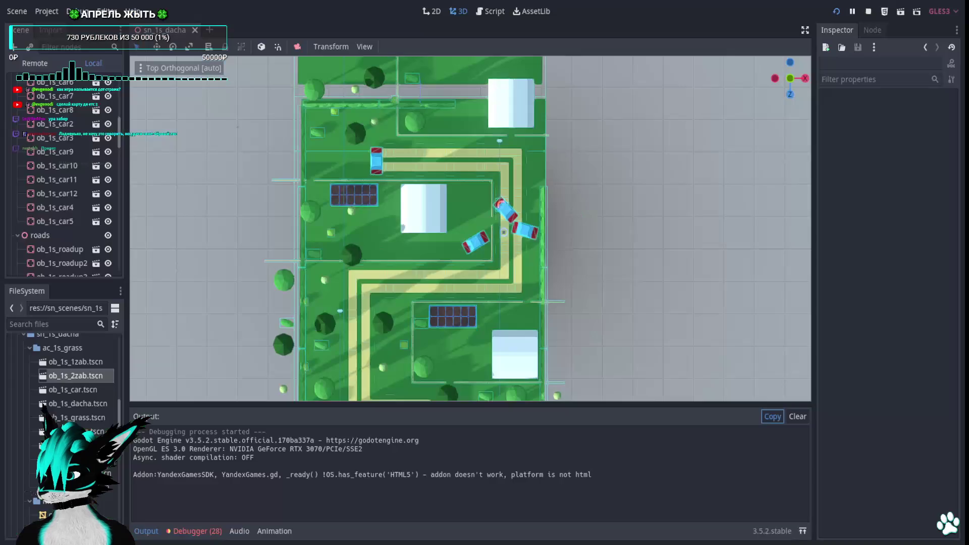
Zoom out in the Godot 3D viewport to see the whole dacha map
{"action": "scroll", "coordinate": [487, 288], "scroll_direction": "down", "scroll_amount": 8}
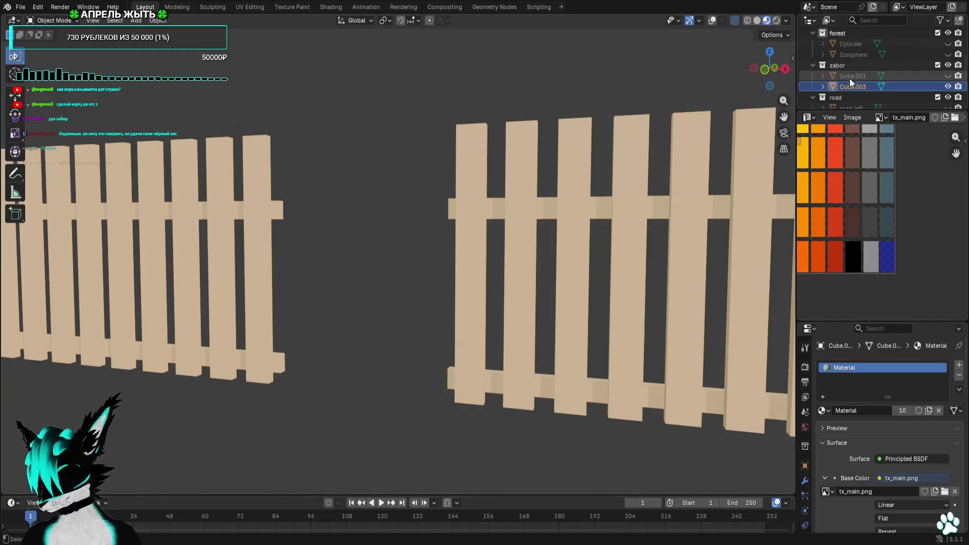
In the Outliner, hide the dacha collection and make the forest collection visible
{"action": "scroll", "coordinate": [859, 79], "scroll_direction": "up", "scroll_amount": 5}
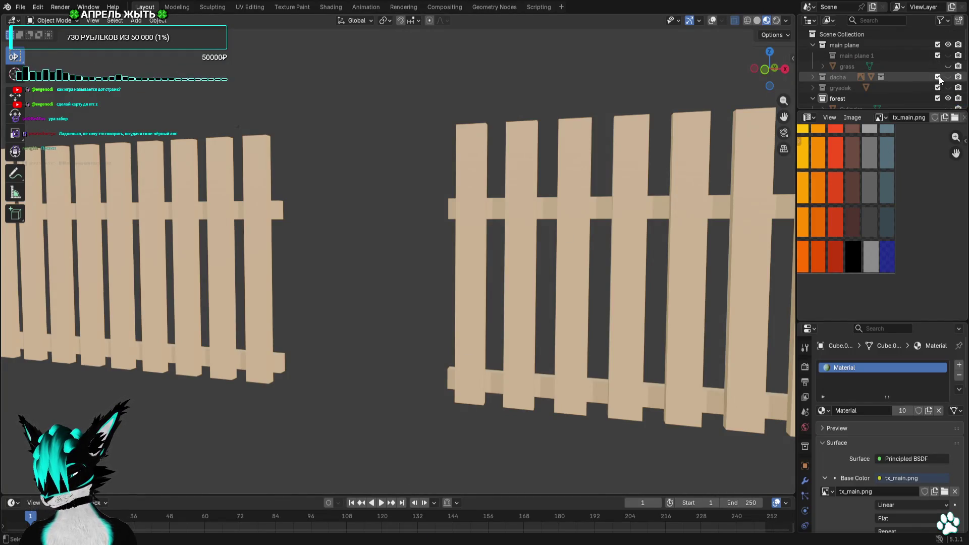
{"action": "left_click", "coordinate": [938, 77]}
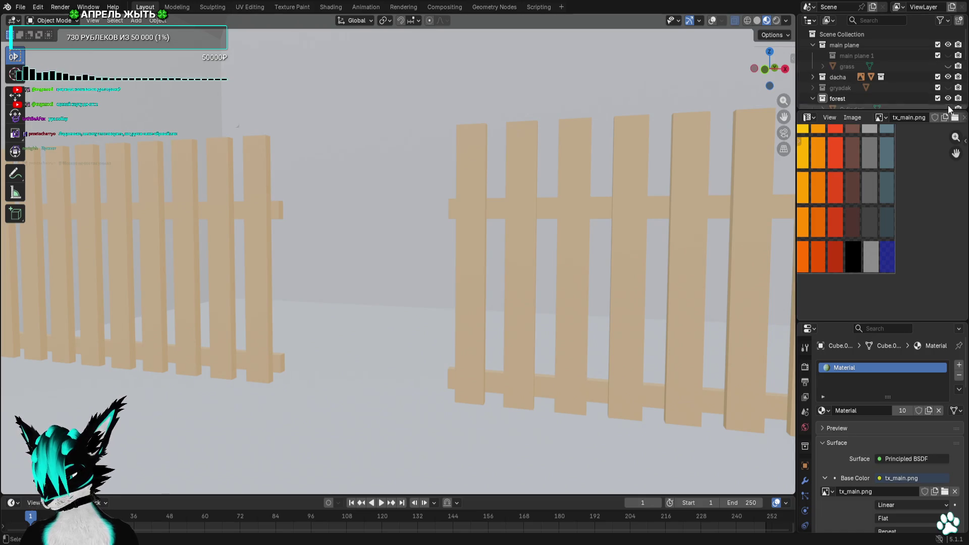
{"action": "left_click", "coordinate": [948, 99]}
{"action": "left_click", "coordinate": [948, 99]}
{"action": "left_click_drag", "start_coordinate": [948, 76], "coordinate": [950, 90]}
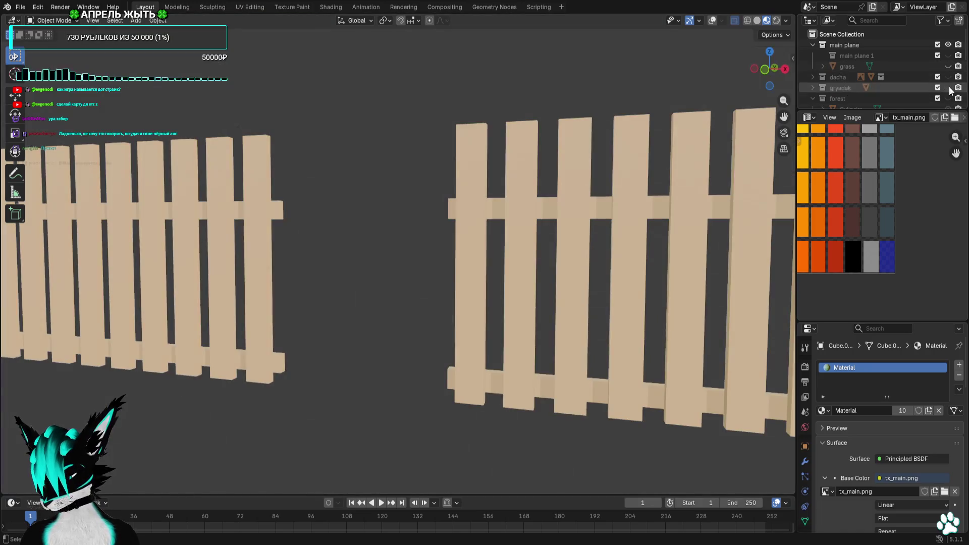
{"action": "left_click", "coordinate": [948, 98]}
Enter Edit Mode, view the scene from the top, and hide the road and car collections
{"action": "mouse_move", "coordinate": [769, 170]}
{"action": "middle_mouse_down"}
{"action": "mouse_move", "coordinate": [511, 328]}
{"action": "mouse_move", "coordinate": [189, 148]}
{"action": "middle_mouse_up"}
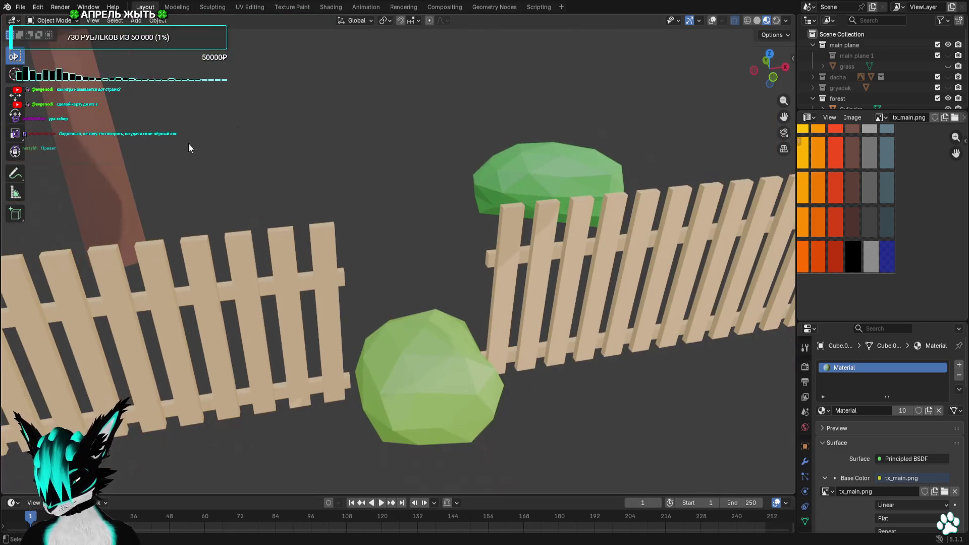
{"action": "key", "text": "Tab"}
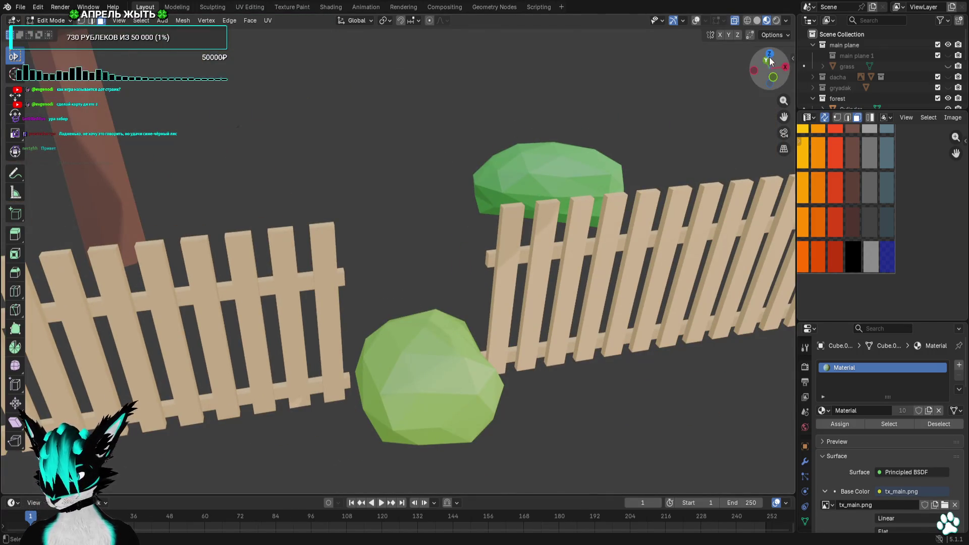
{"action": "left_click", "coordinate": [772, 64]}
{"action": "scroll", "coordinate": [936, 99], "scroll_direction": "down", "scroll_amount": 5}
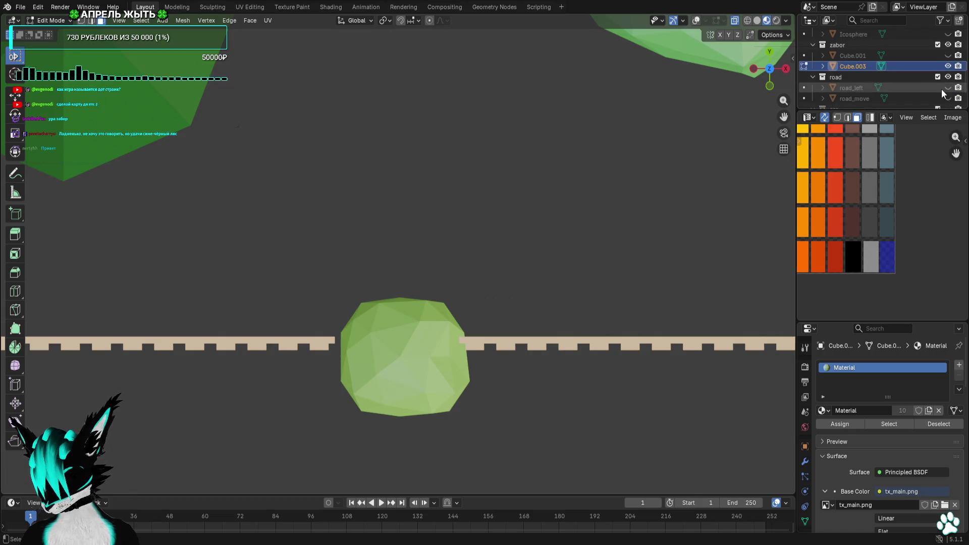
{"action": "left_click", "coordinate": [948, 54]}
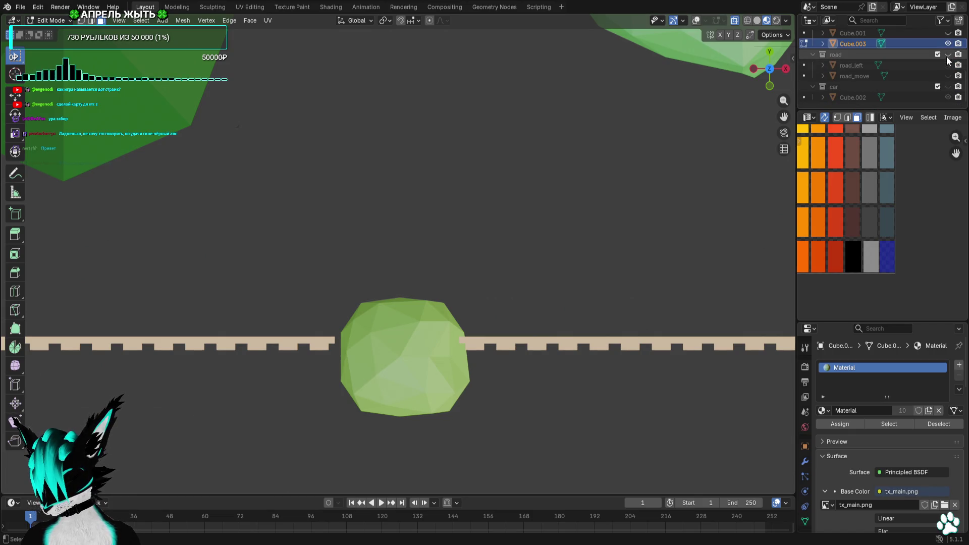
{"action": "left_click", "coordinate": [948, 55]}
{"action": "scroll", "coordinate": [868, 86], "scroll_direction": "up", "scroll_amount": 3}
Select all of the Cylinder tree's faces and move its UV island onto a lighter swatch for a pale green crown
{"action": "left_click", "coordinate": [805, 66]}
{"action": "scroll", "coordinate": [500, 261], "scroll_direction": "down", "scroll_amount": 4}
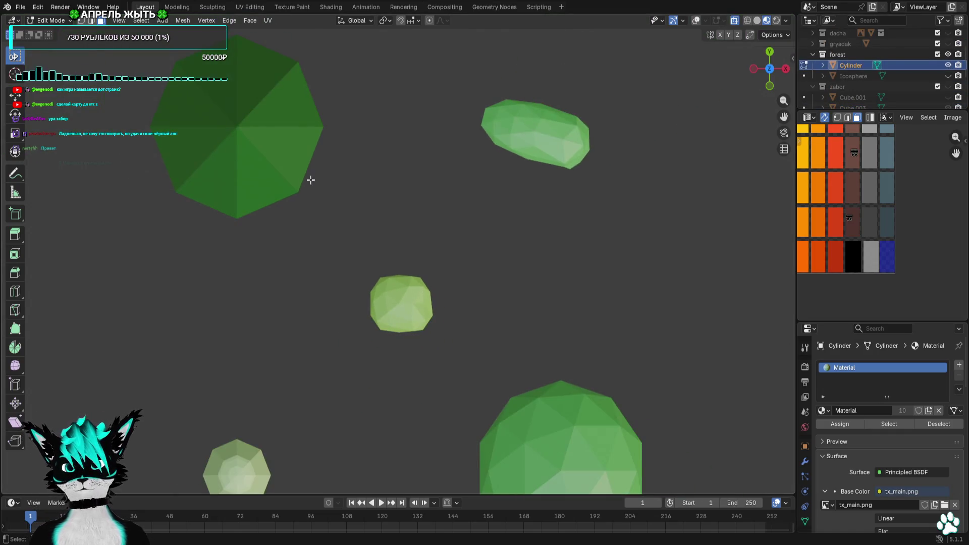
{"action": "left_click_drag", "start_coordinate": [557, 247], "coordinate": [333, 368]}
{"action": "left_click_drag", "start_coordinate": [668, 46], "coordinate": [417, 201]}
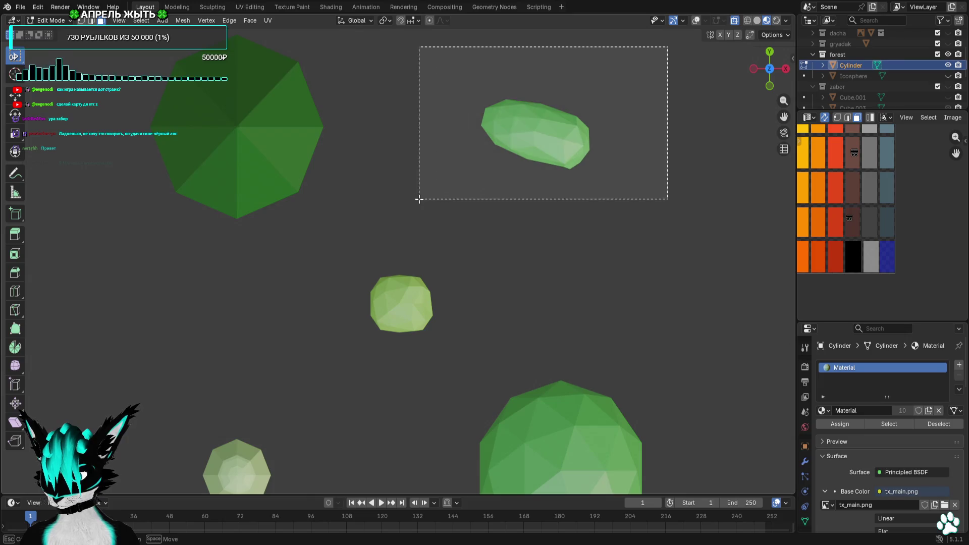
{"action": "scroll", "coordinate": [869, 254], "scroll_direction": "down", "scroll_amount": 2}
{"action": "scroll", "coordinate": [868, 255], "scroll_direction": "up", "scroll_amount": 5}
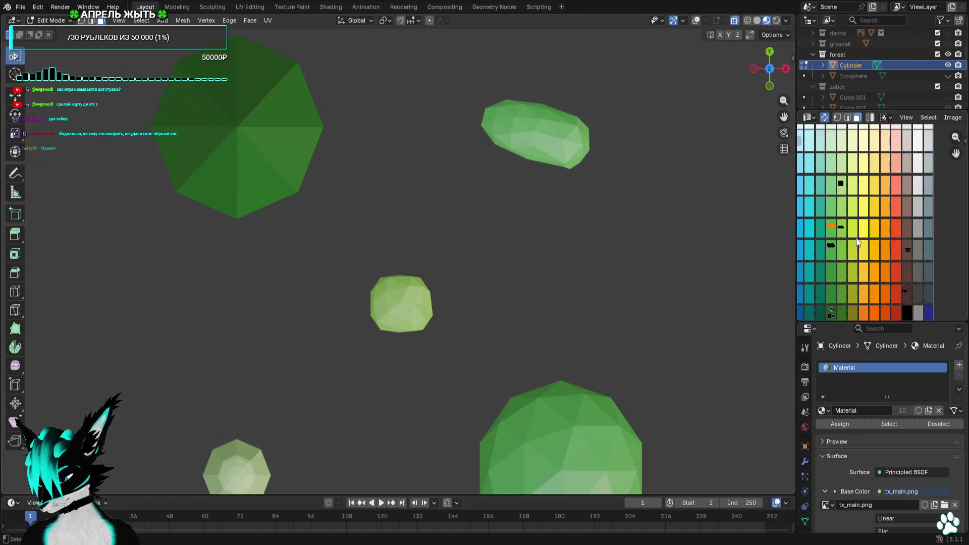
{"action": "key", "text": "g"}
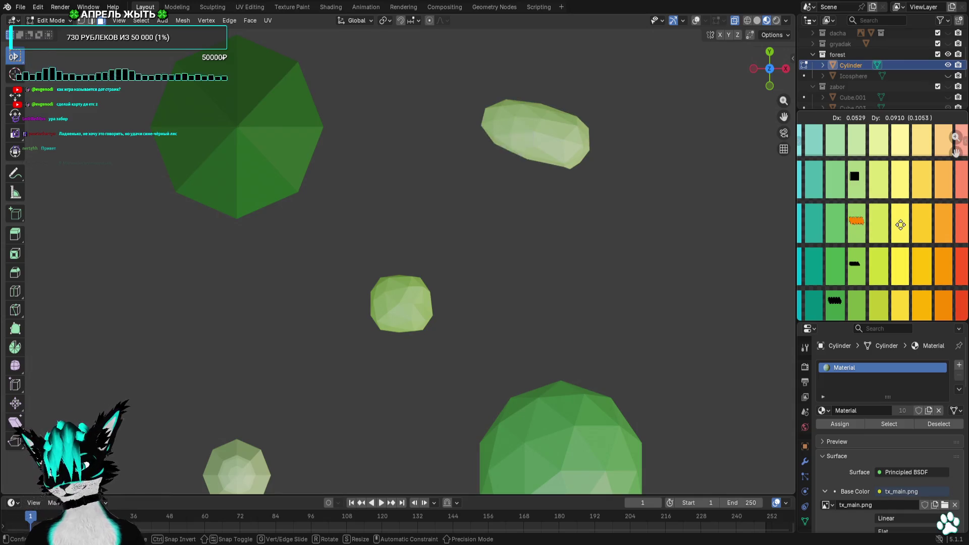
{"action": "left_click", "coordinate": [878, 172]}
{"action": "mouse_move", "coordinate": [731, 256]}
{"action": "middle_mouse_down"}
{"action": "mouse_move", "coordinate": [632, 240]}
{"action": "mouse_move", "coordinate": [611, 196]}
{"action": "middle_mouse_up"}
{"action": "scroll", "coordinate": [620, 212], "scroll_direction": "down", "scroll_amount": 4}
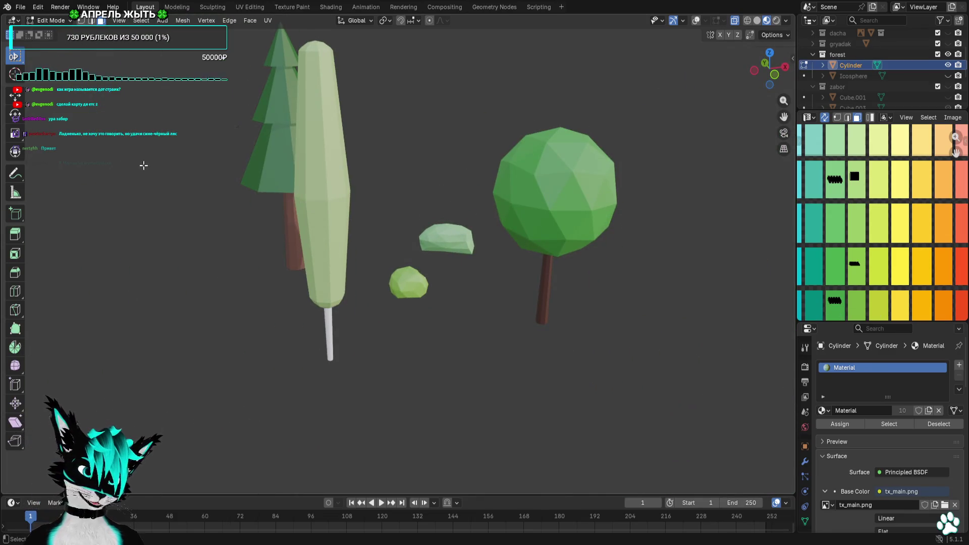
Export the forest tree models as a Wavefront OBJ file, then return to Godot
{"action": "left_click", "coordinate": [21, 7]}
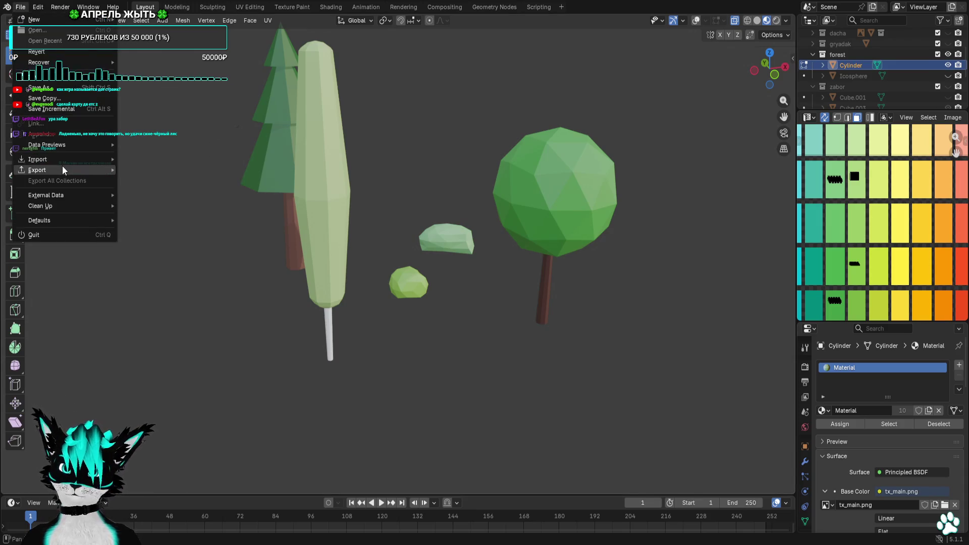
{"action": "mouse_move", "coordinate": [63, 166]}
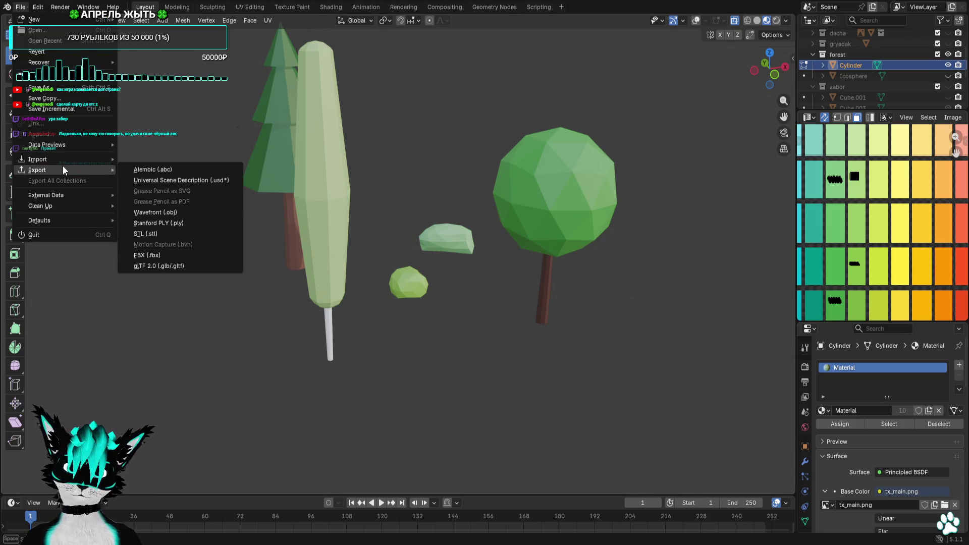
{"action": "left_click", "coordinate": [219, 214]}
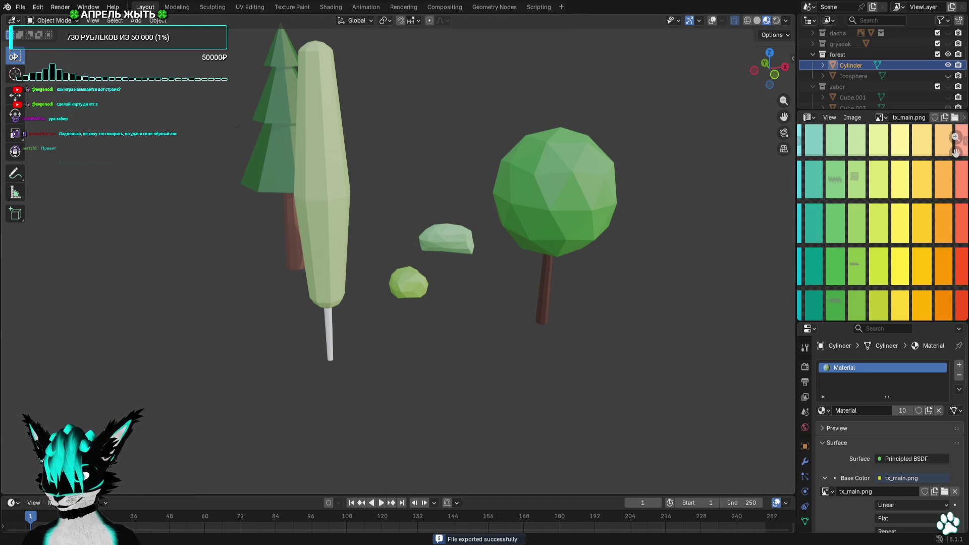
{"action": "key", "text": "alt+Tab"}
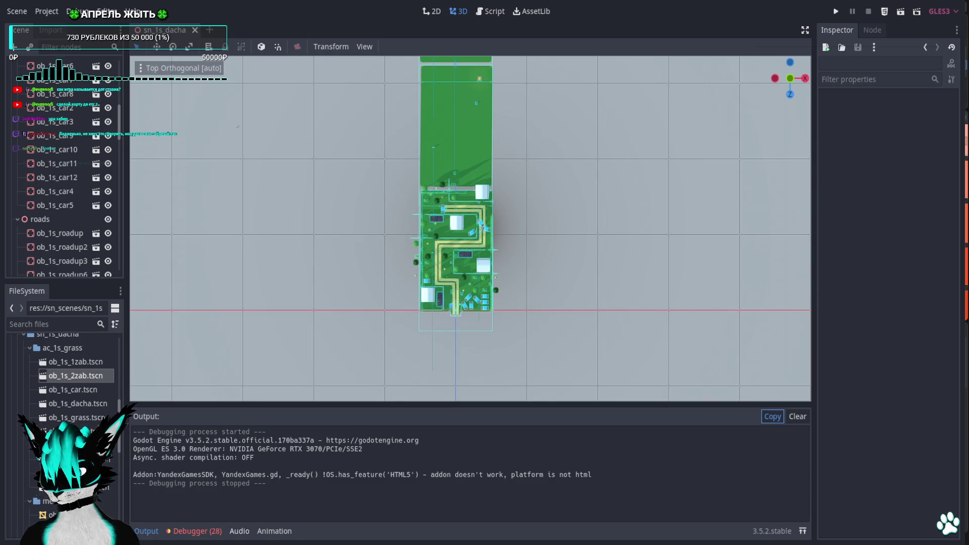
{"action": "left_click", "coordinate": [837, 12]}
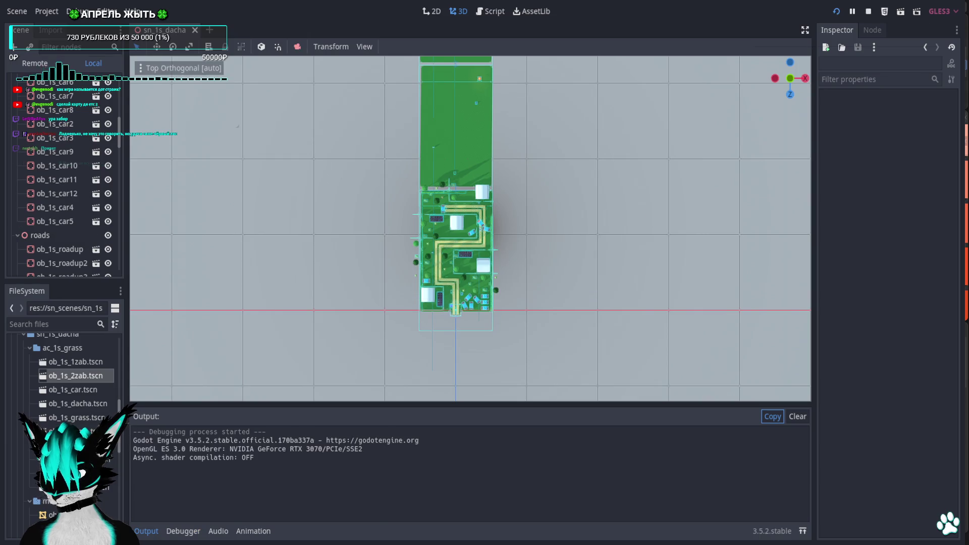
{"action": "key", "text": "w"}
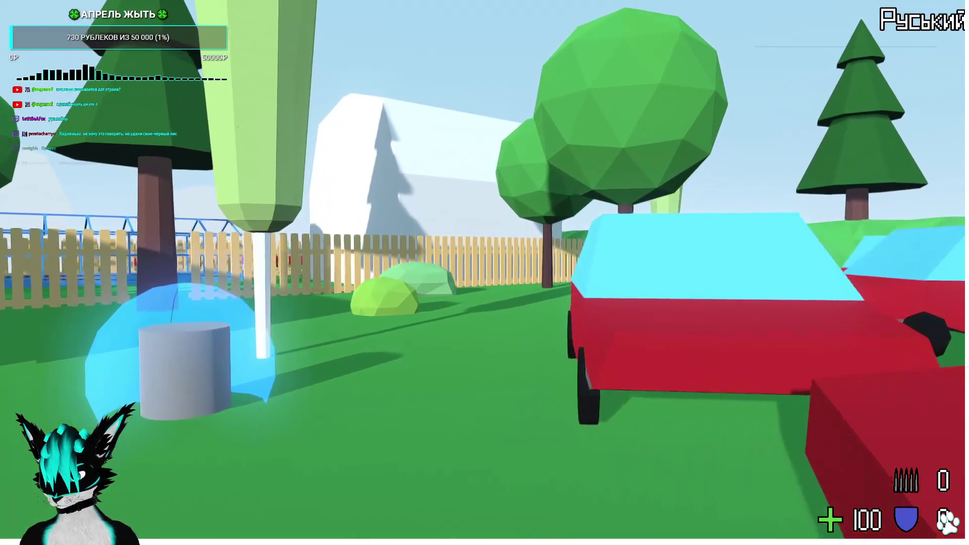
{"action": "key", "text": "w"}
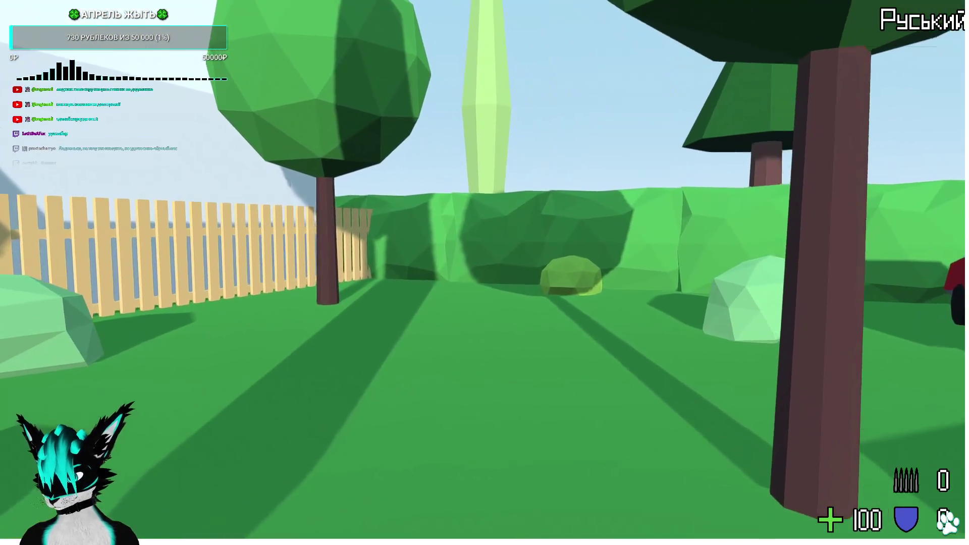
{"action": "key", "text": "w"}
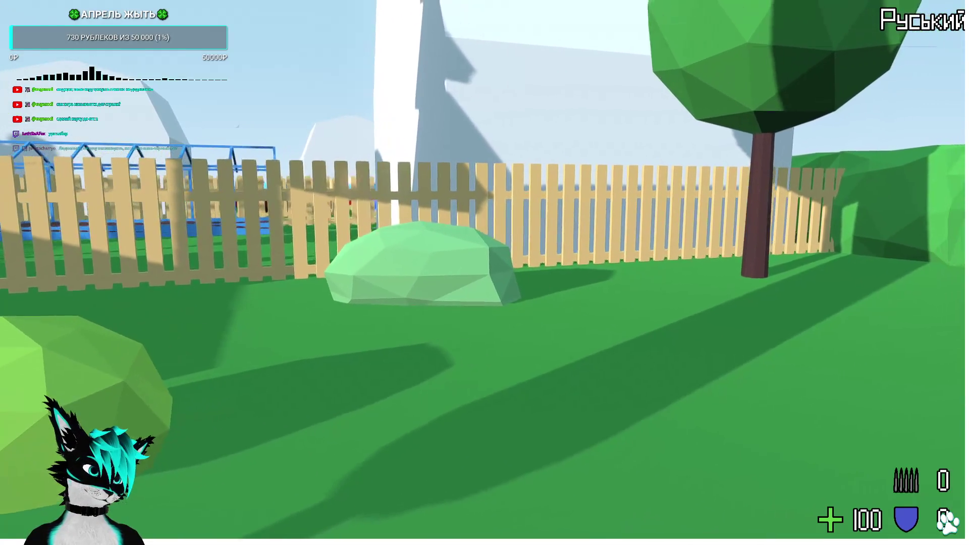
{"action": "key", "text": "w"}
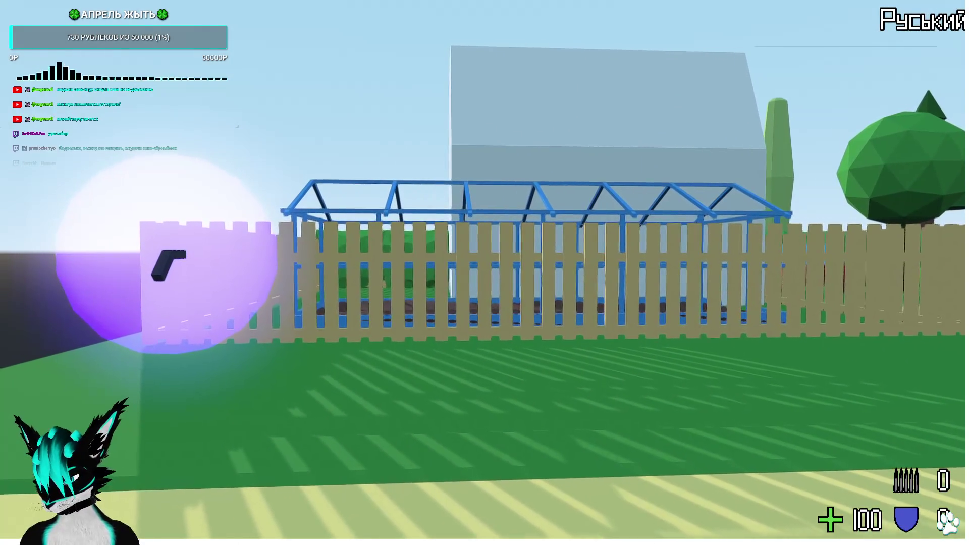
{"action": "key", "text": "Escape"}
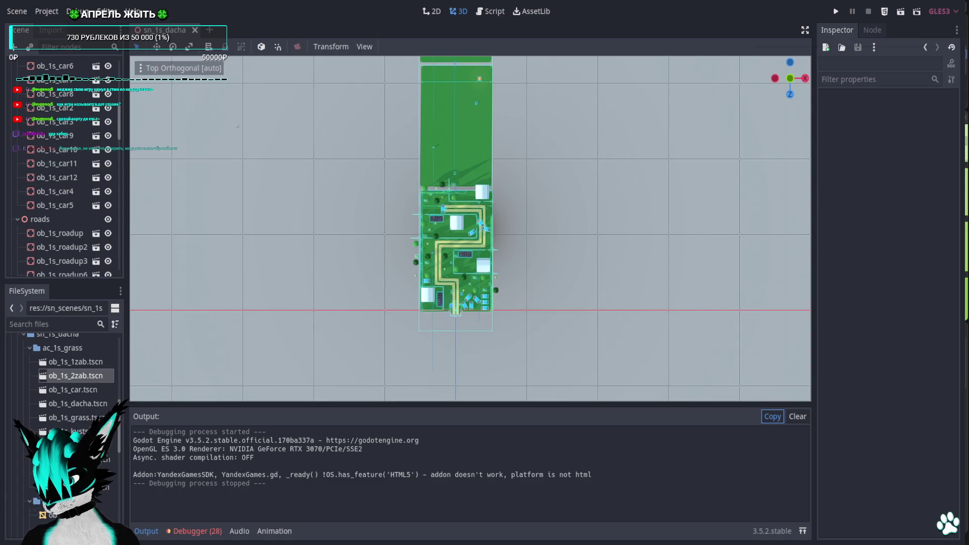
Run the project again, walk toward the garden, then close the game
{"action": "left_click", "coordinate": [836, 11]}
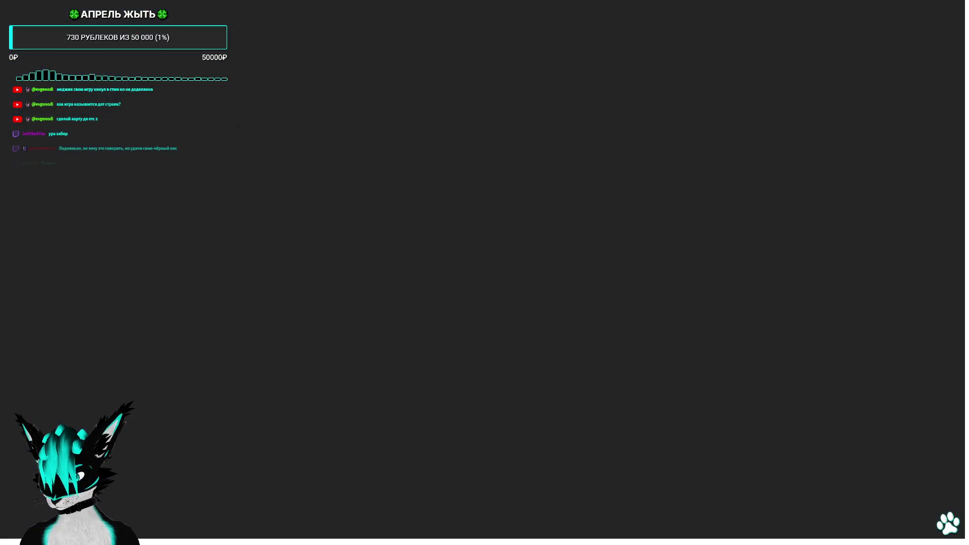
{"action": "key", "text": "2"}
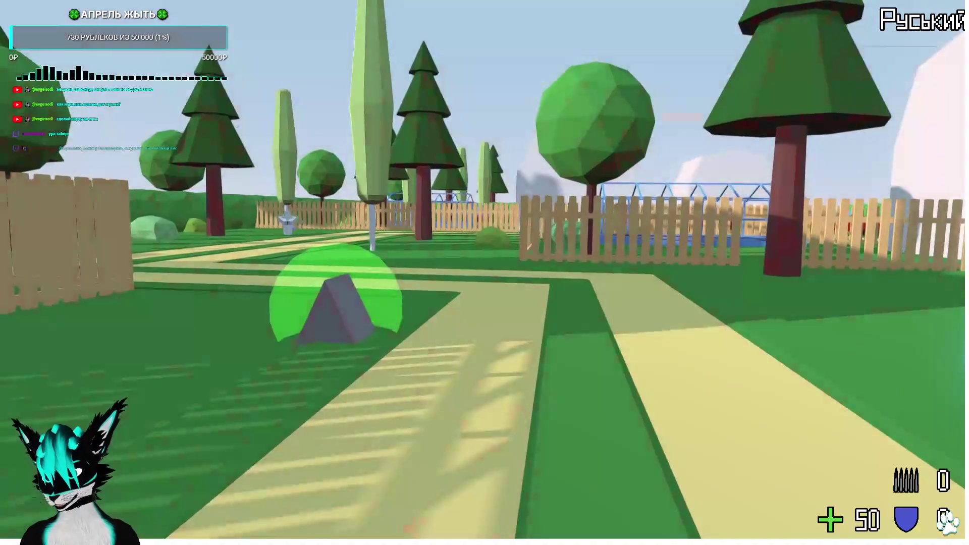
{"action": "key", "text": "F8"}
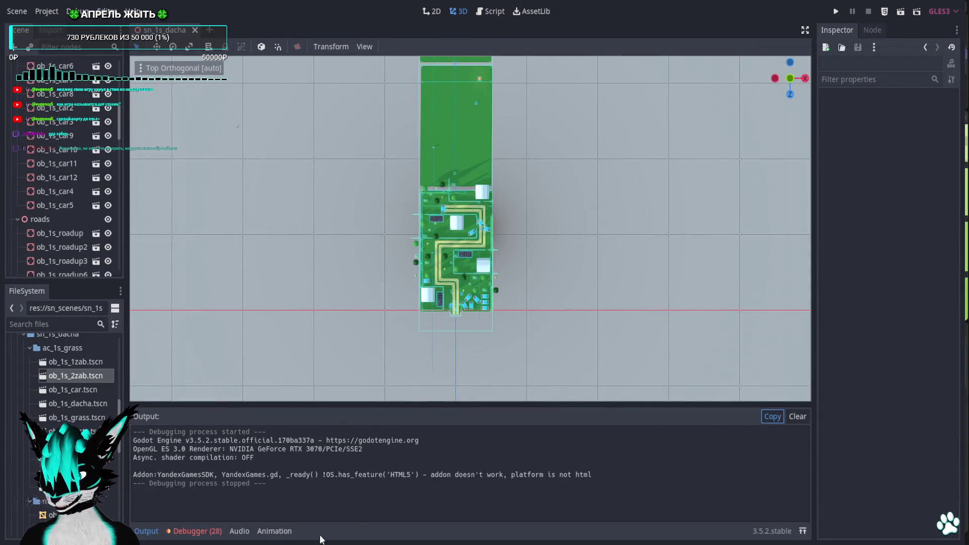
Back in Blender, hide the greenhouse Cube model in the Outliner
{"action": "key", "text": "alt+Tab"}
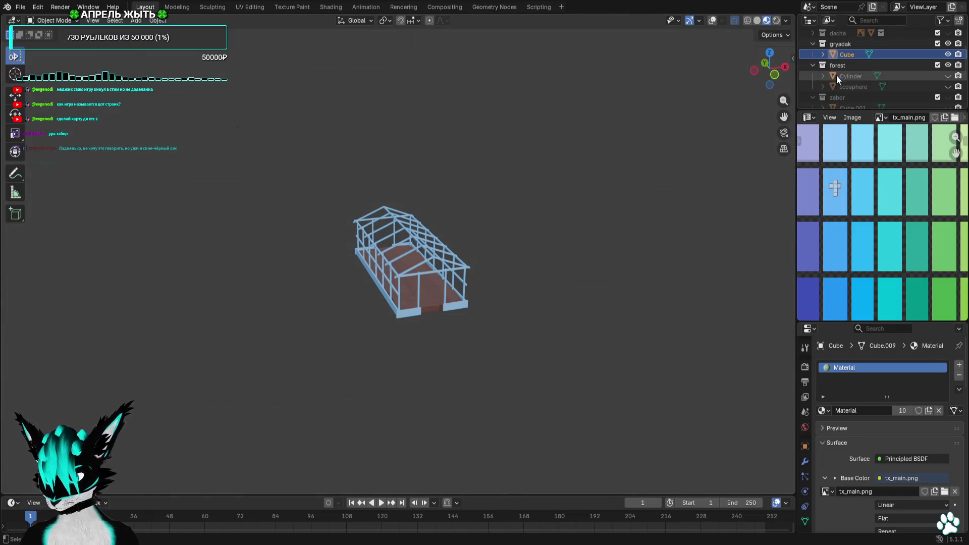
{"action": "left_click", "coordinate": [948, 54]}
{"action": "scroll", "coordinate": [923, 84], "scroll_direction": "down", "scroll_amount": 2}
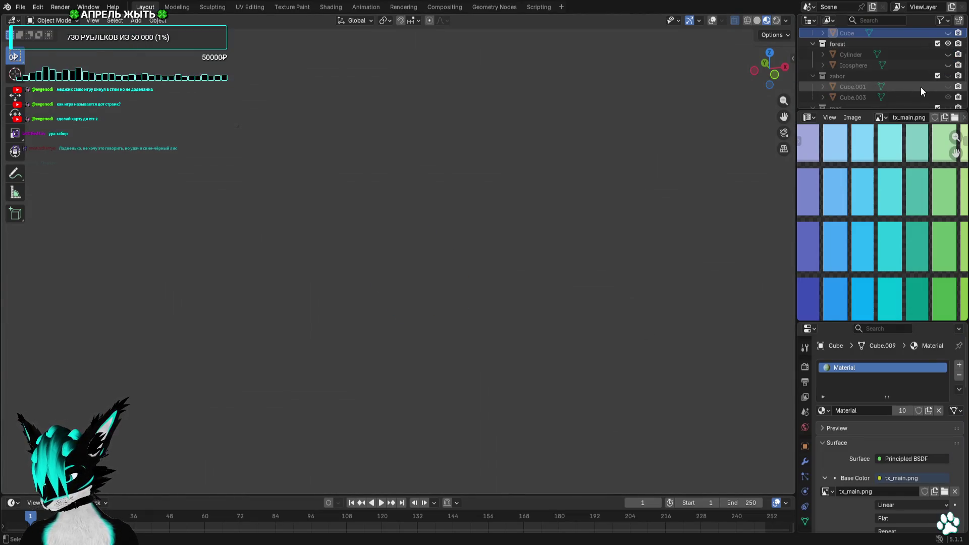
{"action": "scroll", "coordinate": [921, 87], "scroll_direction": "down", "scroll_amount": 4}
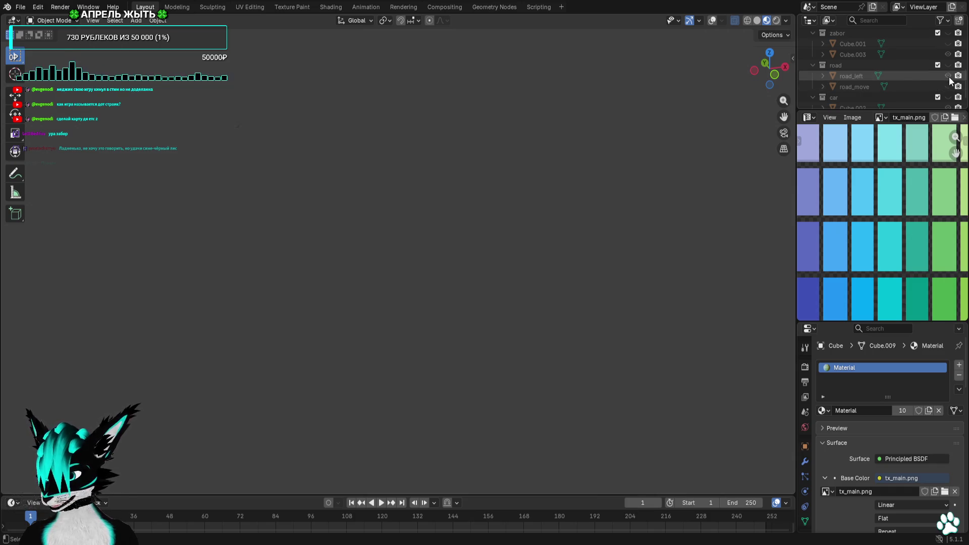
Move road_left's UV island onto the middle green palette cell in Edit Mode
{"action": "left_click", "coordinate": [910, 75]}
{"action": "key", "text": "Tab"}
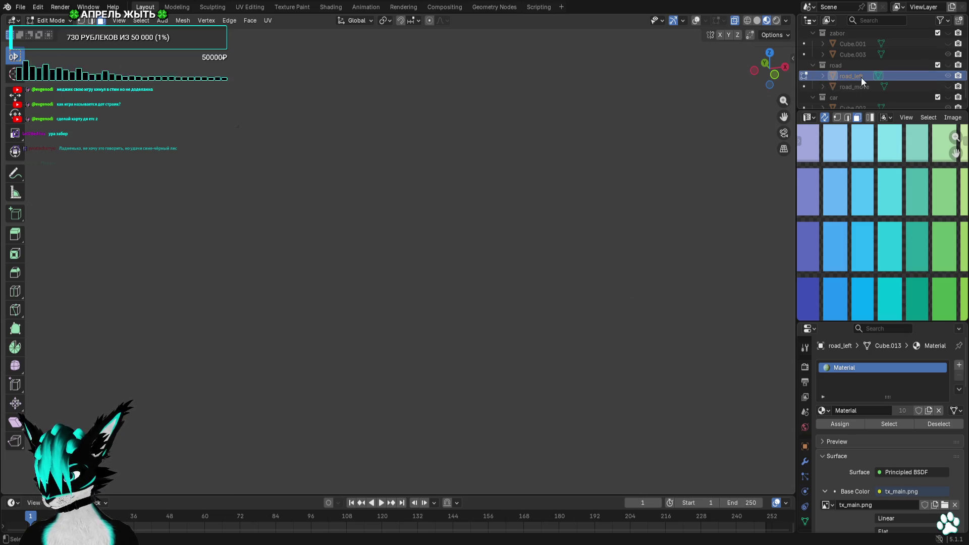
{"action": "left_click", "coordinate": [948, 76]}
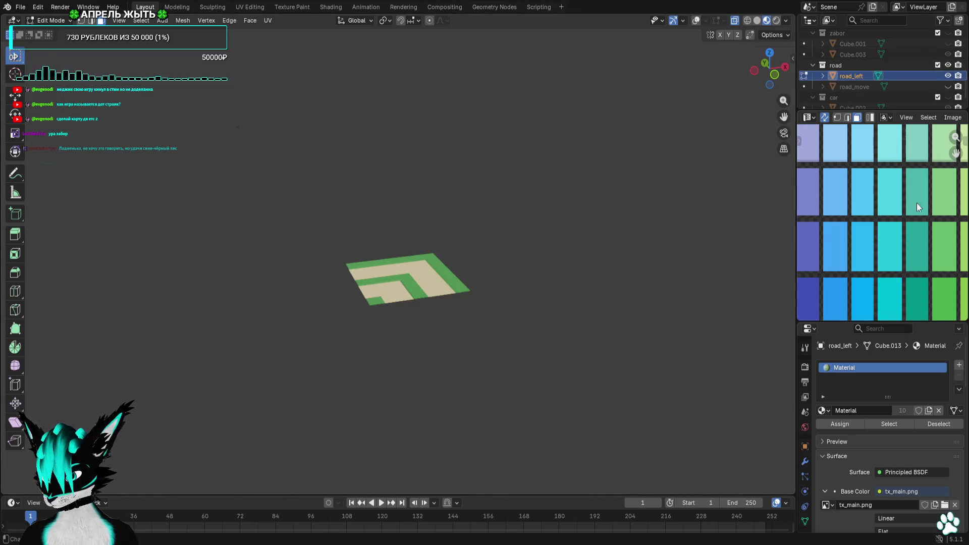
{"action": "scroll", "coordinate": [914, 232], "scroll_direction": "down", "scroll_amount": 5}
{"action": "scroll", "coordinate": [892, 229], "scroll_direction": "up", "scroll_amount": 7}
{"action": "key", "text": "g"}
{"action": "left_click", "coordinate": [902, 226]}
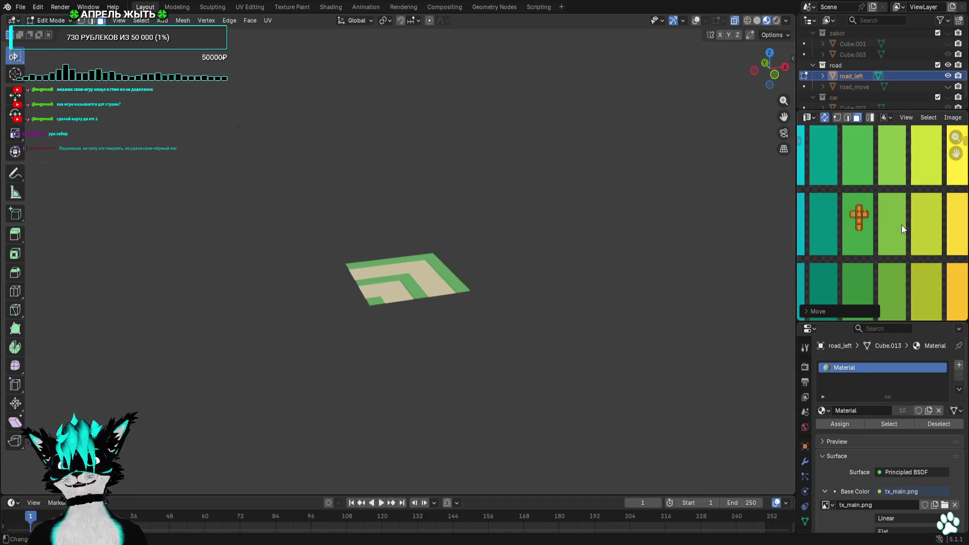
Move road_move's UV islands onto the same middle green cell, then hide it
{"action": "left_click", "coordinate": [949, 87]}
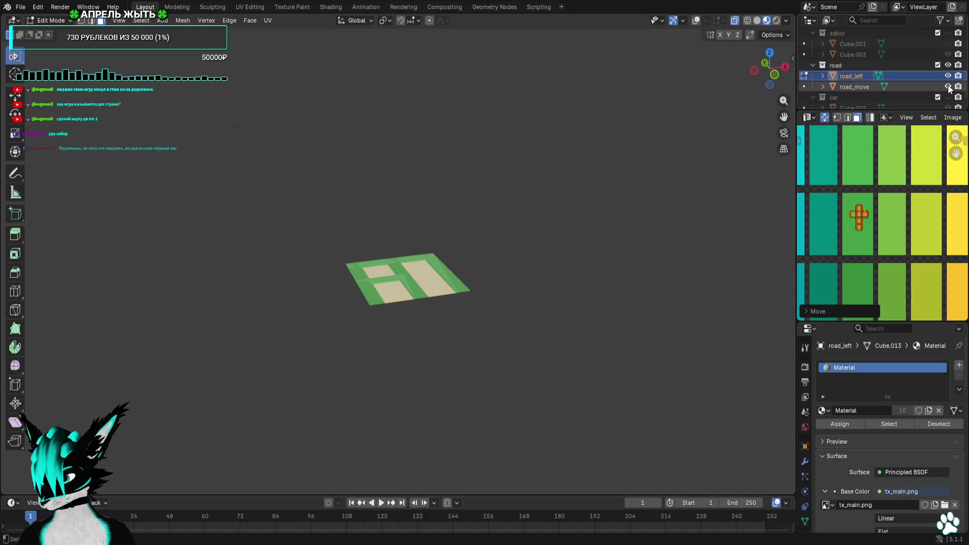
{"action": "left_click", "coordinate": [896, 87]}
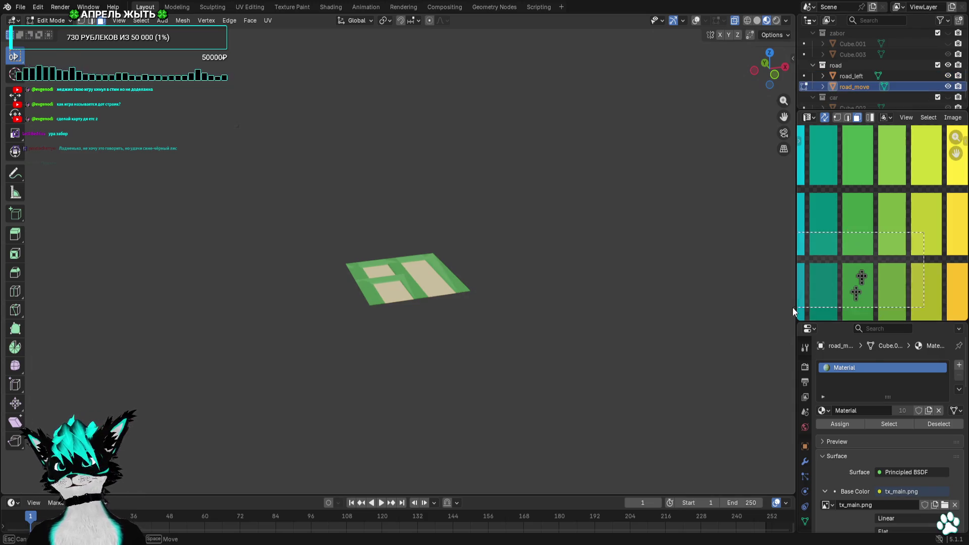
{"action": "key", "text": "g"}
{"action": "left_click", "coordinate": [890, 227]}
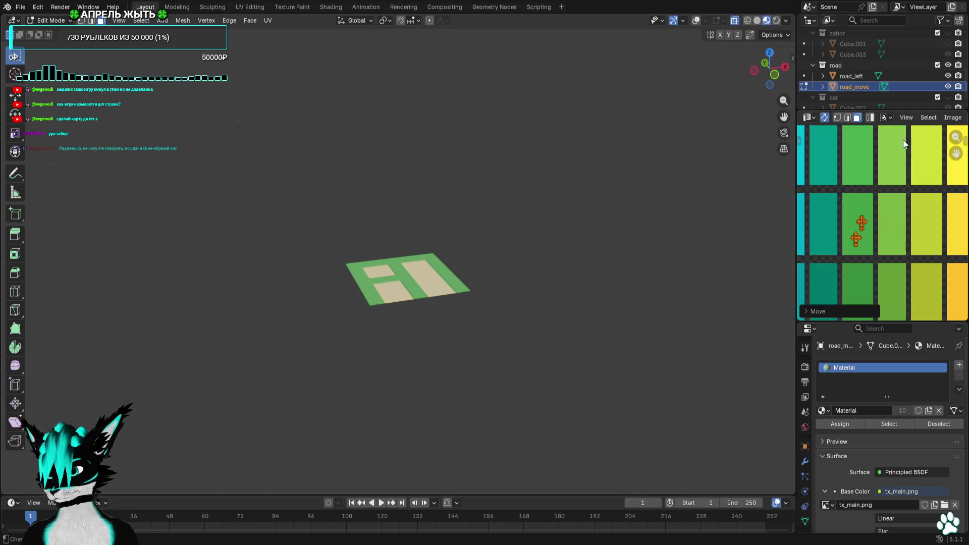
{"action": "left_click", "coordinate": [949, 87]}
Export road_left as a Wavefront OBJ file, hide it, and switch back to Godot
{"action": "left_click", "coordinate": [852, 76]}
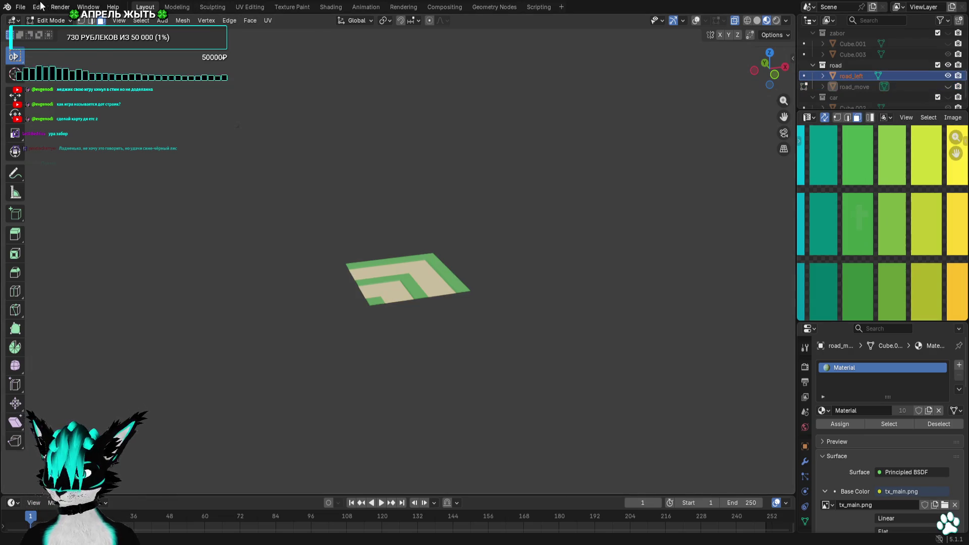
{"action": "left_click", "coordinate": [20, 8]}
{"action": "mouse_move", "coordinate": [73, 173]}
{"action": "left_click", "coordinate": [207, 216]}
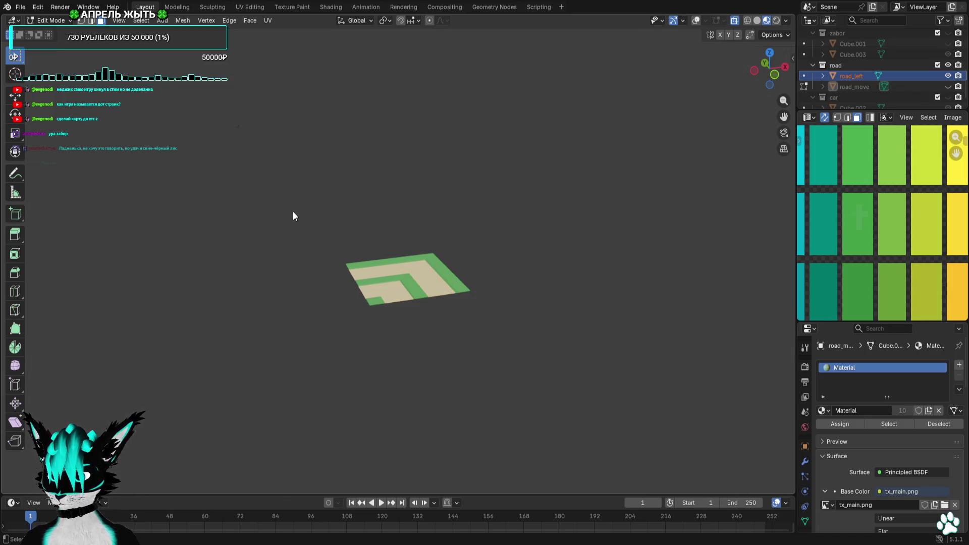
{"action": "key", "text": "h"}
{"action": "left_click", "coordinate": [858, 87]}
{"action": "left_click", "coordinate": [21, 7]}
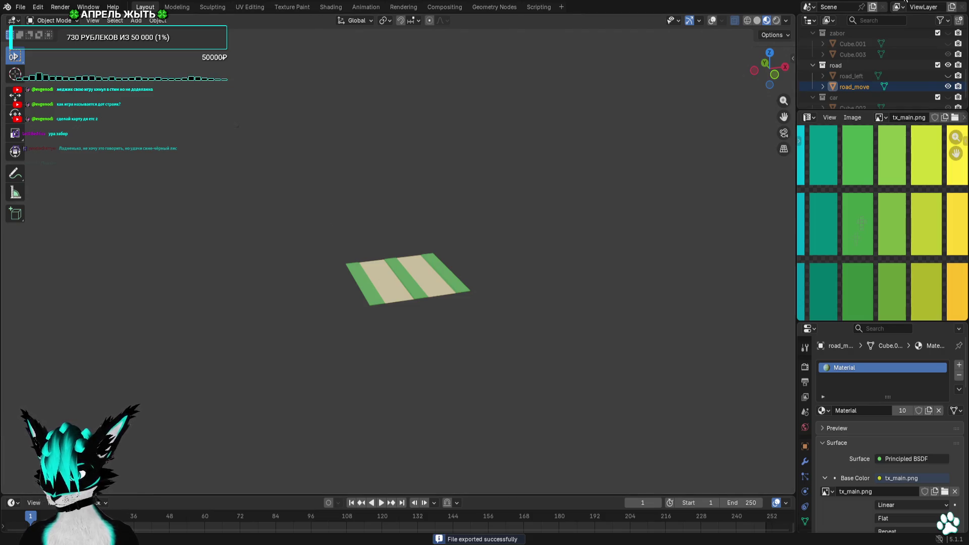
{"action": "key", "text": "alt+Tab"}
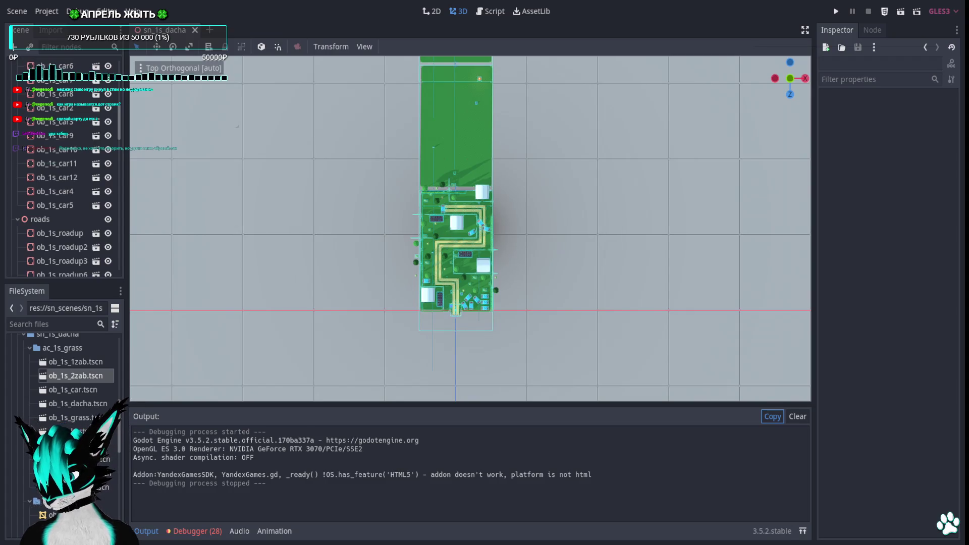
Run the project to check the green-edged roads in the dacha level
{"action": "left_click", "coordinate": [836, 11]}
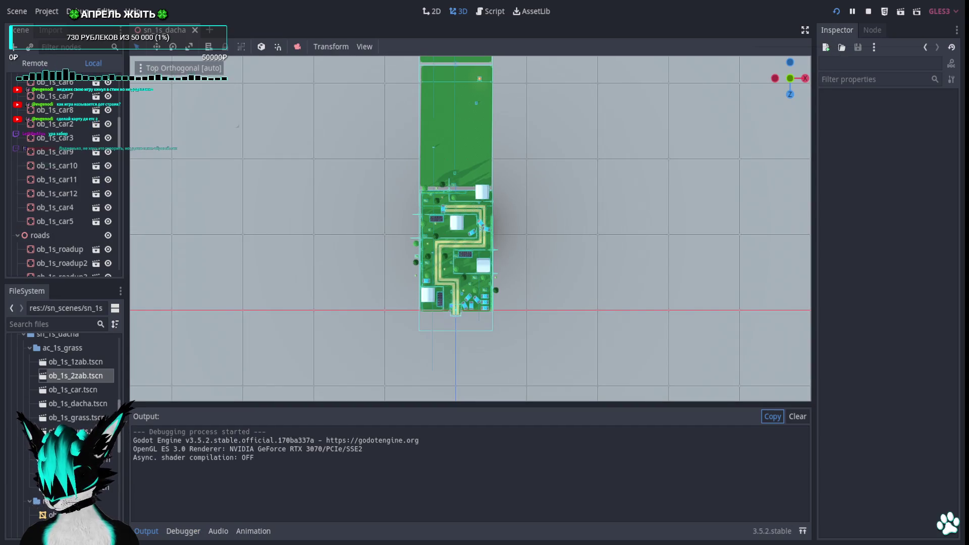
Walk the player past the rock, trees and fences to the red cars and barrel, then stop the game
{"action": "key", "text": "w"}
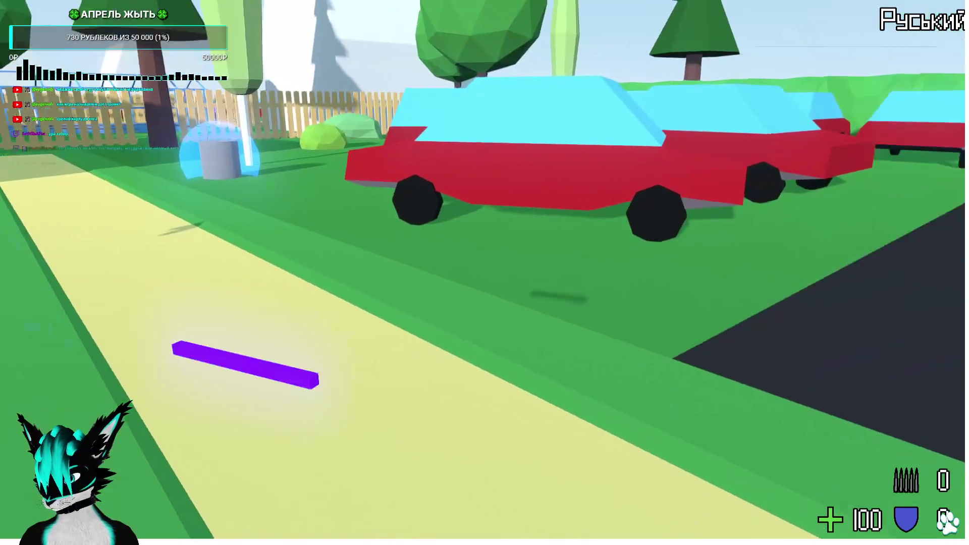
{"action": "key", "text": "w"}
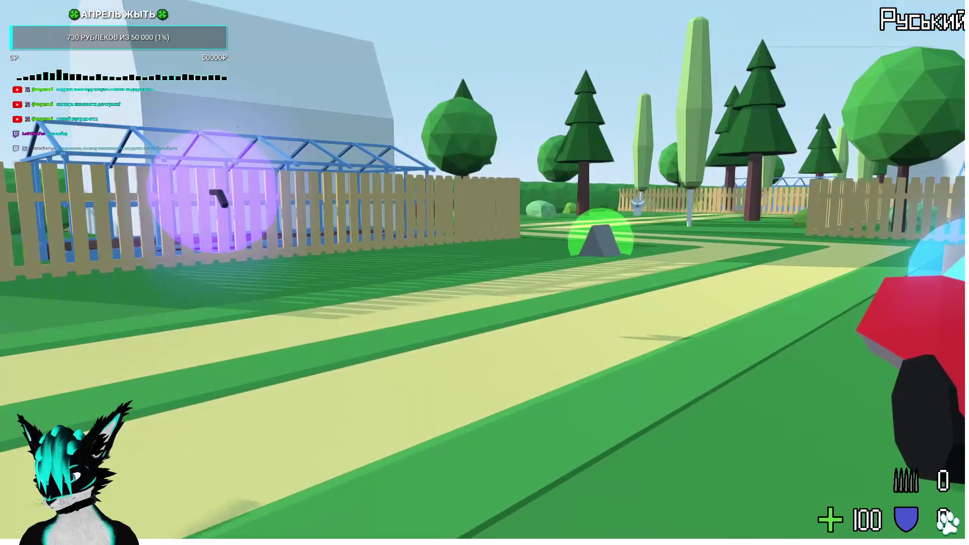
{"action": "key", "text": "w"}
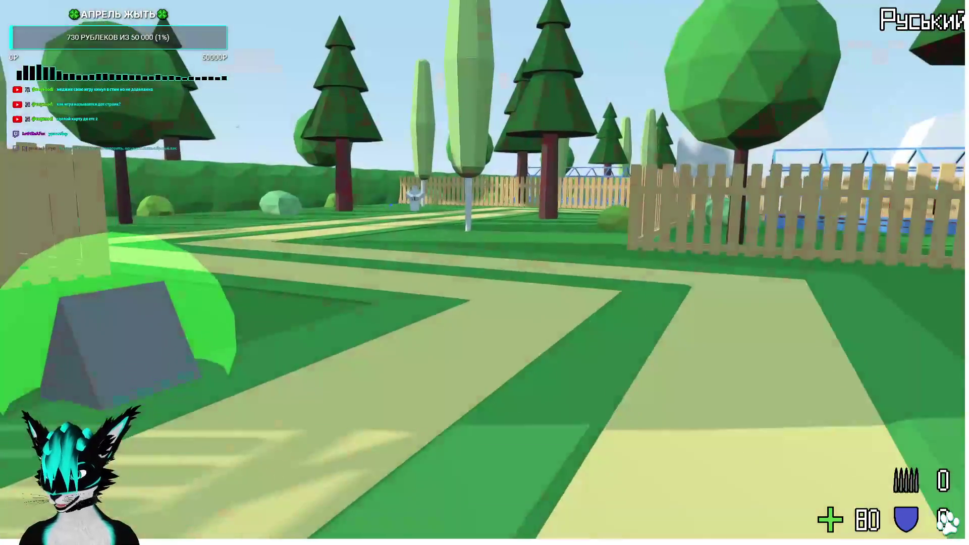
{"action": "key", "text": "w"}
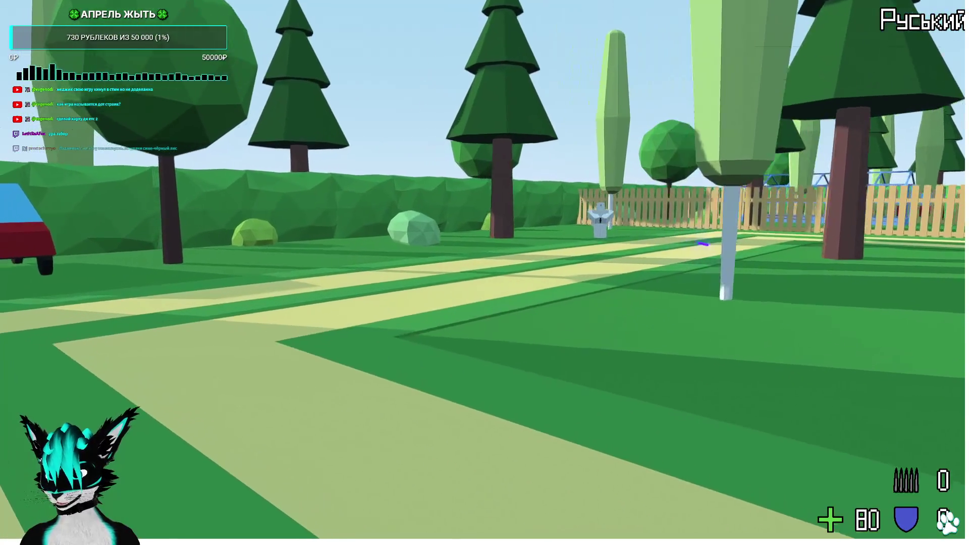
{"action": "key", "text": "w"}
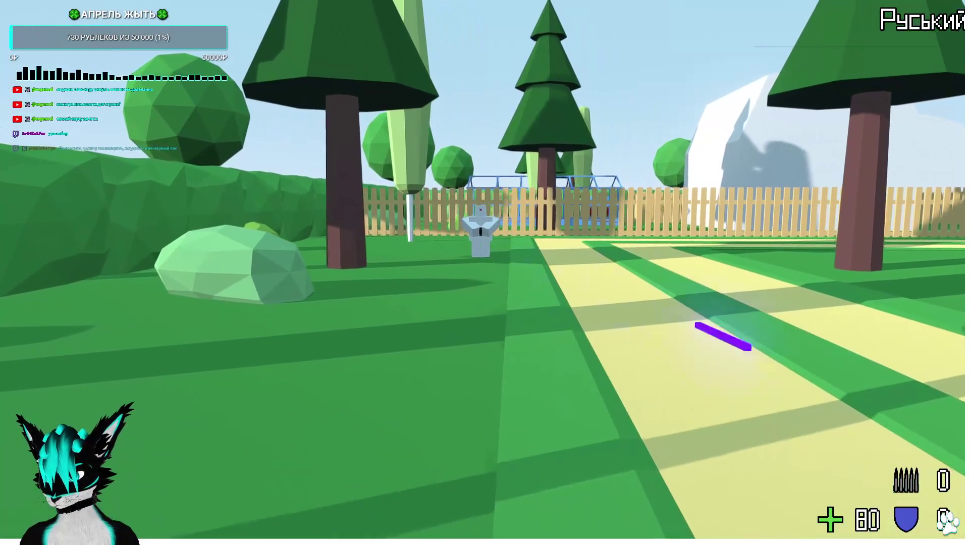
{"action": "key", "text": "w"}
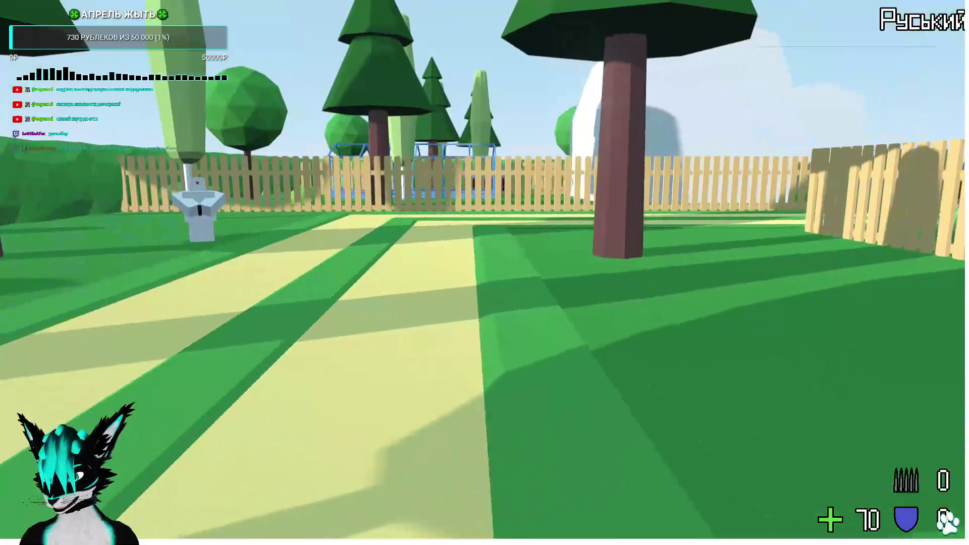
{"action": "key", "text": "w"}
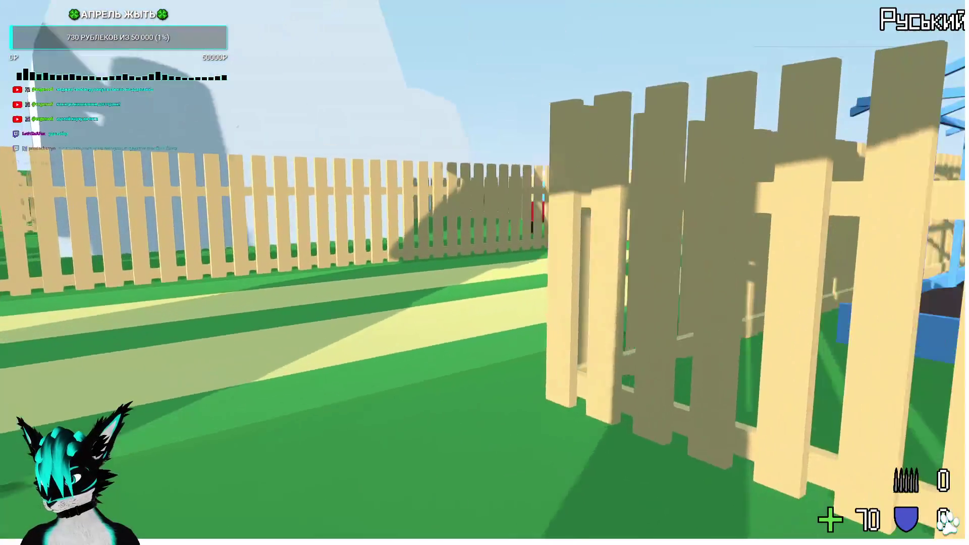
{"action": "key", "text": "w"}
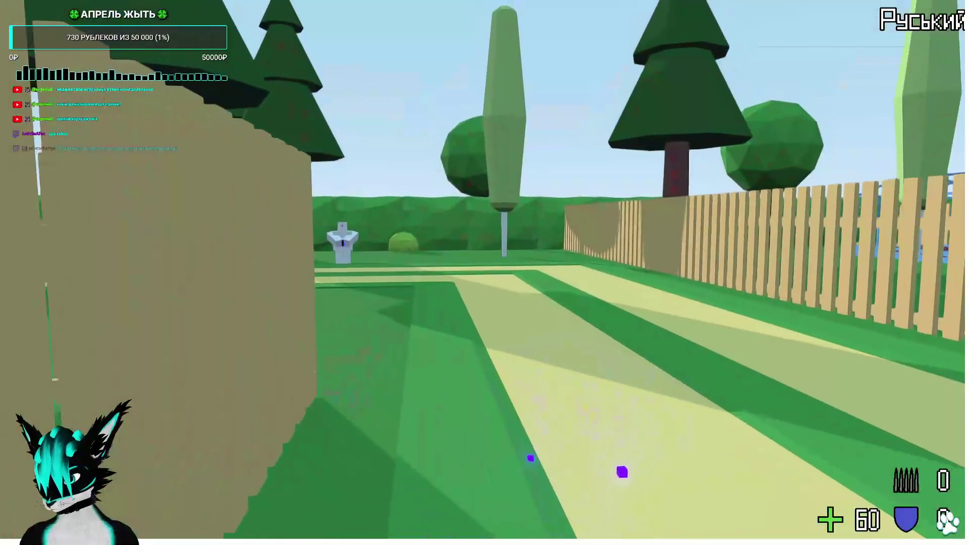
{"action": "key", "text": "w"}
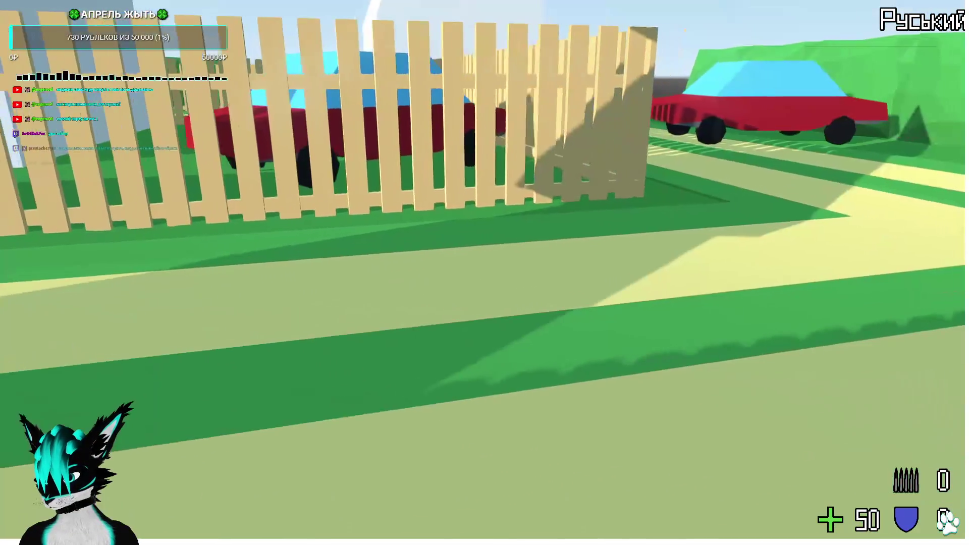
{"action": "key", "text": "w"}
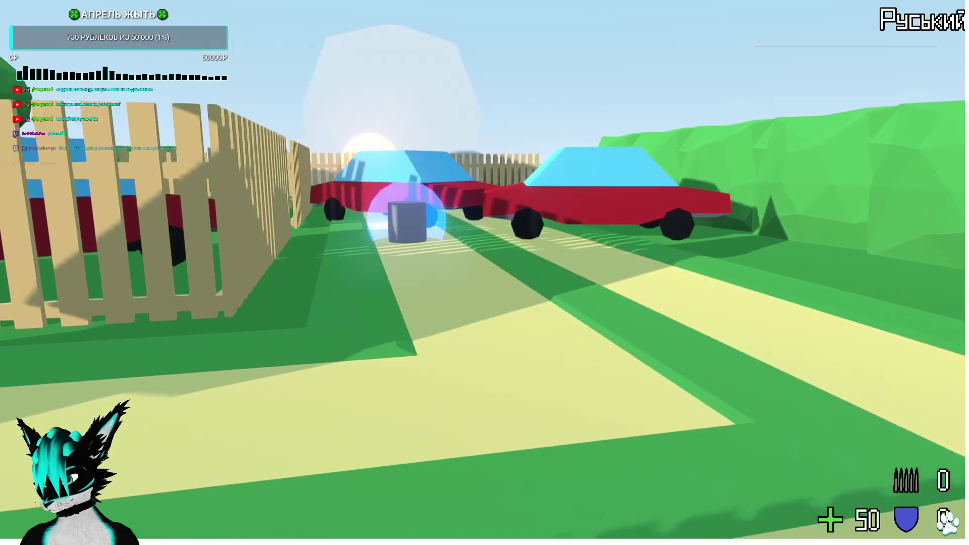
{"action": "key", "text": "w"}
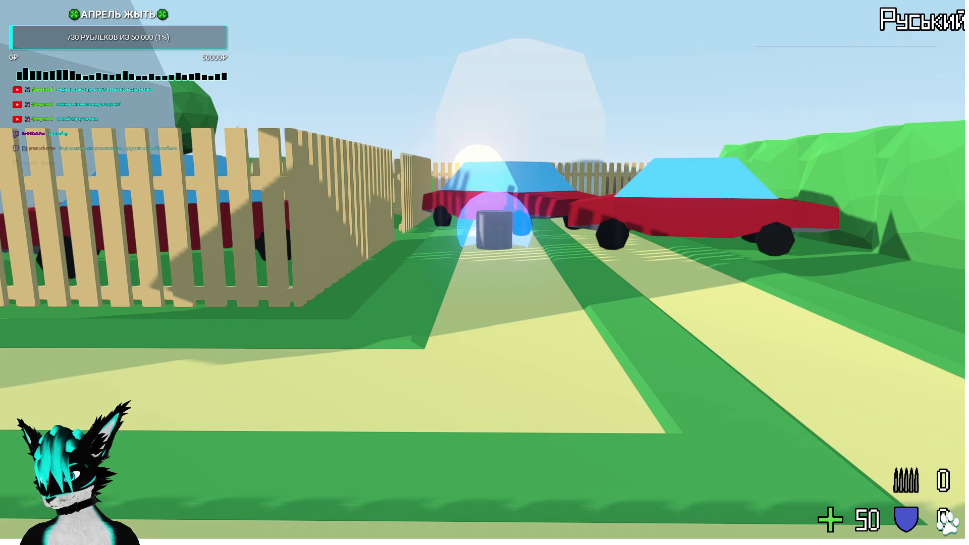
{"action": "key", "text": "Escape"}
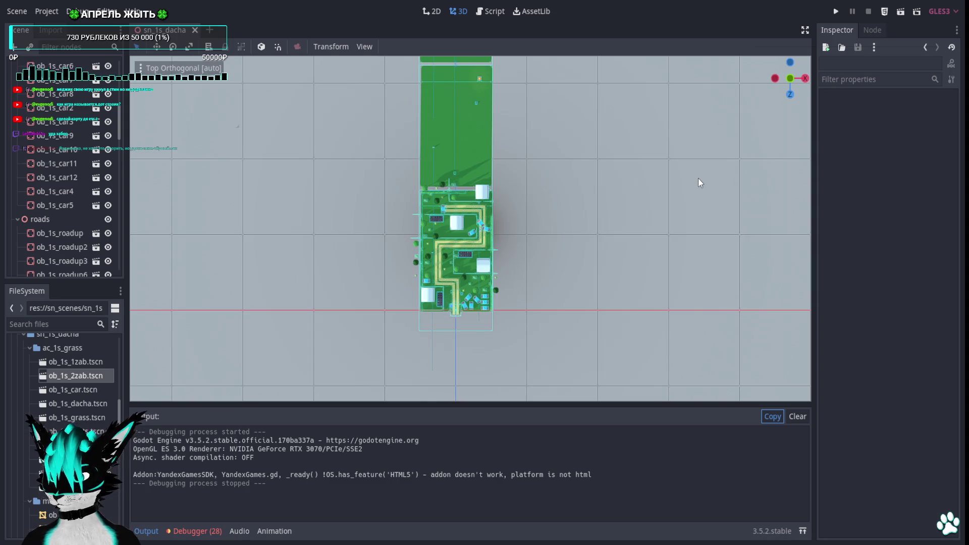
{"action": "scroll", "coordinate": [534, 129], "scroll_direction": "down", "scroll_amount": 2}
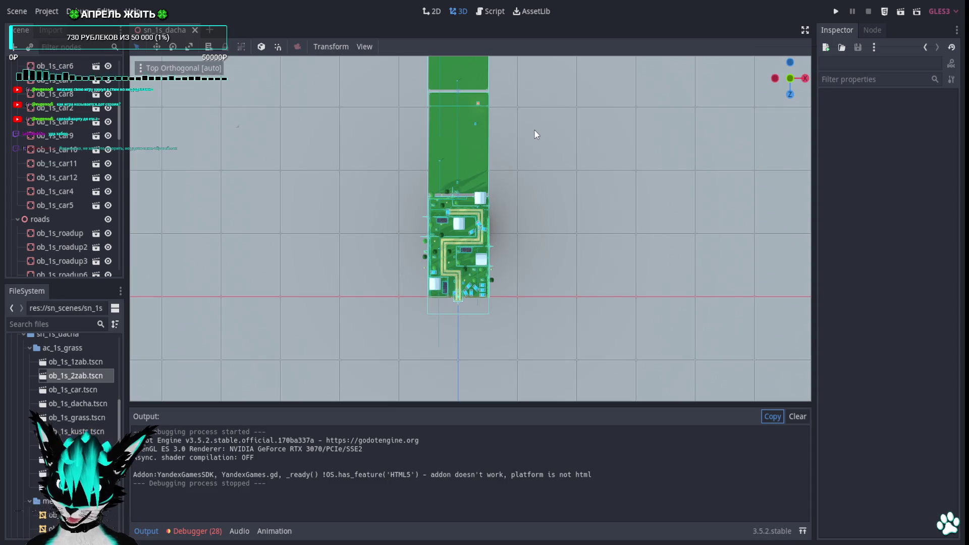
{"action": "scroll", "coordinate": [534, 130], "scroll_direction": "down", "scroll_amount": 1}
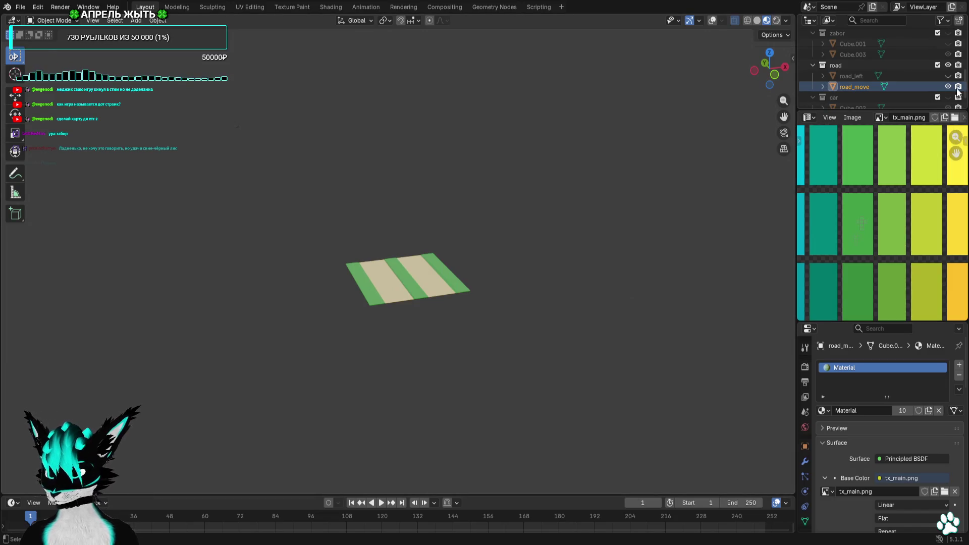
Hide Cube.003, unhide the dacha collection, and select the house block Cube.006
{"action": "left_click", "coordinate": [947, 54]}
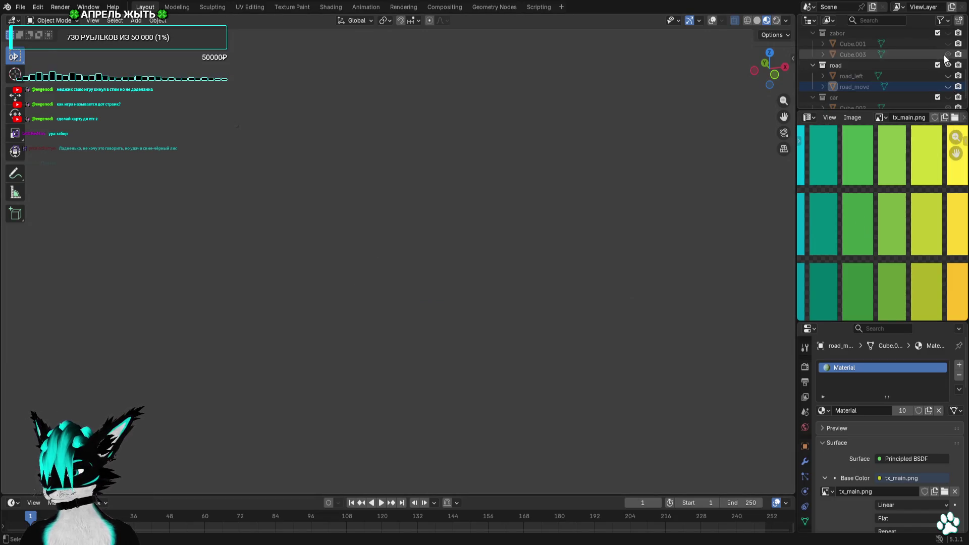
{"action": "scroll", "coordinate": [935, 50], "scroll_direction": "up", "scroll_amount": 5}
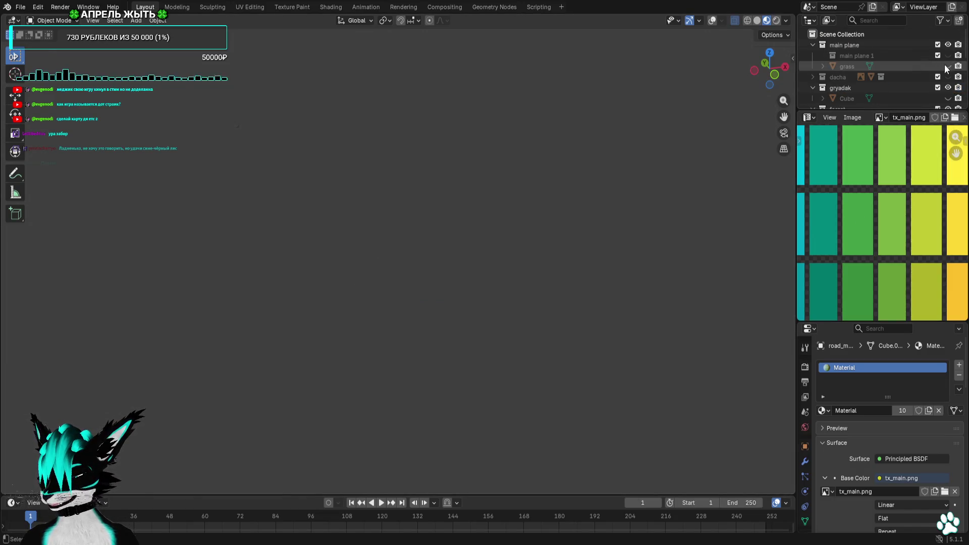
{"action": "left_click", "coordinate": [813, 77]}
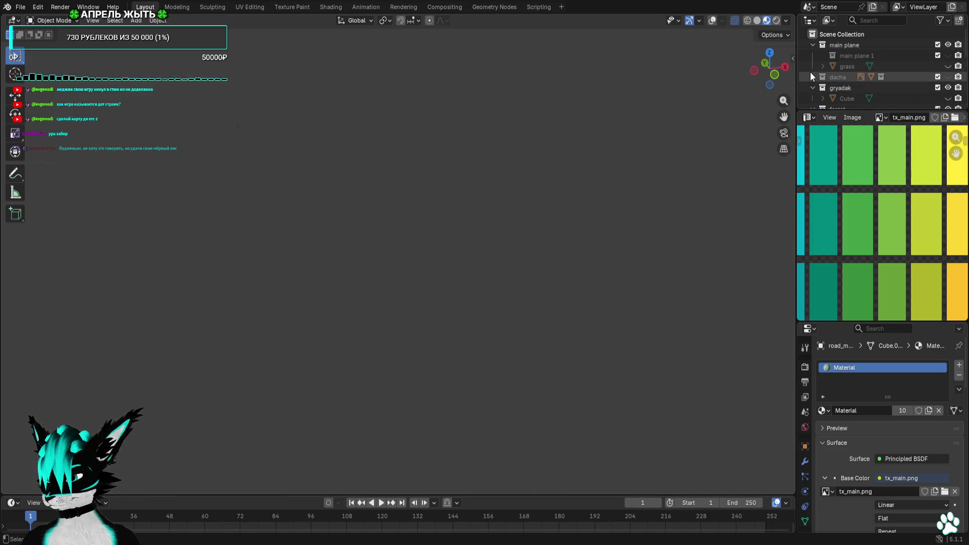
{"action": "left_click", "coordinate": [948, 76]}
{"action": "left_click", "coordinate": [889, 97]}
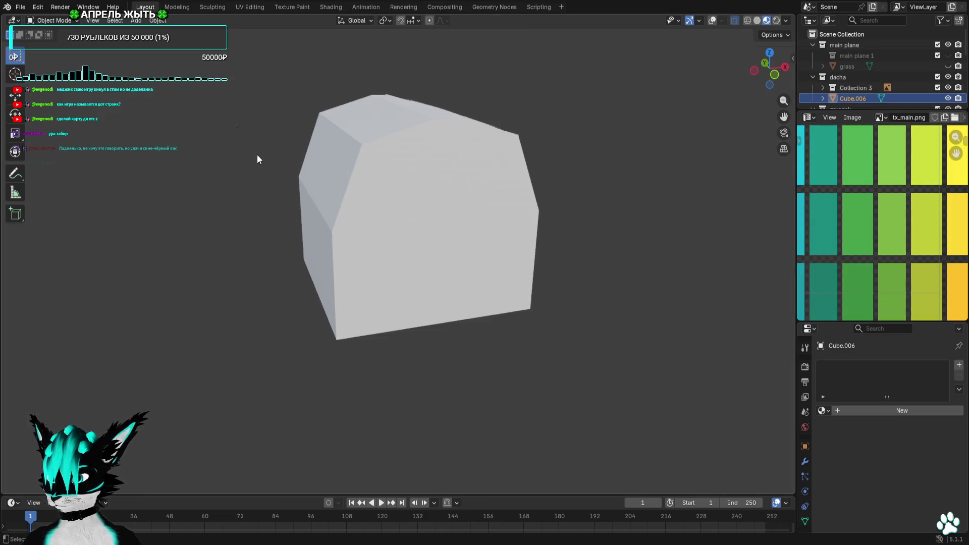
Put Cube.006 into Edit Mode with overlays shown and switch to front orthographic view
{"action": "left_click", "coordinate": [51, 20]}
{"action": "left_click", "coordinate": [51, 47]}
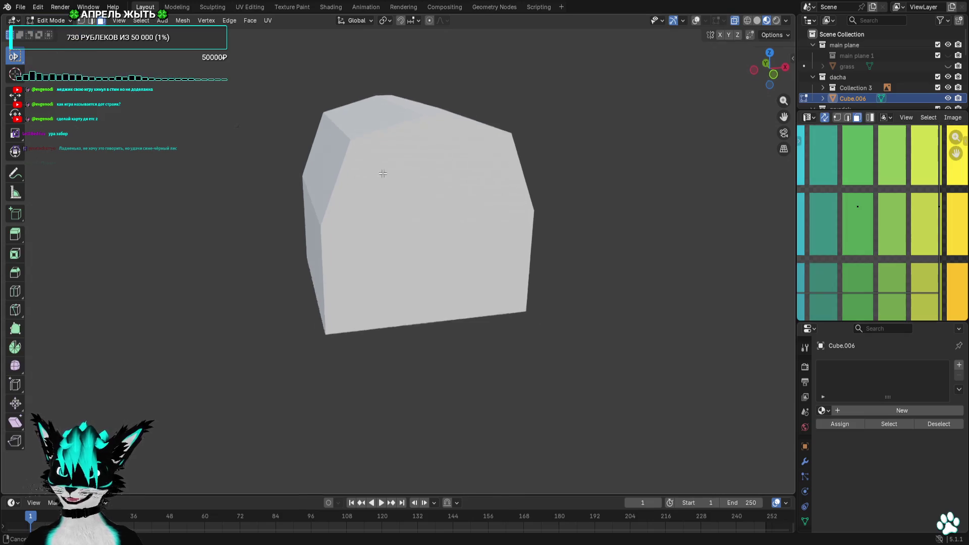
{"action": "left_click", "coordinate": [698, 21]}
{"action": "mouse_move", "coordinate": [636, 157]}
{"action": "middle_mouse_down"}
{"action": "mouse_move", "coordinate": [606, 173]}
{"action": "mouse_move", "coordinate": [670, 170]}
{"action": "mouse_move", "coordinate": [605, 165]}
{"action": "middle_mouse_up"}
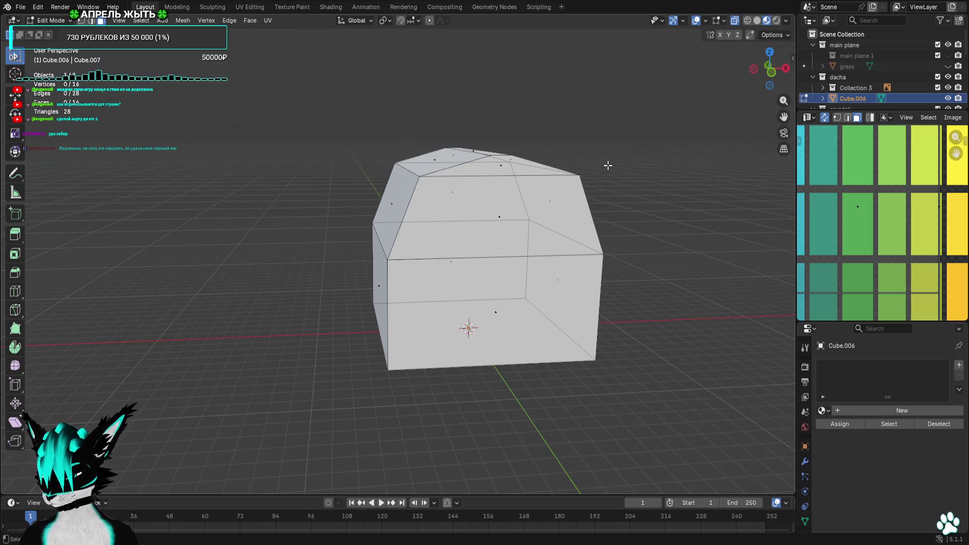
{"action": "mouse_move", "coordinate": [555, 259]}
{"action": "middle_mouse_down"}
{"action": "mouse_move", "coordinate": [535, 265]}
{"action": "mouse_move", "coordinate": [565, 270]}
{"action": "mouse_move", "coordinate": [544, 284]}
{"action": "mouse_move", "coordinate": [558, 283]}
{"action": "mouse_move", "coordinate": [521, 284]}
{"action": "middle_mouse_up"}
{"action": "scroll", "coordinate": [544, 284], "scroll_direction": "up", "scroll_amount": 3}
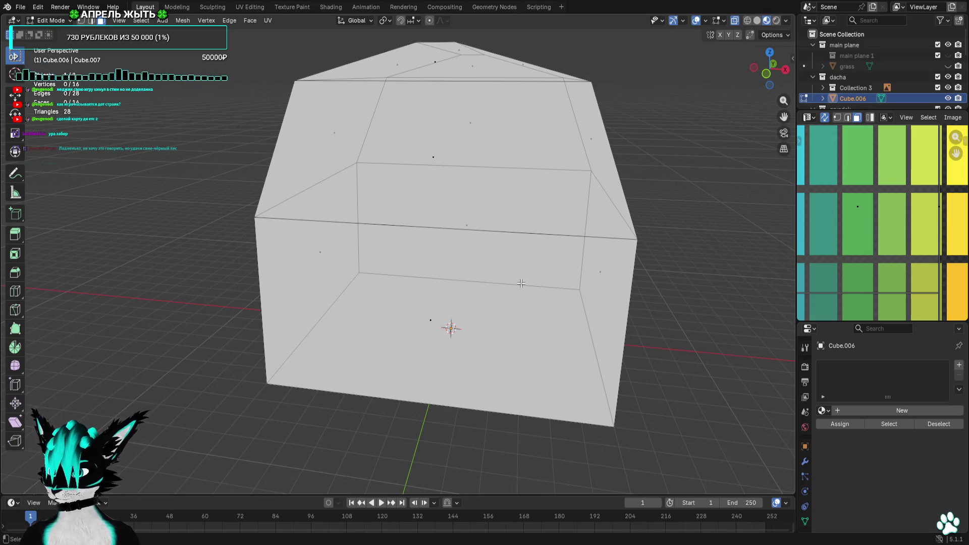
{"action": "left_click", "coordinate": [766, 75]}
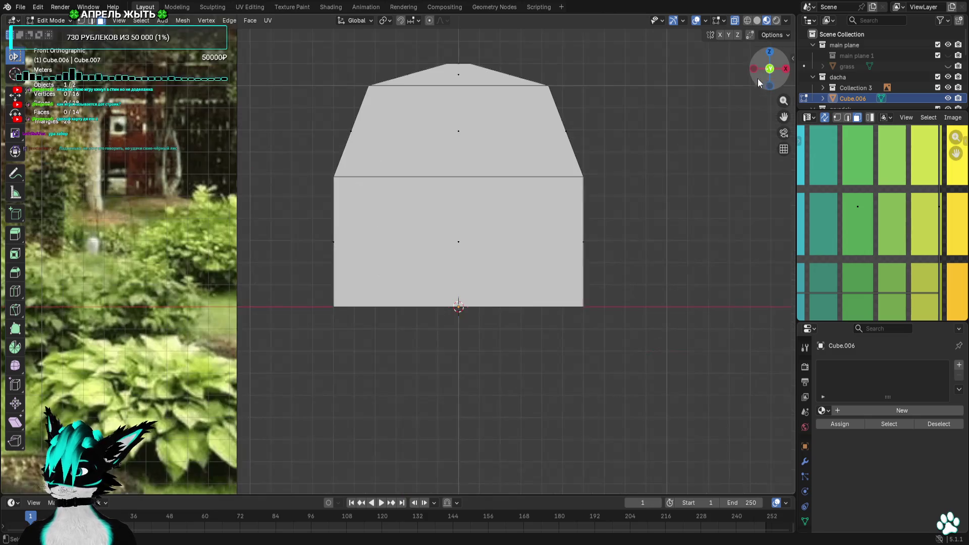
Recentre the house in front view and assign it the existing palette Material
{"action": "scroll", "coordinate": [339, 211], "scroll_direction": "down", "scroll_amount": 3}
{"action": "scroll", "coordinate": [338, 210], "scroll_direction": "down", "scroll_amount": 1}
{"action": "middle_click_drag", "start_coordinate": [339, 210], "coordinate": [379, 218], "text": "shift"}
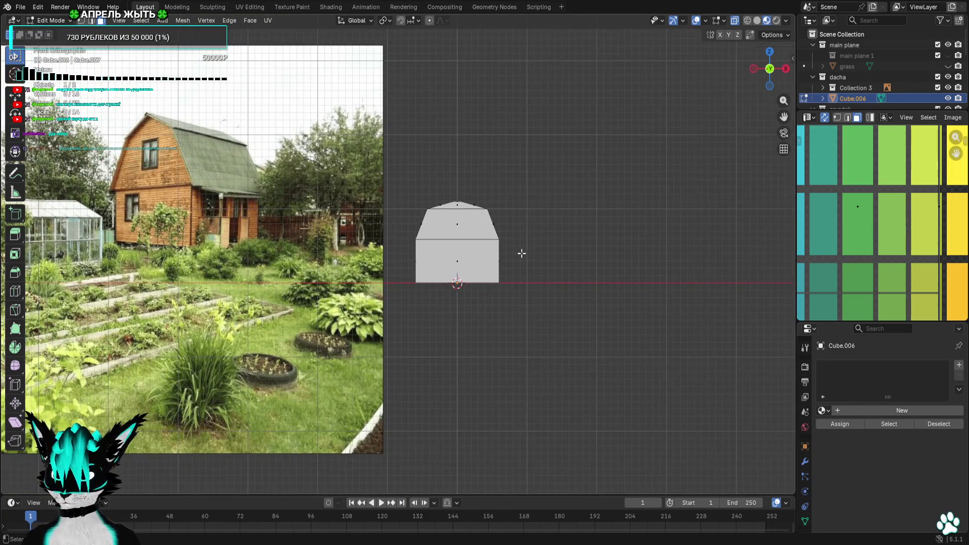
{"action": "scroll", "coordinate": [521, 253], "scroll_direction": "up", "scroll_amount": 3}
{"action": "scroll", "coordinate": [521, 253], "scroll_direction": "down", "scroll_amount": 1}
{"action": "mouse_move", "coordinate": [472, 242]}
{"action": "middle_mouse_down", "text": "shift"}
{"action": "mouse_move", "coordinate": [561, 263]}
{"action": "mouse_move", "coordinate": [512, 270]}
{"action": "middle_mouse_up", "text": "shift"}
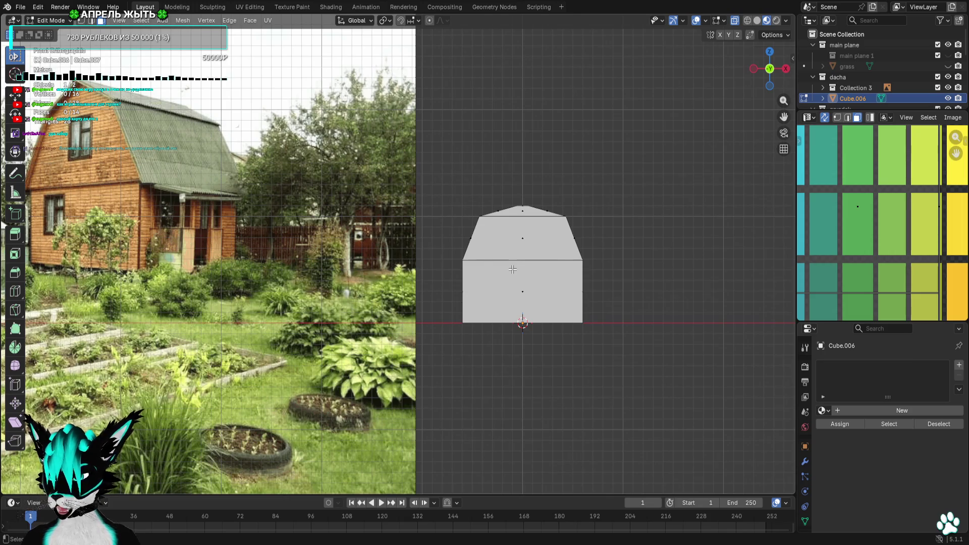
{"action": "left_click", "coordinate": [511, 247]}
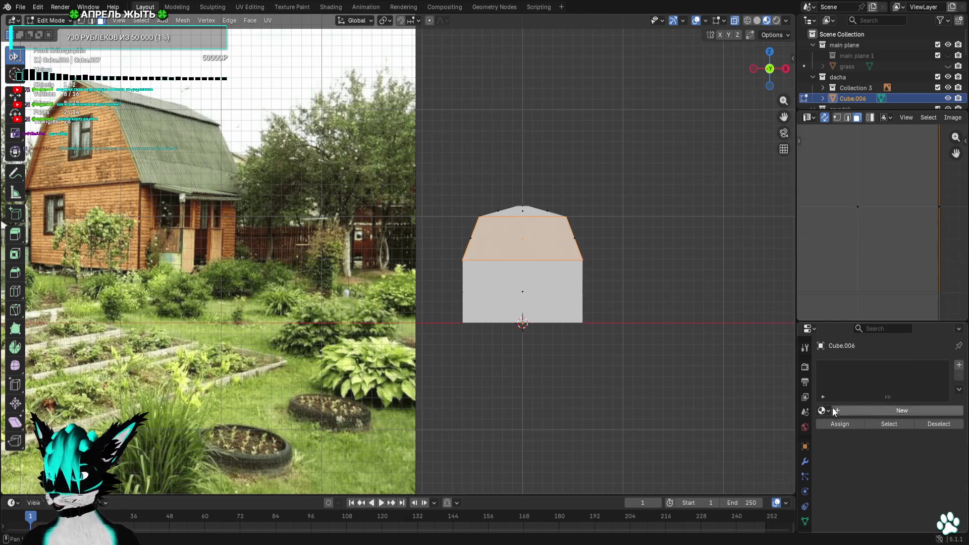
{"action": "left_click", "coordinate": [631, 250]}
{"action": "left_click", "coordinate": [822, 411]}
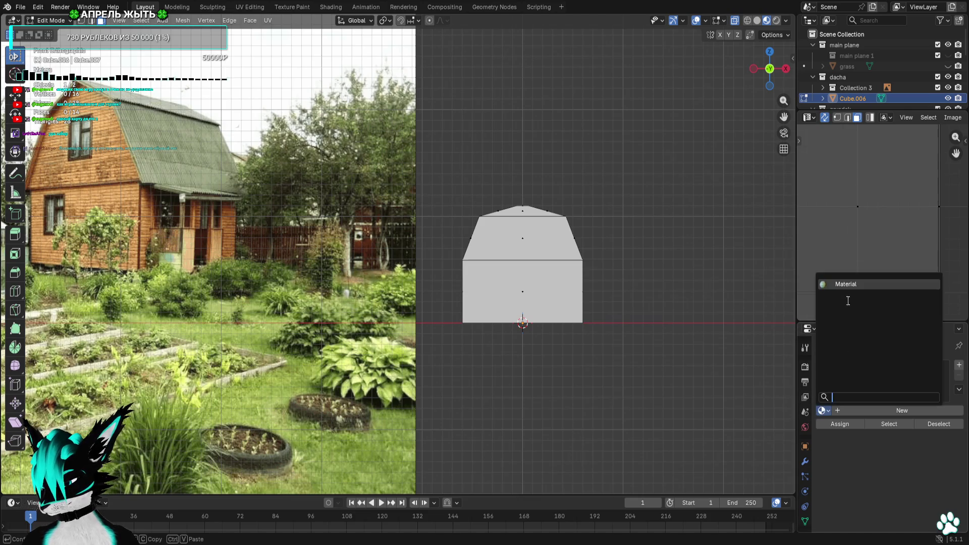
{"action": "left_click", "coordinate": [843, 279]}
Select the house's front part, shrink its UV island and move it onto lighter palette cells
{"action": "key", "text": "l"}
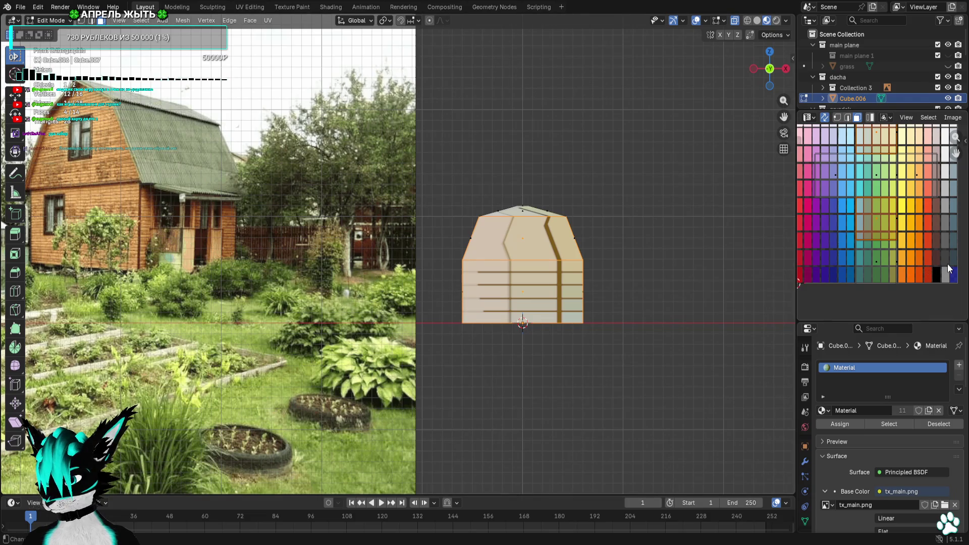
{"action": "key", "text": "g"}
{"action": "right_click", "coordinate": [913, 238]}
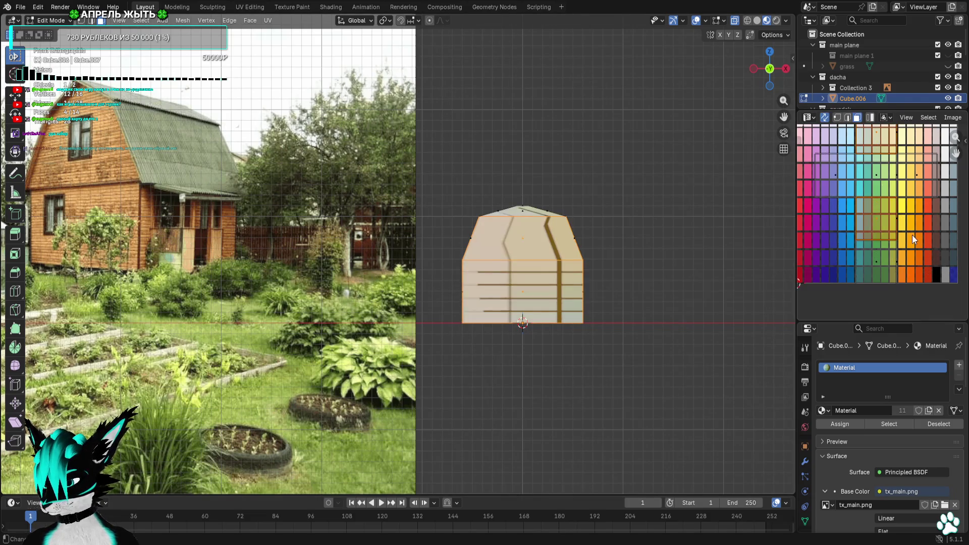
{"action": "right_click", "coordinate": [864, 240]}
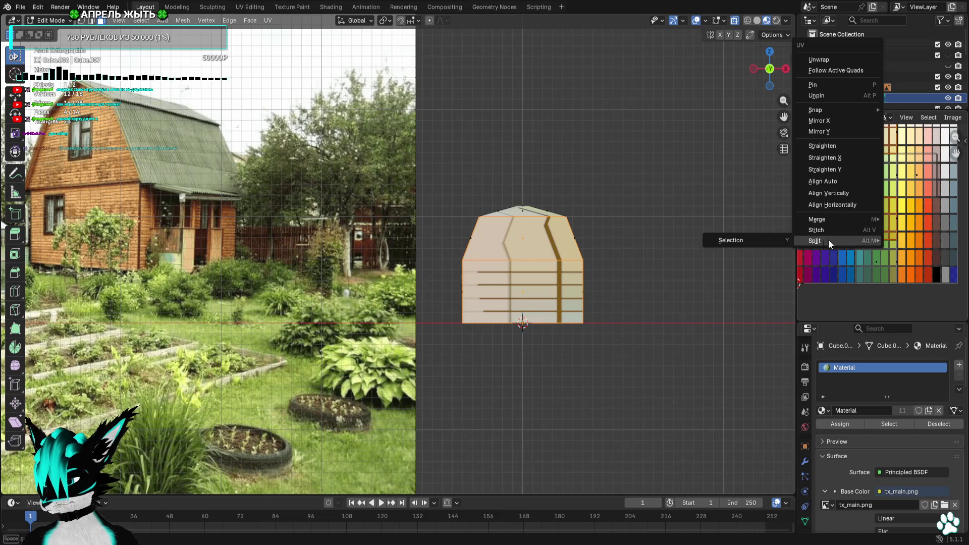
{"action": "key", "text": "s"}
{"action": "left_click", "coordinate": [918, 241]}
{"action": "key", "text": "g"}
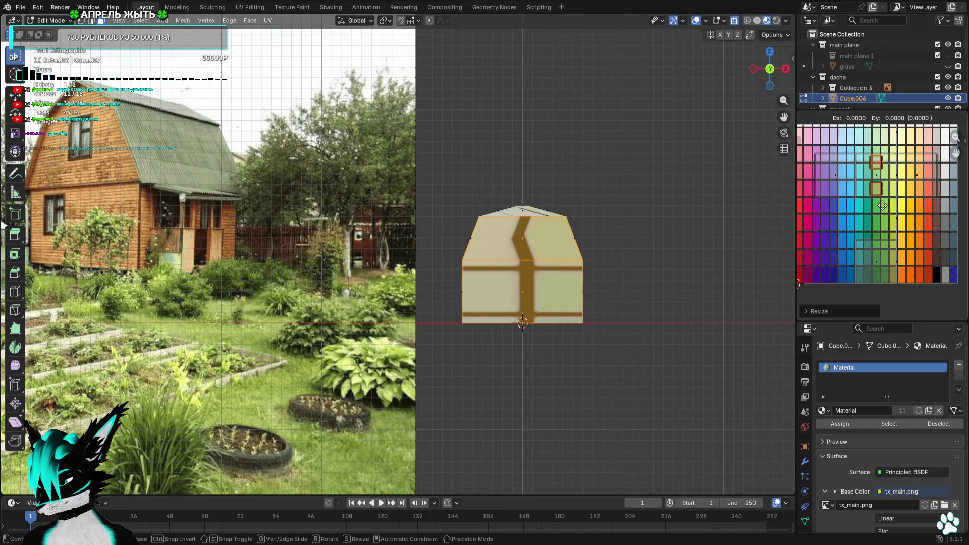
{"action": "left_click", "coordinate": [936, 265]}
{"action": "middle_click_drag", "start_coordinate": [936, 264], "coordinate": [935, 287]}
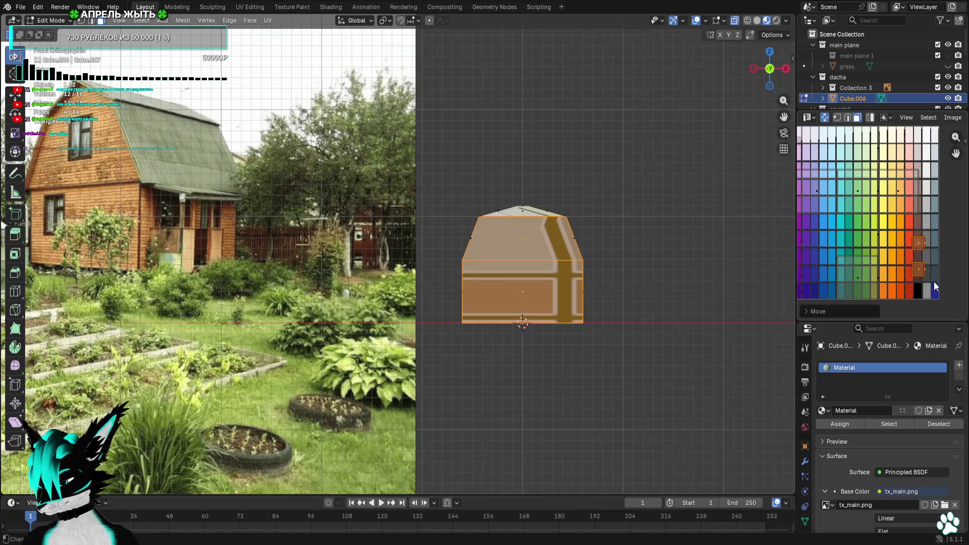
{"action": "key", "text": "g"}
{"action": "left_click", "coordinate": [904, 202]}
Shrink the UV island further and place it on the orange palette cells
{"action": "scroll", "coordinate": [917, 248], "scroll_direction": "up", "scroll_amount": 4}
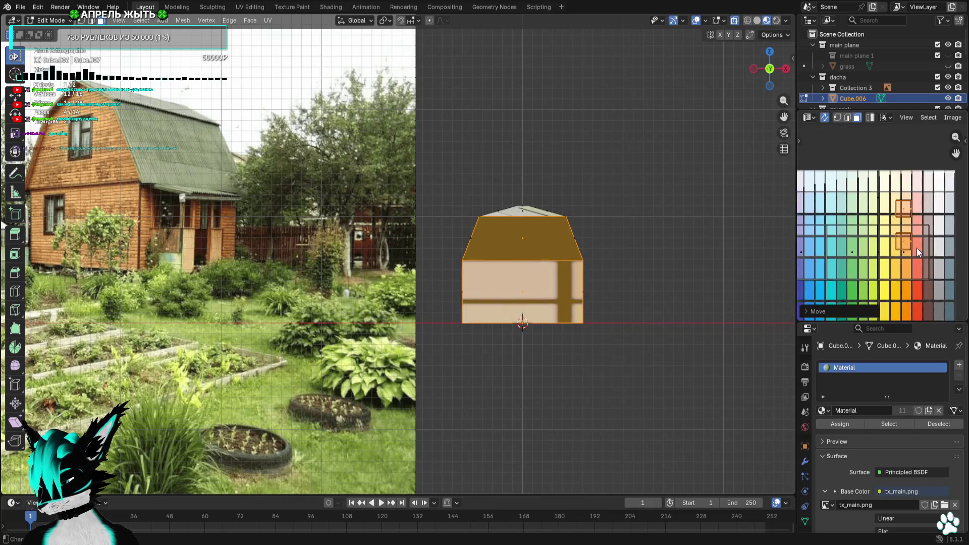
{"action": "scroll", "coordinate": [940, 273], "scroll_direction": "up", "scroll_amount": 2}
{"action": "key", "text": "s"}
{"action": "left_click", "coordinate": [921, 241]}
{"action": "key", "text": "g"}
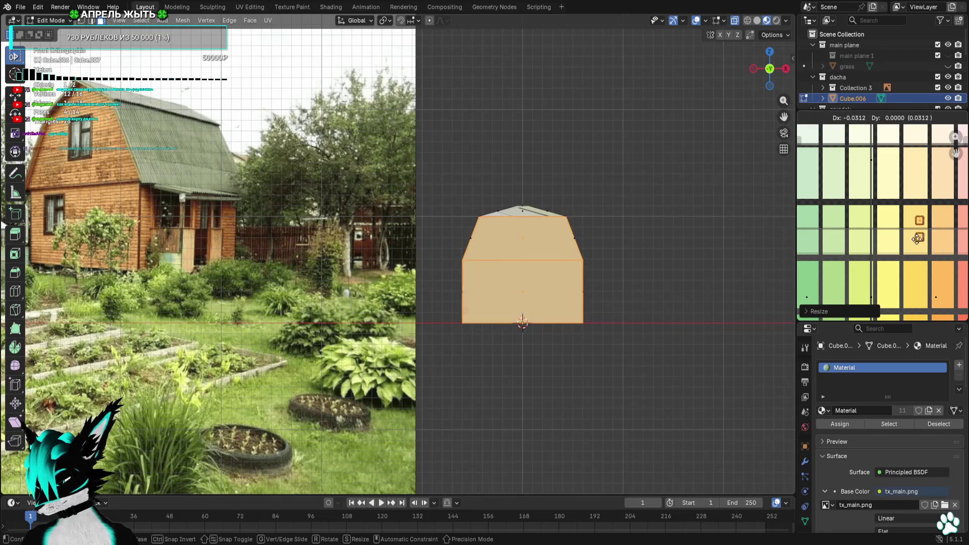
{"action": "left_click", "coordinate": [914, 298]}
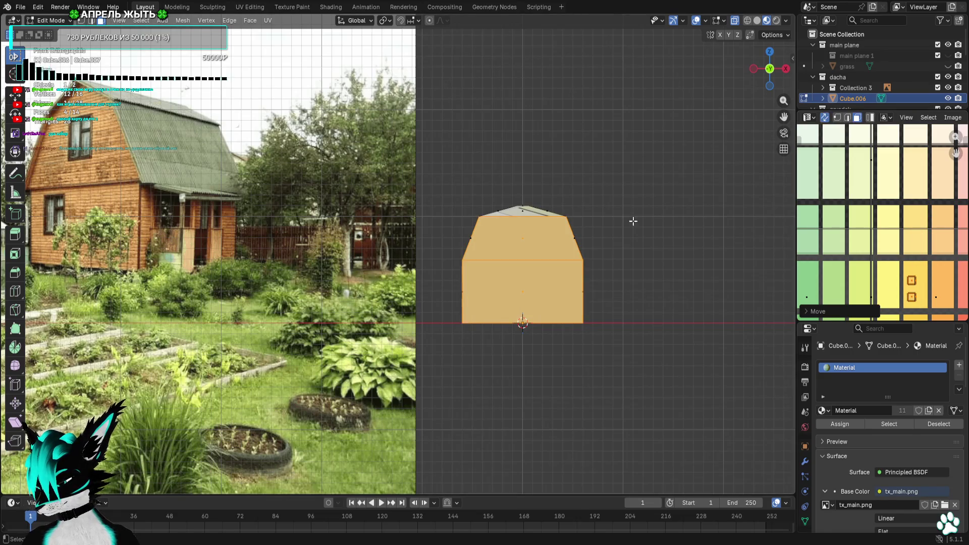
Toggle the viewport overlays to preview the textured house, then orbit to face its front
{"action": "left_click", "coordinate": [695, 24]}
{"action": "left_click", "coordinate": [695, 23]}
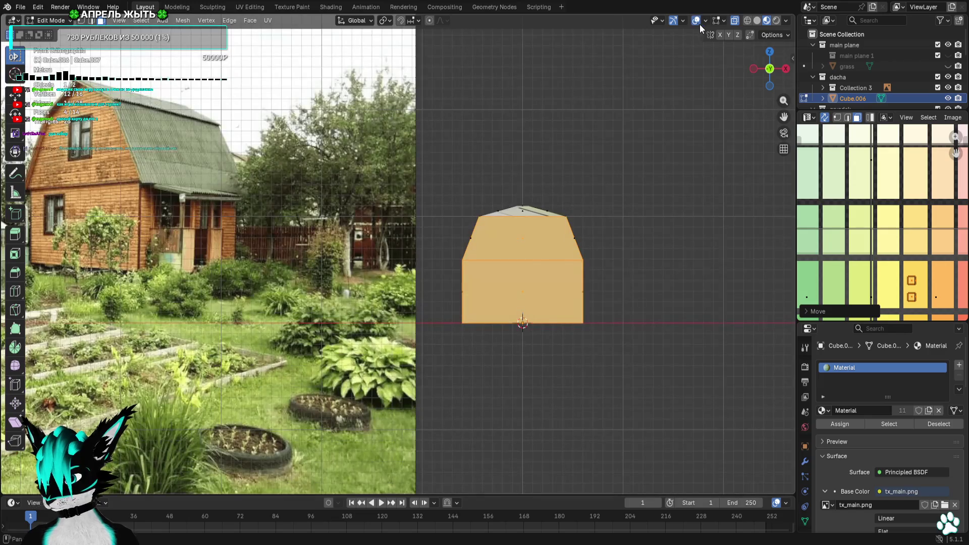
{"action": "left_click", "coordinate": [695, 24]}
{"action": "left_click", "coordinate": [696, 24]}
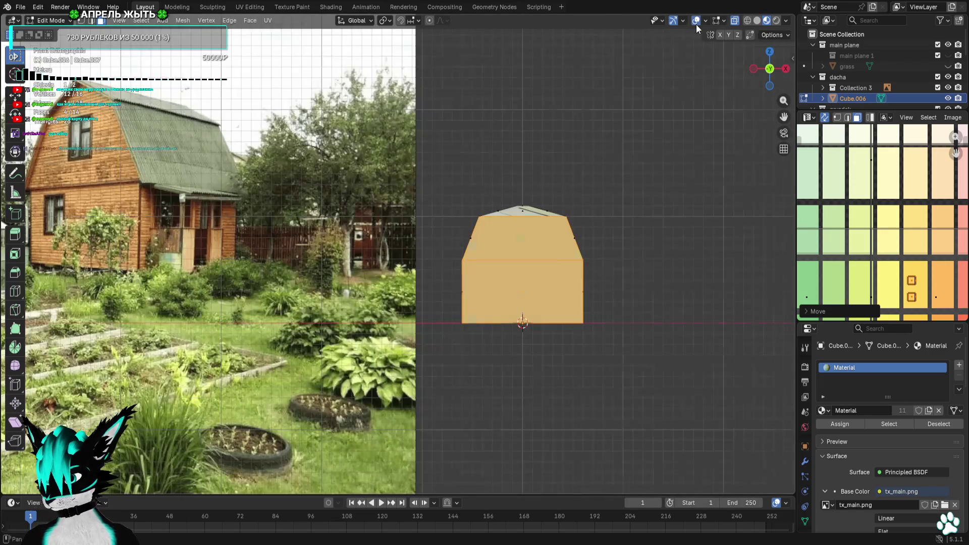
{"action": "left_click", "coordinate": [696, 25]}
{"action": "left_click", "coordinate": [695, 25]}
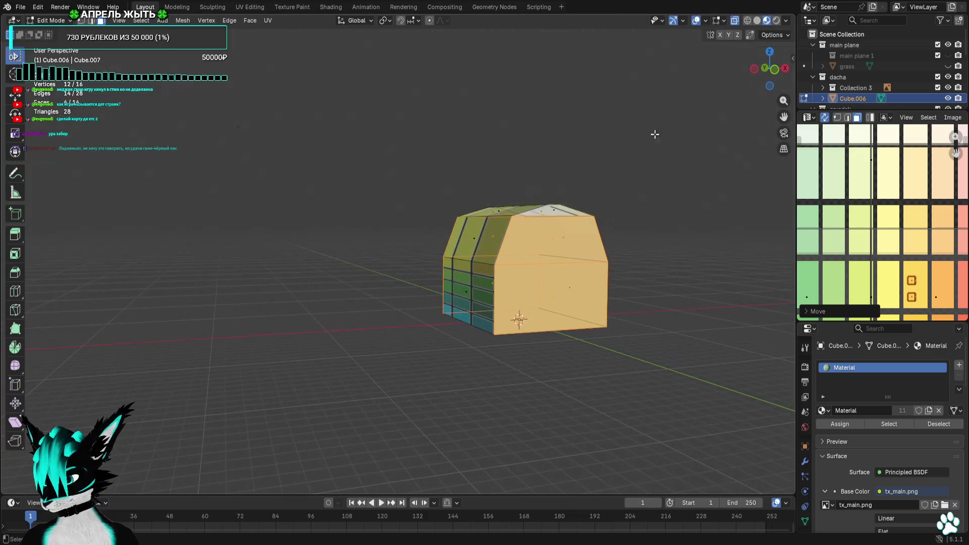
{"action": "left_click", "coordinate": [698, 23]}
{"action": "left_click", "coordinate": [698, 23]}
{"action": "mouse_move", "coordinate": [668, 177]}
{"action": "middle_mouse_down"}
{"action": "mouse_move", "coordinate": [675, 184]}
{"action": "mouse_move", "coordinate": [663, 192]}
{"action": "middle_mouse_up"}
{"action": "middle_click_drag", "start_coordinate": [512, 296], "coordinate": [607, 290]}
Box-select the house's front wall and frame the palette in the UV editor
{"action": "left_click_drag", "start_coordinate": [626, 279], "coordinate": [417, 292]}
{"action": "mouse_move", "coordinate": [630, 299]}
{"action": "middle_mouse_down"}
{"action": "mouse_move", "coordinate": [641, 316]}
{"action": "mouse_move", "coordinate": [634, 312]}
{"action": "middle_mouse_up"}
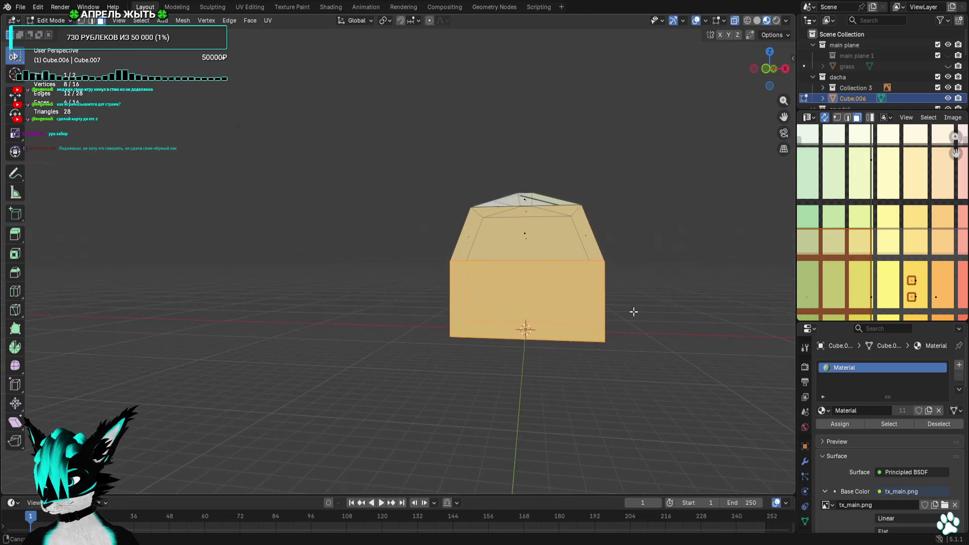
{"action": "scroll", "coordinate": [932, 291], "scroll_direction": "down", "scroll_amount": 4}
{"action": "key", "text": "alt+a"}
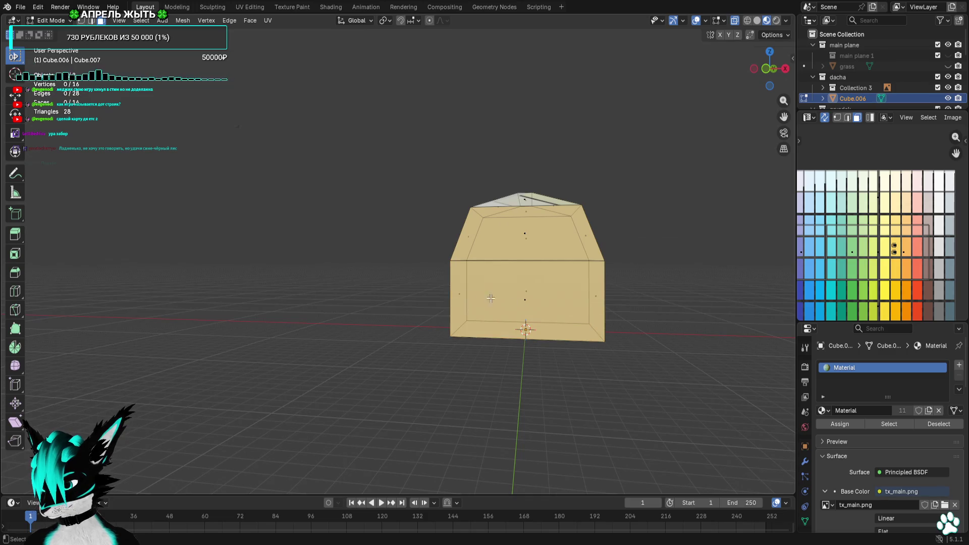
{"action": "left_click_drag", "start_coordinate": [444, 303], "coordinate": [619, 288]}
{"action": "scroll", "coordinate": [926, 274], "scroll_direction": "down", "scroll_amount": 2}
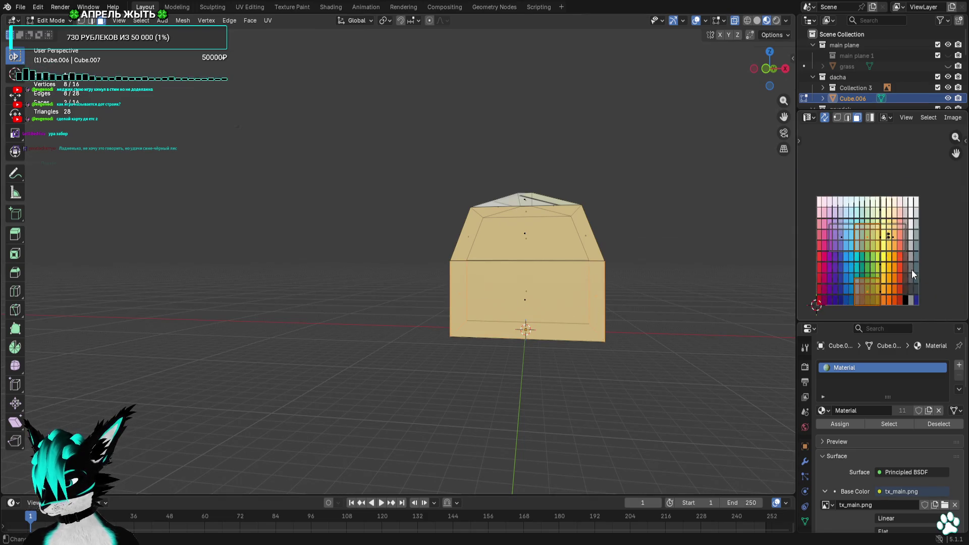
{"action": "right_click", "coordinate": [912, 269]}
{"action": "middle_click_drag", "start_coordinate": [909, 299], "coordinate": [889, 251]}
{"action": "scroll", "coordinate": [892, 261], "scroll_direction": "up", "scroll_amount": 5}
Scale the front wall's UVs to 0.4 and move them onto a sandy palette swatch
{"action": "key", "text": "s"}
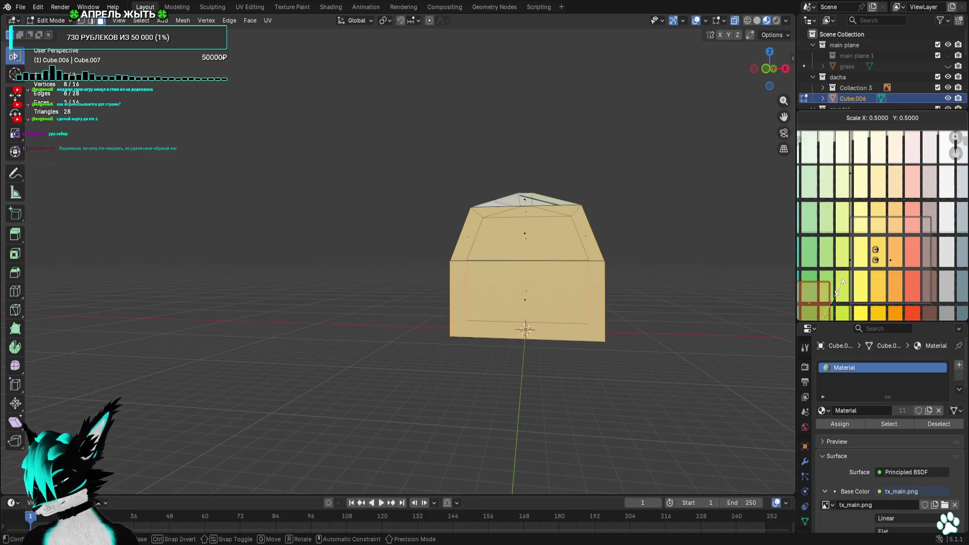
{"action": "right_click", "coordinate": [838, 293]}
{"action": "key", "text": "s"}
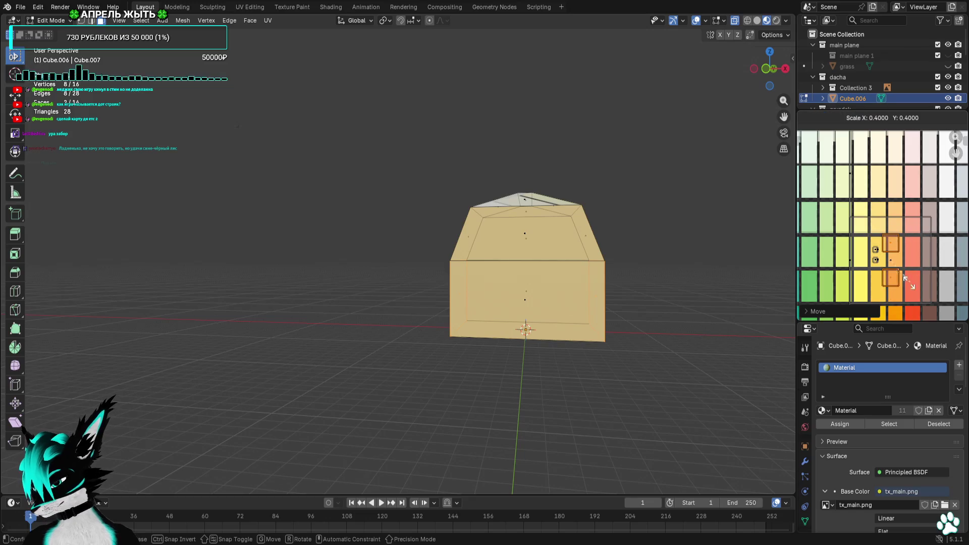
{"action": "left_click", "coordinate": [896, 267]}
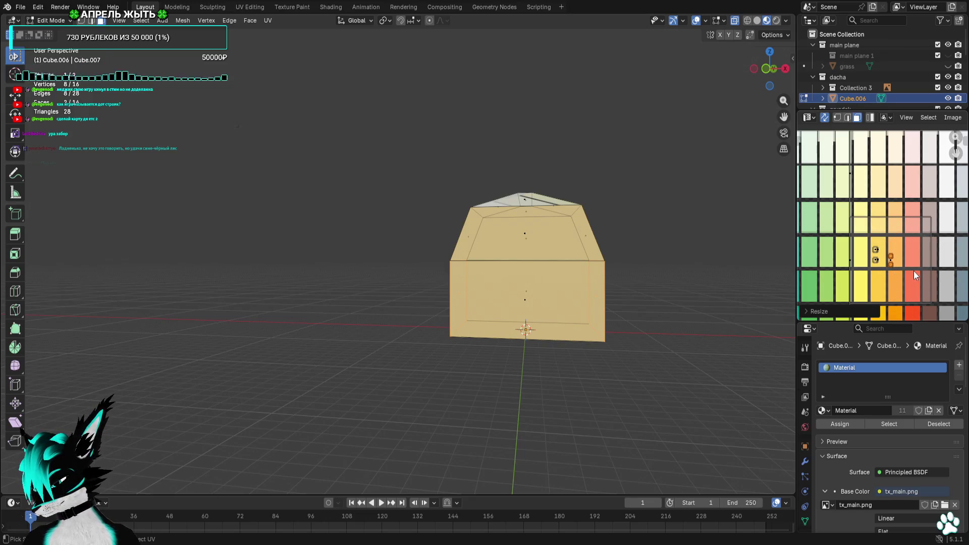
{"action": "scroll", "coordinate": [919, 272], "scroll_direction": "up", "scroll_amount": 5}
{"action": "key", "text": "g"}
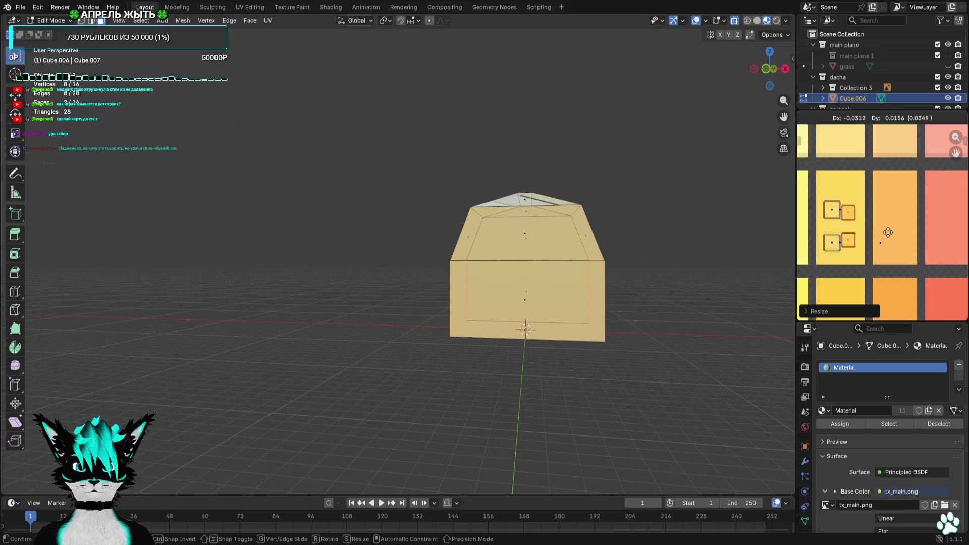
{"action": "left_click", "coordinate": [854, 253]}
{"action": "mouse_move", "coordinate": [566, 188]}
{"action": "middle_mouse_down"}
{"action": "mouse_move", "coordinate": [565, 206]}
{"action": "mouse_move", "coordinate": [570, 191]}
{"action": "middle_mouse_up"}
Select the roof's top face and both the right and left roof slopes
{"action": "scroll", "coordinate": [570, 191], "scroll_direction": "up", "scroll_amount": 3}
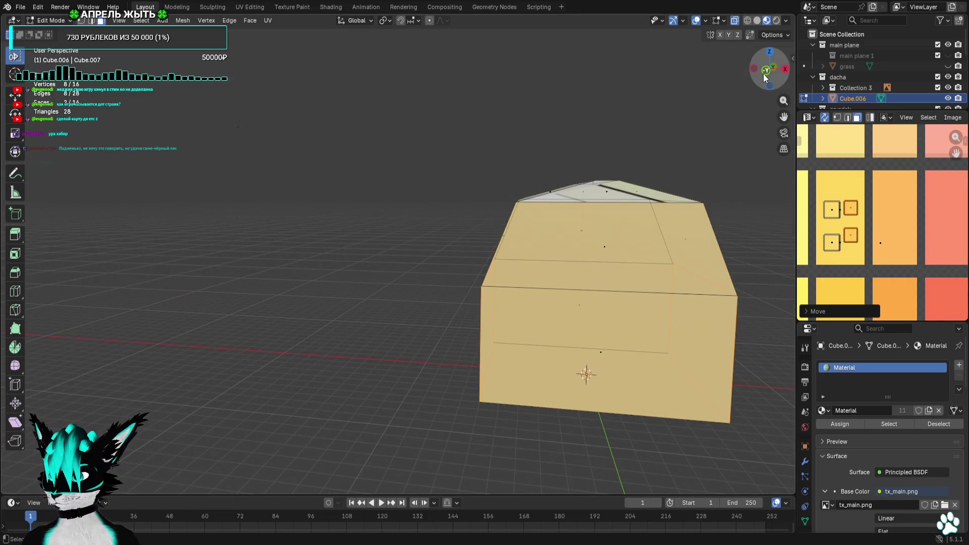
{"action": "left_click", "coordinate": [766, 73]}
{"action": "left_click_drag", "start_coordinate": [653, 158], "coordinate": [517, 196]}
{"action": "middle_click_drag", "start_coordinate": [518, 196], "coordinate": [652, 266]}
{"action": "left_click_drag", "start_coordinate": [648, 266], "coordinate": [648, 266], "text": "shift"}
{"action": "middle_click_drag", "start_coordinate": [541, 279], "coordinate": [542, 254]}
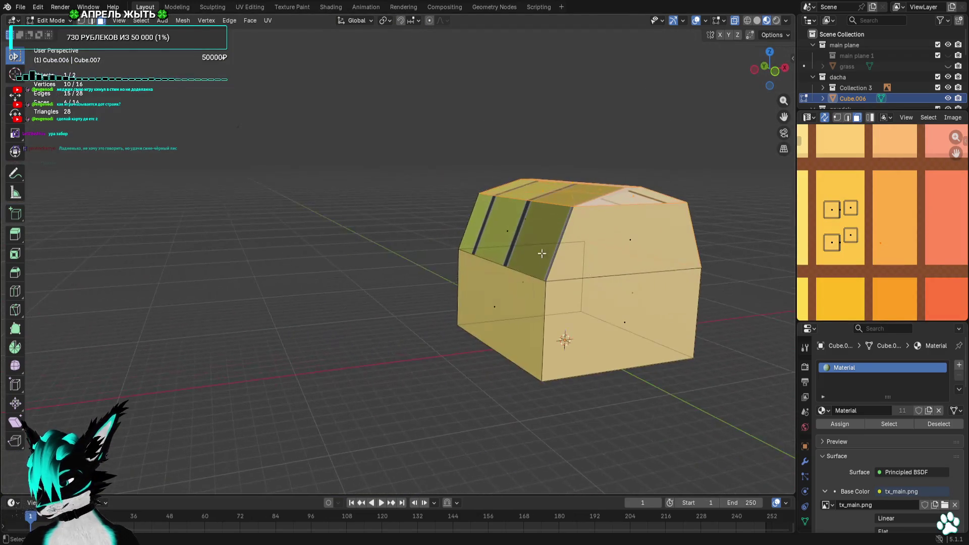
{"action": "left_click_drag", "start_coordinate": [503, 236], "coordinate": [502, 236], "text": "shift"}
{"action": "scroll", "coordinate": [941, 250], "scroll_direction": "down", "scroll_amount": 4}
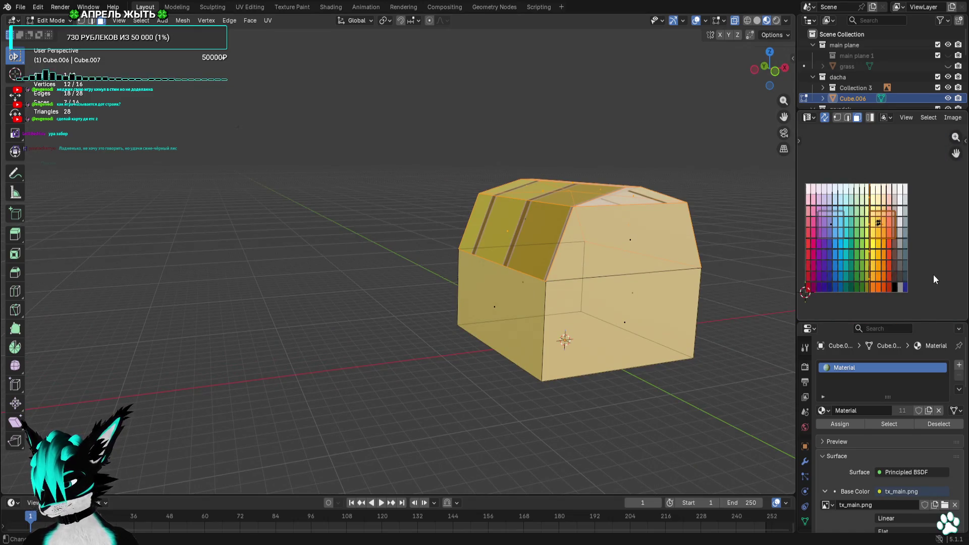
Shrink the roof faces' UVs and move them onto the grey palette swatch
{"action": "key", "text": "s"}
{"action": "left_click", "coordinate": [898, 250]}
{"action": "scroll", "coordinate": [897, 252], "scroll_direction": "up", "scroll_amount": 6}
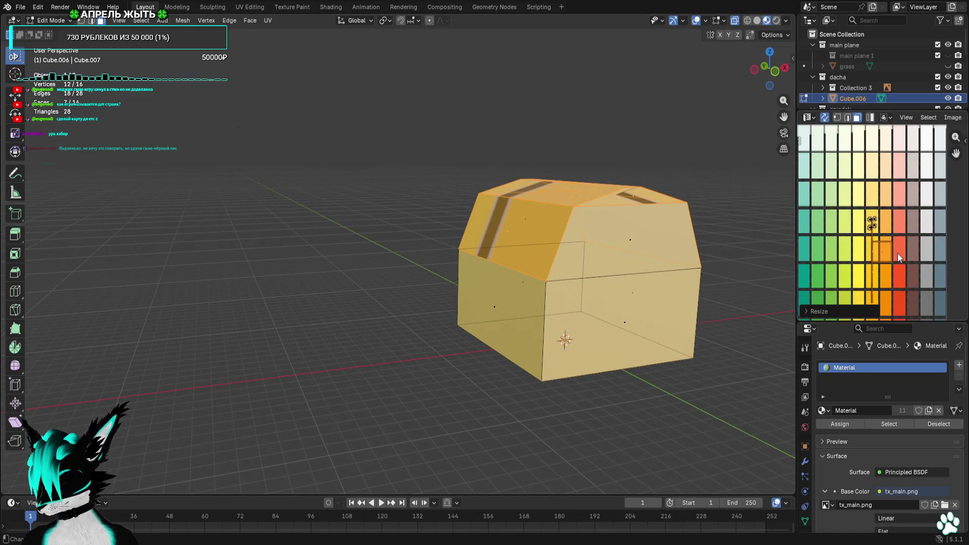
{"action": "middle_click_drag", "start_coordinate": [910, 270], "coordinate": [854, 174]}
{"action": "key", "text": "g"}
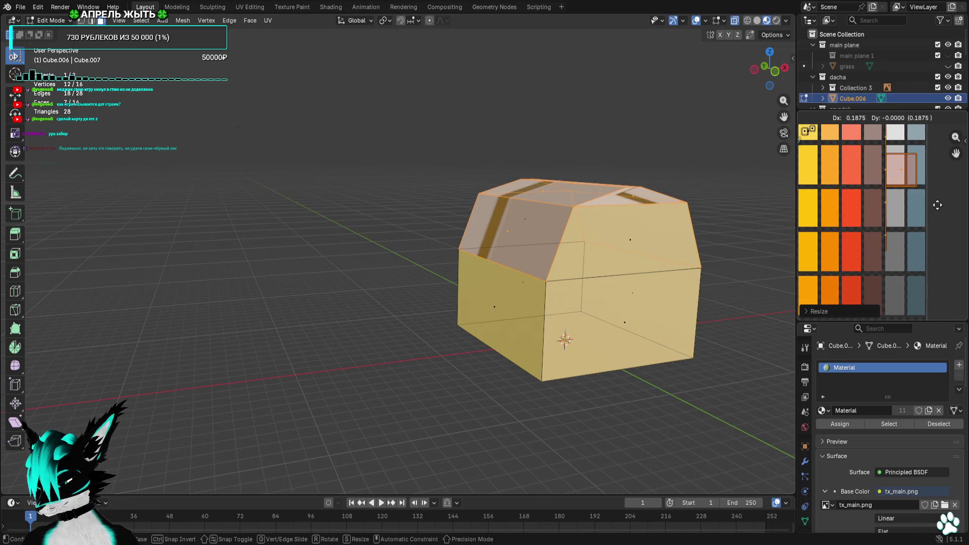
{"action": "middle_click_drag", "start_coordinate": [942, 237], "coordinate": [910, 226]}
{"action": "left_click", "coordinate": [902, 214]}
{"action": "mouse_move", "coordinate": [790, 253]}
{"action": "middle_mouse_down", "text": "shift"}
{"action": "mouse_move", "coordinate": [707, 253]}
{"action": "mouse_move", "coordinate": [703, 232]}
{"action": "mouse_move", "coordinate": [670, 234]}
{"action": "mouse_move", "coordinate": [697, 235]}
{"action": "mouse_move", "coordinate": [655, 223]}
{"action": "mouse_move", "coordinate": [681, 223]}
{"action": "mouse_move", "coordinate": [616, 224]}
{"action": "middle_mouse_up", "text": "shift"}
{"action": "scroll", "coordinate": [917, 241], "scroll_direction": "up", "scroll_amount": 1}
{"action": "key", "text": "g"}
{"action": "left_click", "coordinate": [915, 239]}
Deselect the mesh and check the grey roof from front, perspective and top views
{"action": "left_click", "coordinate": [686, 228]}
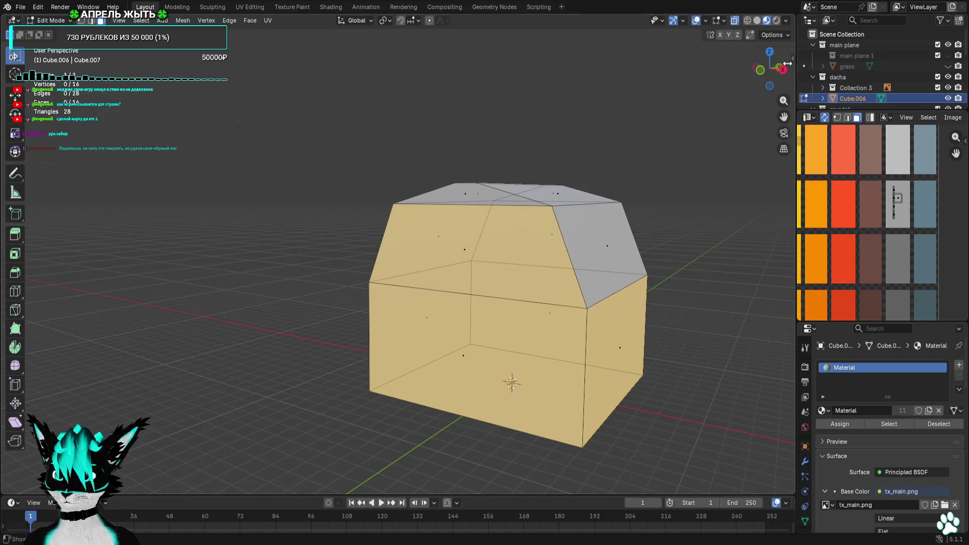
{"action": "left_click", "coordinate": [764, 72]}
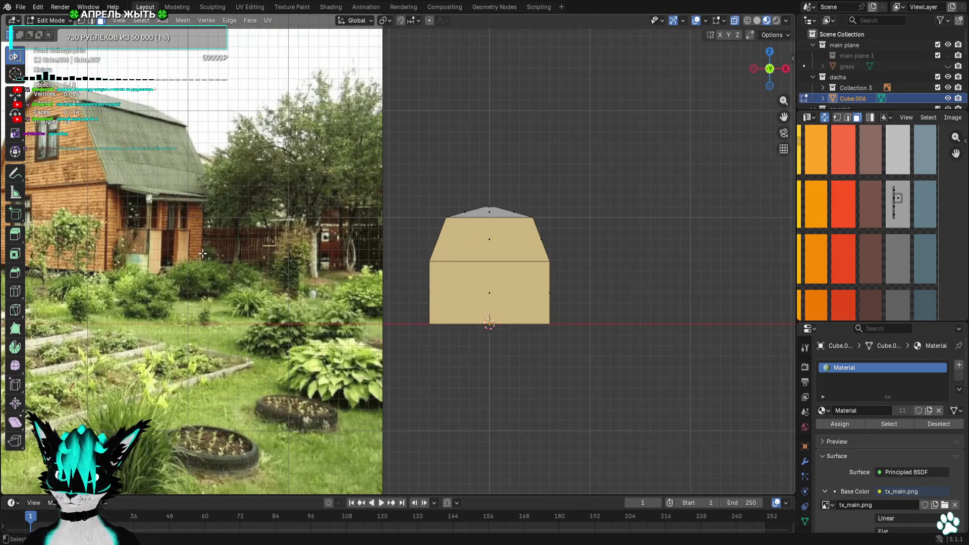
{"action": "mouse_move", "coordinate": [621, 242]}
{"action": "middle_mouse_down"}
{"action": "mouse_move", "coordinate": [642, 243]}
{"action": "mouse_move", "coordinate": [603, 245]}
{"action": "mouse_move", "coordinate": [646, 246]}
{"action": "mouse_move", "coordinate": [553, 234]}
{"action": "mouse_move", "coordinate": [633, 247]}
{"action": "mouse_move", "coordinate": [576, 248]}
{"action": "middle_mouse_up"}
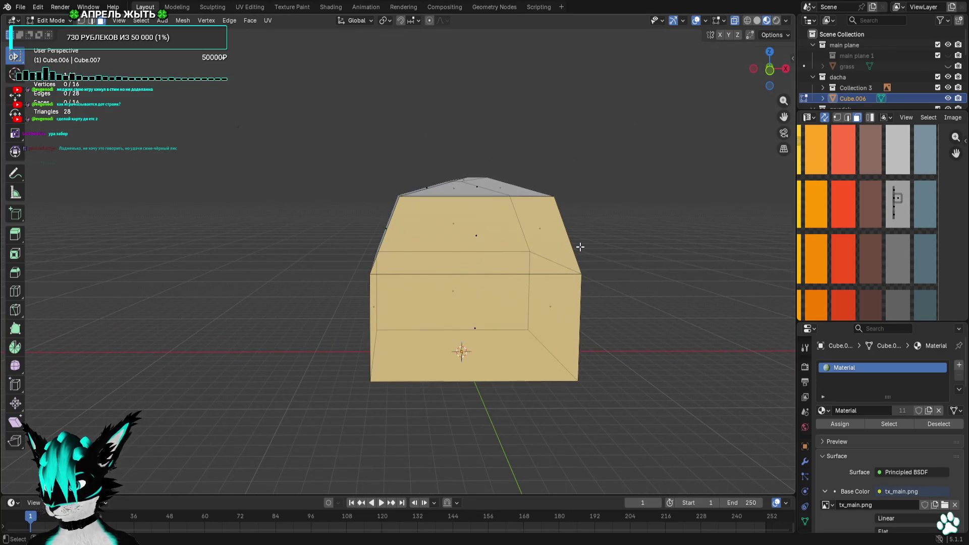
{"action": "left_click", "coordinate": [768, 53]}
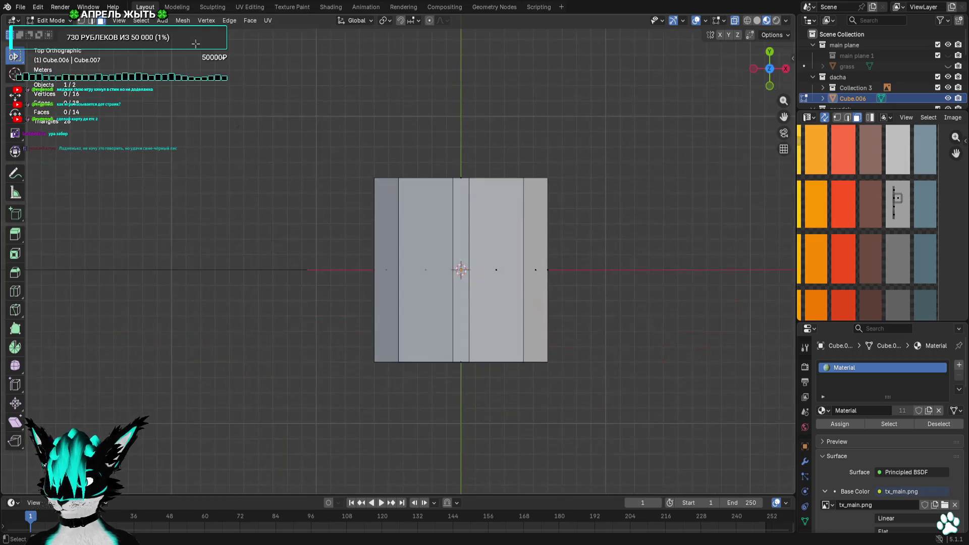
Add a new cube to the house mesh and flatten it into a plank
{"action": "left_click", "coordinate": [162, 21]}
{"action": "left_click", "coordinate": [177, 42]}
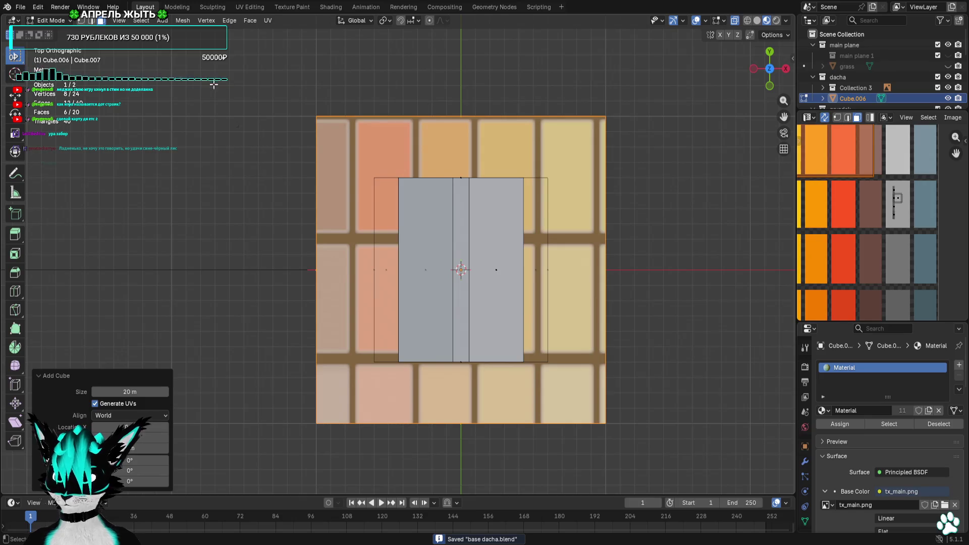
{"action": "left_click", "coordinate": [81, 21]}
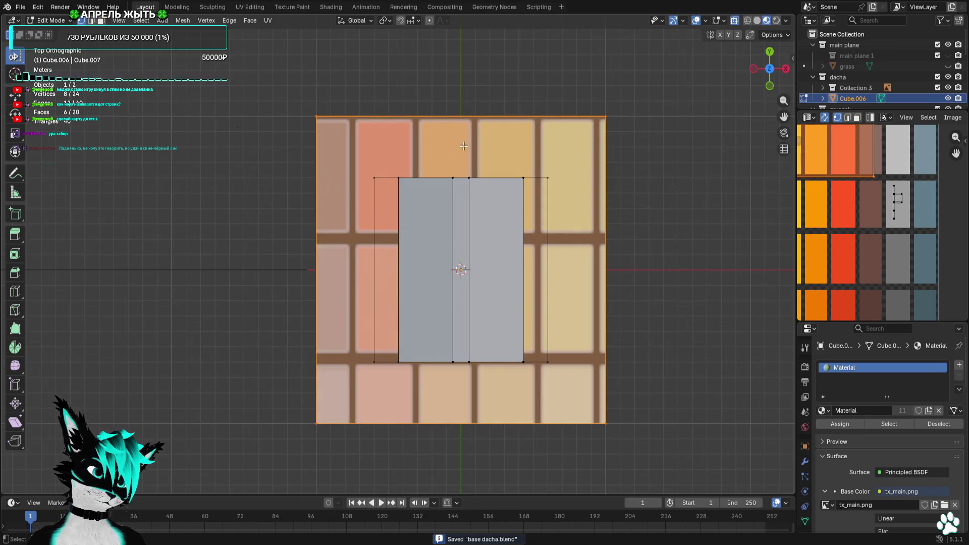
{"action": "left_click_drag", "start_coordinate": [297, 387], "coordinate": [649, 453]}
{"action": "key", "text": "g"}
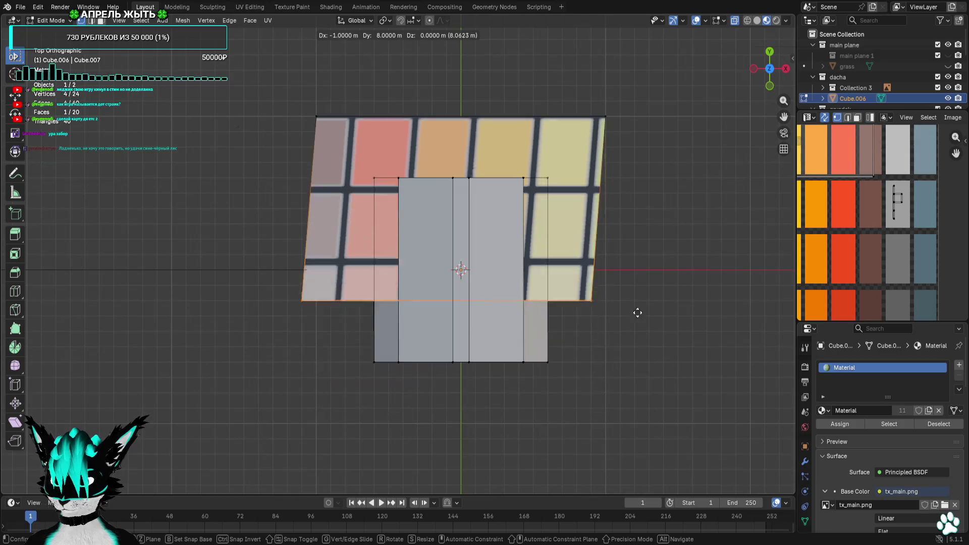
{"action": "left_click", "coordinate": [648, 158]}
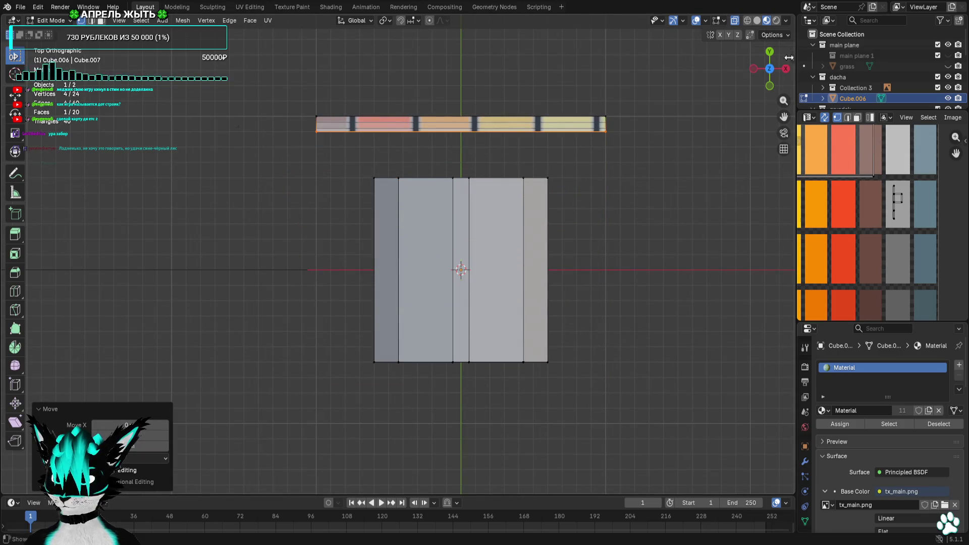
In front view, adjust the plank's vertices and lower it to the wall's top edge
{"action": "key", "text": "KP_1"}
{"action": "scroll", "coordinate": [616, 331], "scroll_direction": "down", "scroll_amount": 3}
{"action": "left_click_drag", "start_coordinate": [588, 358], "coordinate": [323, 399]}
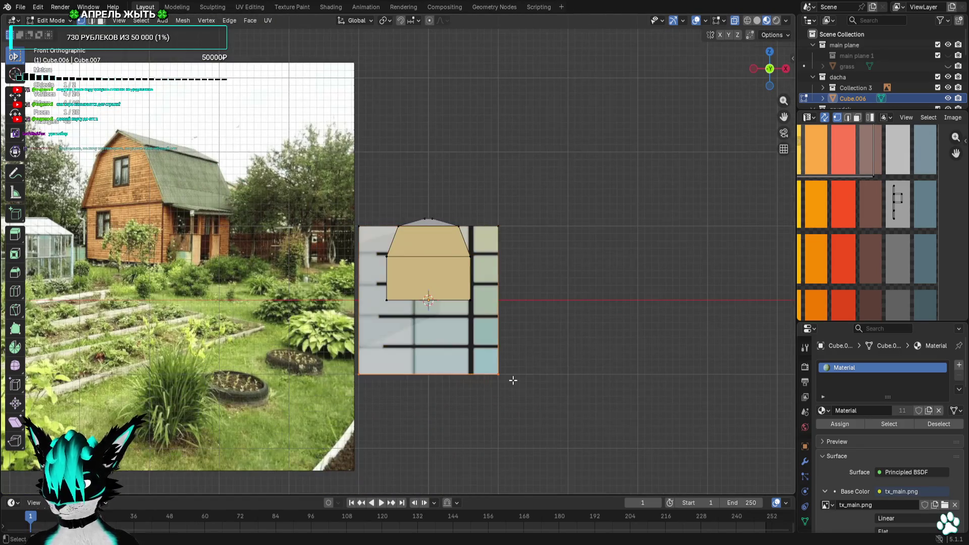
{"action": "key", "text": "g"}
{"action": "left_click", "coordinate": [514, 242]}
{"action": "scroll", "coordinate": [516, 238], "scroll_direction": "up", "scroll_amount": 4}
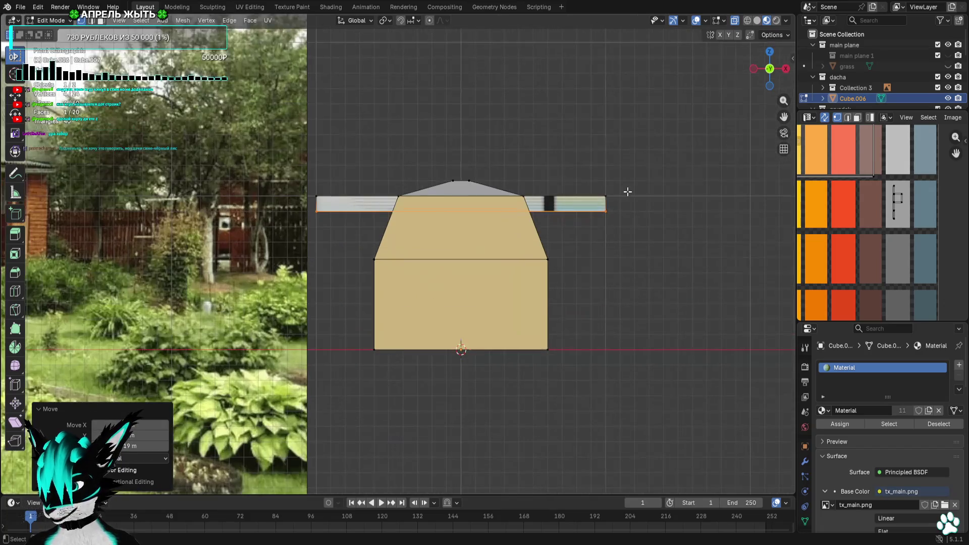
{"action": "left_click_drag", "start_coordinate": [585, 233], "coordinate": [586, 232]}
{"action": "scroll", "coordinate": [379, 227], "scroll_direction": "up", "scroll_amount": 5}
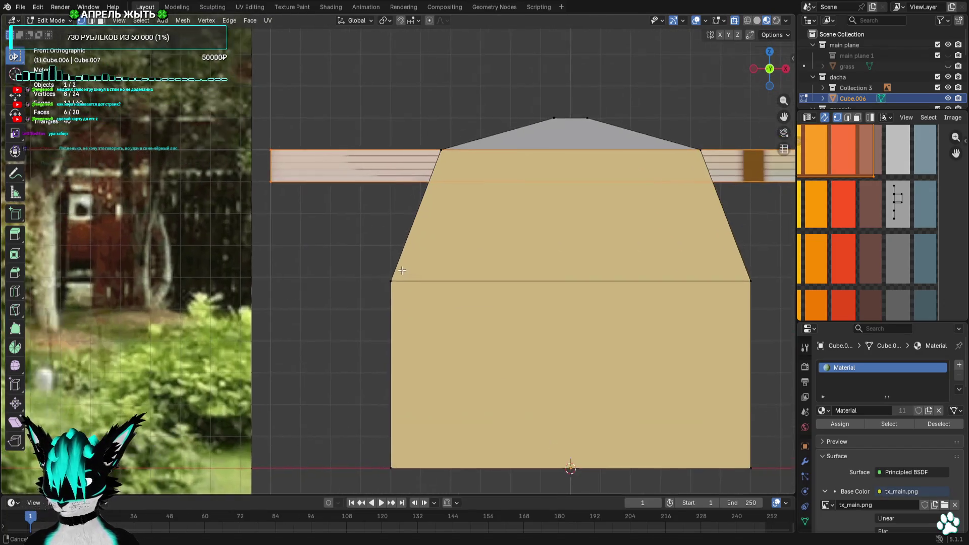
{"action": "key", "text": "g"}
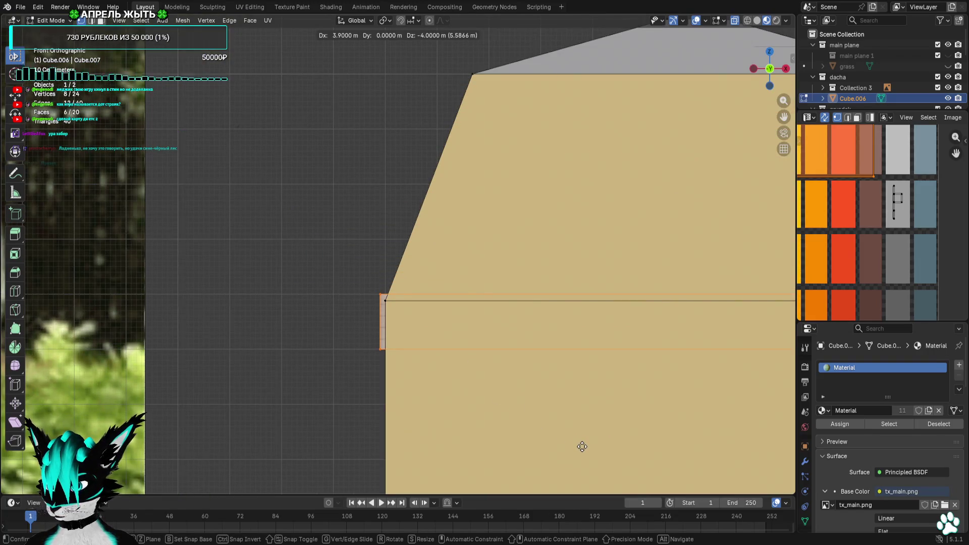
{"action": "left_click", "coordinate": [582, 446]}
Pull the plank's right end in so it stops at the wall edge
{"action": "scroll", "coordinate": [582, 447], "scroll_direction": "down", "scroll_amount": 4}
{"action": "middle_click_drag", "start_coordinate": [584, 400], "coordinate": [464, 347], "text": "shift"}
{"action": "left_click_drag", "start_coordinate": [733, 257], "coordinate": [696, 293]}
{"action": "key", "text": "g"}
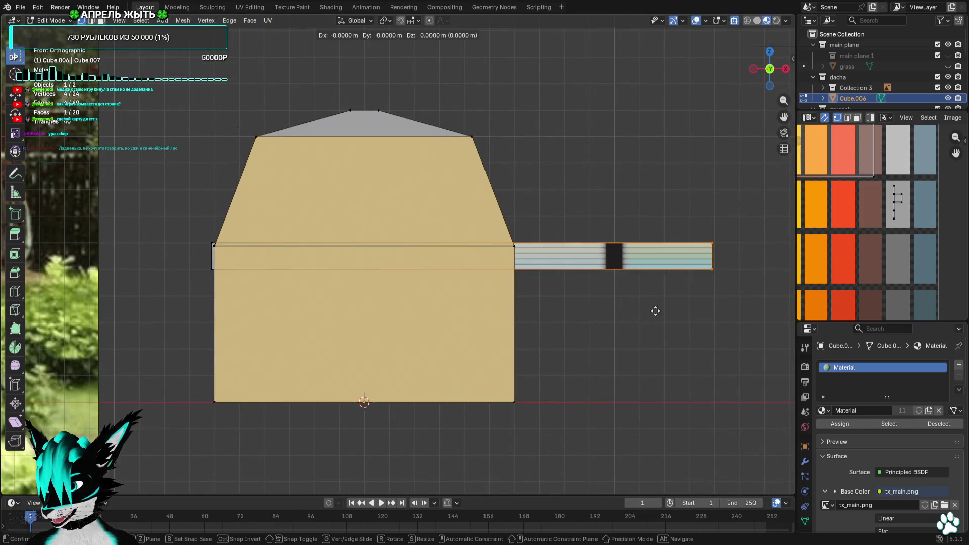
{"action": "left_click", "coordinate": [456, 304]}
{"action": "scroll", "coordinate": [543, 295], "scroll_direction": "up", "scroll_amount": 3}
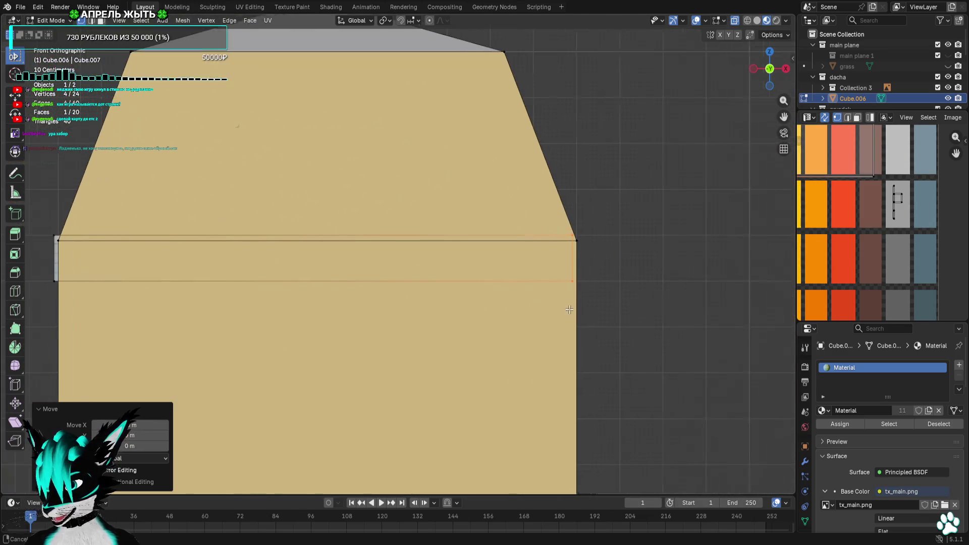
{"action": "scroll", "coordinate": [505, 303], "scroll_direction": "up", "scroll_amount": 2}
{"action": "scroll", "coordinate": [460, 313], "scroll_direction": "right", "scroll_amount": 3, "text": "ctrl"}
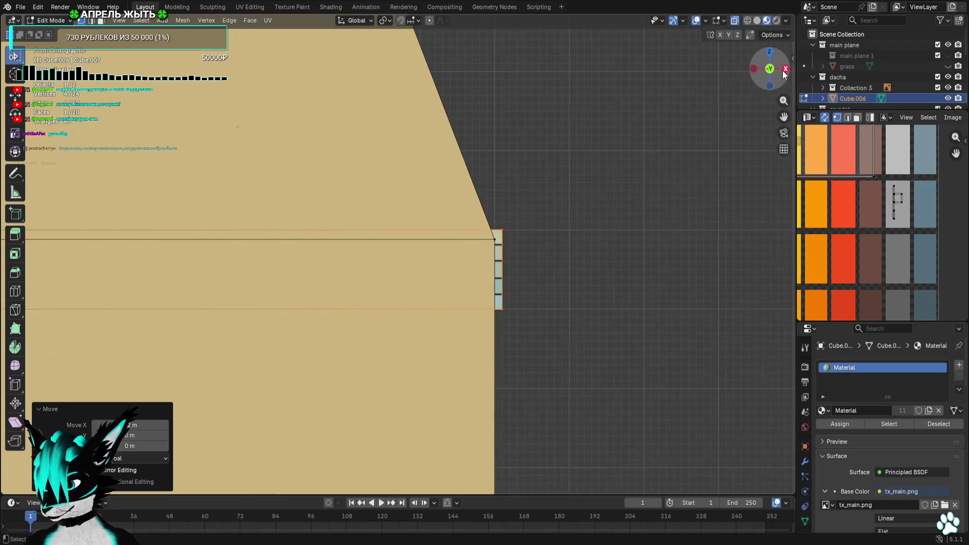
Move the striped window piece onto the plank and stretch its end face along the wall
{"action": "left_click", "coordinate": [784, 70]}
{"action": "left_click_drag", "start_coordinate": [746, 217], "coordinate": [650, 292]}
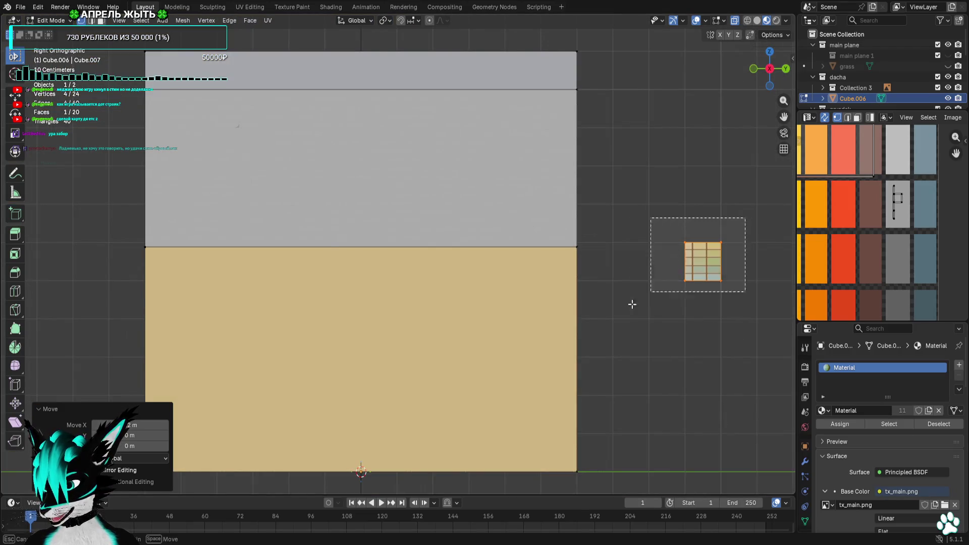
{"action": "key", "text": "g"}
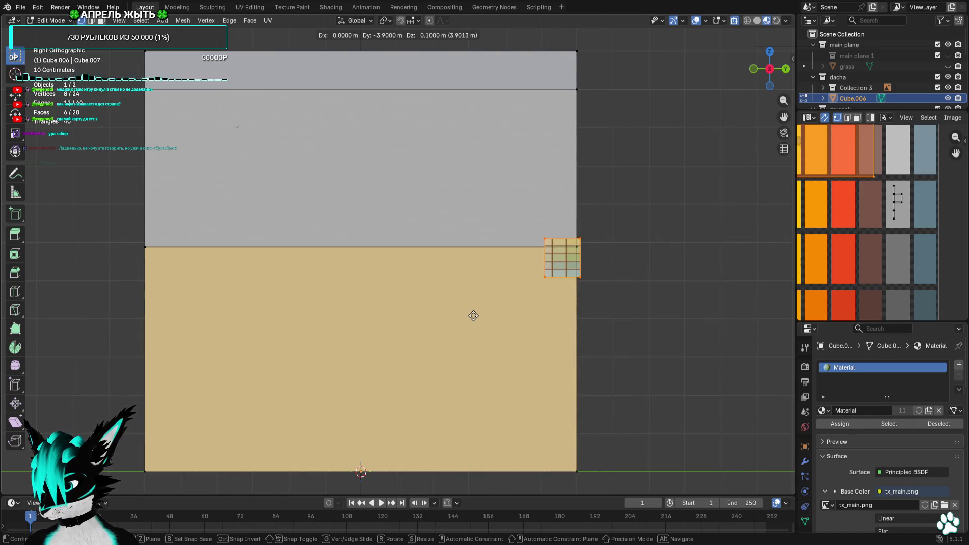
{"action": "left_click", "coordinate": [474, 316]}
{"action": "left_click", "coordinate": [548, 278]}
{"action": "key", "text": "g"}
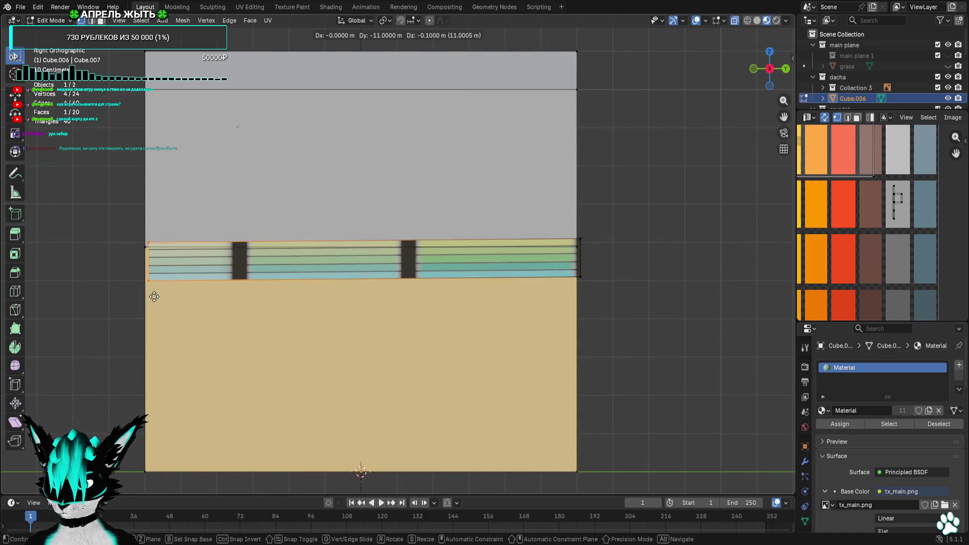
{"action": "left_click", "coordinate": [154, 297]}
Return to the front orthographic view and select part of the window band
{"action": "mouse_move", "coordinate": [154, 297]}
{"action": "middle_mouse_down"}
{"action": "mouse_move", "coordinate": [288, 426]}
{"action": "mouse_move", "coordinate": [253, 442]}
{"action": "mouse_move", "coordinate": [383, 308]}
{"action": "middle_mouse_up"}
{"action": "key", "text": "ctrl+KP_7"}
{"action": "scroll", "coordinate": [534, 227], "scroll_direction": "up", "scroll_amount": 1}
{"action": "key", "text": "KP_1"}
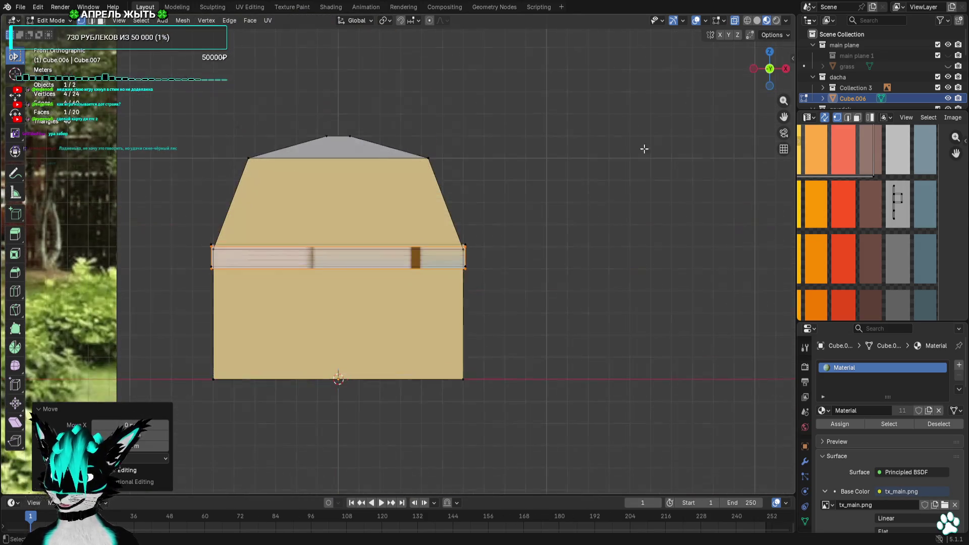
{"action": "scroll", "coordinate": [591, 218], "scroll_direction": "up", "scroll_amount": 4}
{"action": "left_click_drag", "start_coordinate": [145, 258], "coordinate": [145, 258]}
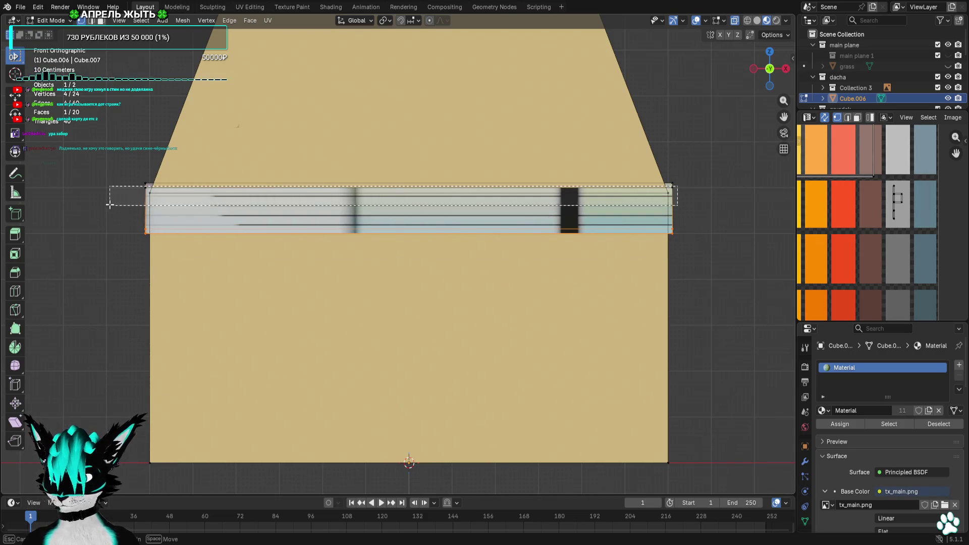
Select the wall band and shift its top edge sideways in front view
{"action": "mouse_move", "coordinate": [108, 190]}
{"action": "left_mouse_down"}
{"action": "mouse_move", "coordinate": [146, 255]}
{"action": "mouse_move", "coordinate": [132, 232]}
{"action": "left_mouse_up"}
{"action": "mouse_move", "coordinate": [132, 231]}
{"action": "middle_mouse_down"}
{"action": "mouse_move", "coordinate": [324, 297]}
{"action": "mouse_move", "coordinate": [213, 300]}
{"action": "mouse_move", "coordinate": [486, 301]}
{"action": "middle_mouse_up"}
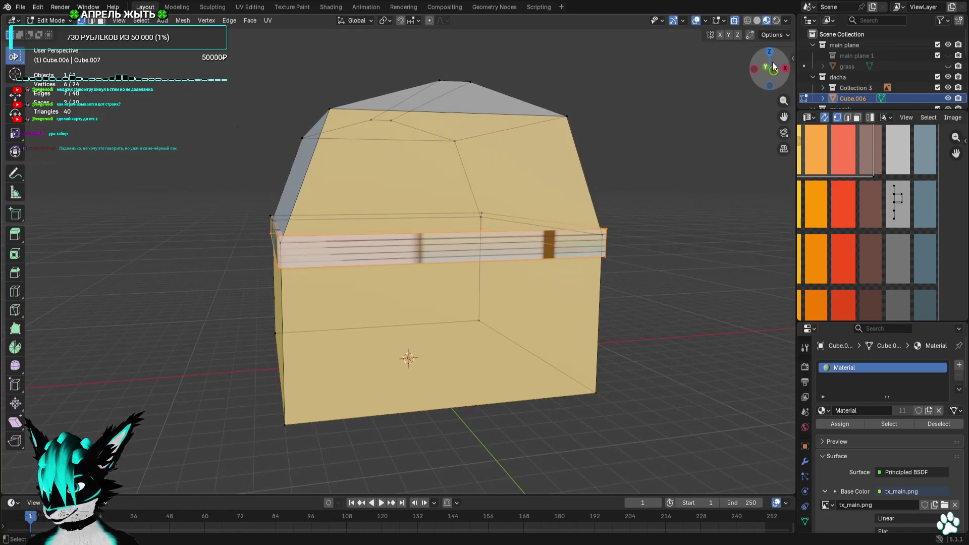
{"action": "left_click", "coordinate": [773, 67]}
{"action": "scroll", "coordinate": [368, 270], "scroll_direction": "up", "scroll_amount": 8}
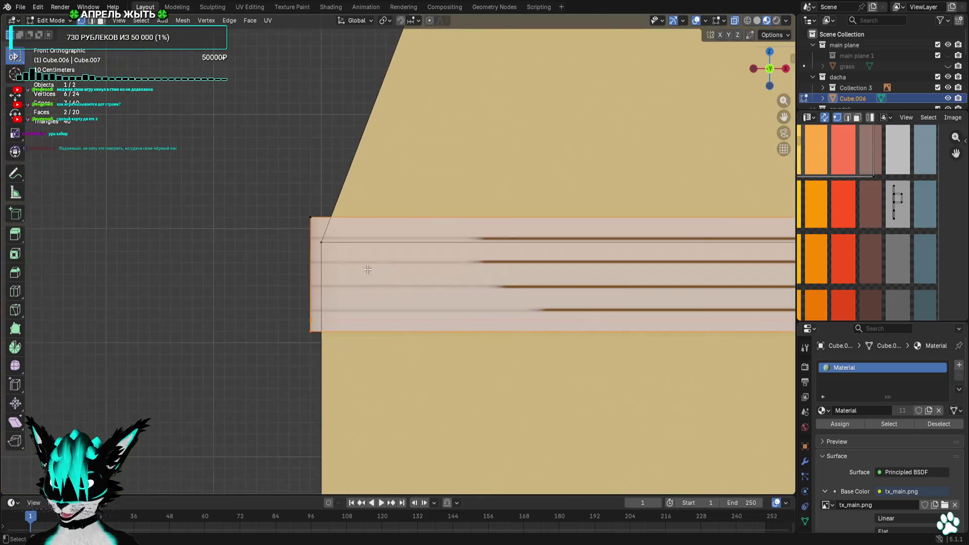
{"action": "scroll", "coordinate": [324, 204], "scroll_direction": "up", "scroll_amount": 2}
{"action": "left_click", "coordinate": [324, 203]}
{"action": "key", "text": "g"}
{"action": "left_click", "coordinate": [359, 234]}
Select more band vertices, reposition them, and raise the selection by 0.1 m
{"action": "left_click_drag", "start_coordinate": [316, 329], "coordinate": [236, 398]}
{"action": "mouse_move", "coordinate": [276, 366]}
{"action": "middle_mouse_down"}
{"action": "mouse_move", "coordinate": [288, 389]}
{"action": "mouse_move", "coordinate": [319, 374]}
{"action": "middle_mouse_up"}
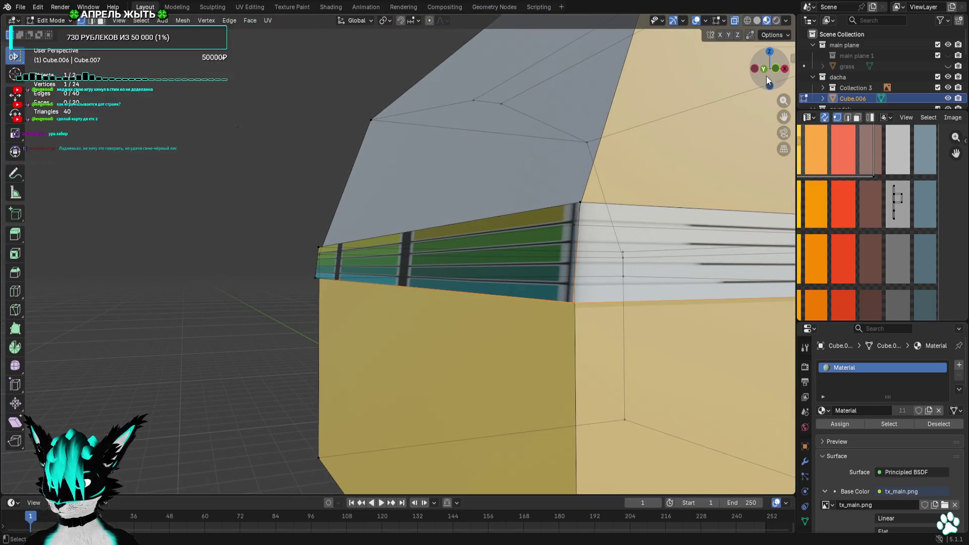
{"action": "left_click", "coordinate": [768, 80]}
{"action": "scroll", "coordinate": [444, 241], "scroll_direction": "up", "scroll_amount": 3}
{"action": "scroll", "coordinate": [443, 230], "scroll_direction": "down", "scroll_amount": 3}
{"action": "key", "text": "g"}
{"action": "left_click", "coordinate": [605, 266]}
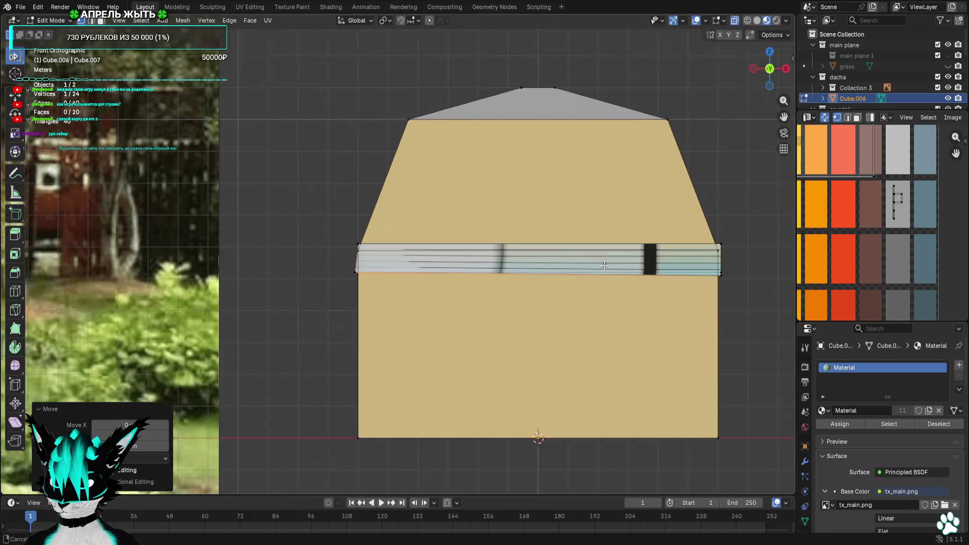
{"action": "scroll", "coordinate": [621, 275], "scroll_direction": "up", "scroll_amount": 8}
{"action": "key", "text": "g"}
{"action": "key", "text": "Return"}
Lift the band's bottom edge in front view to thin the band
{"action": "scroll", "coordinate": [505, 342], "scroll_direction": "down", "scroll_amount": 2}
{"action": "mouse_move", "coordinate": [456, 324]}
{"action": "middle_mouse_down"}
{"action": "mouse_move", "coordinate": [466, 297]}
{"action": "mouse_move", "coordinate": [695, 191]}
{"action": "middle_mouse_up"}
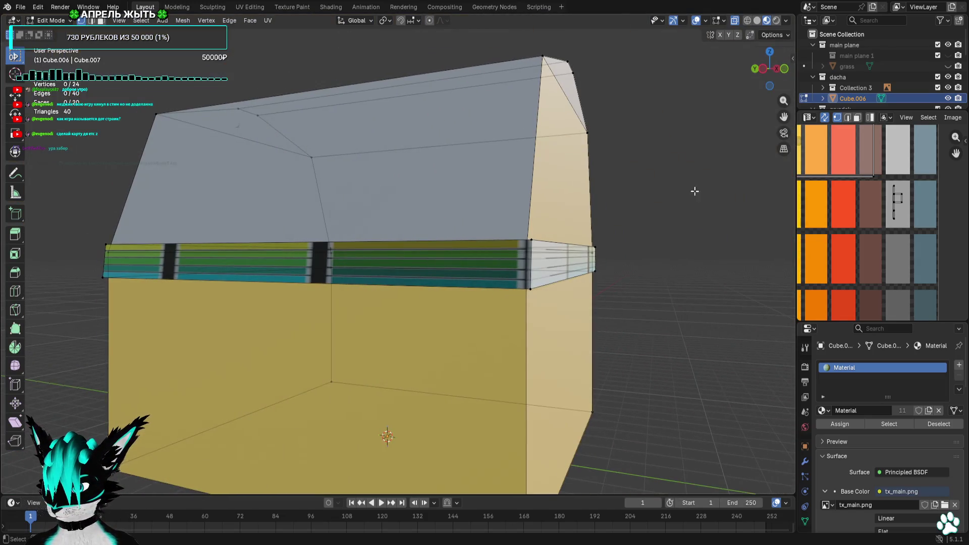
{"action": "left_click", "coordinate": [777, 69]}
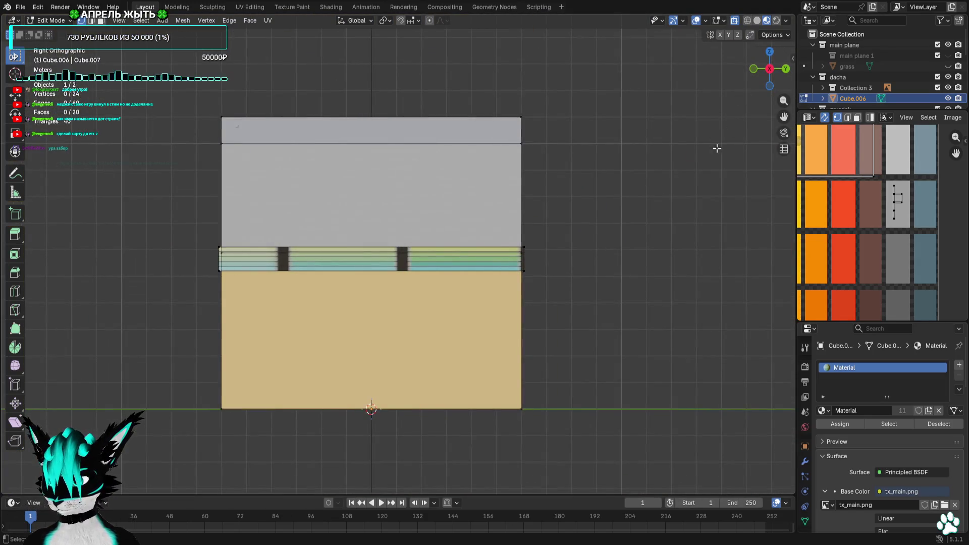
{"action": "scroll", "coordinate": [706, 279], "scroll_direction": "up", "scroll_amount": 5}
{"action": "key", "text": "KP_1"}
{"action": "scroll", "coordinate": [567, 288], "scroll_direction": "down", "scroll_amount": 3}
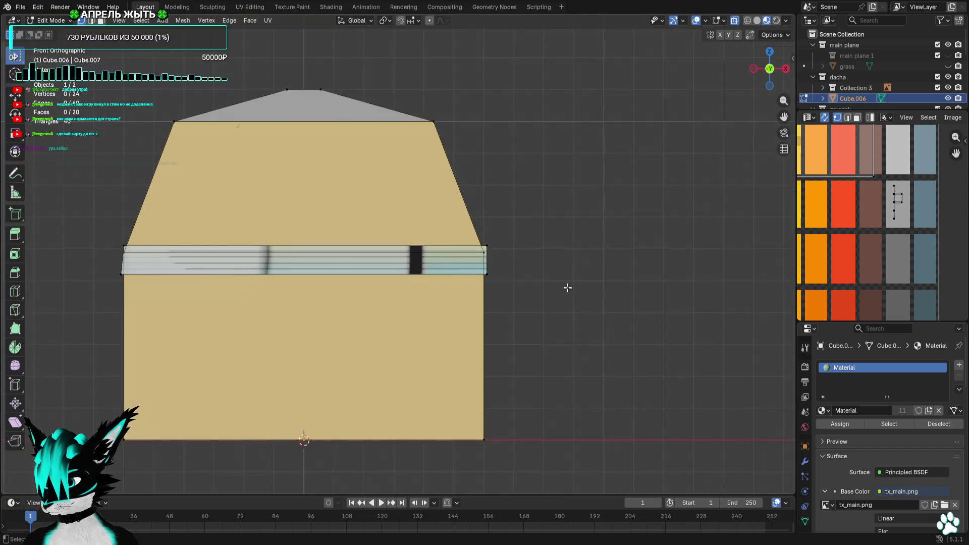
{"action": "scroll", "coordinate": [404, 293], "scroll_direction": "up", "scroll_amount": 4}
{"action": "scroll", "coordinate": [646, 318], "scroll_direction": "up", "scroll_amount": 4}
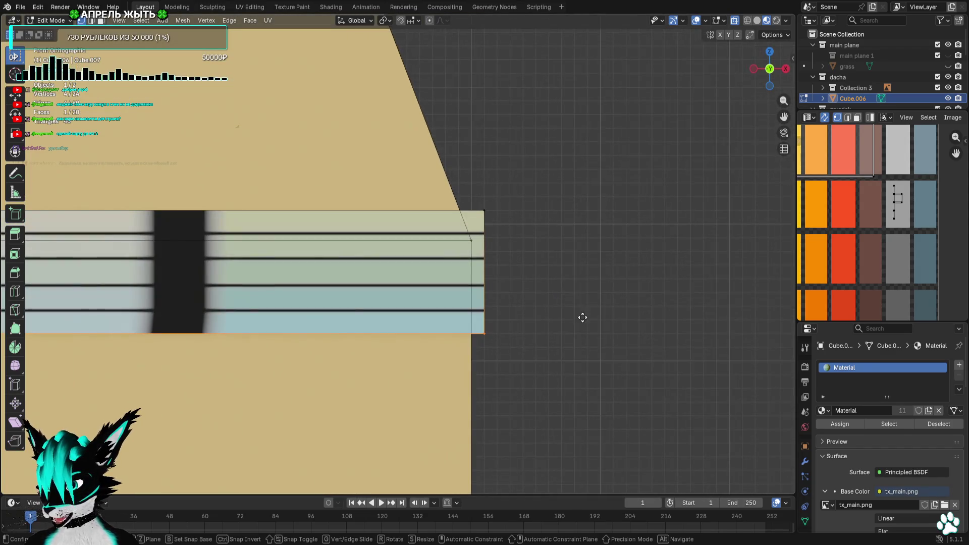
{"action": "key", "text": "g"}
{"action": "left_click", "coordinate": [580, 243]}
Slide the band's top edge along the X axis to meet the roof corner
{"action": "scroll", "coordinate": [480, 264], "scroll_direction": "down", "scroll_amount": 5}
{"action": "scroll", "coordinate": [580, 242], "scroll_direction": "up", "scroll_amount": 5}
{"action": "scroll", "coordinate": [521, 207], "scroll_direction": "down", "scroll_amount": 4}
{"action": "left_click", "coordinate": [454, 228]}
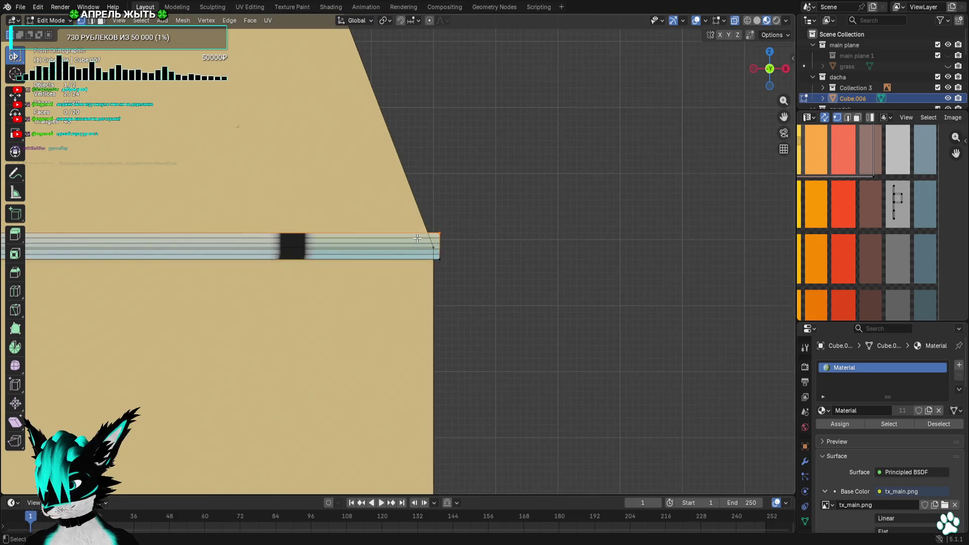
{"action": "scroll", "coordinate": [553, 230], "scroll_direction": "up", "scroll_amount": 5}
{"action": "key", "text": "g"}
{"action": "key", "text": "x"}
{"action": "left_click", "coordinate": [538, 229], "text": "ctrl"}
Deselect, then select the band's right-end and left-end vertices
{"action": "scroll", "coordinate": [538, 229], "scroll_direction": "down", "scroll_amount": 6}
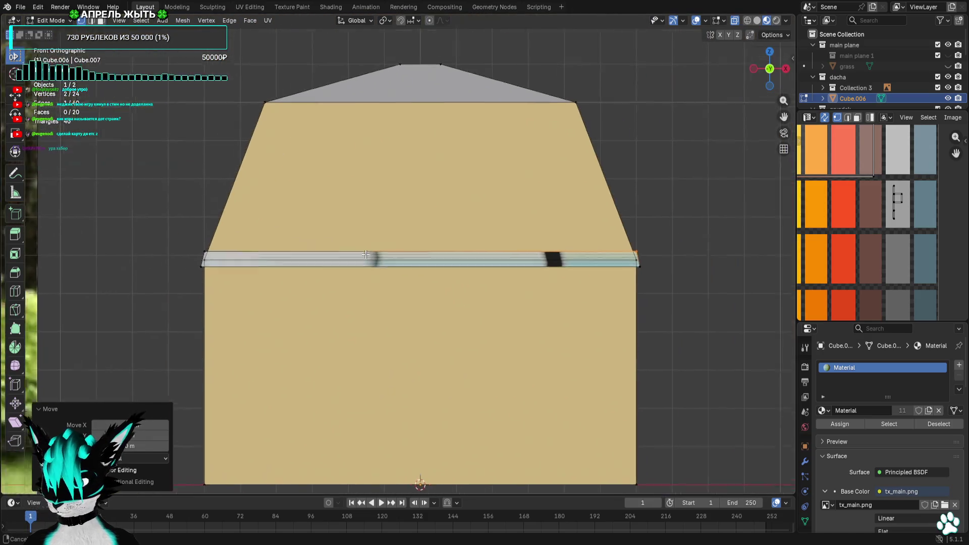
{"action": "mouse_move", "coordinate": [366, 255]}
{"action": "middle_mouse_down", "text": "shift"}
{"action": "mouse_move", "coordinate": [273, 258]}
{"action": "mouse_move", "coordinate": [530, 282]}
{"action": "middle_mouse_up", "text": "shift"}
{"action": "left_click", "coordinate": [769, 68]}
{"action": "left_click", "coordinate": [721, 125]}
{"action": "scroll", "coordinate": [658, 223], "scroll_direction": "up", "scroll_amount": 4}
{"action": "mouse_move", "coordinate": [660, 222]}
{"action": "left_mouse_down"}
{"action": "mouse_move", "coordinate": [579, 255]}
{"action": "mouse_move", "coordinate": [580, 265]}
{"action": "left_mouse_up"}
{"action": "left_click_drag", "start_coordinate": [625, 283], "coordinate": [583, 292]}
{"action": "scroll", "coordinate": [573, 276], "scroll_direction": "down", "scroll_amount": 3}
{"action": "scroll", "coordinate": [303, 237], "scroll_direction": "up", "scroll_amount": 3}
{"action": "mouse_move", "coordinate": [324, 230]}
{"action": "left_mouse_down", "text": "shift"}
{"action": "mouse_move", "coordinate": [292, 249]}
{"action": "mouse_move", "coordinate": [302, 273]}
{"action": "left_mouse_up", "text": "shift"}
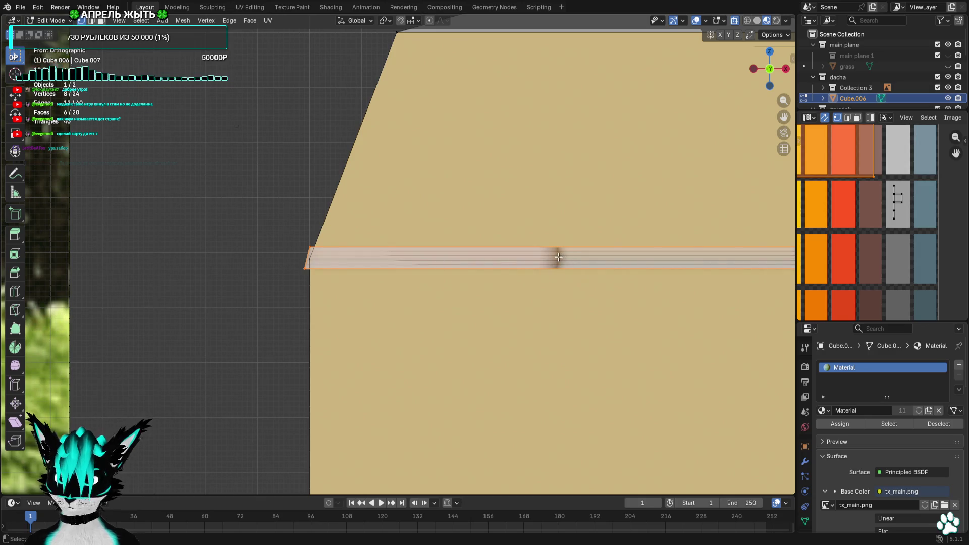
Shrink the band's UVs and place them on a brown palette swatch
{"action": "scroll", "coordinate": [913, 229], "scroll_direction": "down", "scroll_amount": 4}
{"action": "key", "text": "s"}
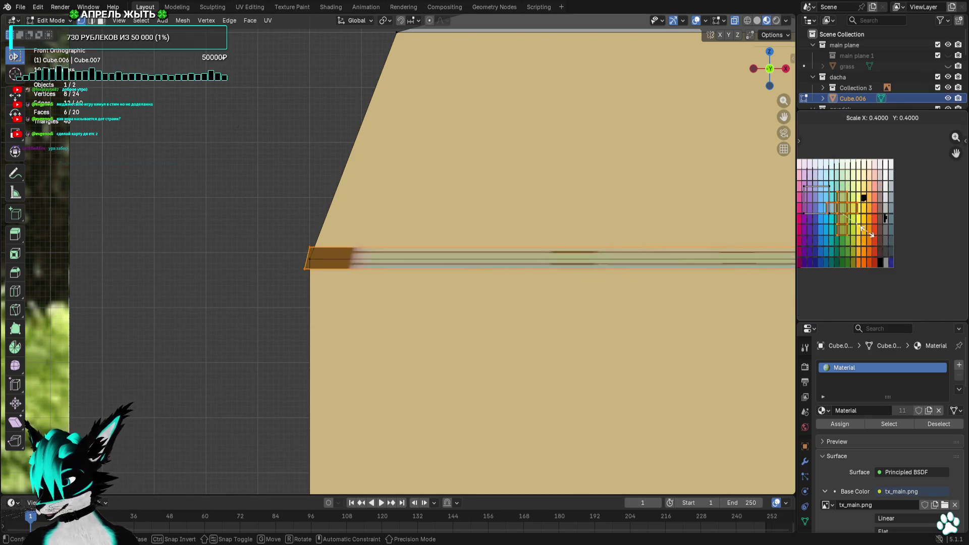
{"action": "left_click", "coordinate": [849, 226]}
{"action": "key", "text": "g"}
{"action": "left_click", "coordinate": [891, 231]}
Shrink the band's UVs further, move them onto the grey swatch, and deselect
{"action": "scroll", "coordinate": [891, 232], "scroll_direction": "up", "scroll_amount": 3}
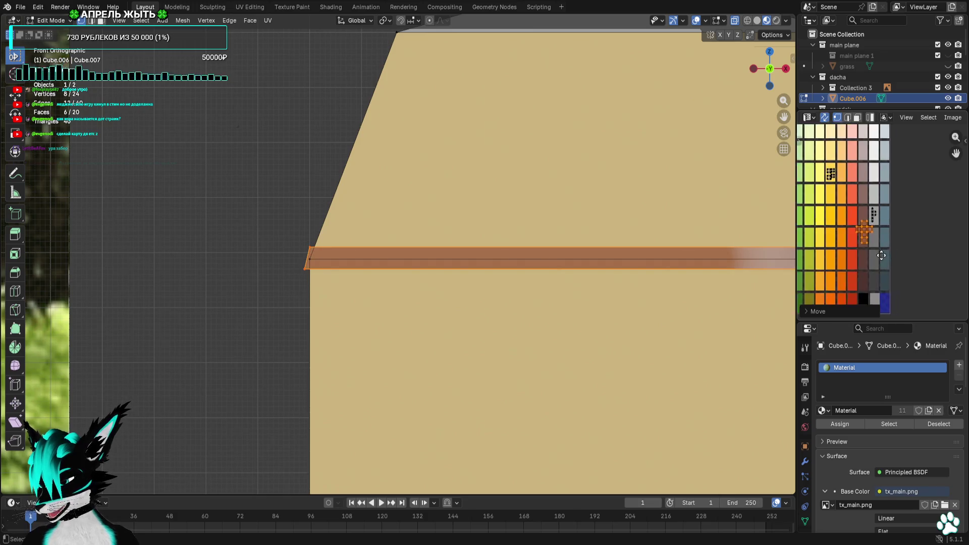
{"action": "key", "text": "s"}
{"action": "left_click", "coordinate": [890, 268]}
{"action": "scroll", "coordinate": [893, 248], "scroll_direction": "up", "scroll_amount": 2}
{"action": "key", "text": "g"}
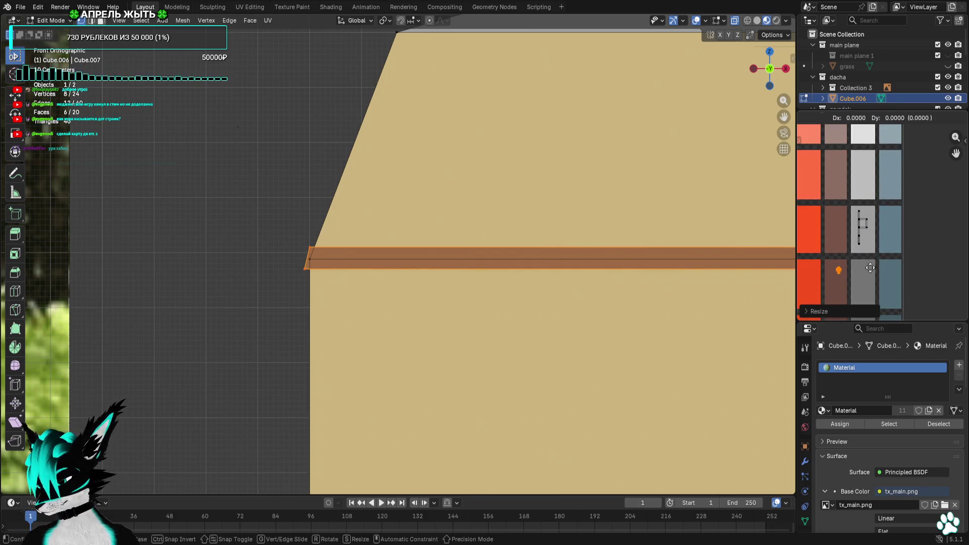
{"action": "left_click", "coordinate": [894, 240]}
{"action": "scroll", "coordinate": [887, 243], "scroll_direction": "up", "scroll_amount": 2}
{"action": "key", "text": "alt+a"}
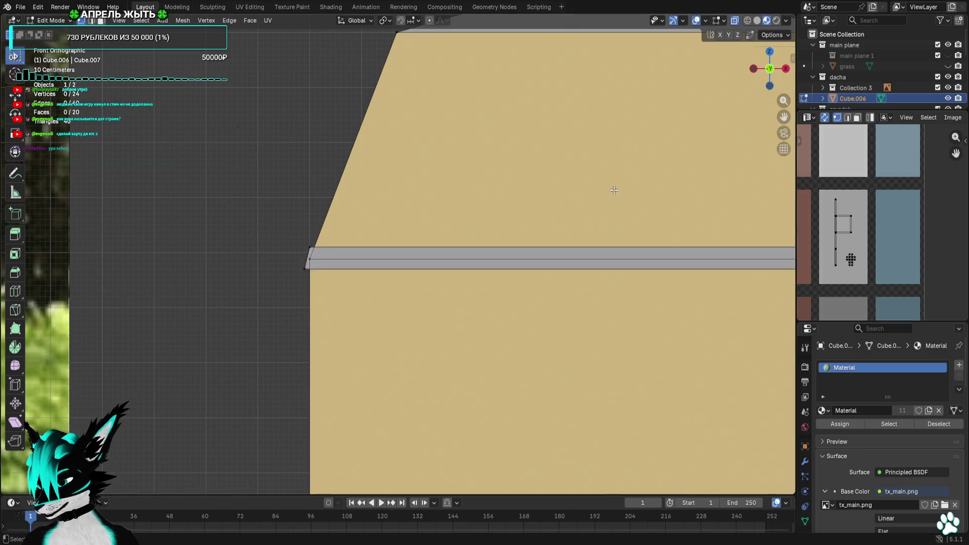
{"action": "scroll", "coordinate": [612, 188], "scroll_direction": "down", "scroll_amount": 4}
{"action": "mouse_move", "coordinate": [631, 212]}
{"action": "middle_mouse_down"}
{"action": "mouse_move", "coordinate": [668, 225]}
{"action": "mouse_move", "coordinate": [594, 225]}
{"action": "mouse_move", "coordinate": [629, 223]}
{"action": "middle_mouse_up"}
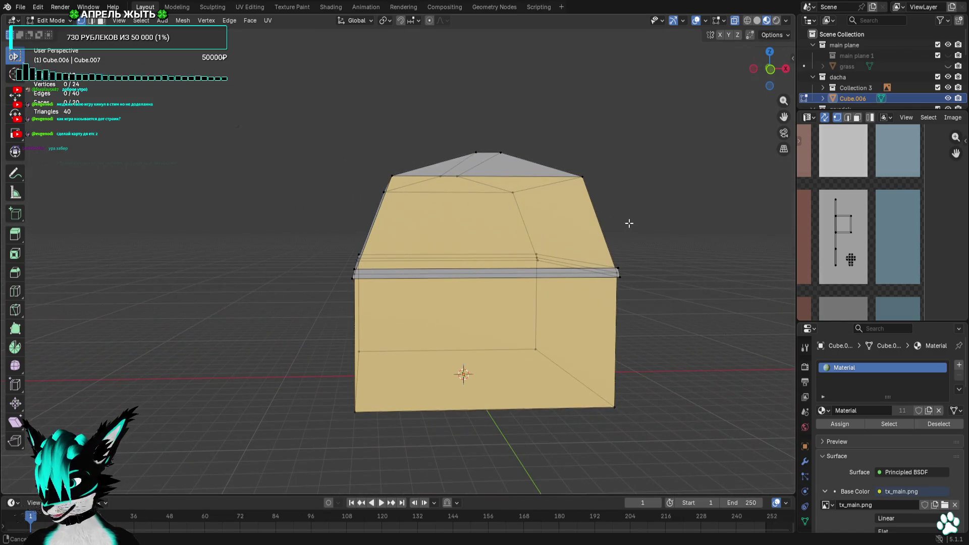
In front view, duplicate the grey window band and place the copy just above it
{"action": "left_click", "coordinate": [771, 71]}
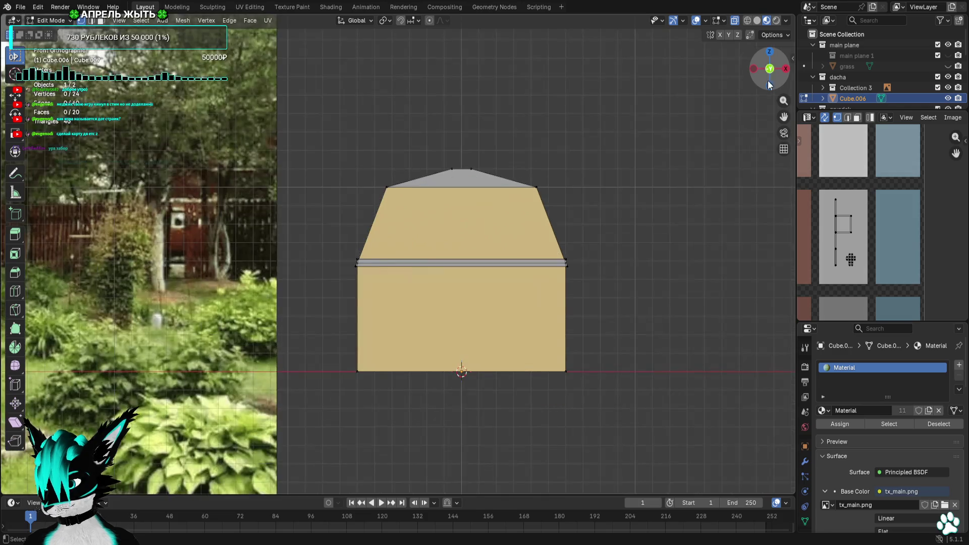
{"action": "scroll", "coordinate": [306, 285], "scroll_direction": "up", "scroll_amount": 6}
{"action": "left_click_drag", "start_coordinate": [346, 246], "coordinate": [302, 265]}
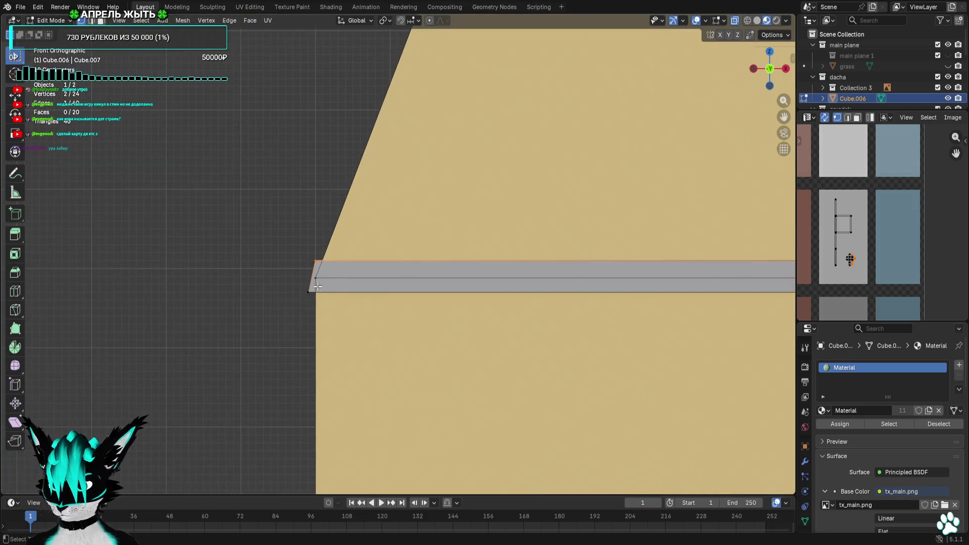
{"action": "left_click", "coordinate": [317, 287], "text": "shift"}
{"action": "scroll", "coordinate": [317, 286], "scroll_direction": "down", "scroll_amount": 8}
{"action": "middle_click_drag", "start_coordinate": [704, 259], "coordinate": [563, 257], "text": "shift"}
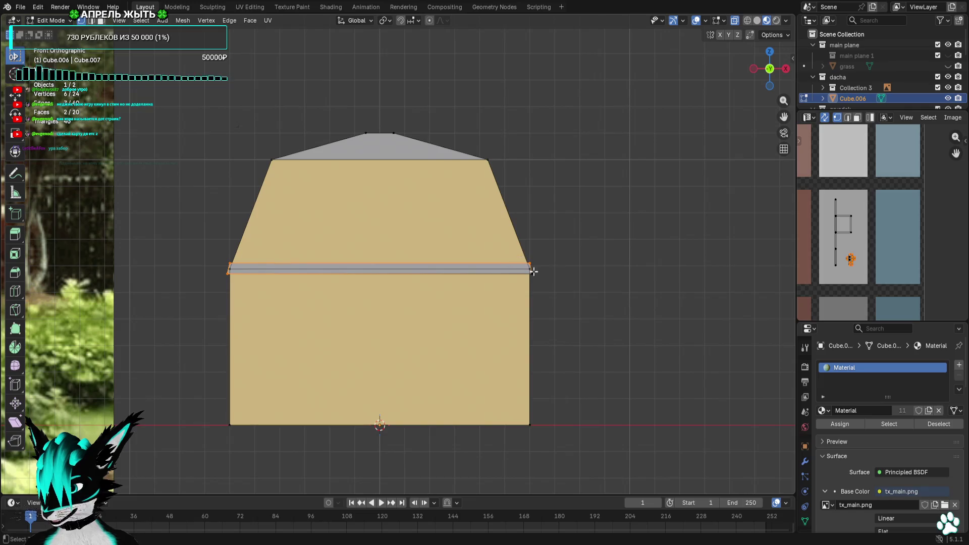
{"action": "key", "text": "shift+d"}
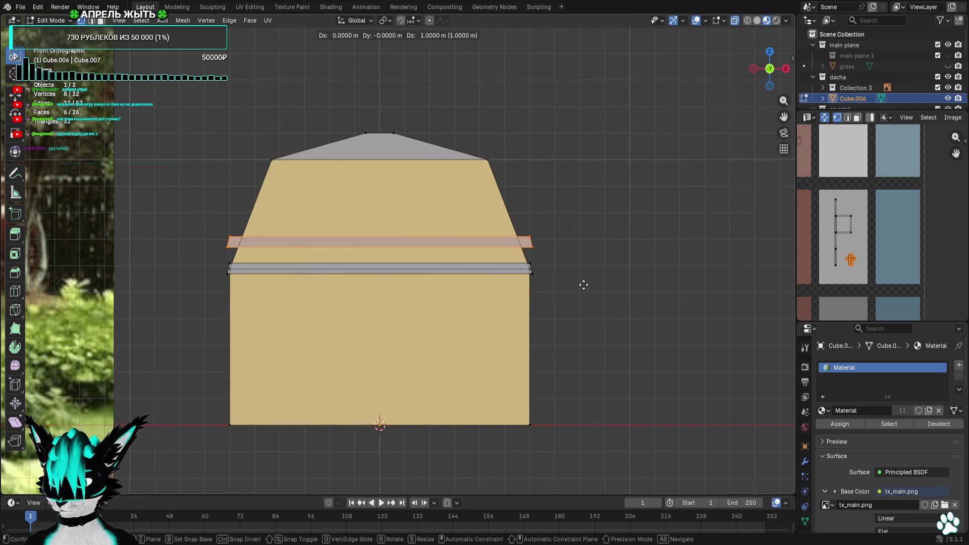
{"action": "left_click", "coordinate": [583, 285]}
Shorten the copied band and position the piece above the original band
{"action": "left_click", "coordinate": [515, 249]}
{"action": "key", "text": "g"}
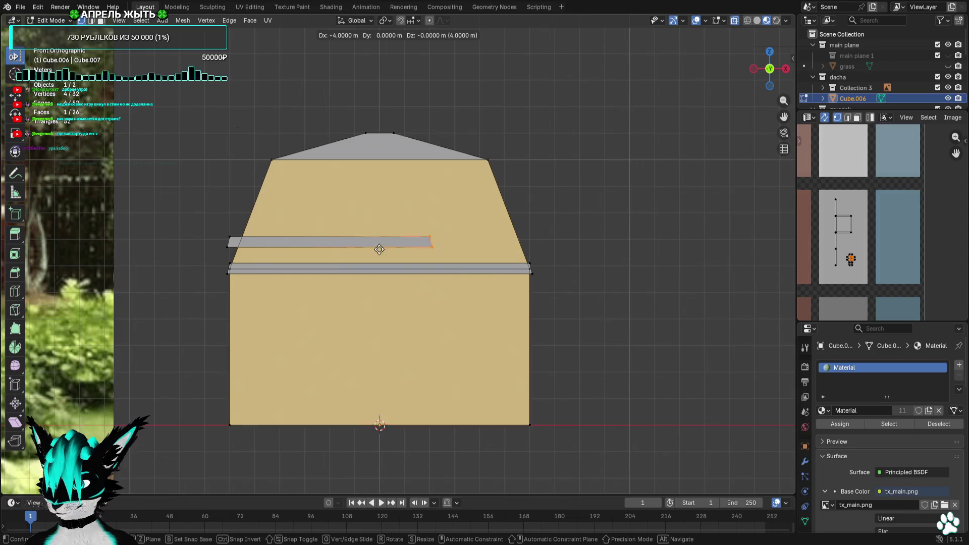
{"action": "left_click", "coordinate": [245, 241]}
{"action": "scroll", "coordinate": [424, 243], "scroll_direction": "up", "scroll_amount": 4}
{"action": "key", "text": "KP_Decimal"}
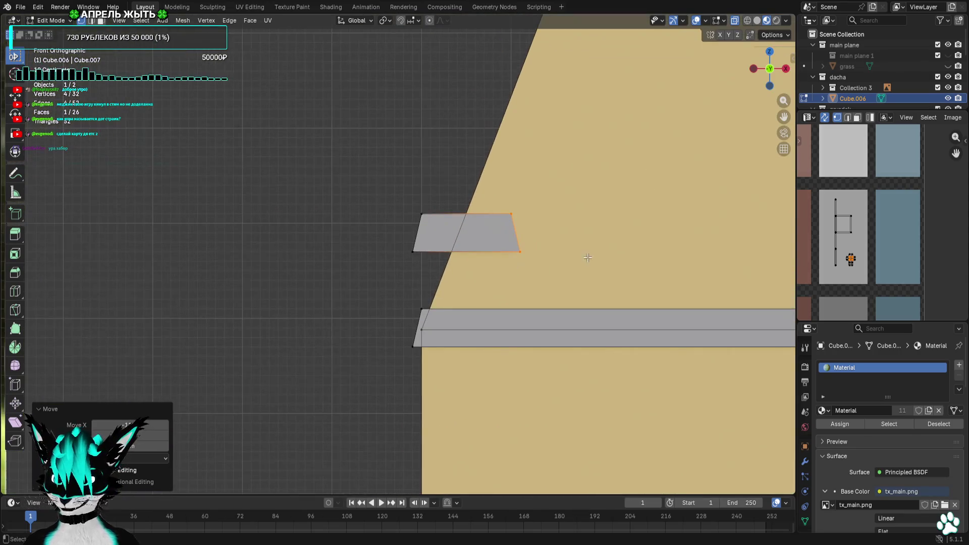
{"action": "key", "text": "ctrl+l"}
{"action": "key", "text": "KP_Decimal"}
{"action": "key", "text": "g"}
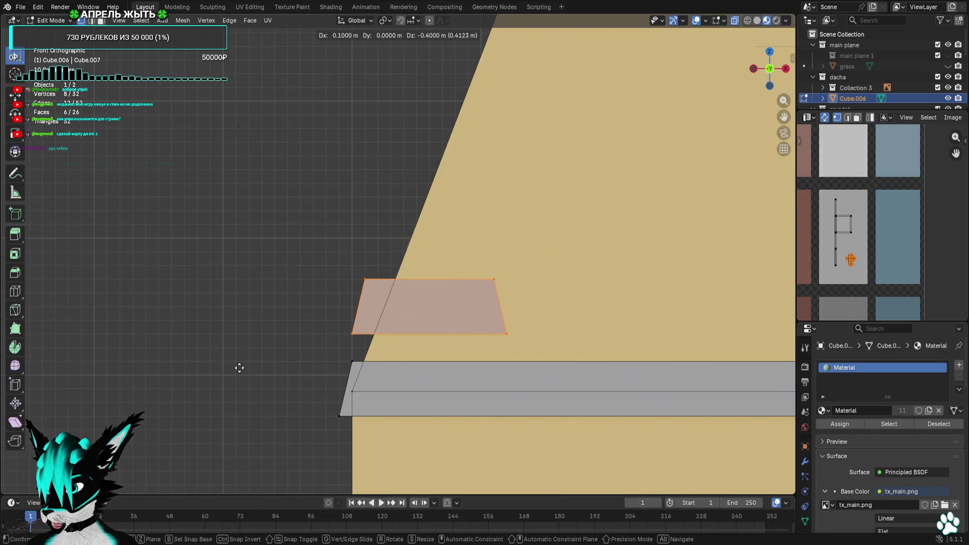
{"action": "left_click", "coordinate": [235, 385]}
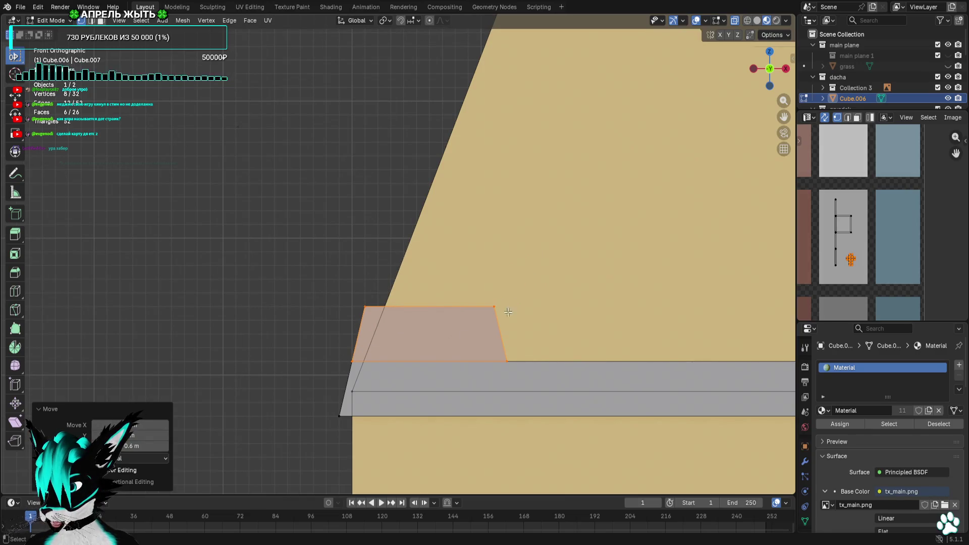
Pull the piece's right edge 0.6 m left and slant its top edge up the roof slope
{"action": "key", "text": "g"}
{"action": "left_click", "coordinate": [487, 320]}
{"action": "left_click", "coordinate": [359, 385]}
{"action": "key", "text": "g"}
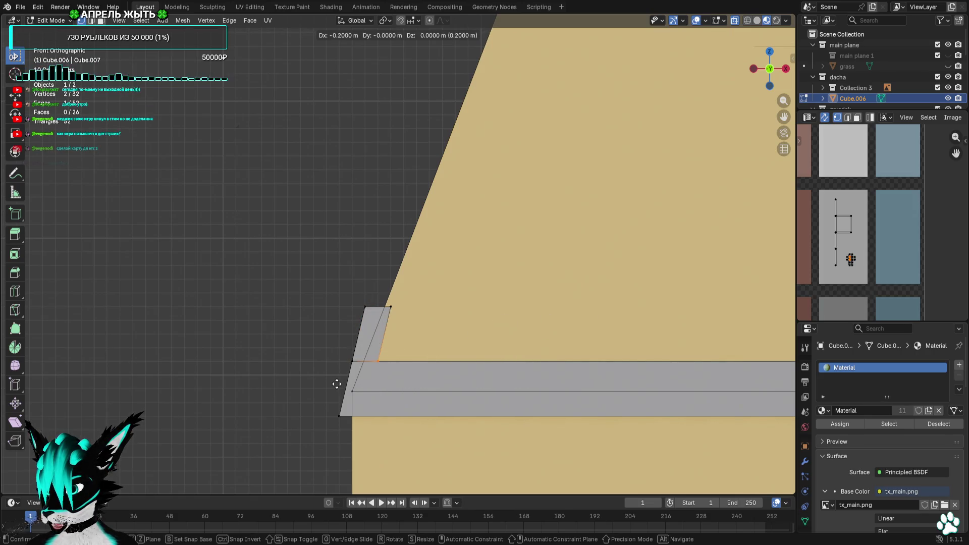
{"action": "left_click", "coordinate": [337, 384]}
{"action": "left_click_drag", "start_coordinate": [434, 287], "coordinate": [353, 323]}
{"action": "scroll", "coordinate": [465, 244], "scroll_direction": "down", "scroll_amount": 4}
{"action": "key", "text": "g"}
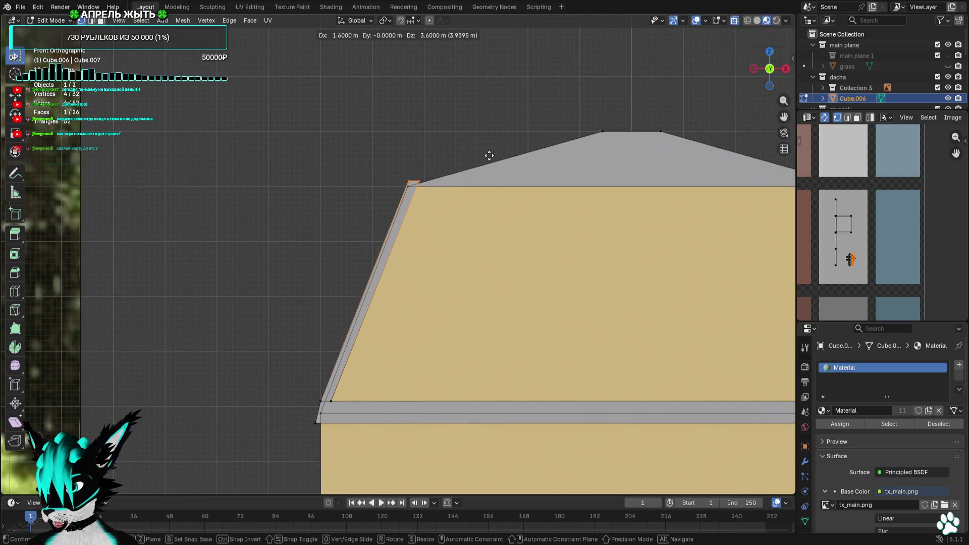
{"action": "left_click", "coordinate": [488, 155]}
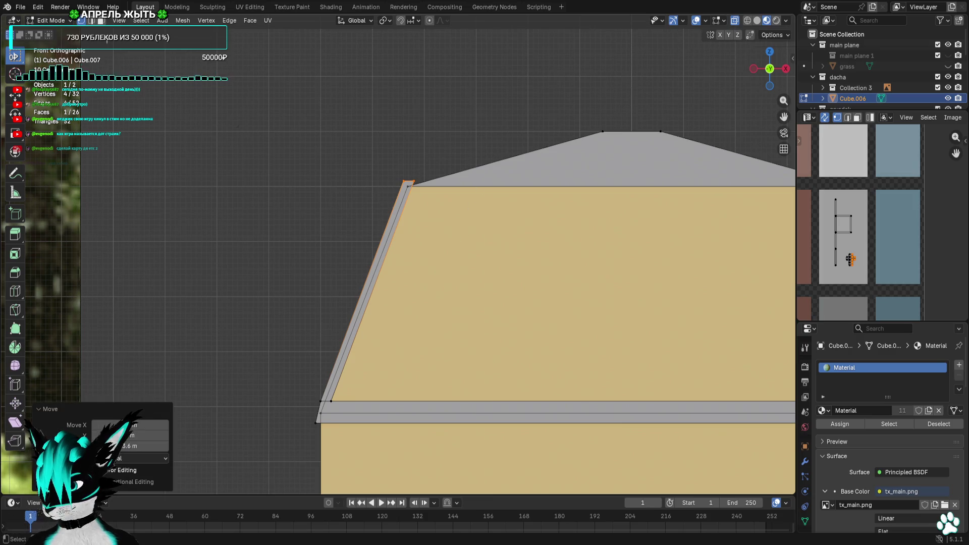
{"action": "left_click", "coordinate": [102, 22]}
{"action": "scroll", "coordinate": [460, 139], "scroll_direction": "up", "scroll_amount": 3}
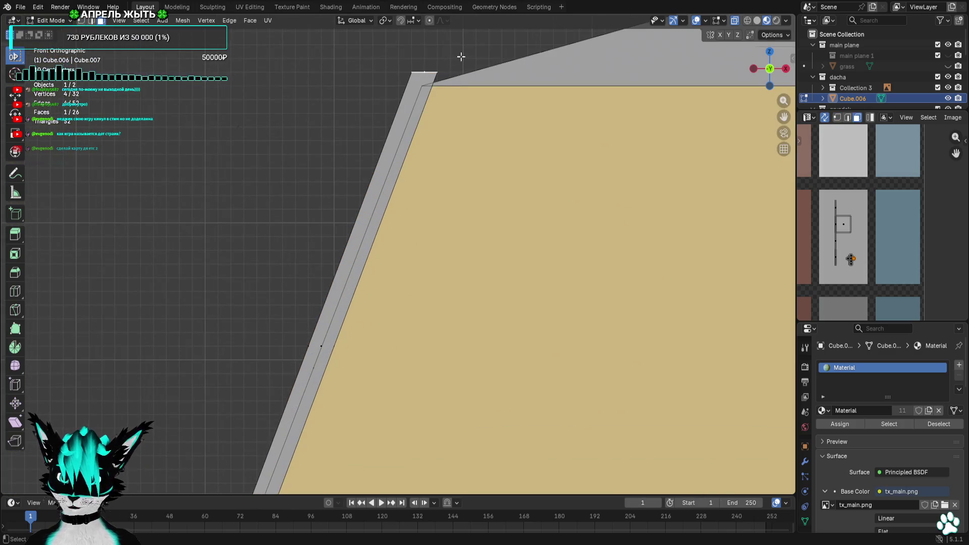
{"action": "scroll", "coordinate": [368, 233], "scroll_direction": "down", "scroll_amount": 2}
{"action": "scroll", "coordinate": [389, 256], "scroll_direction": "up", "scroll_amount": 2}
{"action": "left_click_drag", "start_coordinate": [476, 213], "coordinate": [316, 255]}
{"action": "left_click_drag", "start_coordinate": [442, 58], "coordinate": [442, 58]}
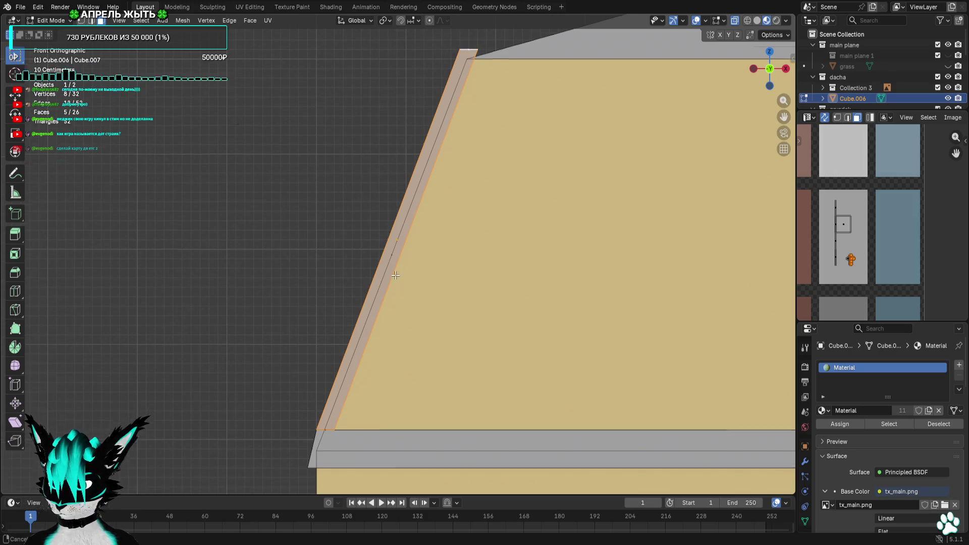
{"action": "scroll", "coordinate": [397, 310], "scroll_direction": "up", "scroll_amount": 3}
{"action": "scroll", "coordinate": [521, 264], "scroll_direction": "down", "scroll_amount": 5}
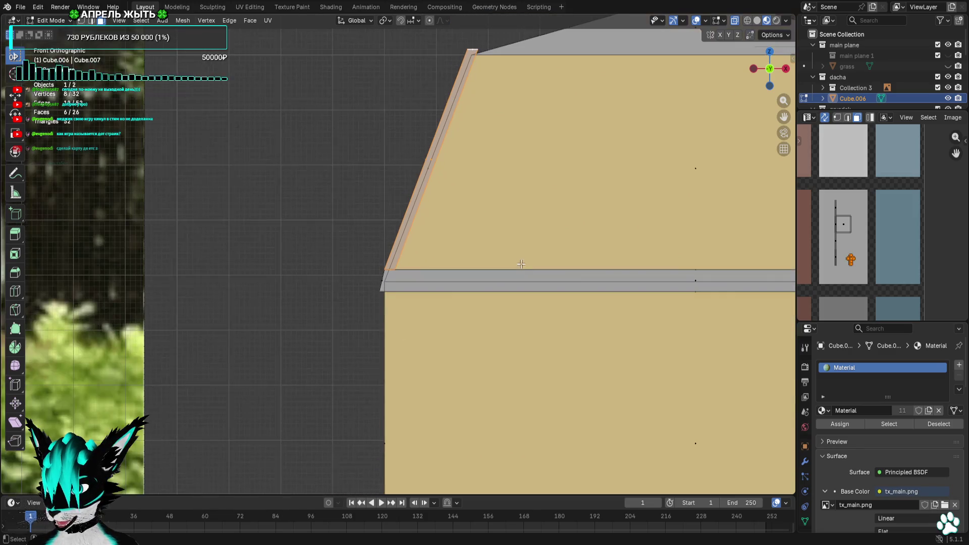
{"action": "scroll", "coordinate": [520, 185], "scroll_direction": "down", "scroll_amount": 4}
{"action": "mouse_move", "coordinate": [520, 184]}
{"action": "middle_mouse_down"}
{"action": "mouse_move", "coordinate": [404, 210]}
{"action": "mouse_move", "coordinate": [377, 199]}
{"action": "mouse_move", "coordinate": [376, 208]}
{"action": "middle_mouse_up"}
{"action": "left_click", "coordinate": [770, 76]}
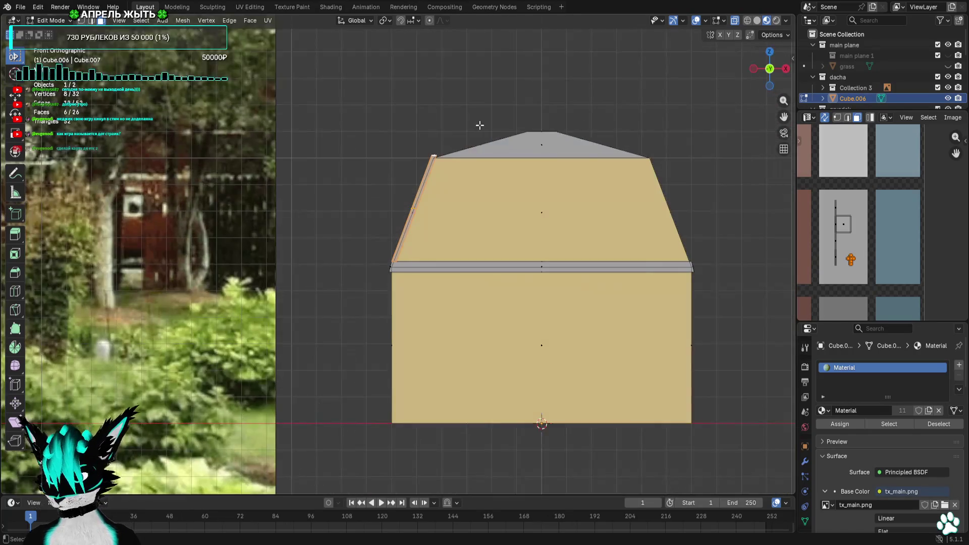
{"action": "scroll", "coordinate": [422, 250], "scroll_direction": "up", "scroll_amount": 5}
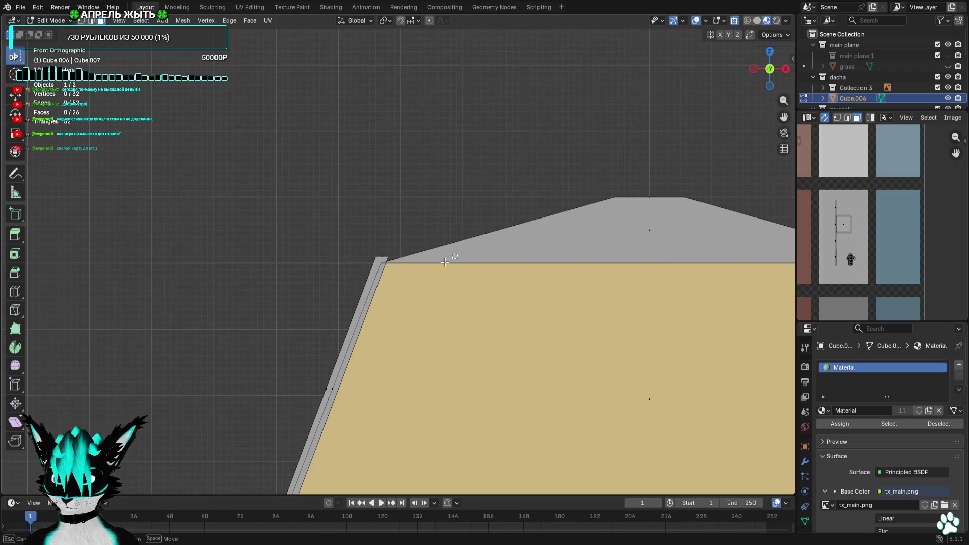
Extrude the strip's top face 0.1 m and move the new piece along the roof slope
{"action": "key", "text": "e"}
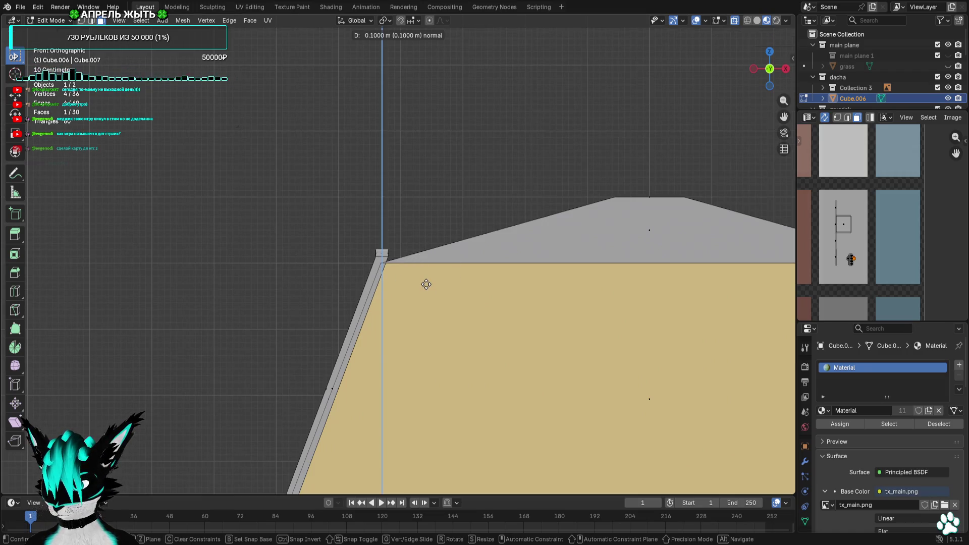
{"action": "key", "text": "Return"}
{"action": "key", "text": "g"}
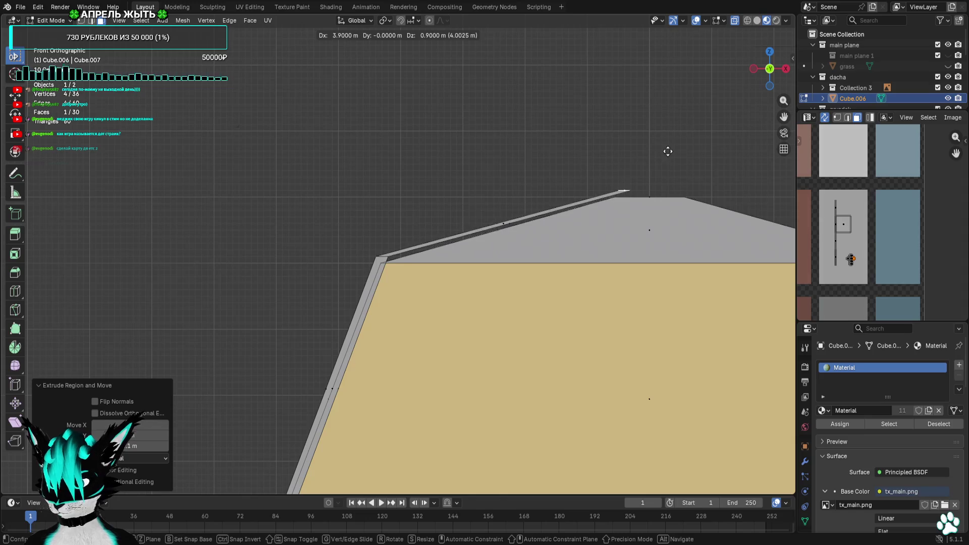
{"action": "left_click", "coordinate": [690, 156]}
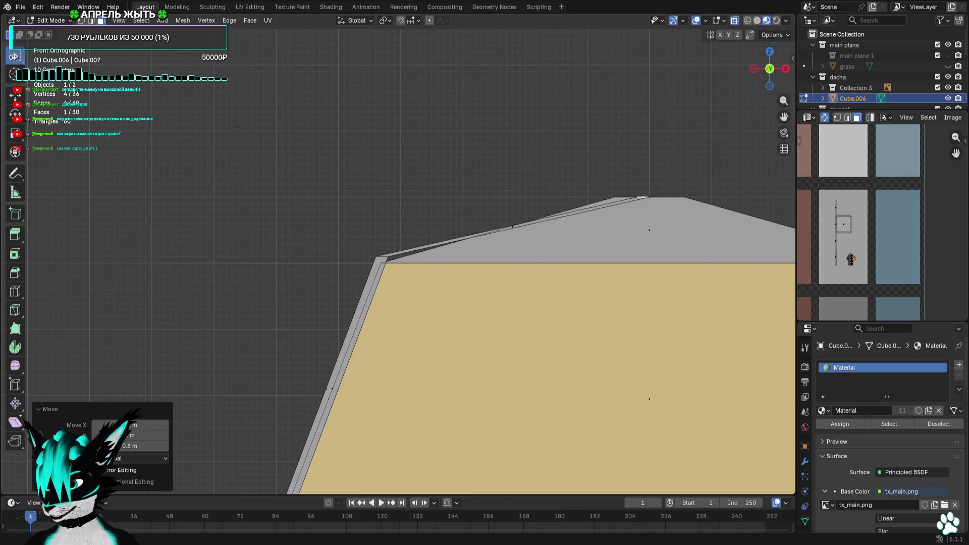
In vertex mode, fit the trim's corner vertices onto the roof corner
{"action": "left_click", "coordinate": [82, 20]}
{"action": "scroll", "coordinate": [369, 282], "scroll_direction": "up", "scroll_amount": 1}
{"action": "left_click", "coordinate": [374, 273]}
{"action": "key", "text": "g"}
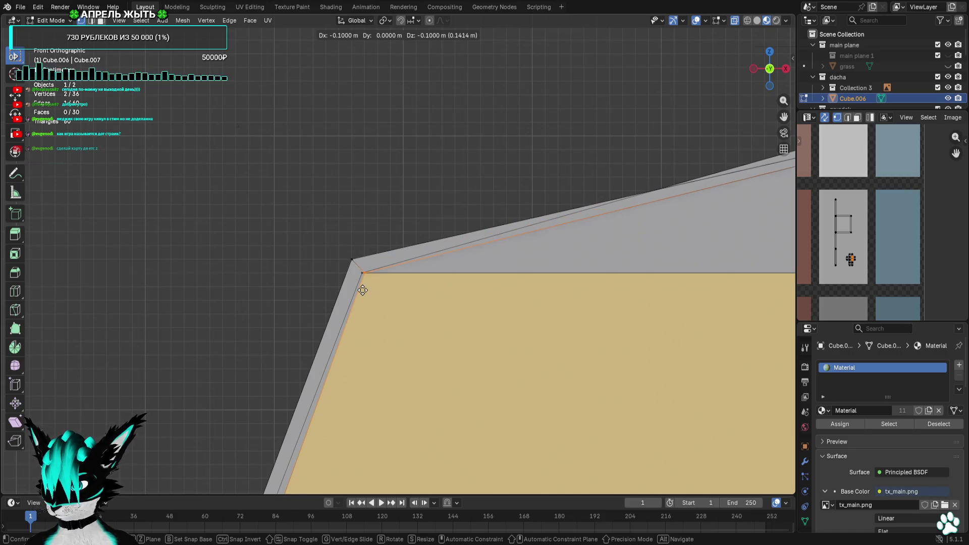
{"action": "left_click", "coordinate": [363, 291]}
Move the trim's peak-end vertices up to meet the roof peak
{"action": "key", "text": "KP_Decimal"}
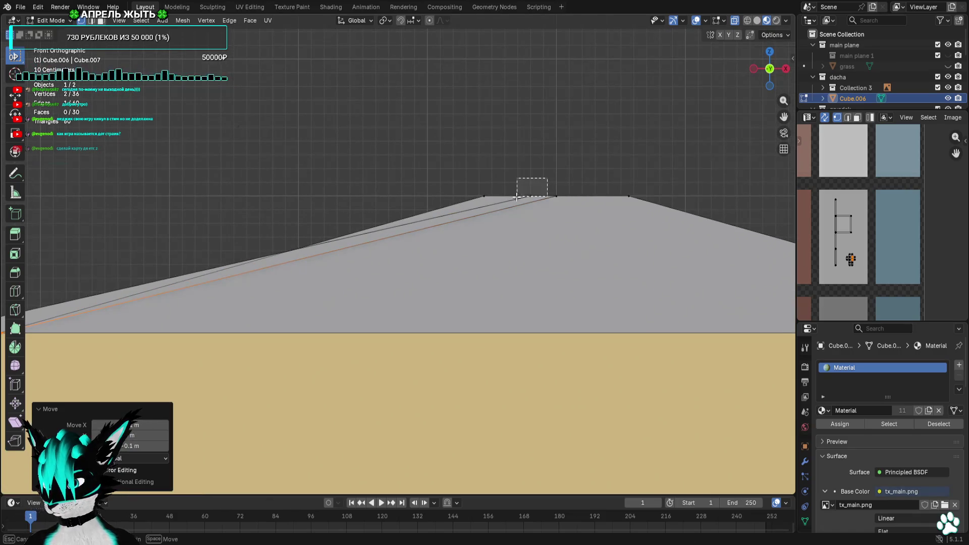
{"action": "left_click_drag", "start_coordinate": [517, 197], "coordinate": [517, 197]}
{"action": "key", "text": "g"}
{"action": "left_click", "coordinate": [479, 181]}
{"action": "key", "text": "g"}
{"action": "left_click", "coordinate": [543, 210]}
Orbit around the house with overlays hidden to check the trim, then return to front view with overlays
{"action": "scroll", "coordinate": [535, 216], "scroll_direction": "down", "scroll_amount": 2}
{"action": "mouse_move", "coordinate": [536, 216]}
{"action": "middle_mouse_down"}
{"action": "mouse_move", "coordinate": [506, 210]}
{"action": "mouse_move", "coordinate": [586, 217]}
{"action": "middle_mouse_up"}
{"action": "left_click", "coordinate": [694, 23]}
{"action": "scroll", "coordinate": [616, 145], "scroll_direction": "down", "scroll_amount": 2}
{"action": "mouse_move", "coordinate": [616, 145]}
{"action": "middle_mouse_down"}
{"action": "mouse_move", "coordinate": [513, 156]}
{"action": "mouse_move", "coordinate": [651, 126]}
{"action": "mouse_move", "coordinate": [681, 153]}
{"action": "mouse_move", "coordinate": [570, 153]}
{"action": "mouse_move", "coordinate": [565, 143]}
{"action": "middle_mouse_up"}
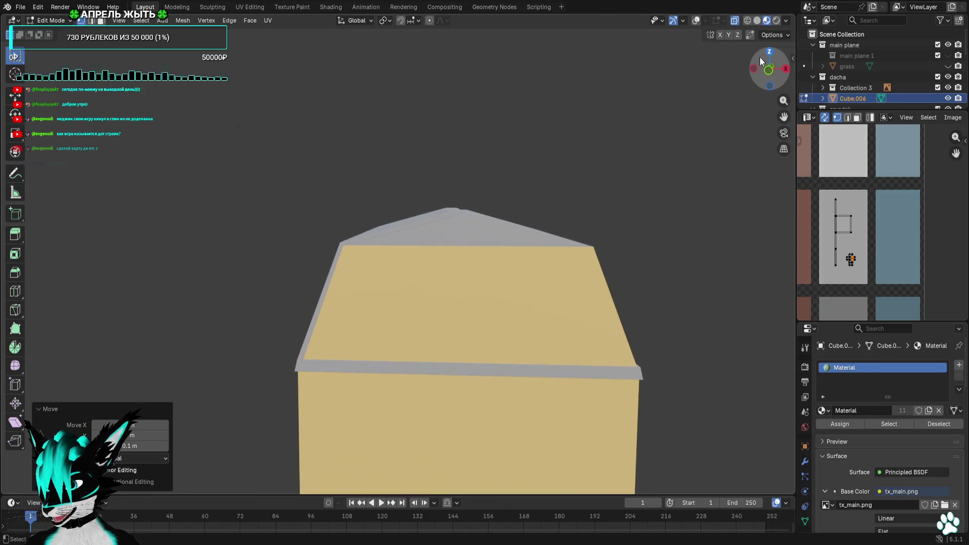
{"action": "left_click", "coordinate": [769, 69]}
{"action": "left_click", "coordinate": [697, 20]}
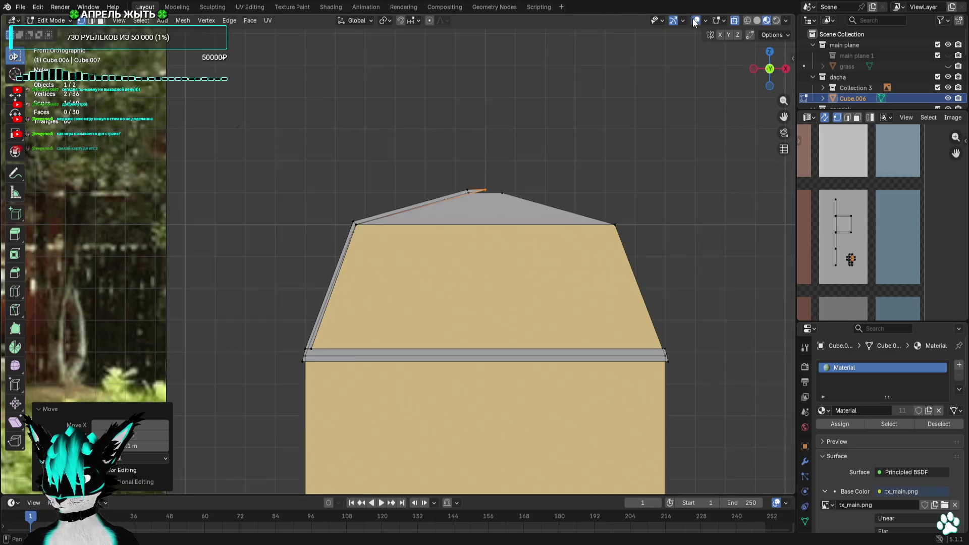
Select the front upper roof face and drop its UVs onto a grey palette swatch
{"action": "scroll", "coordinate": [476, 216], "scroll_direction": "up", "scroll_amount": 1}
{"action": "left_click", "coordinate": [101, 20]}
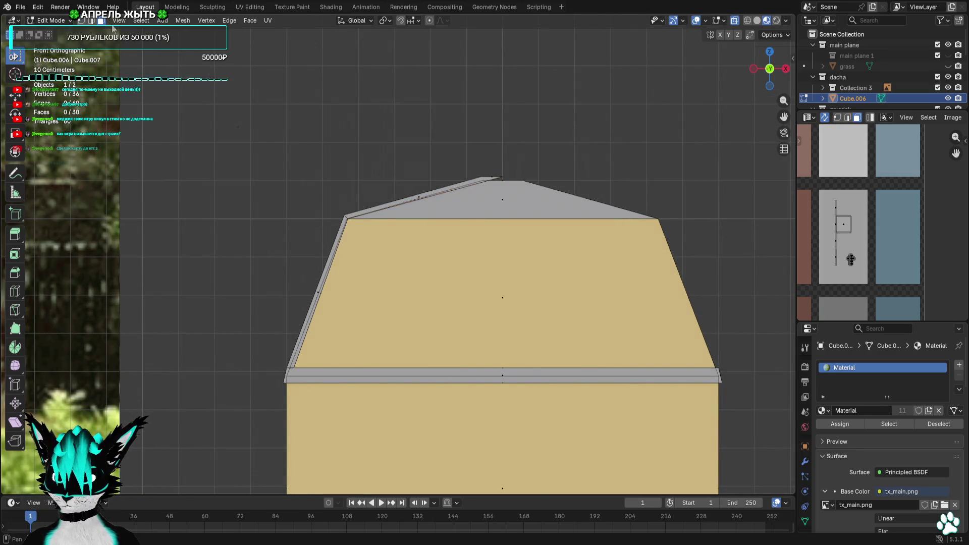
{"action": "left_click", "coordinate": [502, 199]}
{"action": "scroll", "coordinate": [889, 255], "scroll_direction": "down", "scroll_amount": 4}
{"action": "middle_click_drag", "start_coordinate": [871, 252], "coordinate": [922, 262]}
{"action": "key", "text": "g"}
{"action": "left_click", "coordinate": [876, 222]}
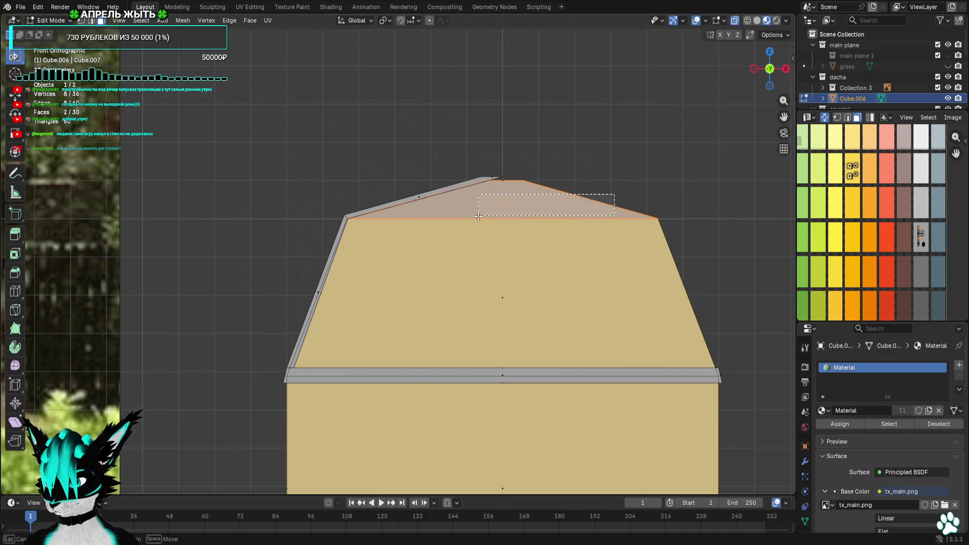
Add the other upper roof faces and the thin sloped roof-edge face to the selection
{"action": "left_click_drag", "start_coordinate": [479, 216], "coordinate": [478, 215]}
{"action": "scroll", "coordinate": [473, 213], "scroll_direction": "up", "scroll_amount": 2}
{"action": "left_click_drag", "start_coordinate": [444, 160], "coordinate": [446, 160], "text": "shift"}
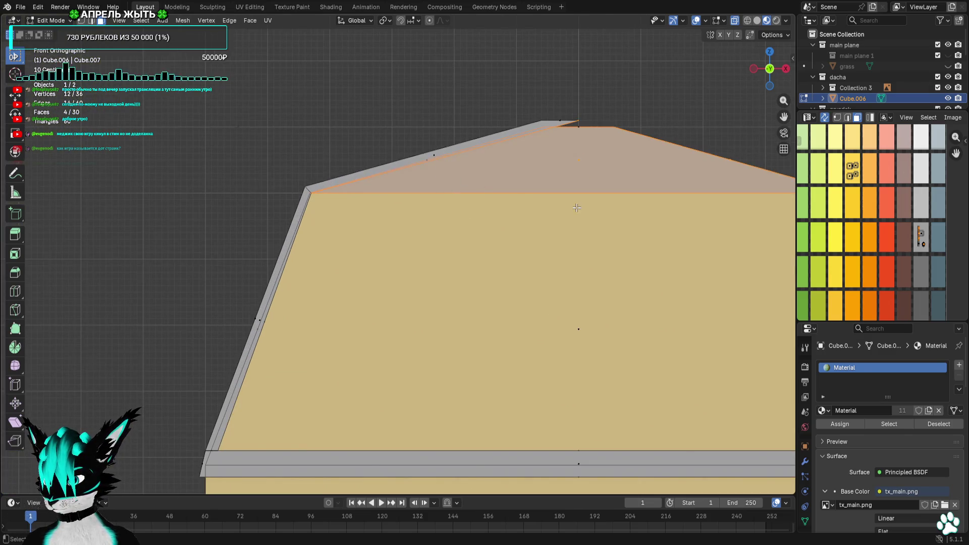
{"action": "scroll", "coordinate": [574, 206], "scroll_direction": "up", "scroll_amount": 2}
{"action": "scroll", "coordinate": [453, 238], "scroll_direction": "up", "scroll_amount": 4}
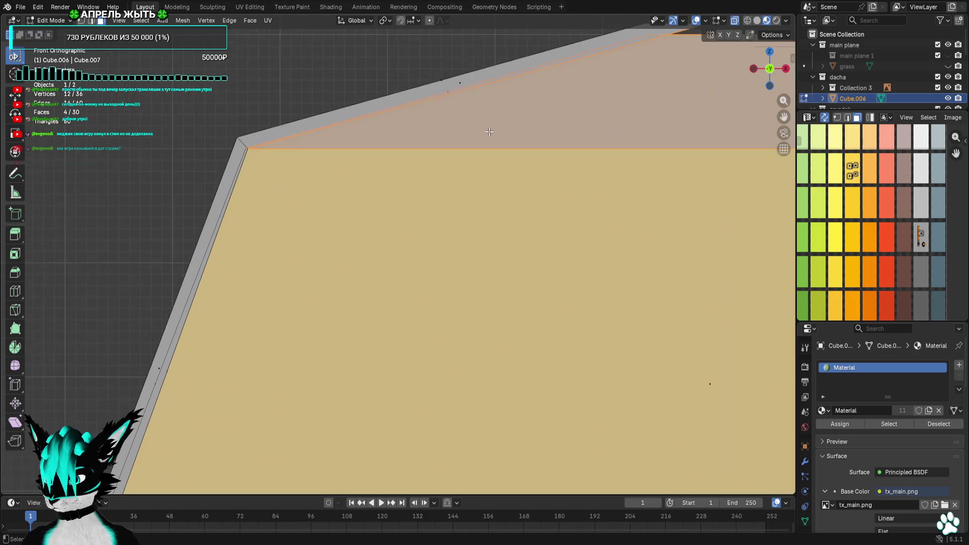
{"action": "scroll", "coordinate": [442, 162], "scroll_direction": "down", "scroll_amount": 5}
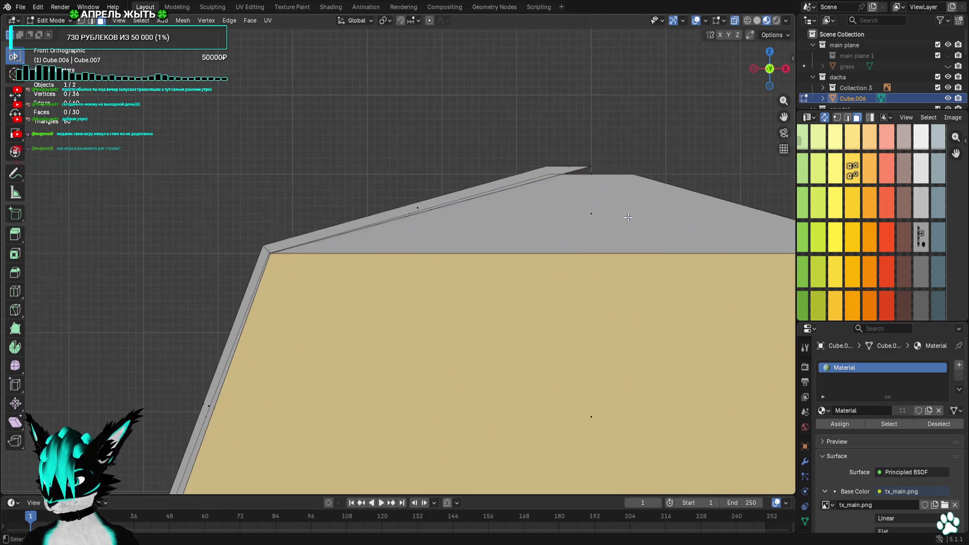
{"action": "left_click_drag", "start_coordinate": [735, 208], "coordinate": [514, 233], "text": "ctrl"}
{"action": "scroll", "coordinate": [515, 234], "scroll_direction": "up", "scroll_amount": 3}
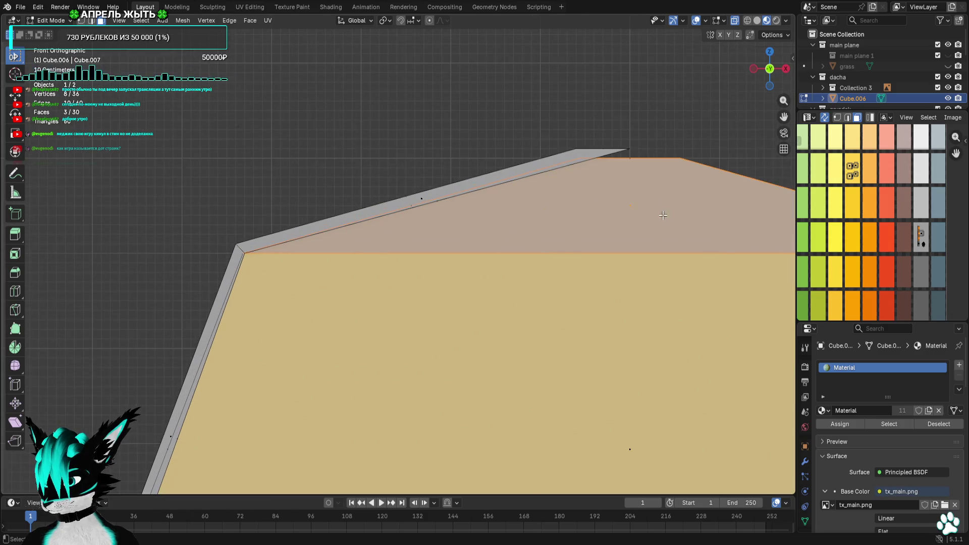
{"action": "scroll", "coordinate": [414, 206], "scroll_direction": "up", "scroll_amount": 3}
{"action": "left_click", "coordinate": [480, 145], "text": "shift"}
{"action": "scroll", "coordinate": [496, 190], "scroll_direction": "down", "scroll_amount": 2}
{"action": "scroll", "coordinate": [498, 191], "scroll_direction": "up", "scroll_amount": 2}
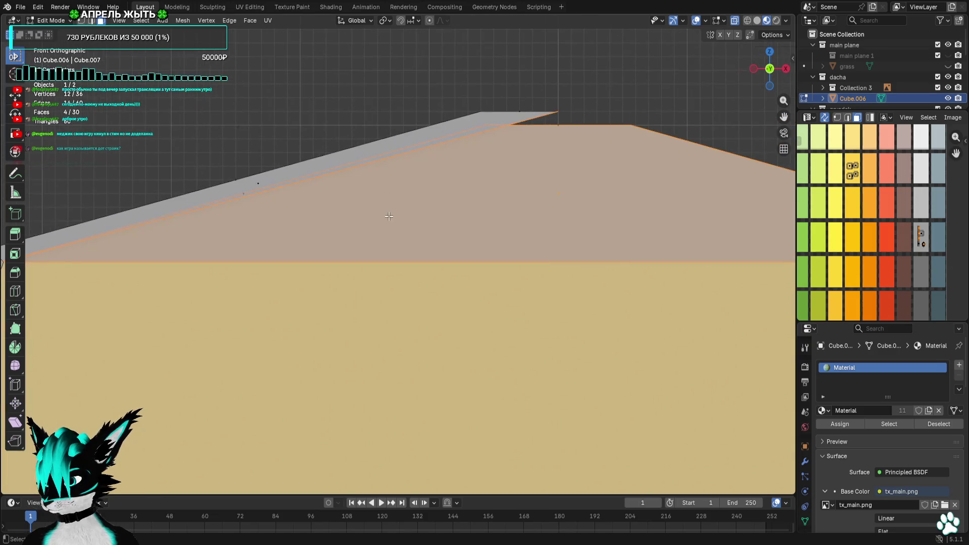
{"action": "scroll", "coordinate": [388, 216], "scroll_direction": "down", "scroll_amount": 2}
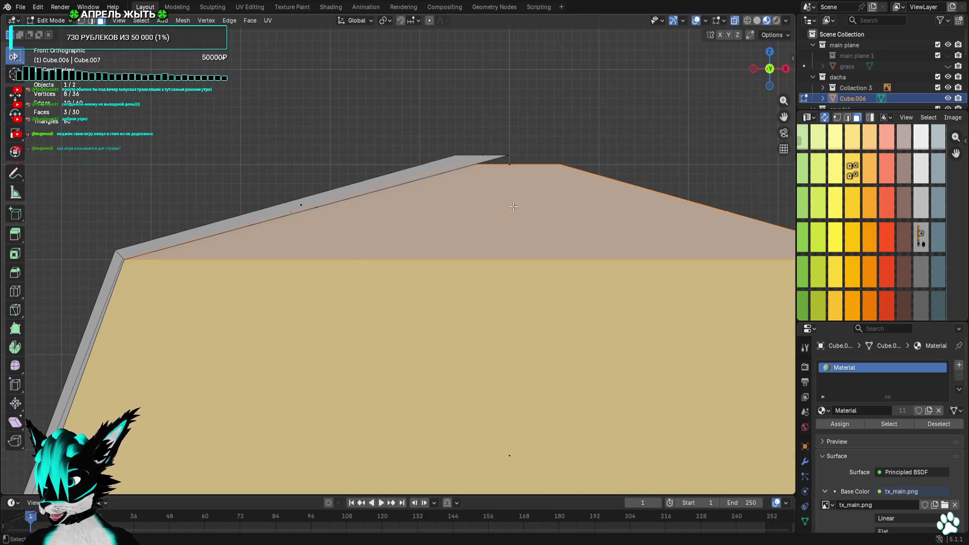
{"action": "scroll", "coordinate": [513, 207], "scroll_direction": "up", "scroll_amount": 4}
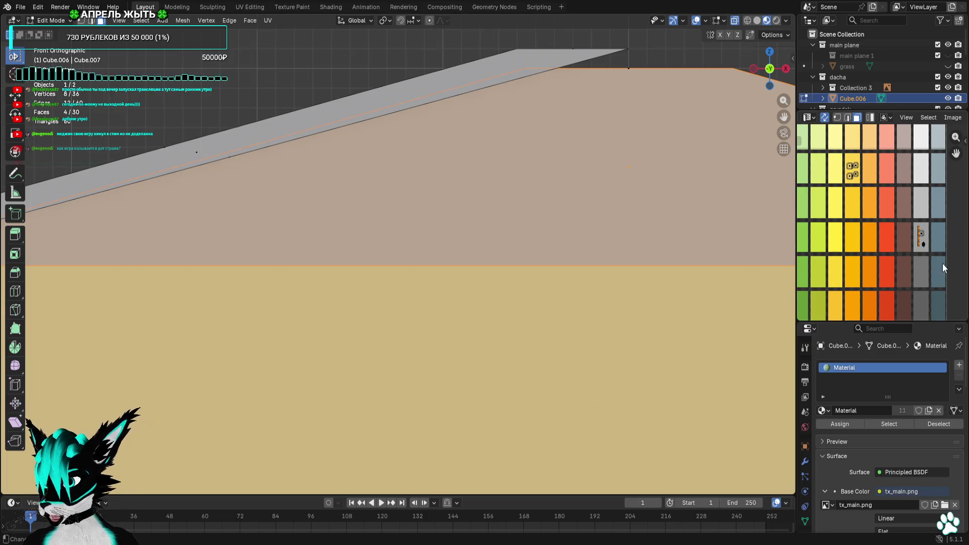
Leave the selected faces' UVs on the grey swatch and orbit to view the roof from above
{"action": "key", "text": "g"}
{"action": "key", "text": "Escape"}
{"action": "scroll", "coordinate": [594, 230], "scroll_direction": "down", "scroll_amount": 3}
{"action": "mouse_move", "coordinate": [593, 230]}
{"action": "middle_mouse_down"}
{"action": "mouse_move", "coordinate": [411, 240]}
{"action": "mouse_move", "coordinate": [378, 255]}
{"action": "mouse_move", "coordinate": [353, 237]}
{"action": "middle_mouse_up"}
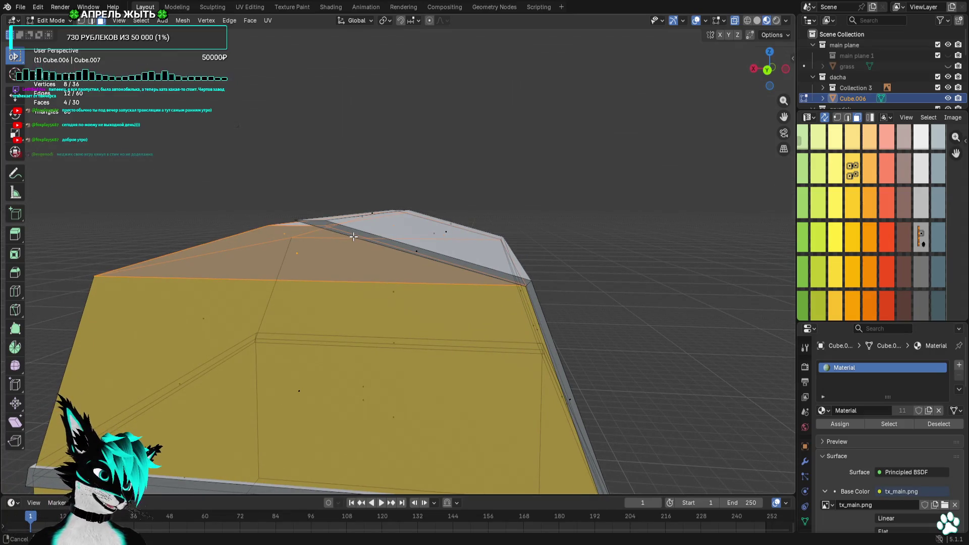
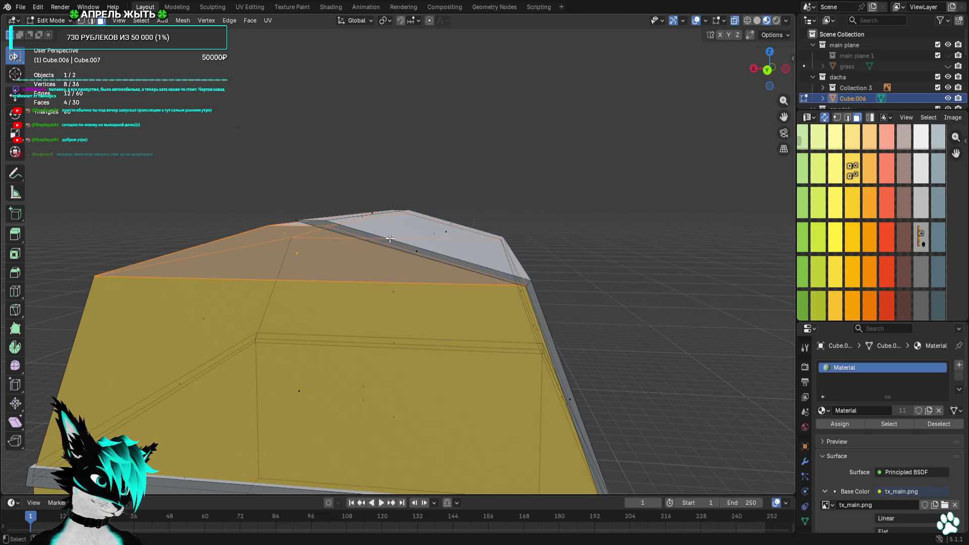
Bring the front gable face into straight-on front view, ready for UV editing
{"action": "middle_click_drag", "start_coordinate": [390, 238], "coordinate": [770, 126]}
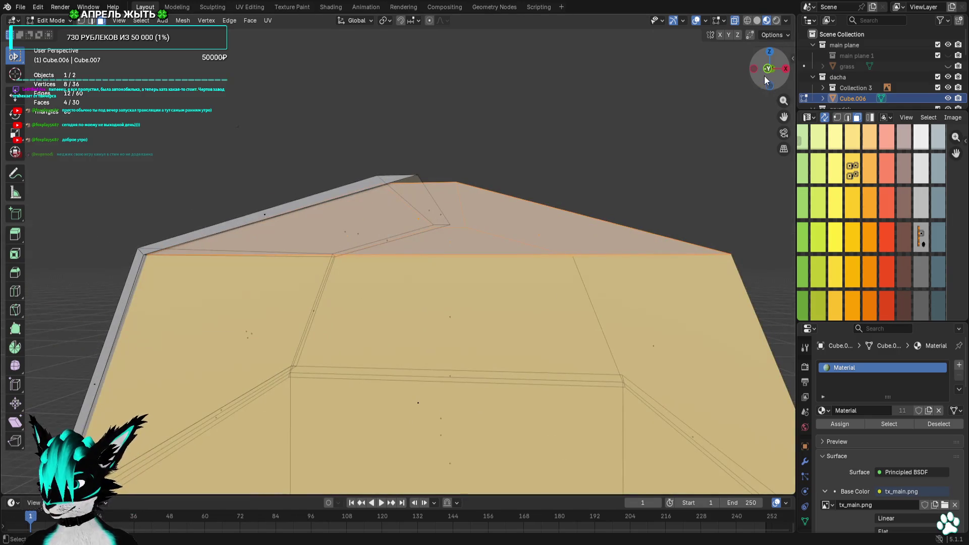
{"action": "left_click", "coordinate": [764, 76]}
{"action": "scroll", "coordinate": [900, 205], "scroll_direction": "up", "scroll_amount": 4}
{"action": "key", "text": "u"}
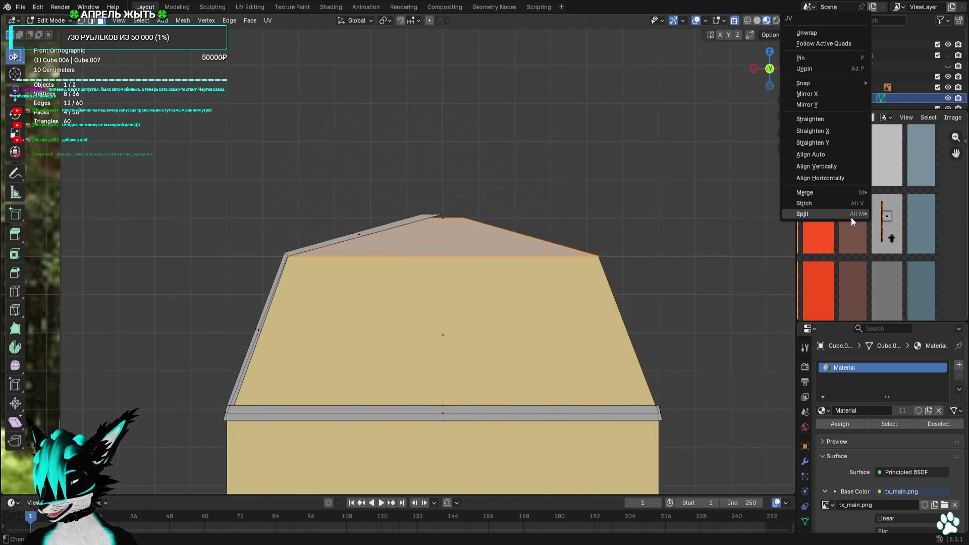
{"action": "left_click", "coordinate": [904, 215]}
{"action": "scroll", "coordinate": [906, 232], "scroll_direction": "down", "scroll_amount": 1}
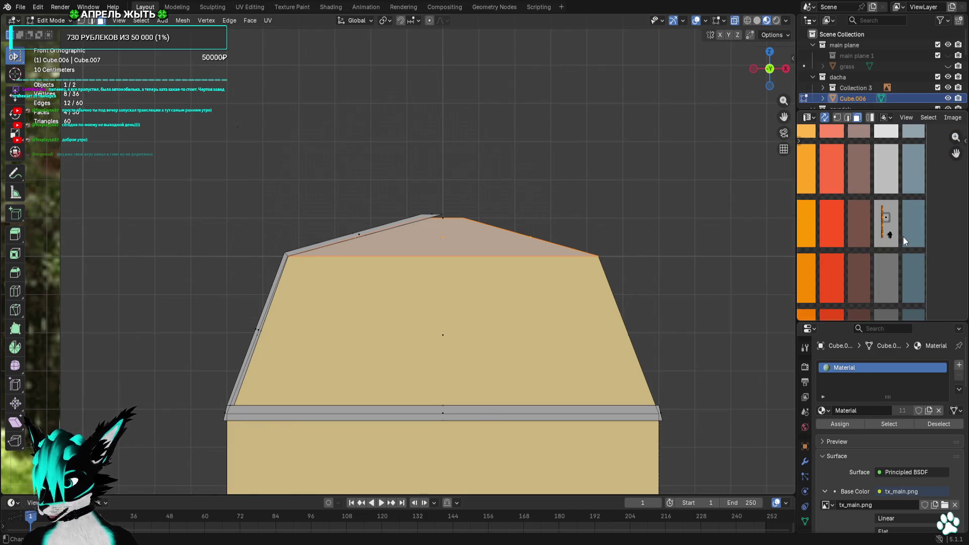
{"action": "scroll", "coordinate": [898, 244], "scroll_direction": "down", "scroll_amount": 2}
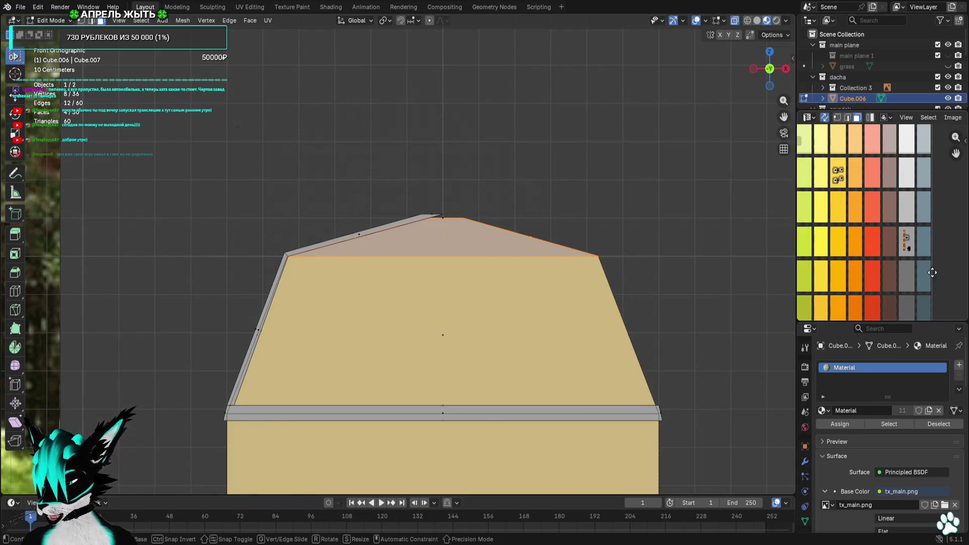
Move the gable face's UVs onto a yellow-orange palette tile so it matches the walls
{"action": "key", "text": "g"}
{"action": "left_click", "coordinate": [855, 186]}
{"action": "scroll", "coordinate": [855, 186], "scroll_direction": "up", "scroll_amount": 3}
{"action": "key", "text": "g"}
{"action": "left_click", "coordinate": [929, 250]}
{"action": "scroll", "coordinate": [934, 248], "scroll_direction": "up", "scroll_amount": 1}
{"action": "scroll", "coordinate": [934, 247], "scroll_direction": "up", "scroll_amount": 3}
{"action": "key", "text": "g"}
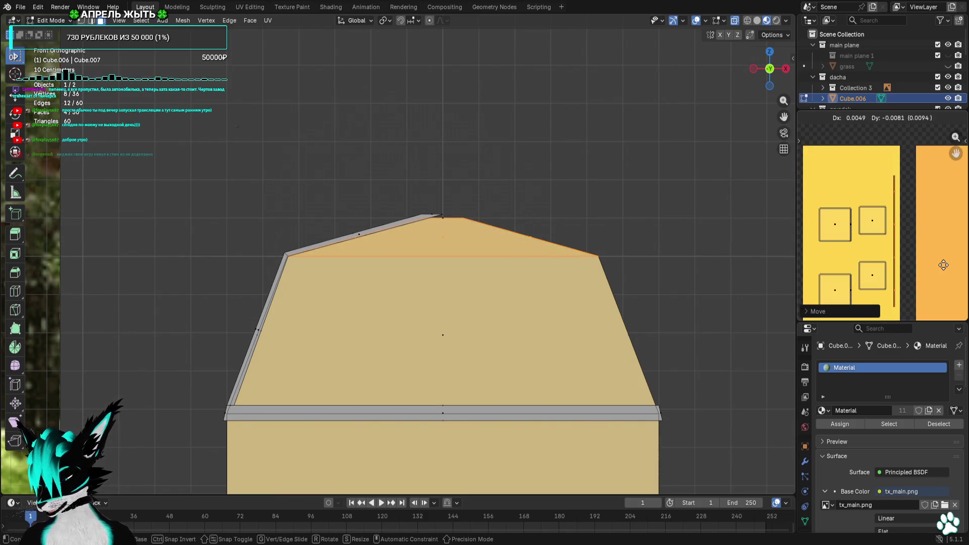
{"action": "left_click", "coordinate": [942, 266]}
{"action": "left_click", "coordinate": [612, 173]}
{"action": "mouse_move", "coordinate": [613, 174]}
{"action": "middle_mouse_down"}
{"action": "mouse_move", "coordinate": [604, 190]}
{"action": "mouse_move", "coordinate": [579, 193]}
{"action": "mouse_move", "coordinate": [668, 197]}
{"action": "mouse_move", "coordinate": [662, 175]}
{"action": "middle_mouse_up"}
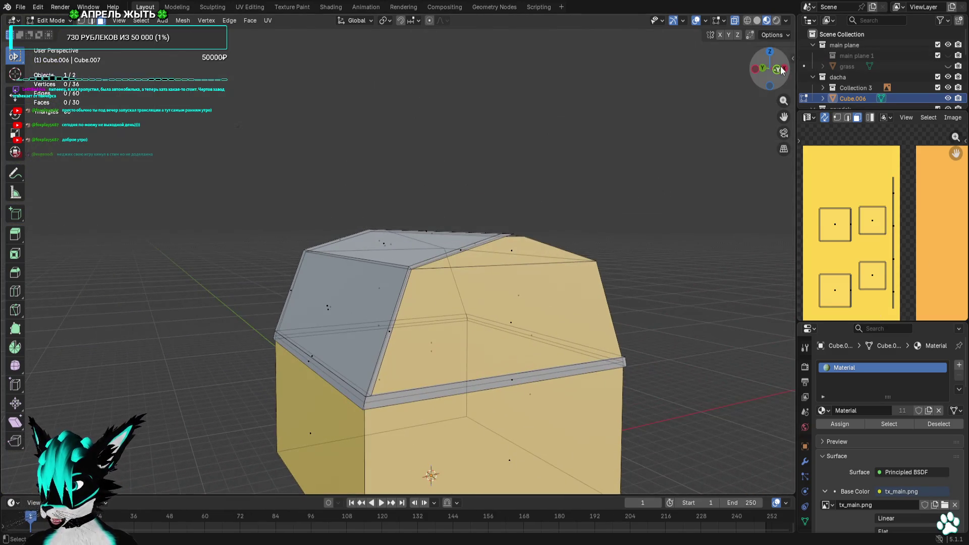
In front view and vertex select mode, select the trim vertices at the roof peak
{"action": "left_click", "coordinate": [768, 70]}
{"action": "scroll", "coordinate": [419, 216], "scroll_direction": "up", "scroll_amount": 8}
{"action": "left_click_drag", "start_coordinate": [703, 126], "coordinate": [559, 145]}
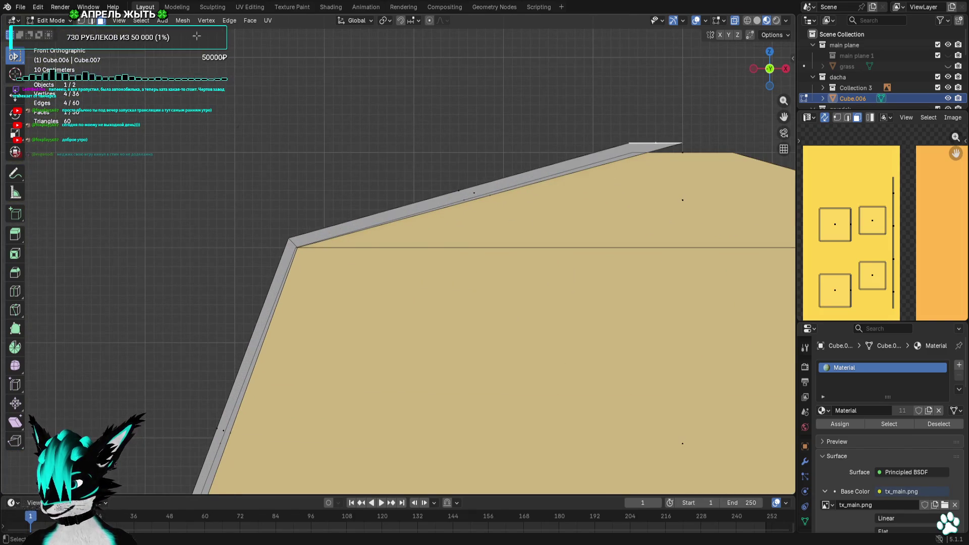
{"action": "left_click", "coordinate": [81, 21]}
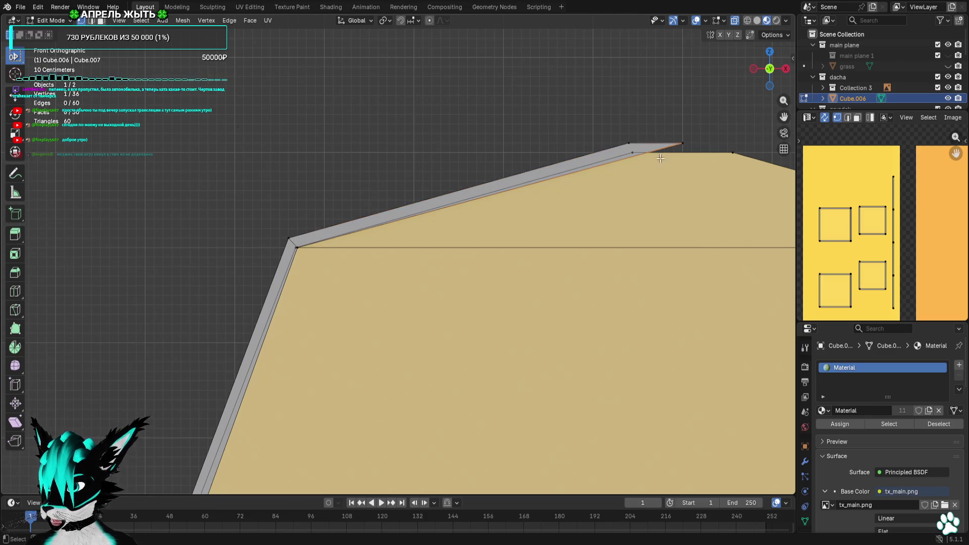
{"action": "left_click_drag", "start_coordinate": [705, 130], "coordinate": [575, 153]}
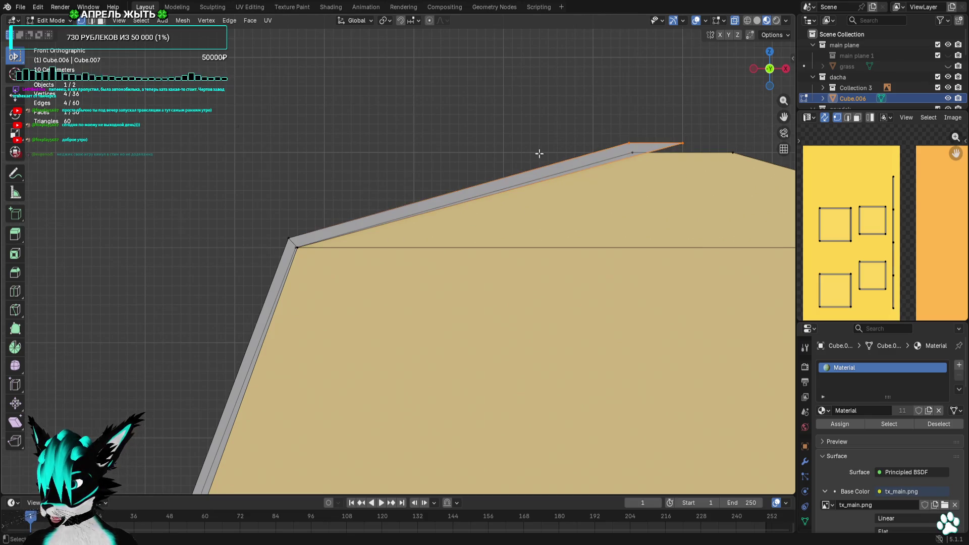
{"action": "left_click", "coordinate": [295, 228], "text": "shift"}
Add the remaining left-slope and slanted side trim faces to the selection
{"action": "scroll", "coordinate": [295, 228], "scroll_direction": "up", "scroll_amount": 4}
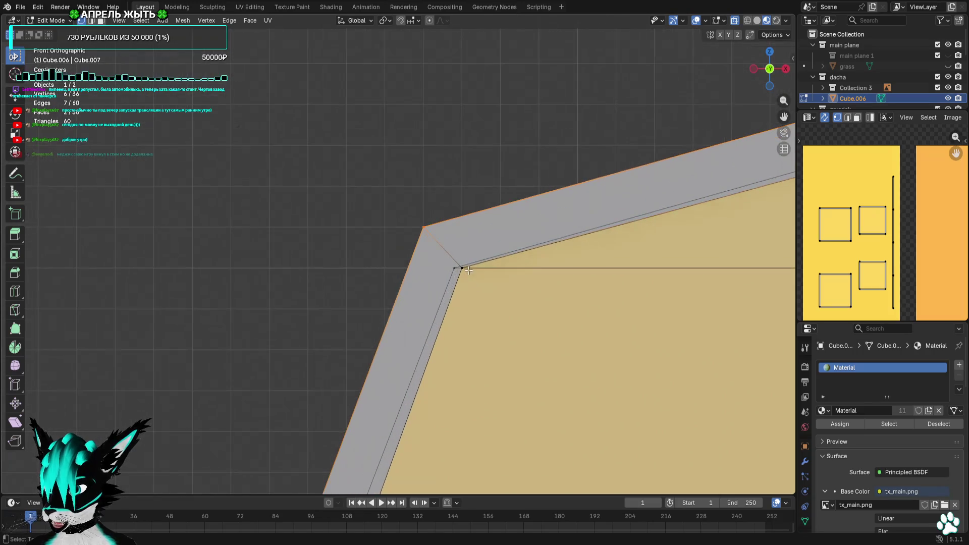
{"action": "left_click", "coordinate": [465, 266], "text": "shift"}
{"action": "scroll", "coordinate": [404, 303], "scroll_direction": "down", "scroll_amount": 8, "text": "shift"}
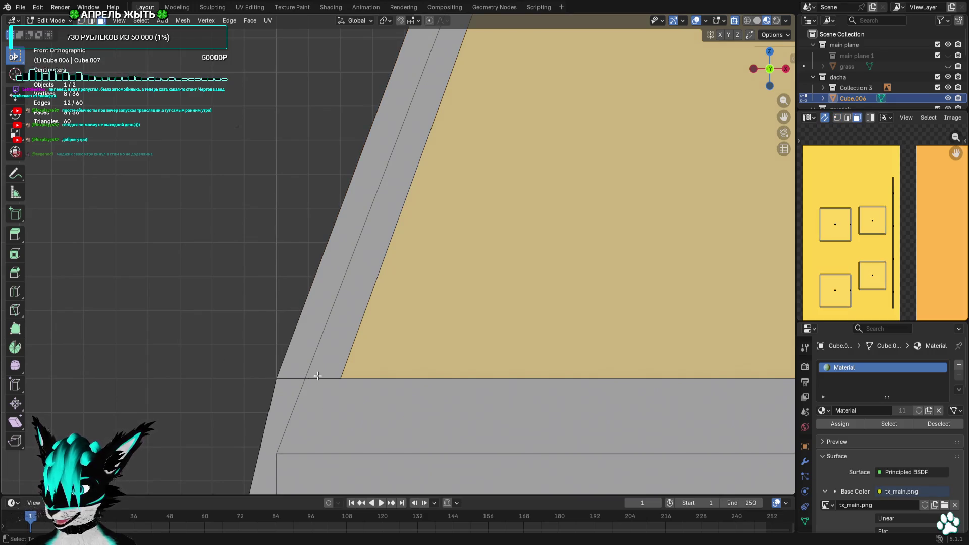
{"action": "scroll", "coordinate": [335, 377], "scroll_direction": "down", "scroll_amount": 3}
{"action": "scroll", "coordinate": [355, 261], "scroll_direction": "up", "scroll_amount": 5, "text": "shift"}
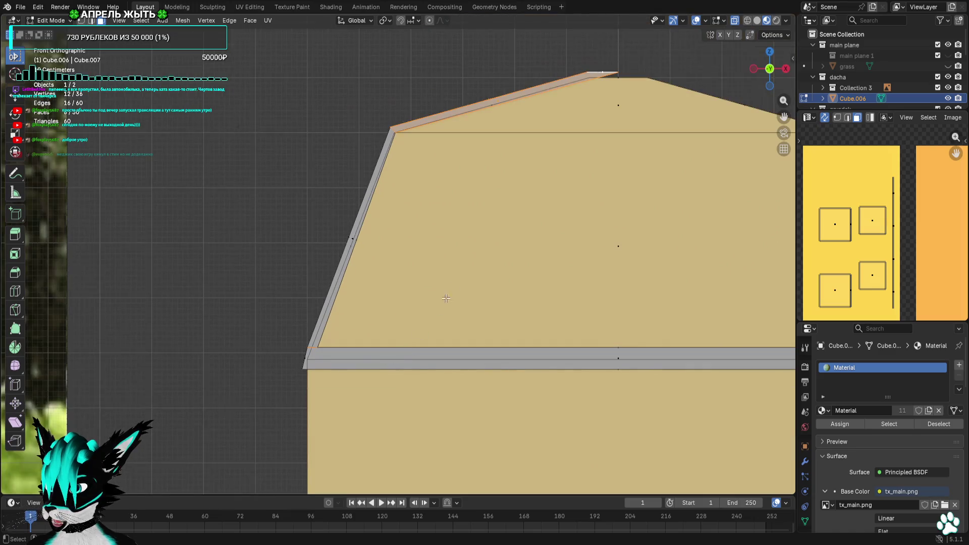
{"action": "scroll", "coordinate": [356, 261], "scroll_direction": "up", "scroll_amount": 2}
{"action": "left_click", "coordinate": [295, 237], "text": "shift"}
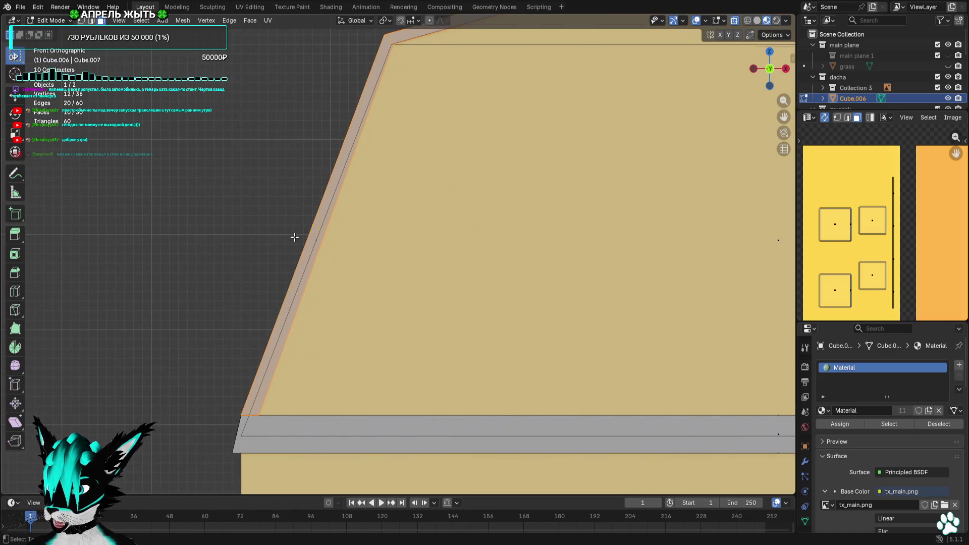
{"action": "scroll", "coordinate": [295, 237], "scroll_direction": "down", "scroll_amount": 4}
Switch to top view and duplicate the selected left roof trim
{"action": "middle_click_drag", "start_coordinate": [294, 238], "coordinate": [455, 285]}
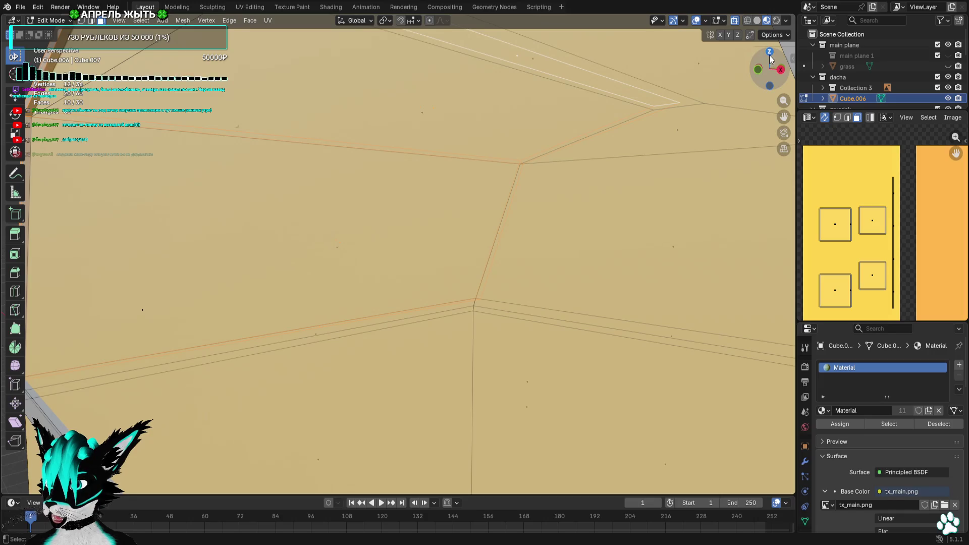
{"action": "left_click", "coordinate": [770, 52]}
{"action": "key", "text": "g"}
{"action": "key", "text": "Escape"}
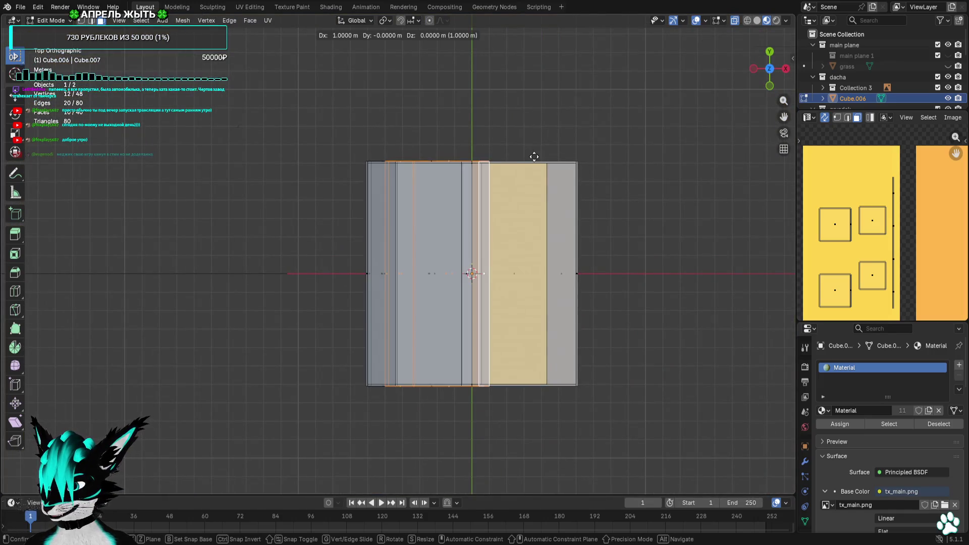
Rotate the duplicated trim 180° and slide it onto the right roof slope
{"action": "key", "text": "r"}
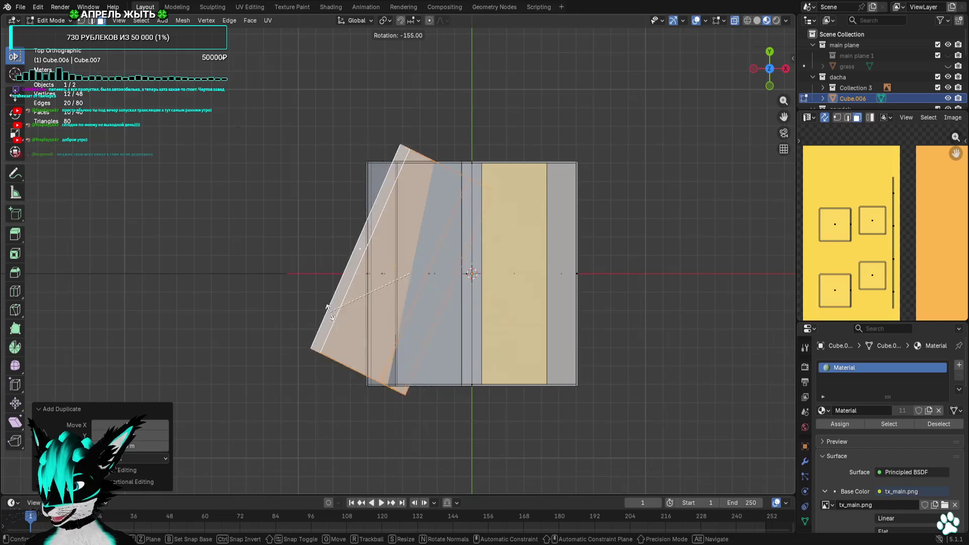
{"action": "left_click", "coordinate": [341, 353]}
{"action": "key", "text": "g"}
{"action": "left_click", "coordinate": [462, 359]}
{"action": "middle_click_drag", "start_coordinate": [462, 359], "coordinate": [638, 187]}
{"action": "scroll", "coordinate": [590, 239], "scroll_direction": "up", "scroll_amount": 3}
{"action": "left_click", "coordinate": [638, 186]}
In front view, select the two peak vertices and shift them sideways
{"action": "left_click", "coordinate": [769, 69]}
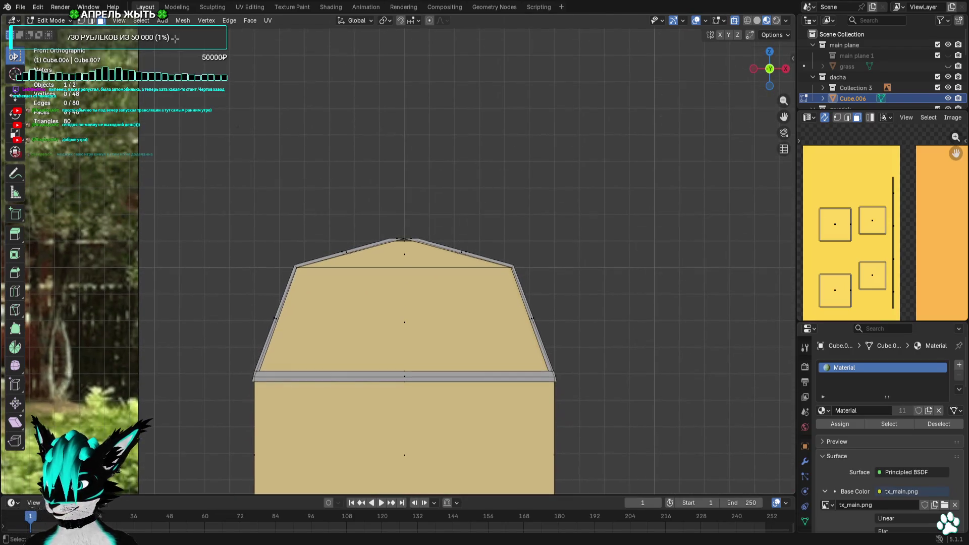
{"action": "scroll", "coordinate": [399, 250], "scroll_direction": "up", "scroll_amount": 10}
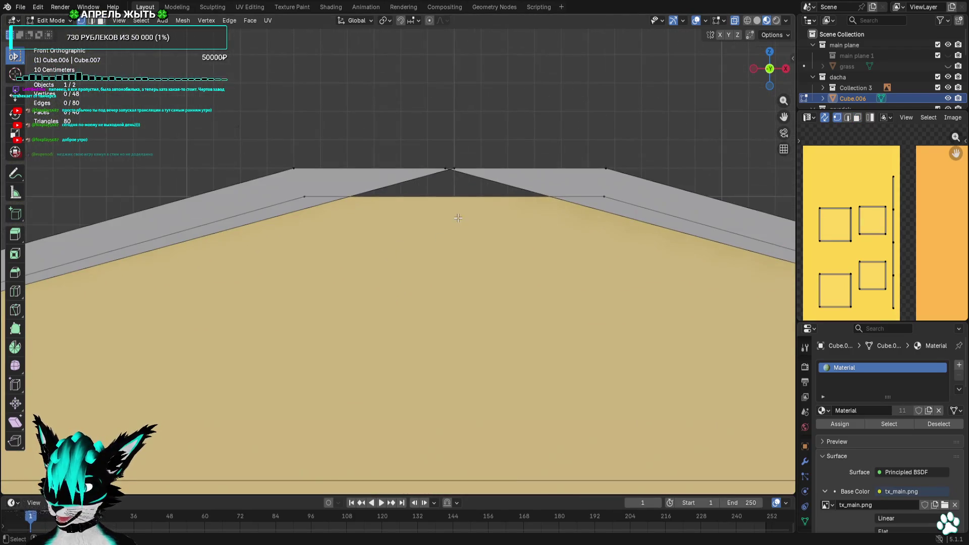
{"action": "left_click", "coordinate": [451, 169]}
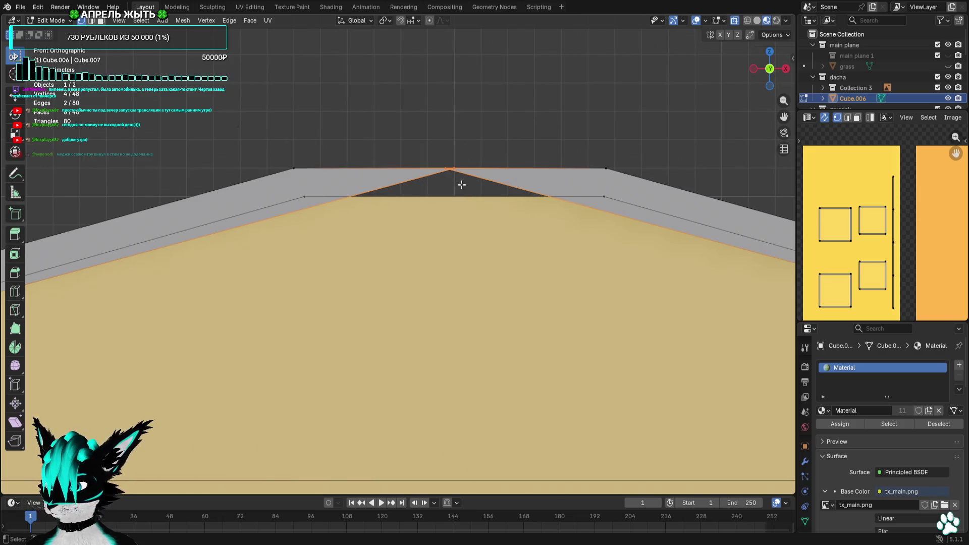
{"action": "scroll", "coordinate": [450, 164], "scroll_direction": "up", "scroll_amount": 5}
{"action": "left_click", "coordinate": [400, 192], "text": "shift"}
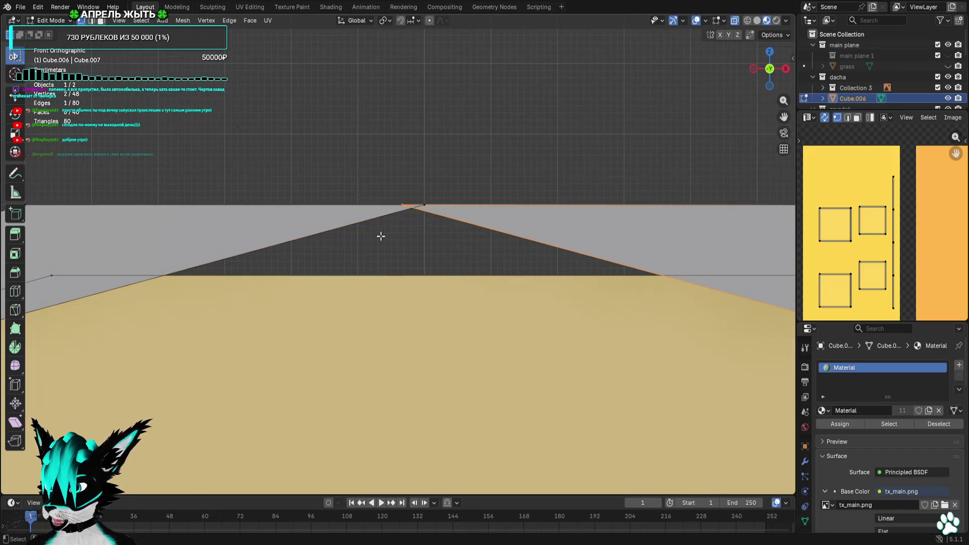
{"action": "key", "text": "g"}
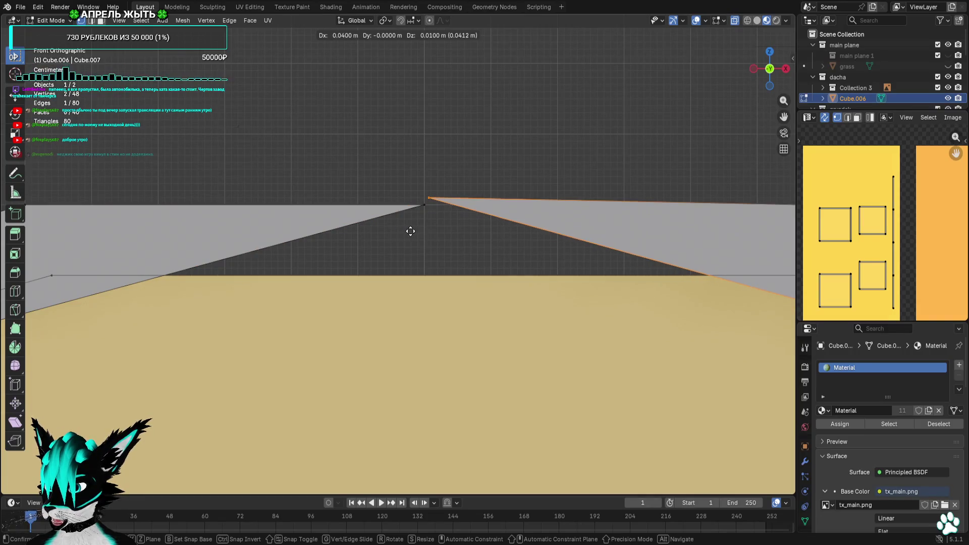
{"action": "left_click", "coordinate": [411, 231]}
{"action": "scroll", "coordinate": [411, 253], "scroll_direction": "down", "scroll_amount": 2}
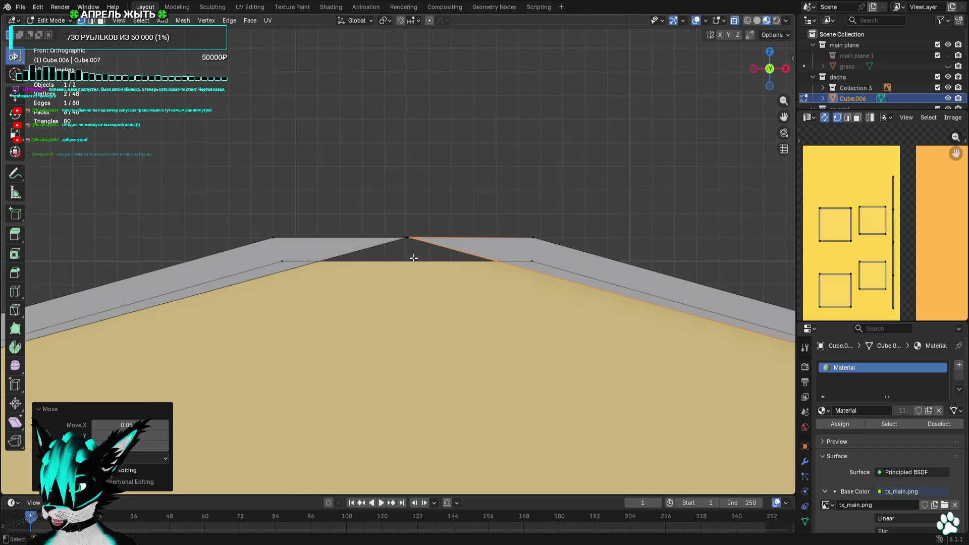
{"action": "left_click", "coordinate": [402, 241]}
Select the left trim's peak vertex and nudge it toward the roof peak
{"action": "scroll", "coordinate": [346, 258], "scroll_direction": "down", "scroll_amount": 2}
{"action": "scroll", "coordinate": [355, 242], "scroll_direction": "up", "scroll_amount": 1}
{"action": "left_click_drag", "start_coordinate": [322, 218], "coordinate": [278, 247]}
{"action": "key", "text": "g"}
{"action": "left_click", "coordinate": [415, 236]}
{"action": "scroll", "coordinate": [429, 201], "scroll_direction": "up", "scroll_amount": 3}
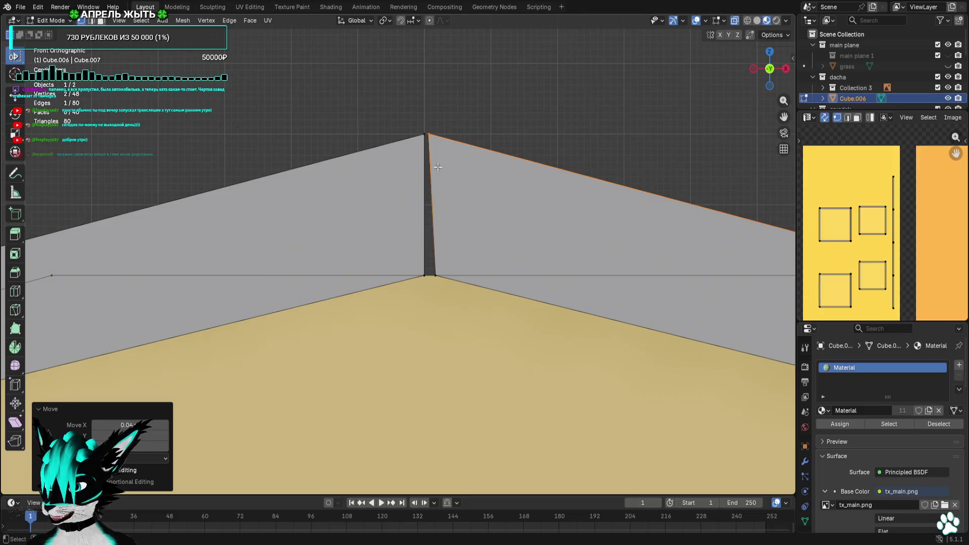
{"action": "key", "text": "g"}
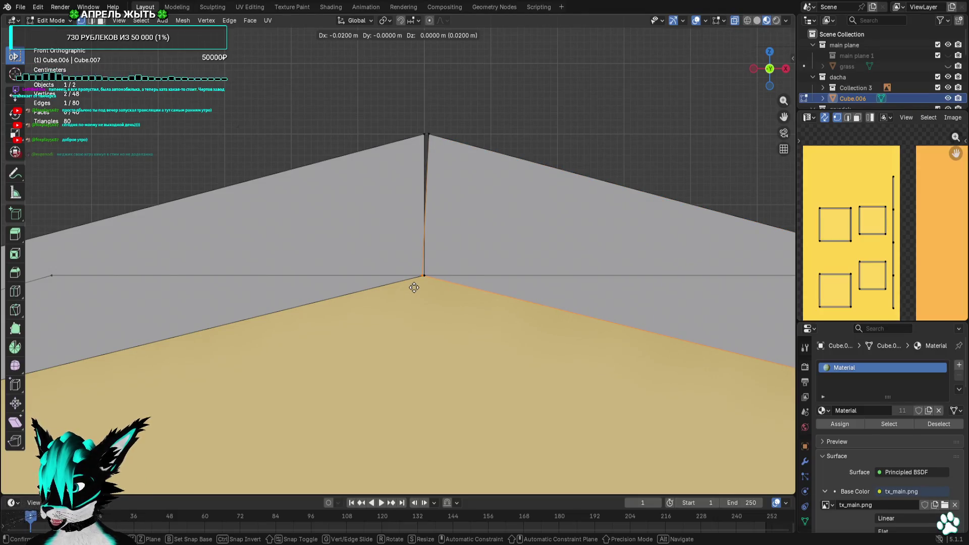
{"action": "left_click", "coordinate": [414, 288]}
{"action": "scroll", "coordinate": [384, 202], "scroll_direction": "up", "scroll_amount": 3}
Select both halves' peak vertices and move them to close the gap at the peak
{"action": "key", "text": "g"}
{"action": "mouse_move", "coordinate": [348, 161]}
{"action": "left_mouse_down"}
{"action": "mouse_move", "coordinate": [379, 187]}
{"action": "mouse_move", "coordinate": [364, 190]}
{"action": "left_mouse_up"}
{"action": "left_click", "coordinate": [373, 182]}
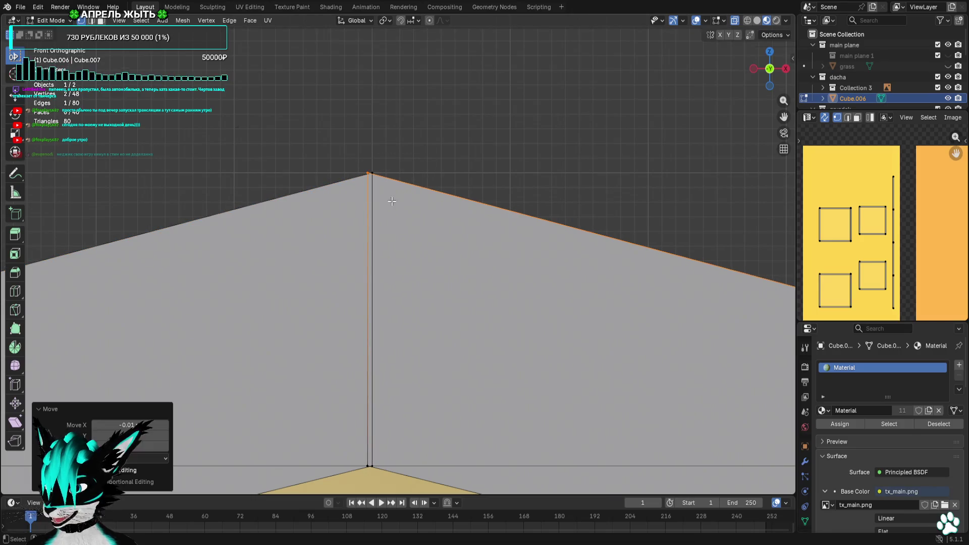
{"action": "scroll", "coordinate": [501, 346], "scroll_direction": "down", "scroll_amount": 4}
{"action": "scroll", "coordinate": [518, 268], "scroll_direction": "down", "scroll_amount": 3}
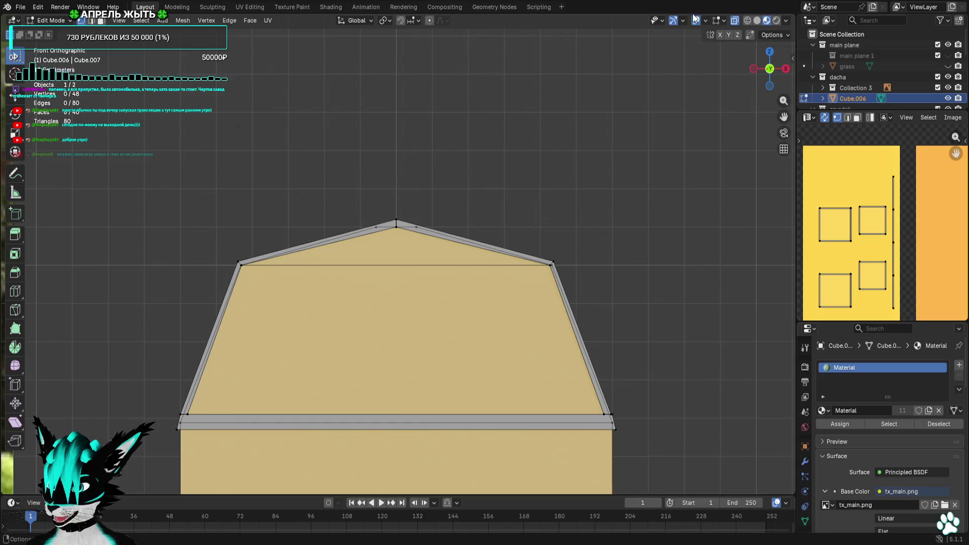
{"action": "mouse_move", "coordinate": [670, 101]}
{"action": "middle_mouse_down"}
{"action": "mouse_move", "coordinate": [589, 263]}
{"action": "mouse_move", "coordinate": [398, 260]}
{"action": "mouse_move", "coordinate": [654, 258]}
{"action": "mouse_move", "coordinate": [582, 268]}
{"action": "middle_mouse_up"}
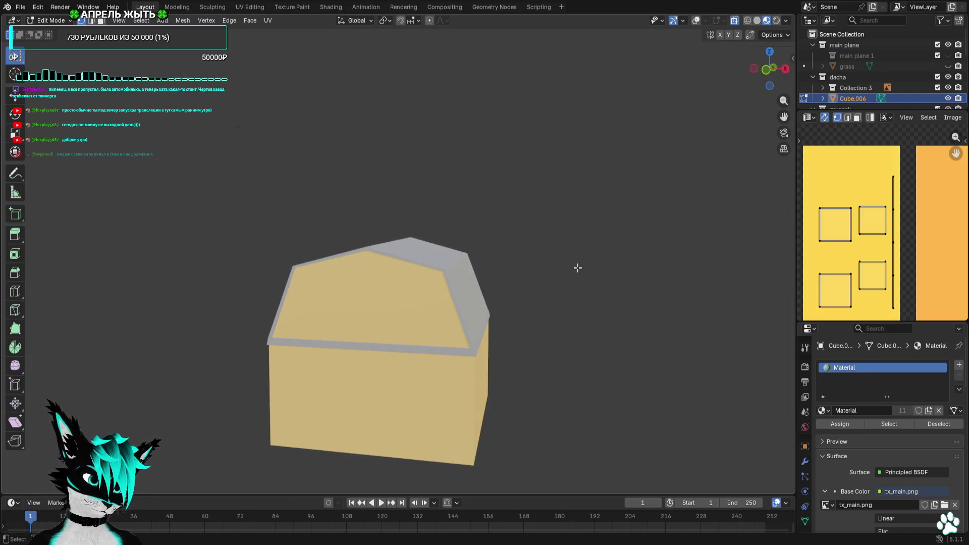
Snap to a side view of the house and add a 20 m plane to the mesh
{"action": "scroll", "coordinate": [574, 267], "scroll_direction": "down", "scroll_amount": 2}
{"action": "middle_click_drag", "start_coordinate": [524, 296], "coordinate": [557, 253]}
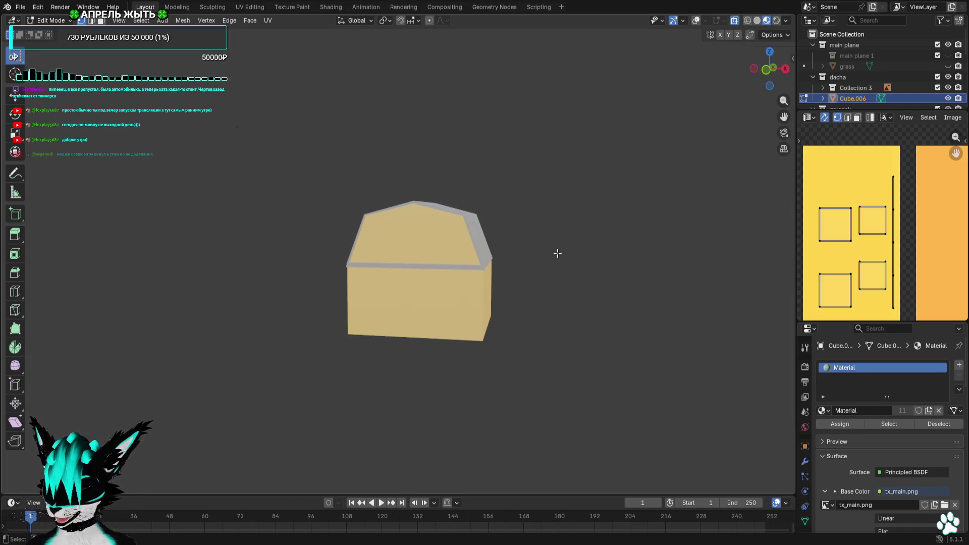
{"action": "mouse_move", "coordinate": [767, 70]}
{"action": "left_mouse_down"}
{"action": "mouse_move", "coordinate": [771, 57]}
{"action": "mouse_move", "coordinate": [772, 68]}
{"action": "left_mouse_up"}
{"action": "left_click", "coordinate": [771, 65]}
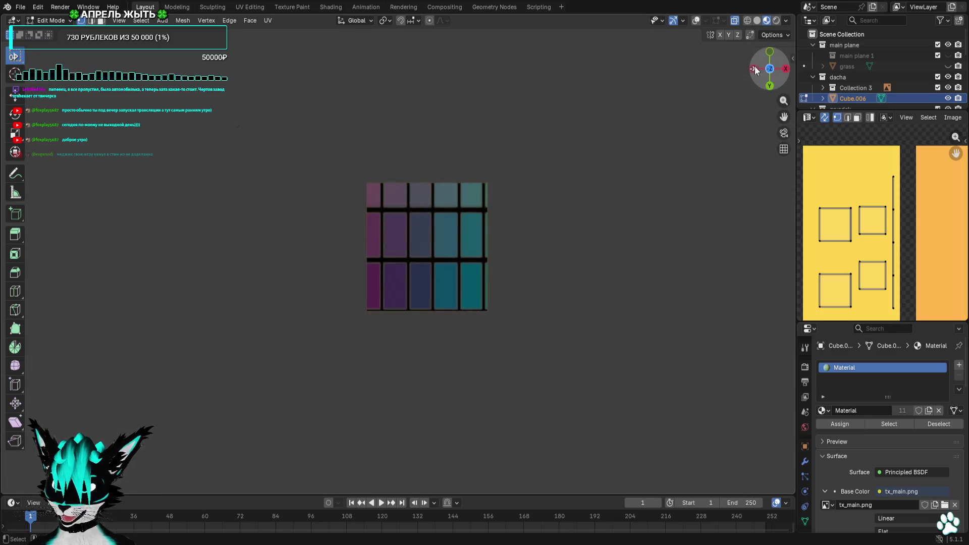
{"action": "left_click", "coordinate": [769, 52]}
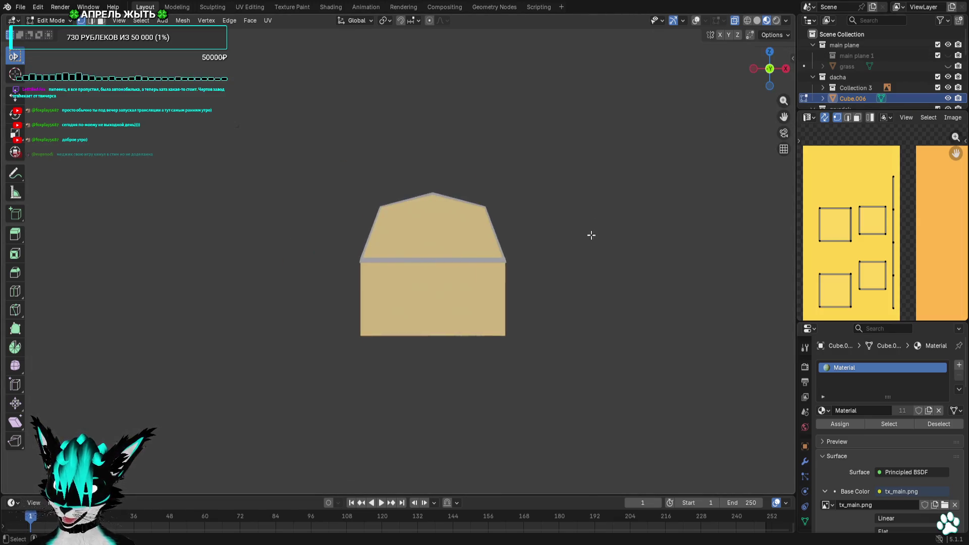
{"action": "scroll", "coordinate": [545, 209], "scroll_direction": "up", "scroll_amount": 2}
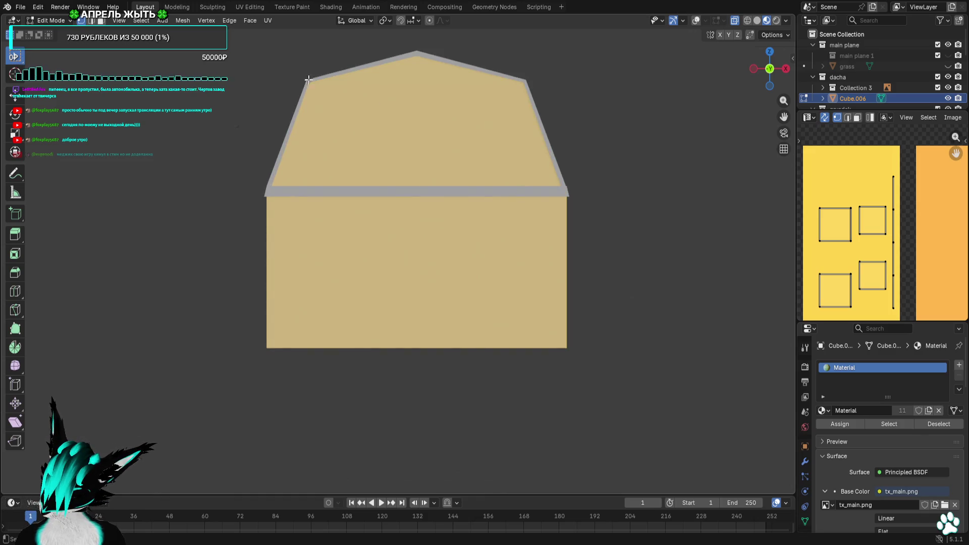
{"action": "left_click", "coordinate": [162, 21]}
{"action": "left_click", "coordinate": [178, 50]}
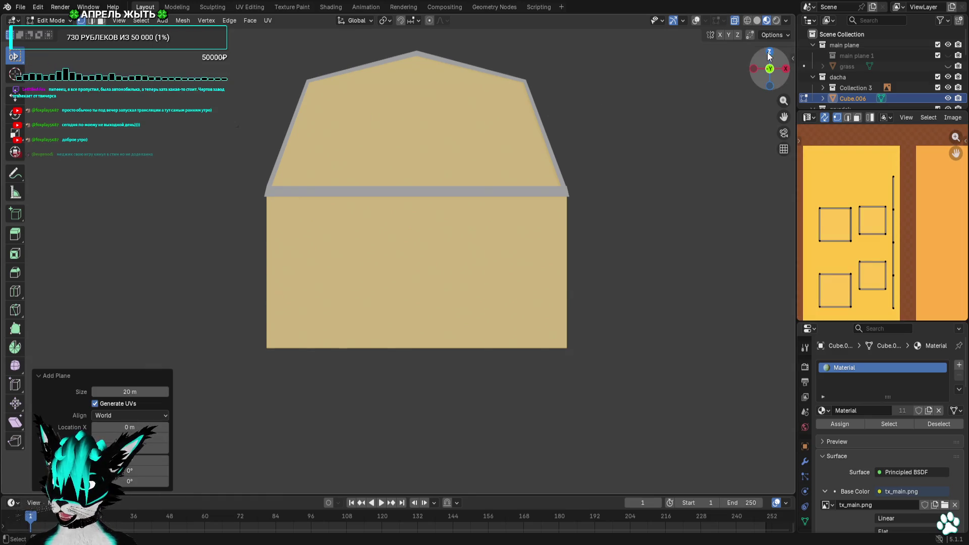
Delete the new plane's vertices and add a cube to the mesh instead
{"action": "left_click", "coordinate": [769, 52]}
{"action": "right_click", "coordinate": [625, 186]}
{"action": "left_click", "coordinate": [570, 420]}
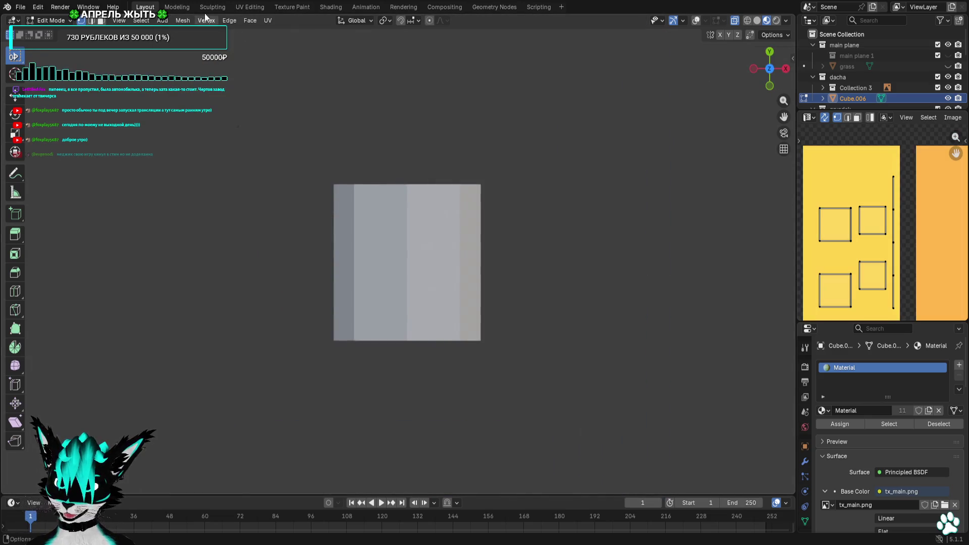
{"action": "left_click", "coordinate": [162, 21]}
{"action": "left_click", "coordinate": [191, 43]}
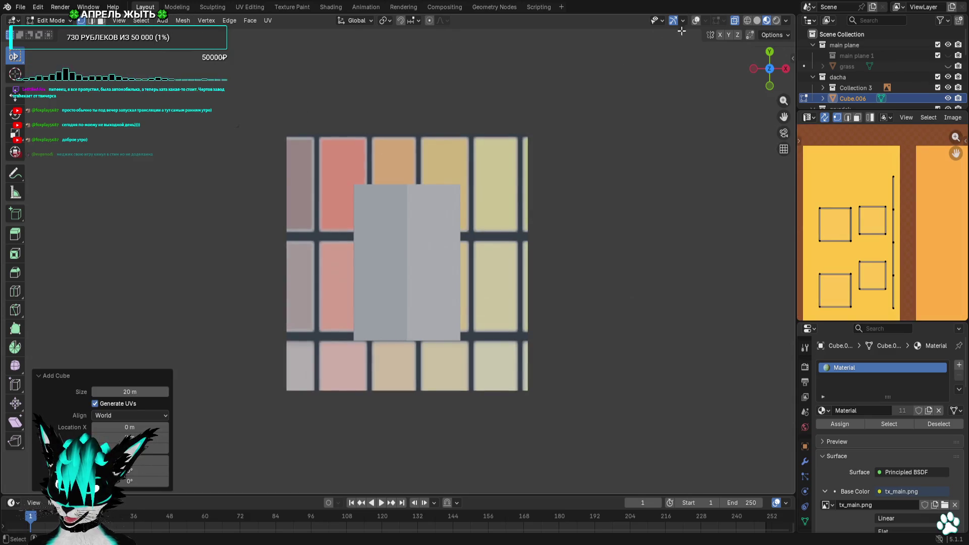
{"action": "left_click", "coordinate": [696, 20]}
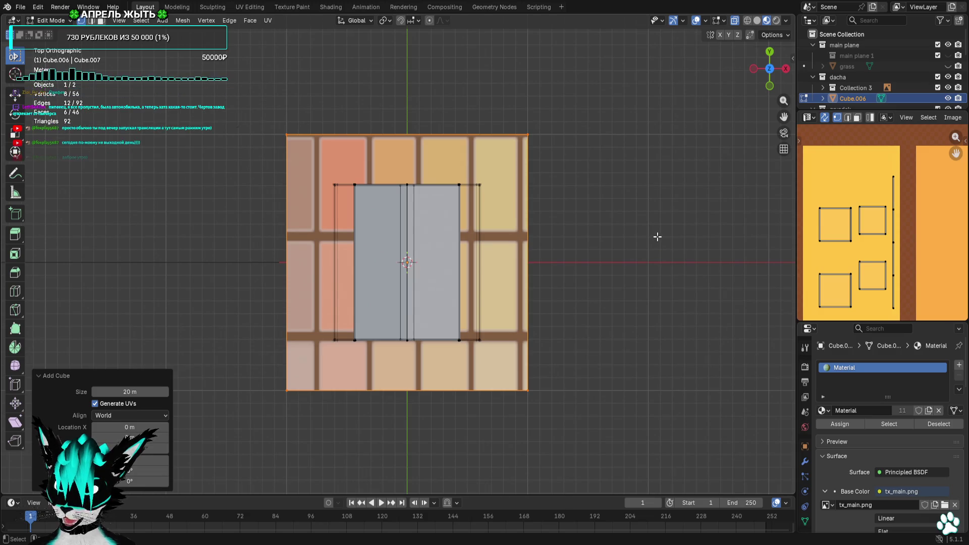
Shrink the cube and move it to the house's top-left corner
{"action": "key", "text": "s"}
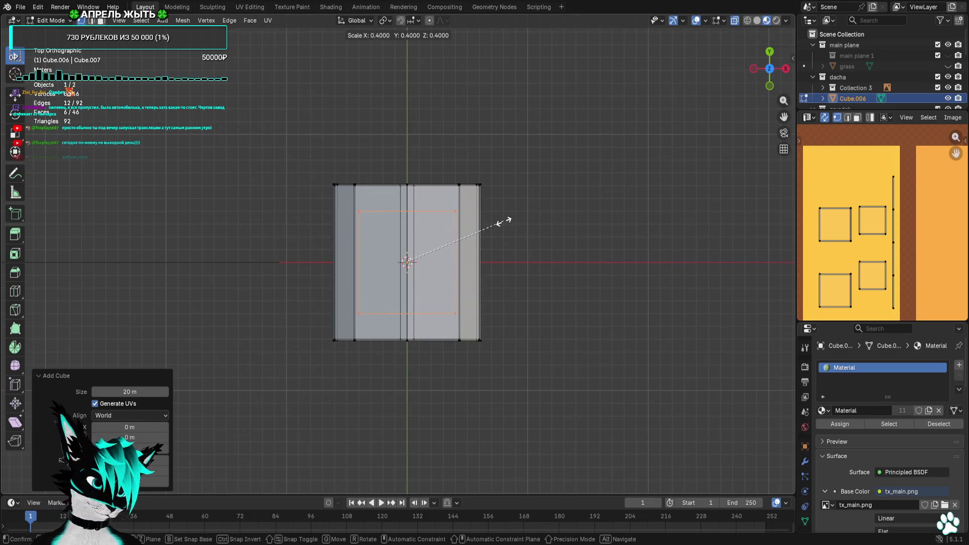
{"action": "left_click", "coordinate": [426, 254]}
{"action": "middle_click_drag", "start_coordinate": [427, 254], "coordinate": [470, 277], "text": "shift"}
{"action": "key", "text": "g"}
{"action": "left_click", "coordinate": [439, 208]}
{"action": "middle_click_drag", "start_coordinate": [440, 208], "coordinate": [469, 252], "text": "shift"}
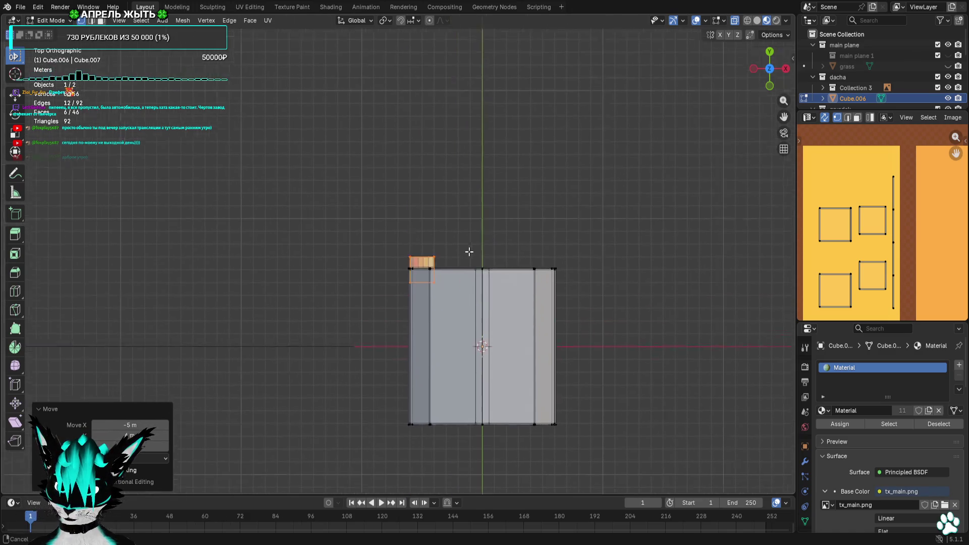
{"action": "scroll", "coordinate": [632, 290], "scroll_direction": "up", "scroll_amount": 10}
Scale the cube by 0.3, move it -1 along X, then scale it by 0.6
{"action": "type", "text": "s0.3"}
{"action": "key", "text": "Return"}
{"action": "type", "text": "gx-1"}
{"action": "key", "text": "Return"}
{"action": "scroll", "coordinate": [559, 297], "scroll_direction": "up", "scroll_amount": 4}
{"action": "type", "text": "s"}
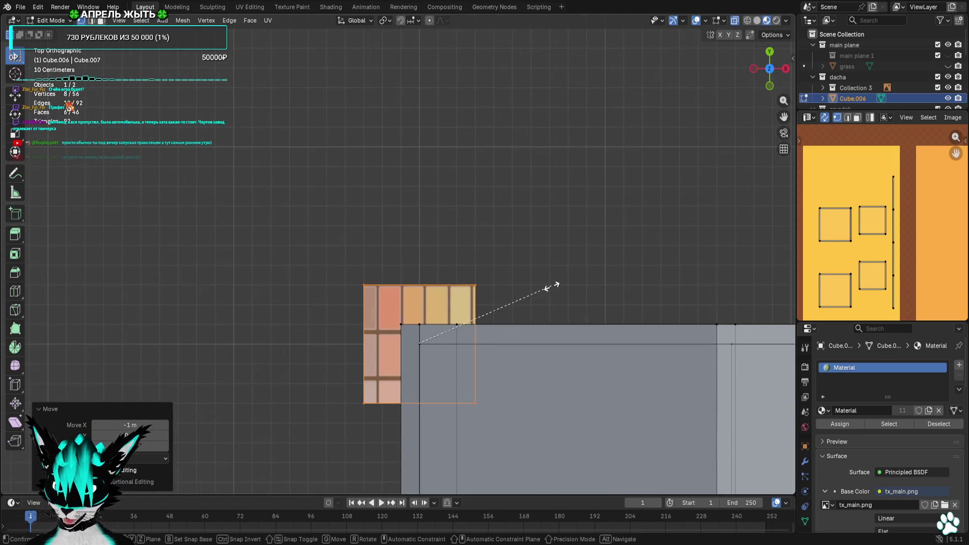
{"action": "type", "text": "0.6"}
{"action": "key", "text": "Return"}
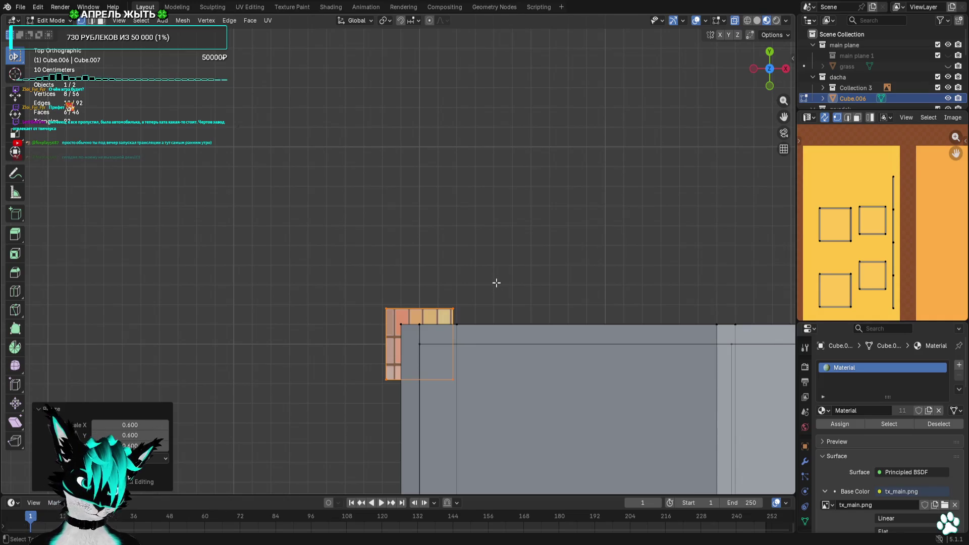
Place the small cube at the wall corner and raise it, checking from the left side
{"action": "scroll", "coordinate": [496, 283], "scroll_direction": "up", "scroll_amount": 6}
{"action": "key", "text": "g"}
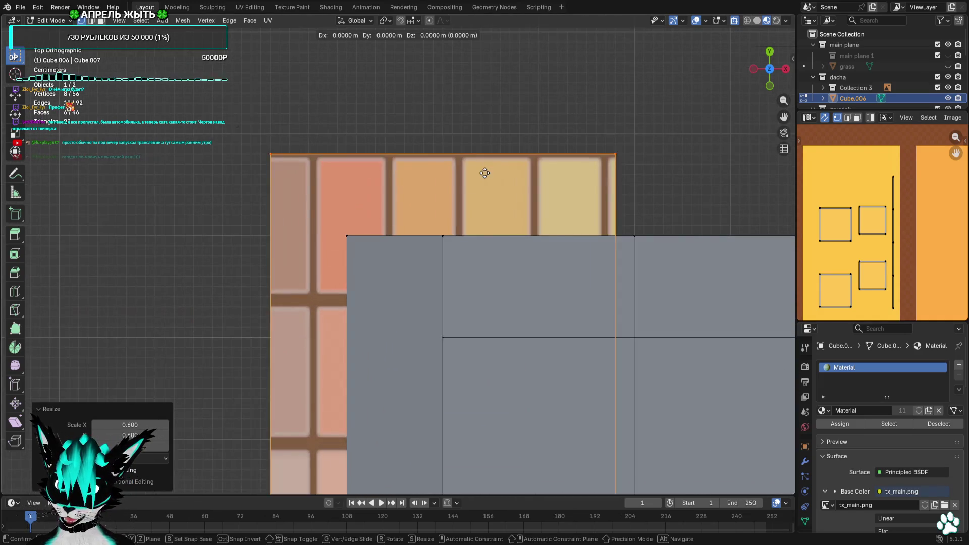
{"action": "left_click", "coordinate": [463, 153]}
{"action": "scroll", "coordinate": [488, 222], "scroll_direction": "down", "scroll_amount": 1}
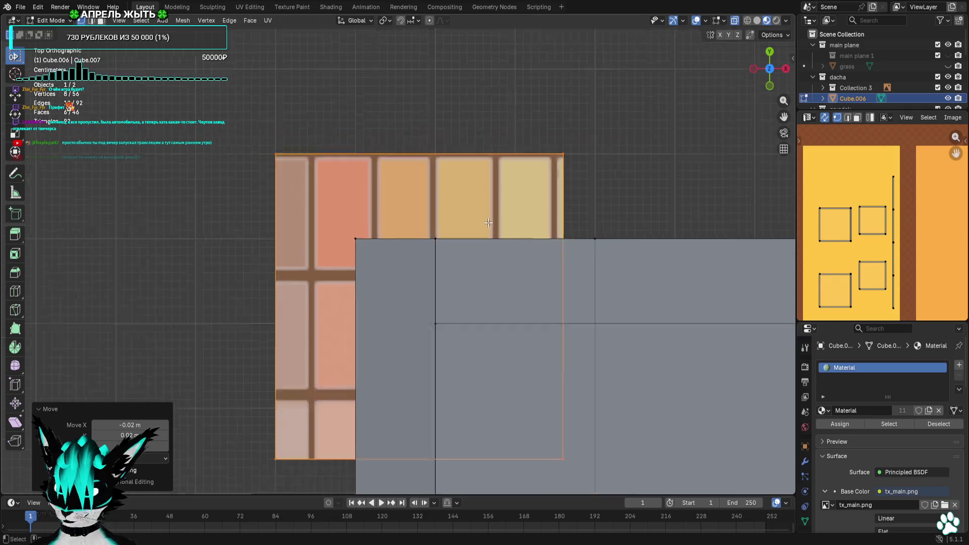
{"action": "middle_click_drag", "start_coordinate": [488, 222], "coordinate": [541, 190]}
{"action": "scroll", "coordinate": [541, 190], "scroll_direction": "down", "scroll_amount": 5}
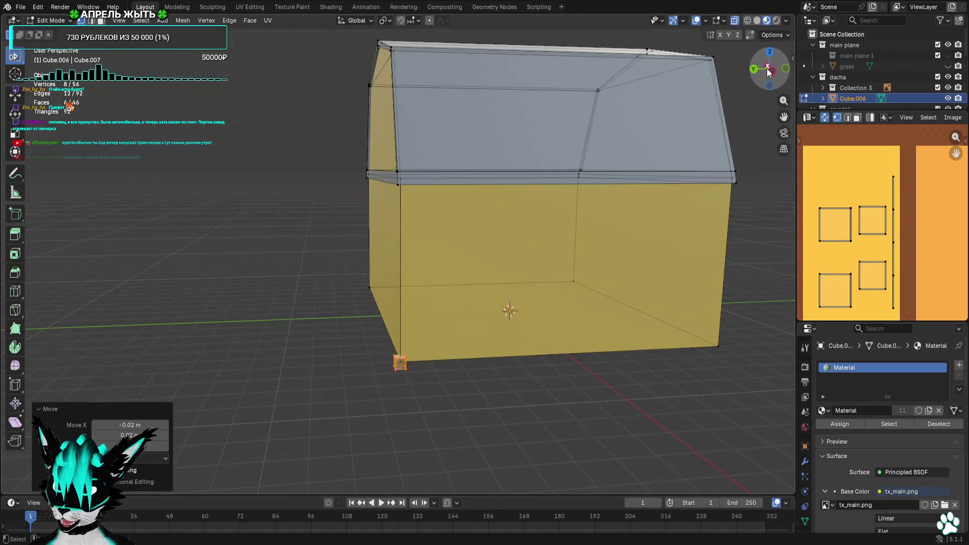
{"action": "left_click", "coordinate": [768, 72]}
{"action": "scroll", "coordinate": [435, 101], "scroll_direction": "up", "scroll_amount": 2}
{"action": "scroll", "coordinate": [455, 188], "scroll_direction": "down", "scroll_amount": 2}
{"action": "scroll", "coordinate": [426, 294], "scroll_direction": "up", "scroll_amount": 4}
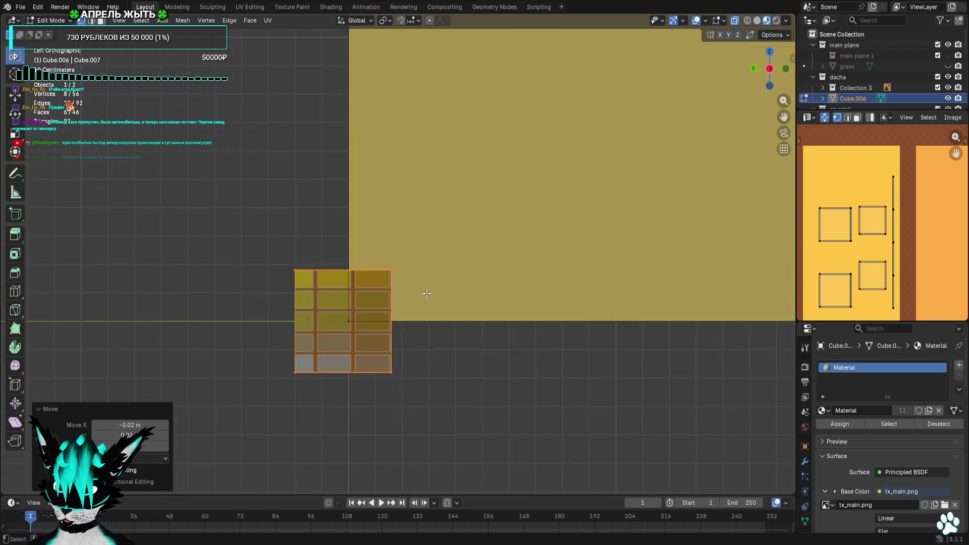
{"action": "key", "text": "g"}
{"action": "left_click", "coordinate": [426, 257]}
Select the cube's top four vertices and stretch them up into a tall corner post
{"action": "left_click_drag", "start_coordinate": [452, 194], "coordinate": [212, 246]}
{"action": "scroll", "coordinate": [292, 247], "scroll_direction": "down", "scroll_amount": 3}
{"action": "scroll", "coordinate": [485, 325], "scroll_direction": "up", "scroll_amount": 2}
{"action": "scroll", "coordinate": [486, 316], "scroll_direction": "down", "scroll_amount": 2}
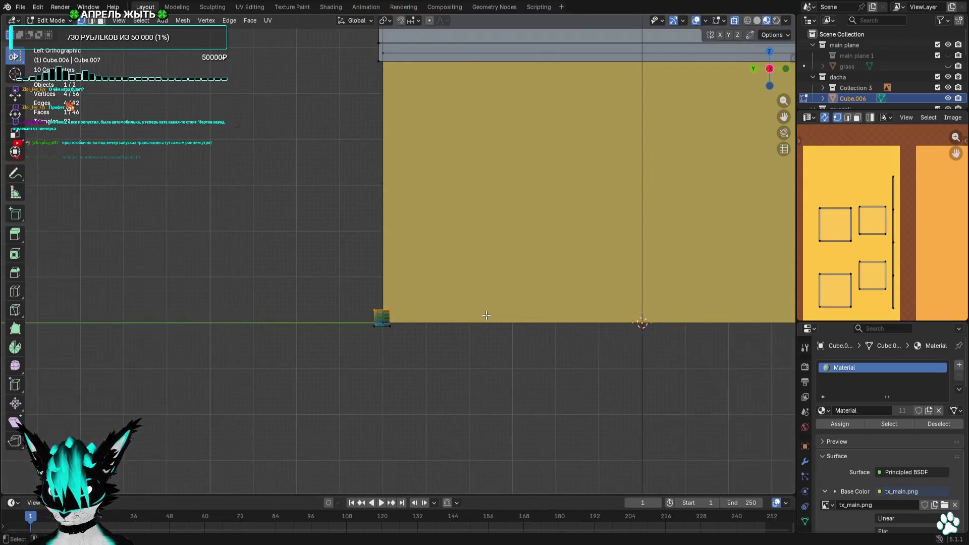
{"action": "key", "text": "g"}
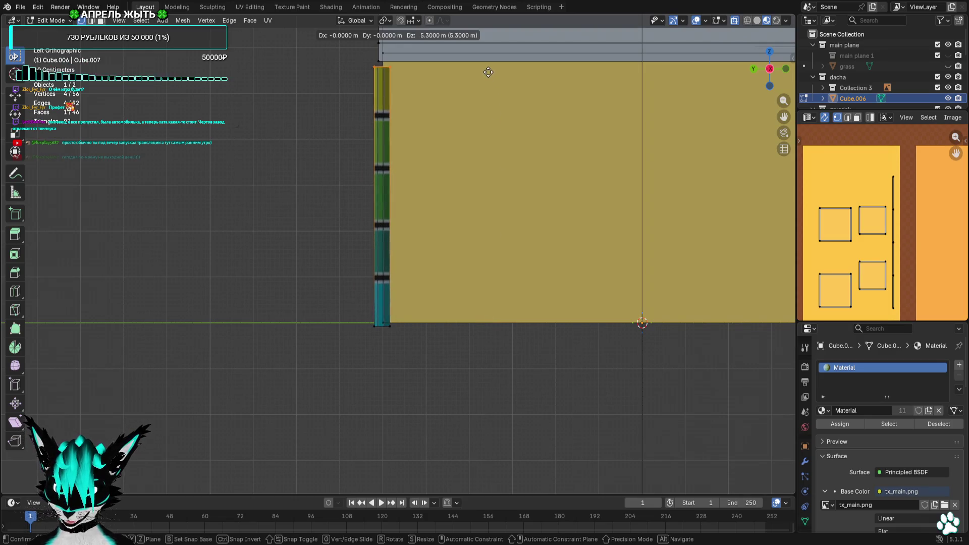
{"action": "left_click", "coordinate": [488, 67]}
{"action": "scroll", "coordinate": [494, 125], "scroll_direction": "up", "scroll_amount": 6}
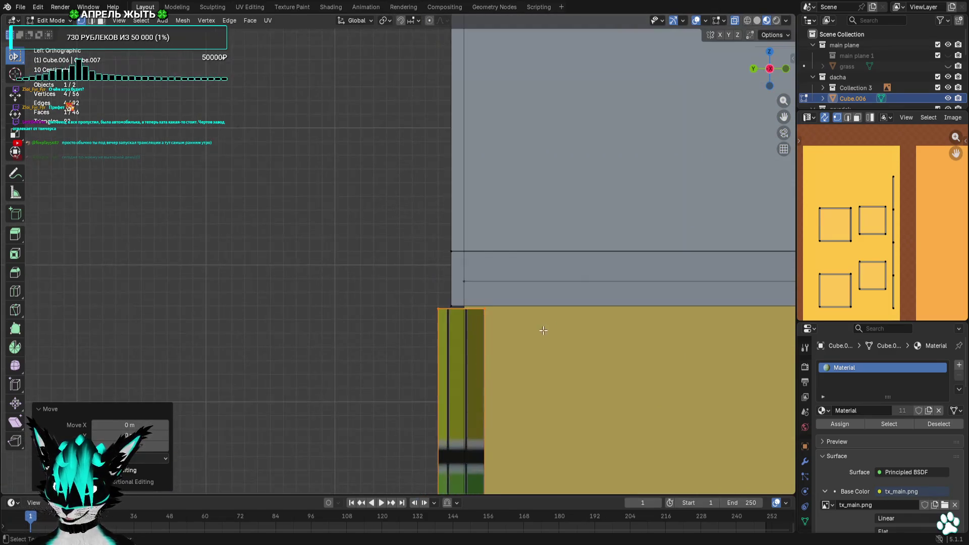
{"action": "scroll", "coordinate": [502, 287], "scroll_direction": "up", "scroll_amount": 6}
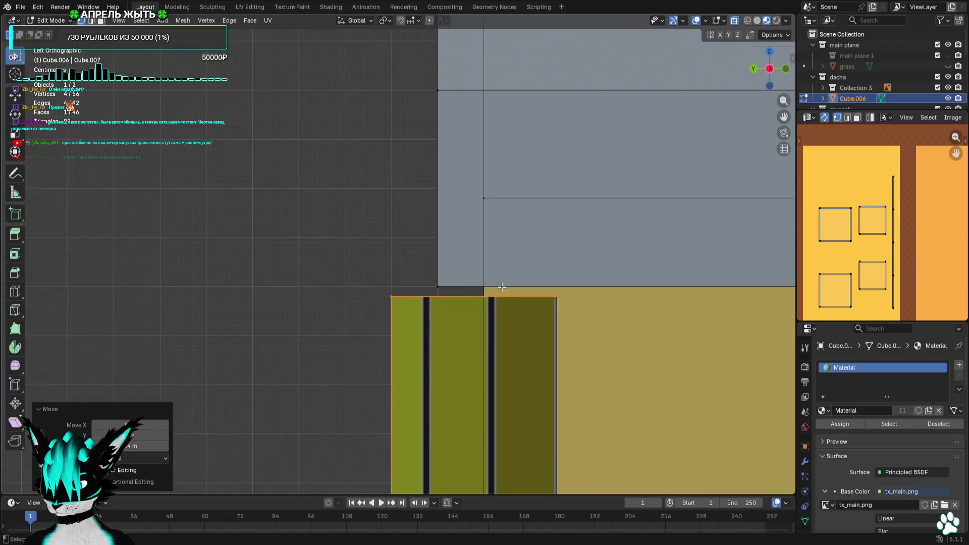
{"action": "key", "text": "g"}
{"action": "key", "text": "Escape"}
Check the post in orthographic right view and select the corner post's faces
{"action": "mouse_move", "coordinate": [502, 277]}
{"action": "middle_mouse_down"}
{"action": "mouse_move", "coordinate": [525, 288]}
{"action": "mouse_move", "coordinate": [561, 335]}
{"action": "mouse_move", "coordinate": [541, 372]}
{"action": "mouse_move", "coordinate": [444, 300]}
{"action": "middle_mouse_up"}
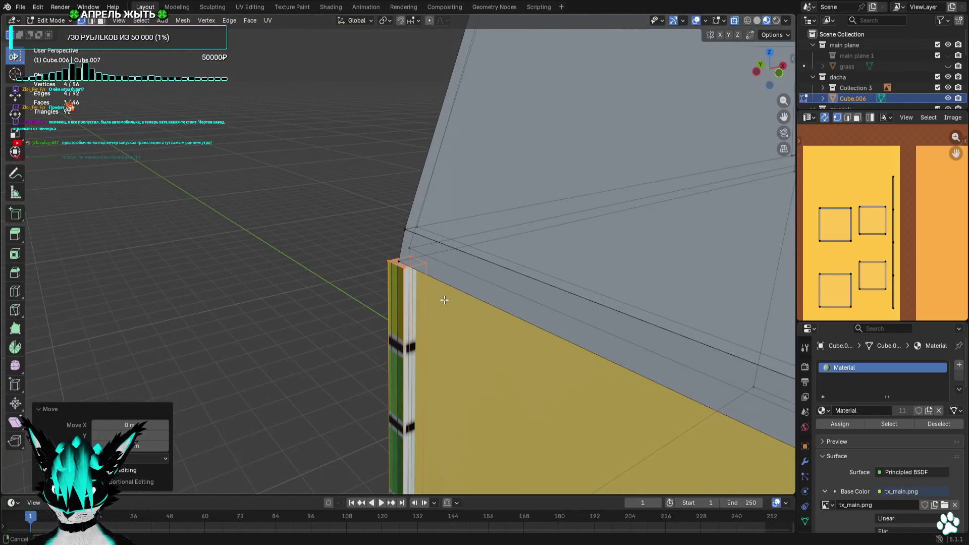
{"action": "scroll", "coordinate": [444, 299], "scroll_direction": "down", "scroll_amount": 6}
{"action": "key", "text": "KP_5"}
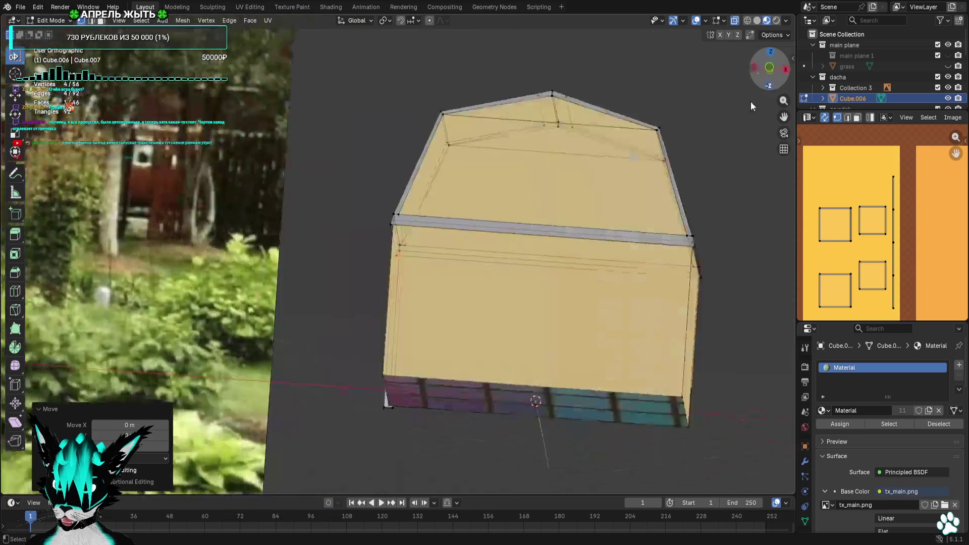
{"action": "key", "text": "KP_3"}
{"action": "scroll", "coordinate": [528, 230], "scroll_direction": "up", "scroll_amount": 5}
{"action": "middle_click_drag", "start_coordinate": [528, 229], "coordinate": [500, 30], "text": "shift"}
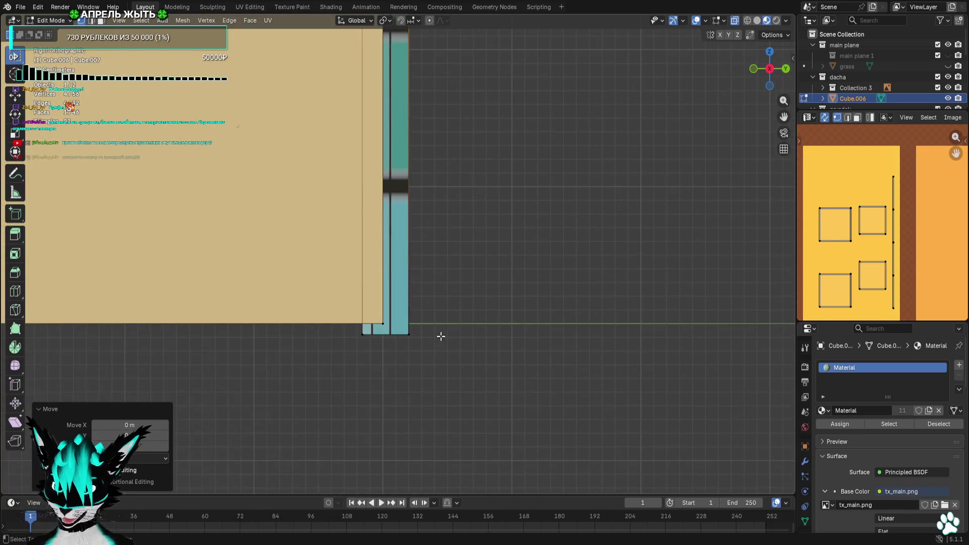
{"action": "left_click_drag", "start_coordinate": [396, 330], "coordinate": [414, 335]}
Scale the corner post's UV mapping on the palette texture
{"action": "scroll", "coordinate": [888, 242], "scroll_direction": "down", "scroll_amount": 5}
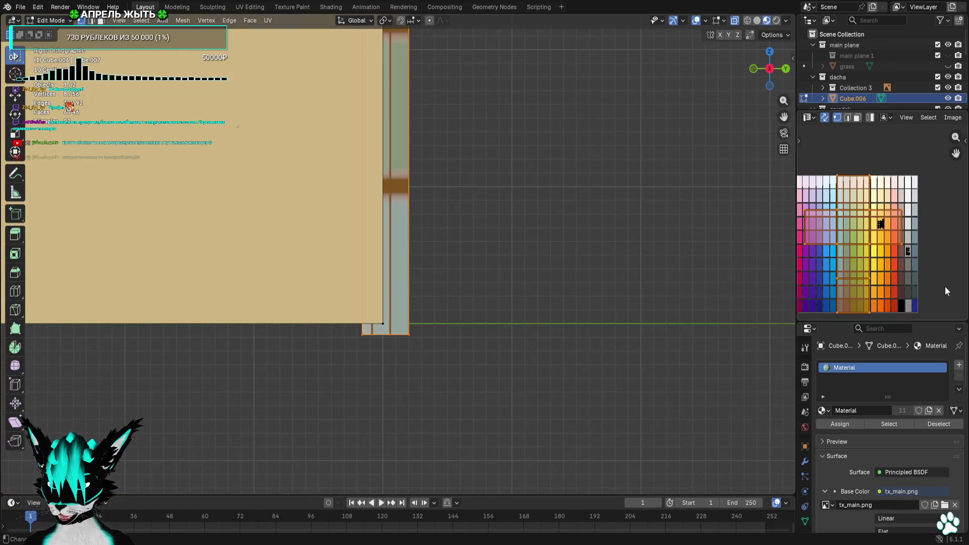
{"action": "key", "text": "s"}
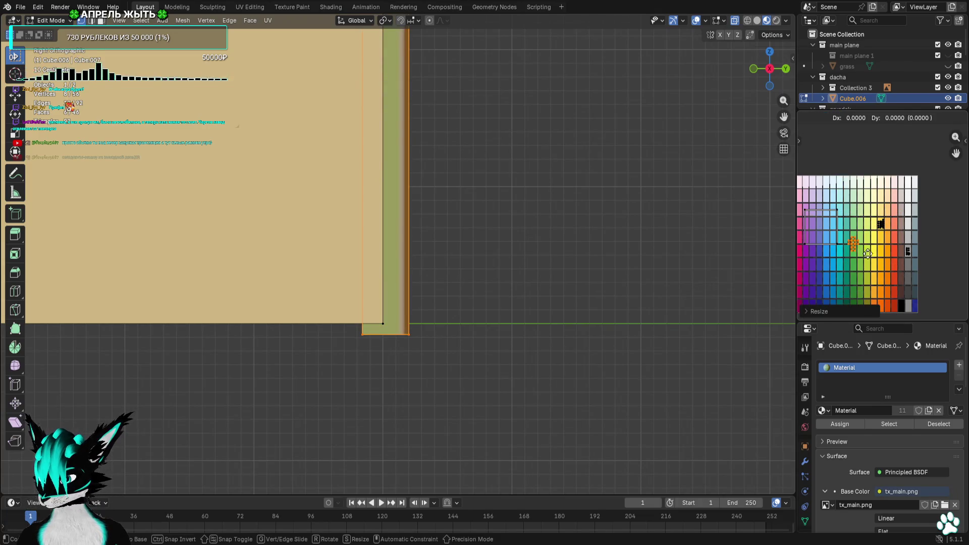
{"action": "left_click", "coordinate": [867, 253]}
{"action": "scroll", "coordinate": [867, 253], "scroll_direction": "up", "scroll_amount": 5}
{"action": "key", "text": "s"}
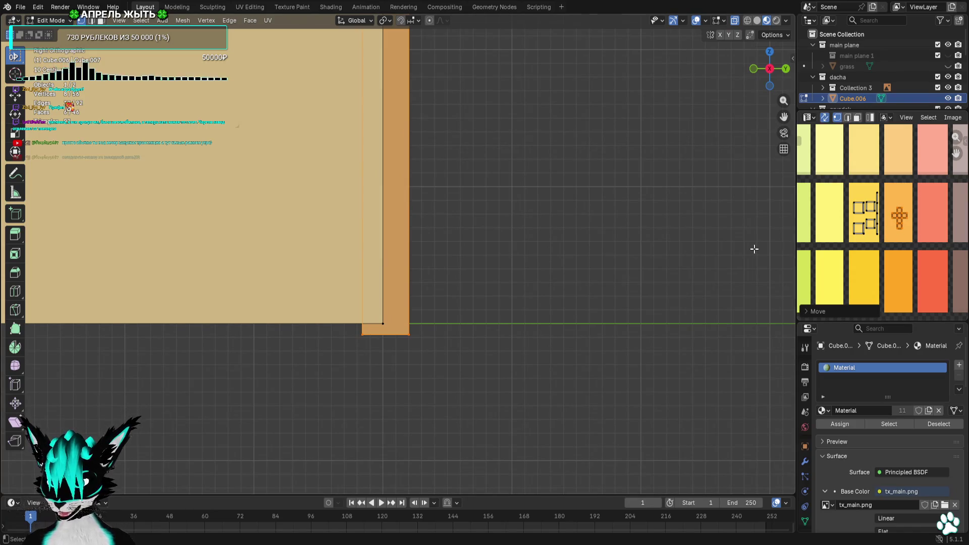
{"action": "scroll", "coordinate": [404, 299], "scroll_direction": "down", "scroll_amount": 10}
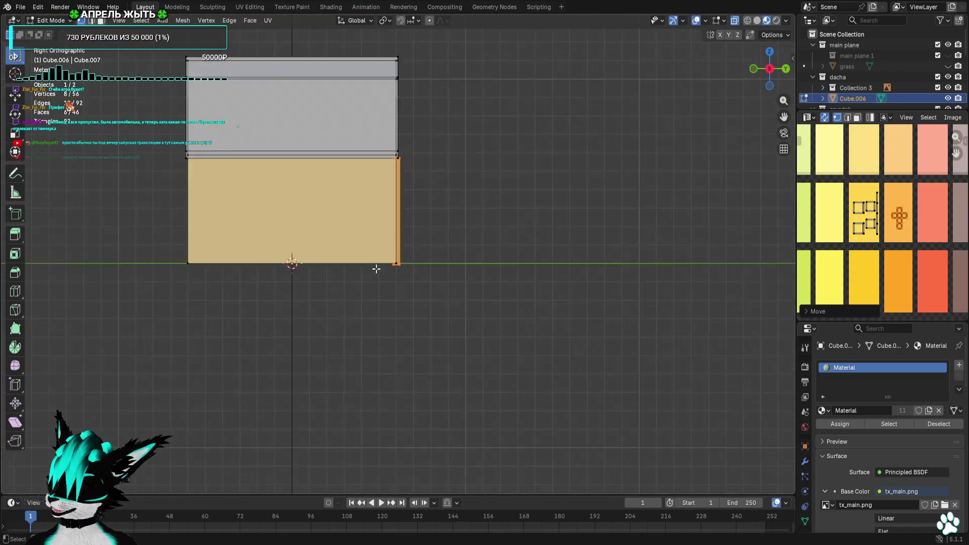
Hide the grid and wireframe overlays and frame the house from a near-front perspective
{"action": "left_click", "coordinate": [785, 73]}
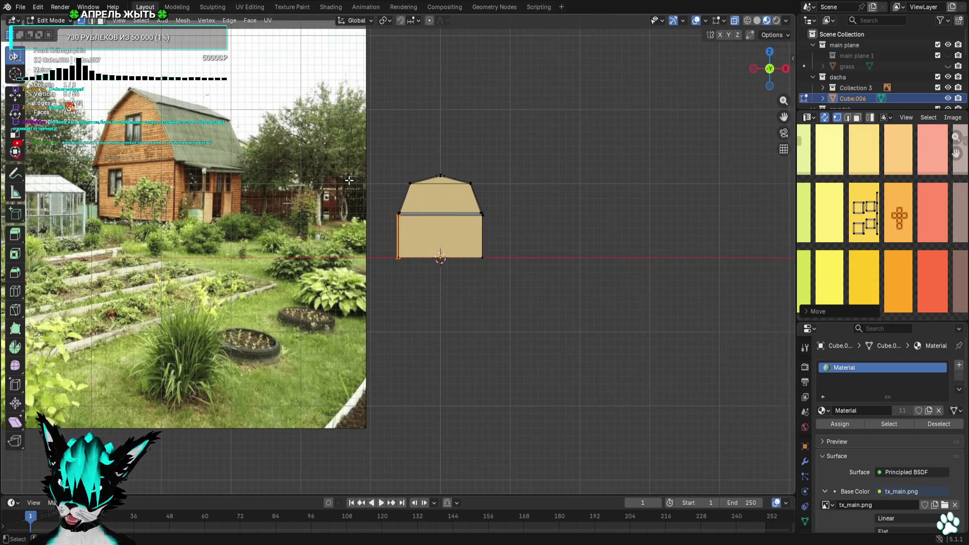
{"action": "mouse_move", "coordinate": [757, 101]}
{"action": "middle_mouse_down"}
{"action": "mouse_move", "coordinate": [645, 134]}
{"action": "mouse_move", "coordinate": [671, 168]}
{"action": "middle_mouse_up"}
{"action": "scroll", "coordinate": [645, 134], "scroll_direction": "up", "scroll_amount": 3}
{"action": "left_click", "coordinate": [697, 20]}
{"action": "scroll", "coordinate": [543, 146], "scroll_direction": "up", "scroll_amount": 5}
{"action": "mouse_move", "coordinate": [543, 147]}
{"action": "middle_mouse_down"}
{"action": "mouse_move", "coordinate": [643, 128]}
{"action": "mouse_move", "coordinate": [675, 132]}
{"action": "mouse_move", "coordinate": [582, 139]}
{"action": "middle_mouse_up"}
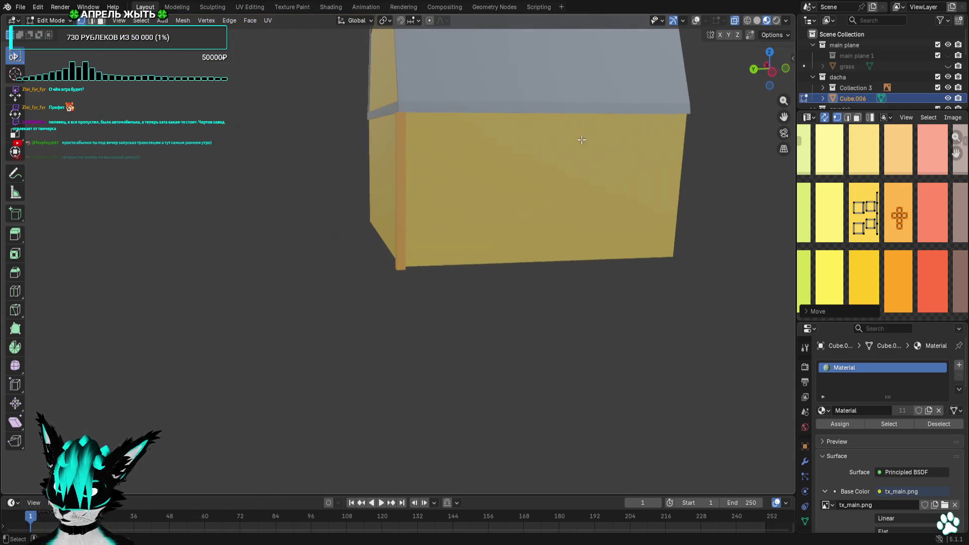
{"action": "scroll", "coordinate": [934, 235], "scroll_direction": "down", "scroll_amount": 2}
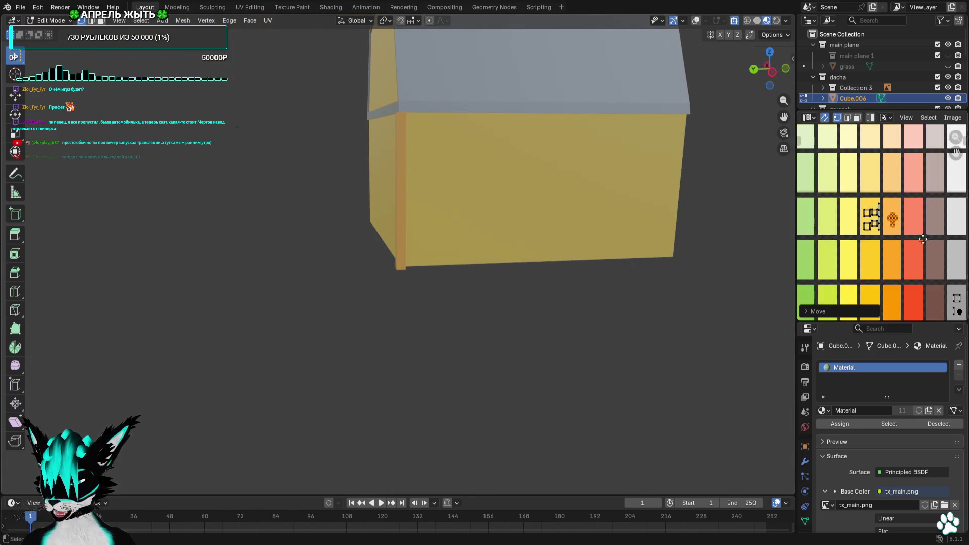
Move the wall's UVs across pink and brown swatches, settle on yellow, and re-enable the overlays
{"action": "key", "text": "g"}
{"action": "key", "text": "g"}
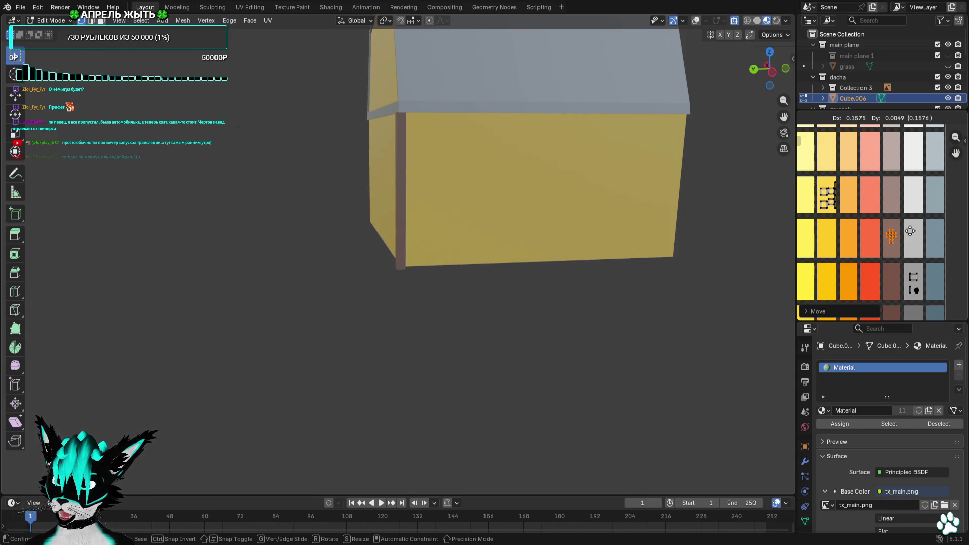
{"action": "middle_click_drag", "start_coordinate": [580, 167], "coordinate": [392, 155]}
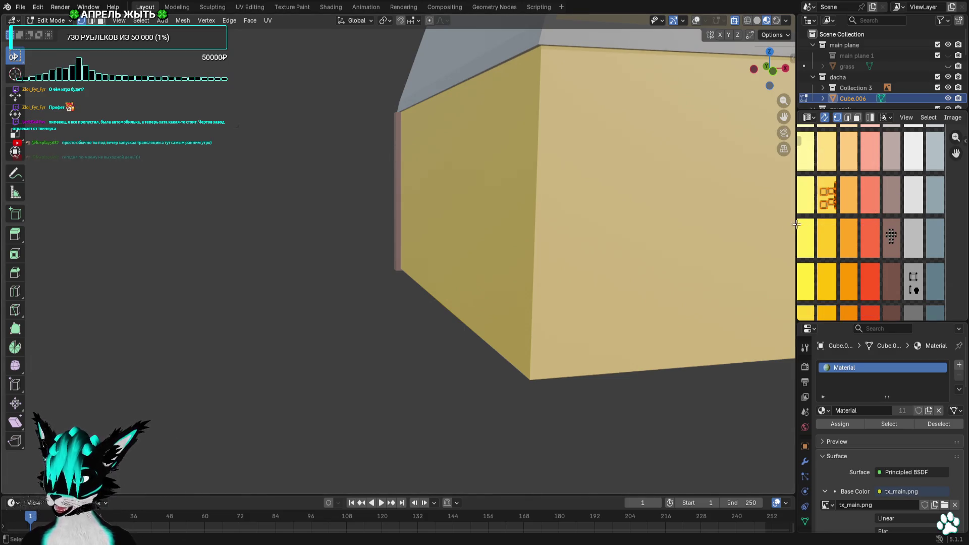
{"action": "key", "text": "g"}
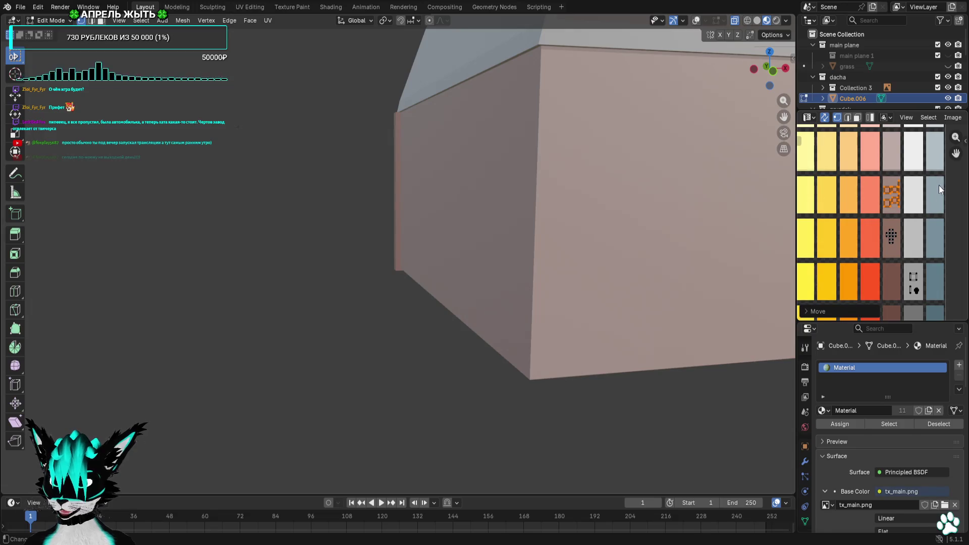
{"action": "middle_click_drag", "start_coordinate": [922, 190], "coordinate": [894, 346]}
{"action": "key", "text": "g"}
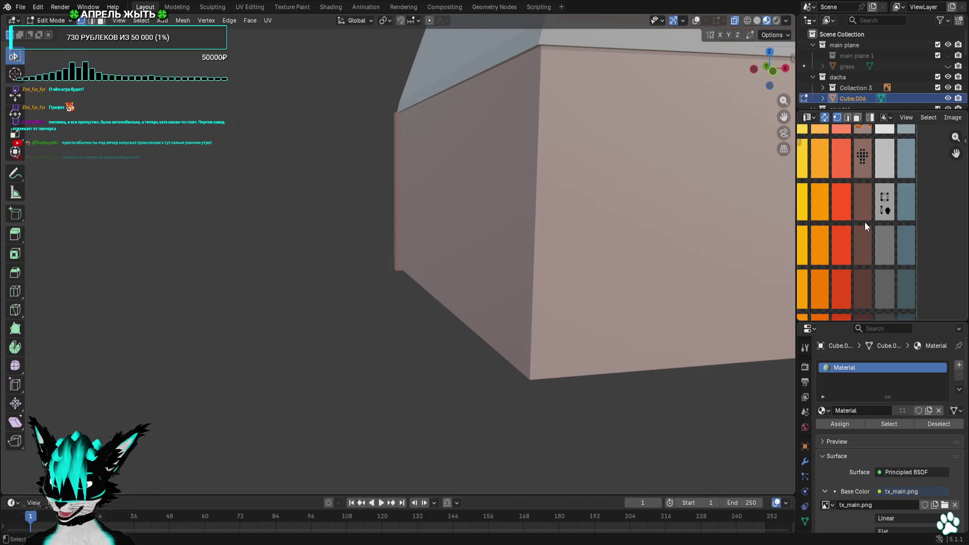
{"action": "middle_click_drag", "start_coordinate": [864, 222], "coordinate": [880, 310]}
{"action": "left_click", "coordinate": [818, 260]}
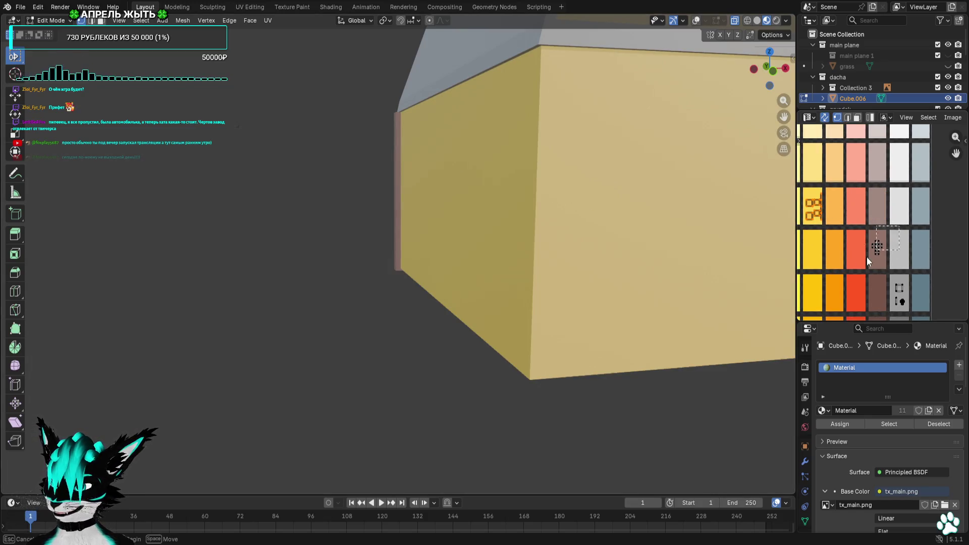
{"action": "mouse_move", "coordinate": [592, 202]}
{"action": "middle_mouse_down"}
{"action": "mouse_move", "coordinate": [553, 162]}
{"action": "mouse_move", "coordinate": [553, 173]}
{"action": "mouse_move", "coordinate": [519, 174]}
{"action": "middle_mouse_up"}
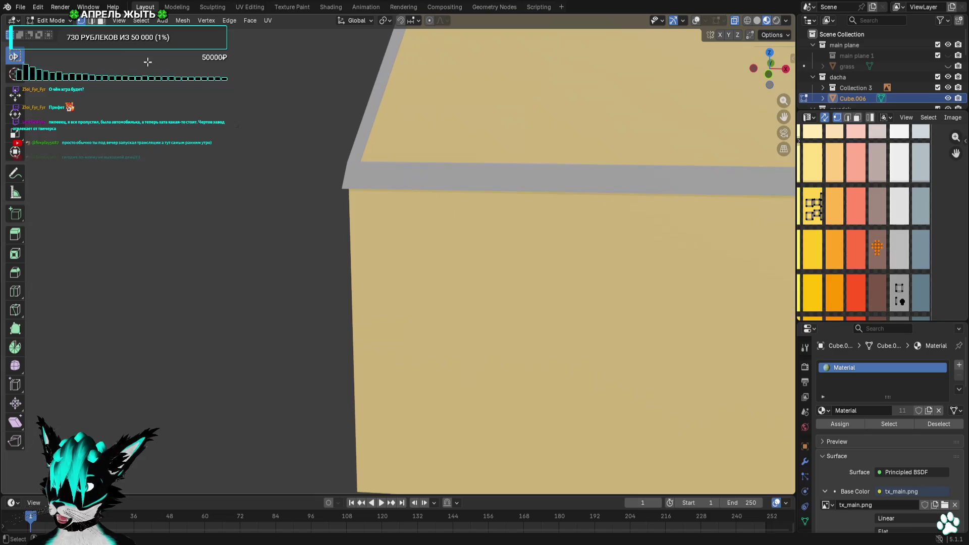
{"action": "left_click", "coordinate": [696, 21]}
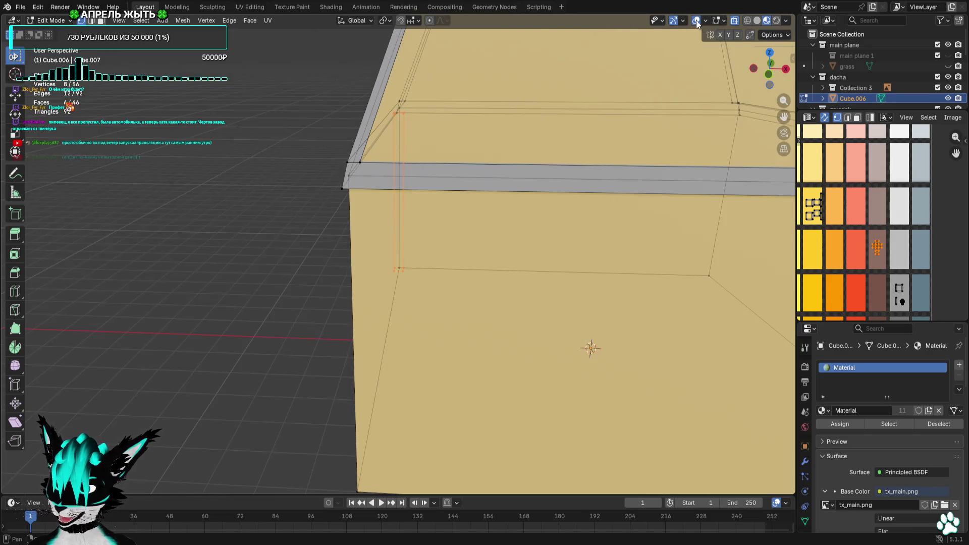
In top view, duplicate the corner post vertices and place the copy 12 m along Y
{"action": "left_click", "coordinate": [770, 54]}
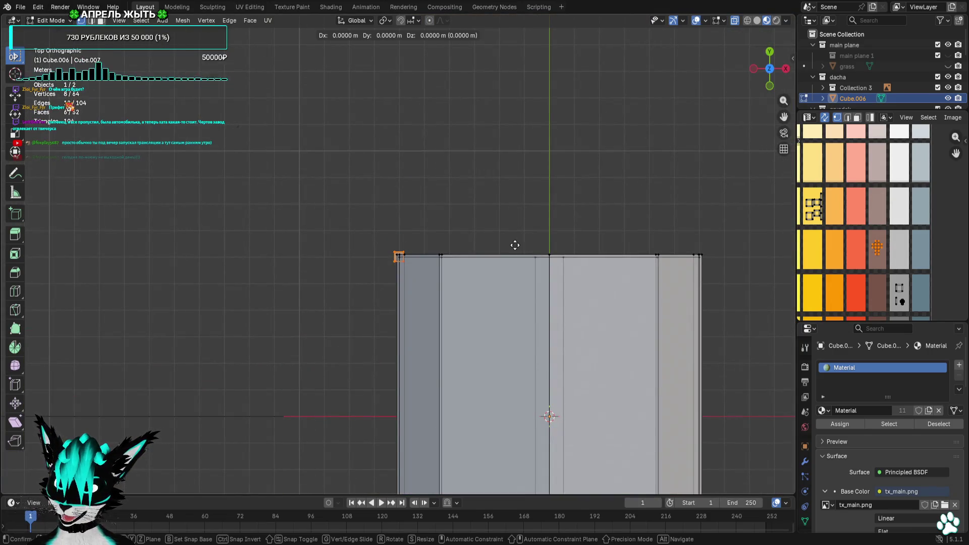
{"action": "middle_click_drag", "start_coordinate": [474, 342], "coordinate": [295, 79], "text": "shift"}
{"action": "key", "text": "shift+d"}
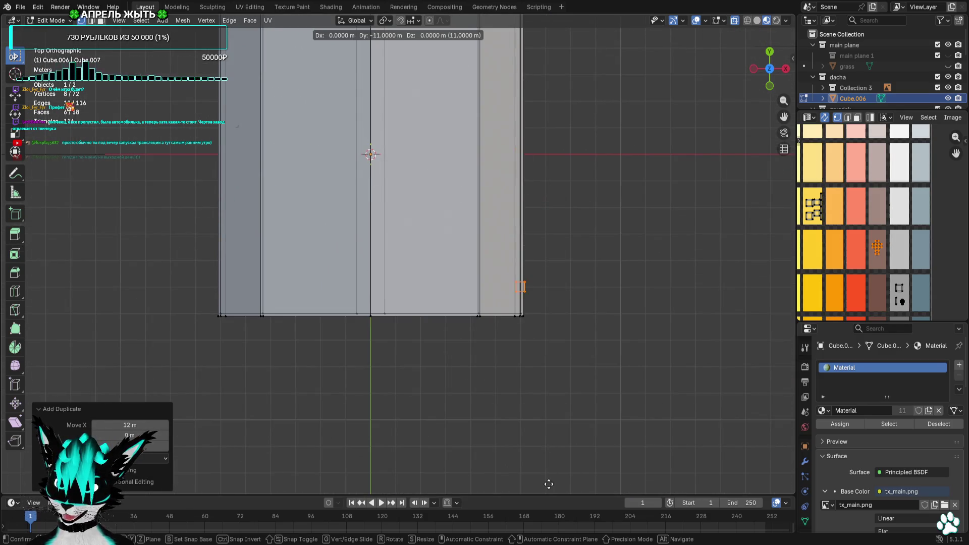
{"action": "left_click", "coordinate": [552, 22]}
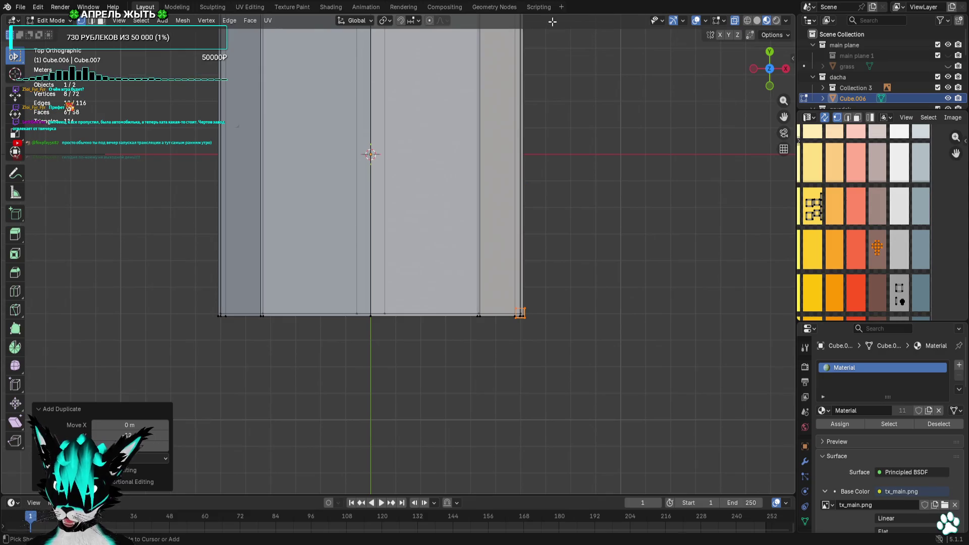
{"action": "left_click", "coordinate": [321, 177]}
{"action": "key", "text": "alt+a"}
Check the duplicated posts from perspective, side and front views
{"action": "mouse_move", "coordinate": [322, 177]}
{"action": "middle_mouse_down"}
{"action": "mouse_move", "coordinate": [359, 166]}
{"action": "mouse_move", "coordinate": [310, 79]}
{"action": "middle_mouse_up"}
{"action": "left_click", "coordinate": [772, 54]}
{"action": "left_click", "coordinate": [770, 57]}
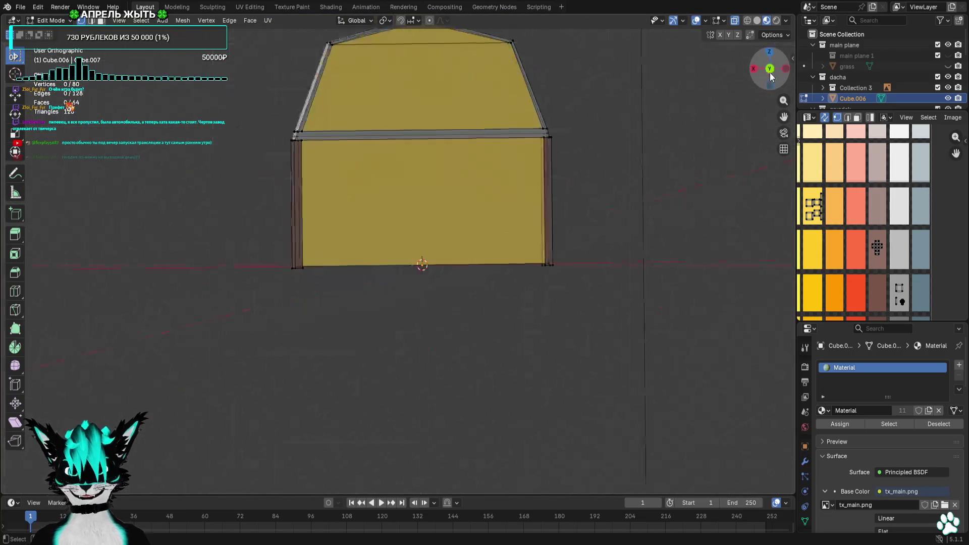
{"action": "left_click", "coordinate": [785, 69]}
{"action": "left_click", "coordinate": [785, 69]}
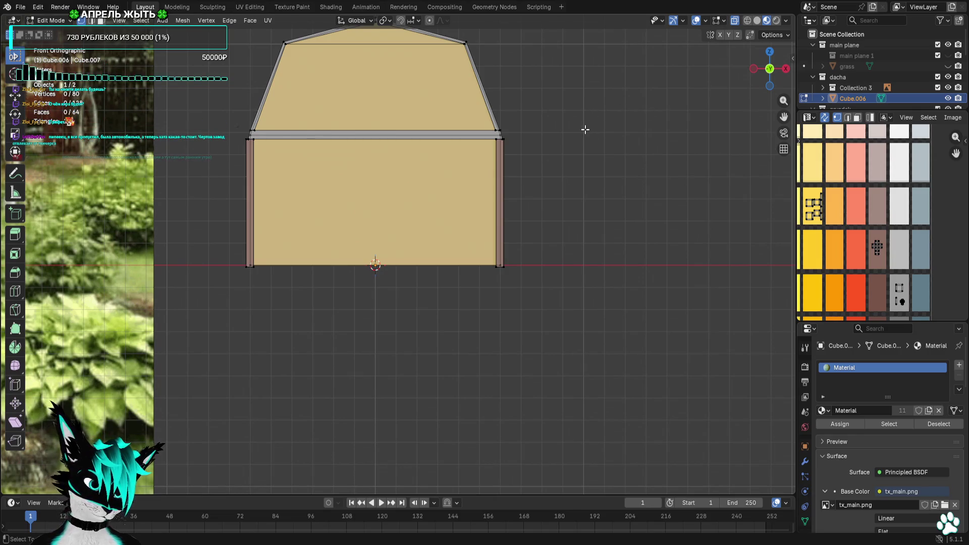
Select the right corner's top vertices and shift them -0.07 m along X in front view
{"action": "middle_click_drag", "start_coordinate": [578, 134], "coordinate": [599, 199], "text": "shift"}
{"action": "scroll", "coordinate": [591, 232], "scroll_direction": "up", "scroll_amount": 3}
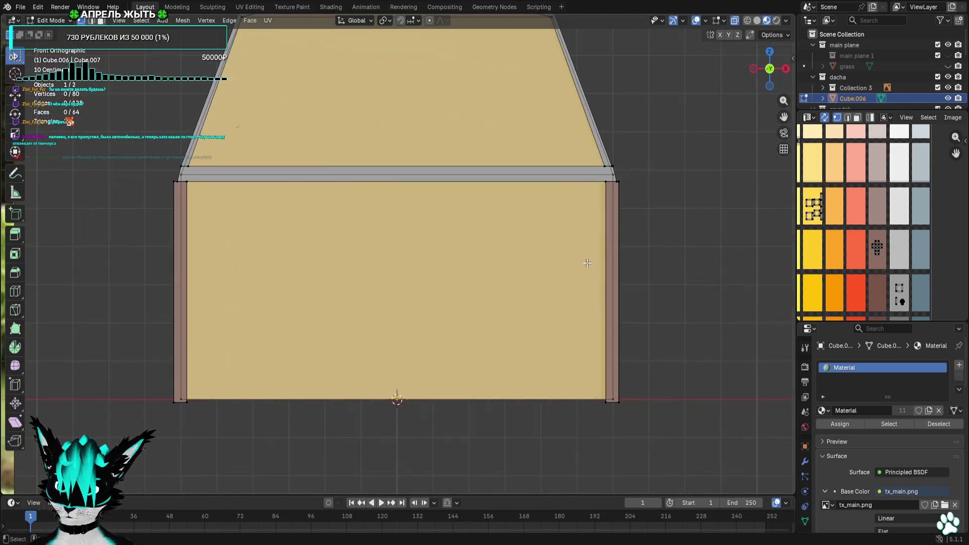
{"action": "scroll", "coordinate": [587, 263], "scroll_direction": "down", "scroll_amount": 2}
{"action": "scroll", "coordinate": [513, 255], "scroll_direction": "up", "scroll_amount": 10}
{"action": "left_click_drag", "start_coordinate": [432, 243], "coordinate": [364, 305]}
{"action": "mouse_move", "coordinate": [363, 305]}
{"action": "middle_mouse_down"}
{"action": "mouse_move", "coordinate": [470, 293]}
{"action": "mouse_move", "coordinate": [447, 294]}
{"action": "mouse_move", "coordinate": [476, 281]}
{"action": "middle_mouse_up"}
{"action": "scroll", "coordinate": [447, 294], "scroll_direction": "down", "scroll_amount": 5}
{"action": "scroll", "coordinate": [476, 281], "scroll_direction": "up", "scroll_amount": 6}
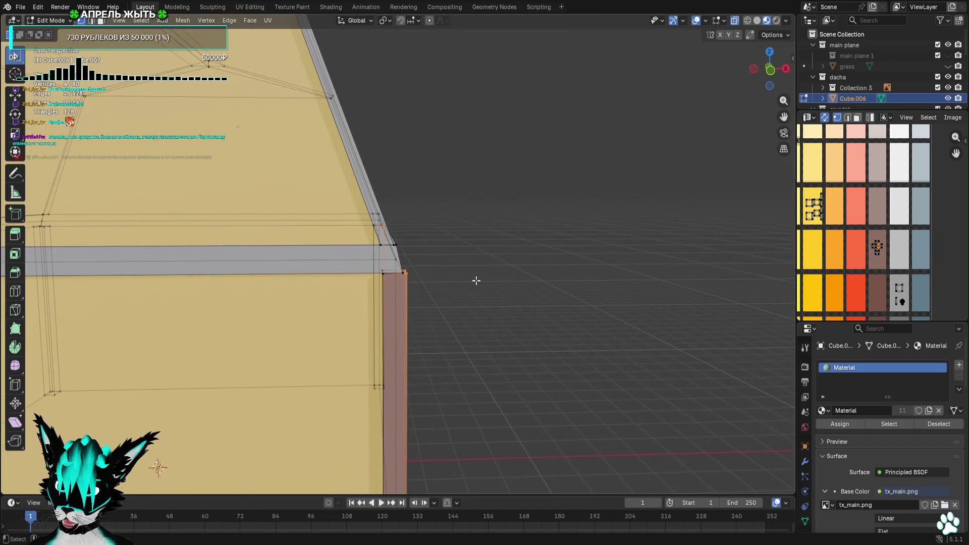
{"action": "left_click", "coordinate": [771, 84]}
{"action": "key", "text": "g"}
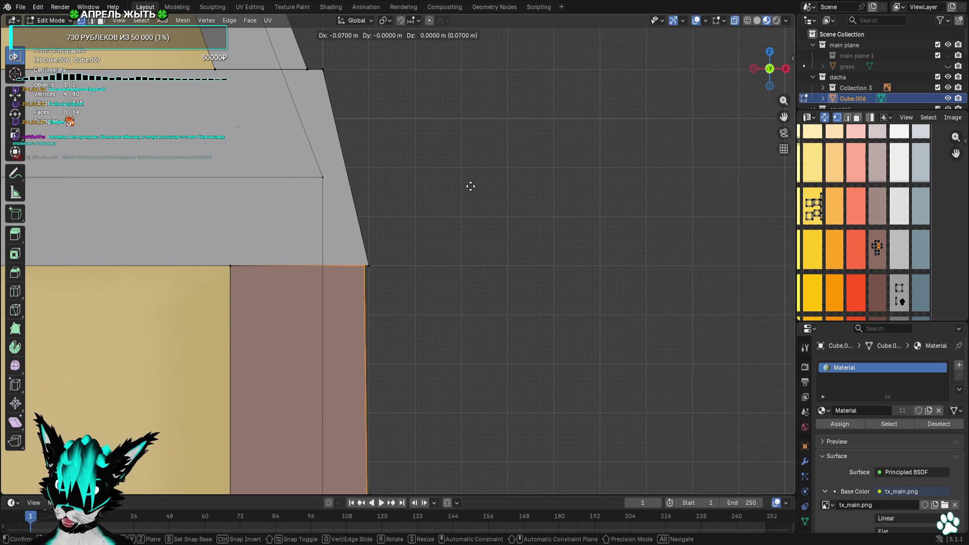
{"action": "left_click", "coordinate": [470, 186]}
{"action": "key", "text": "g"}
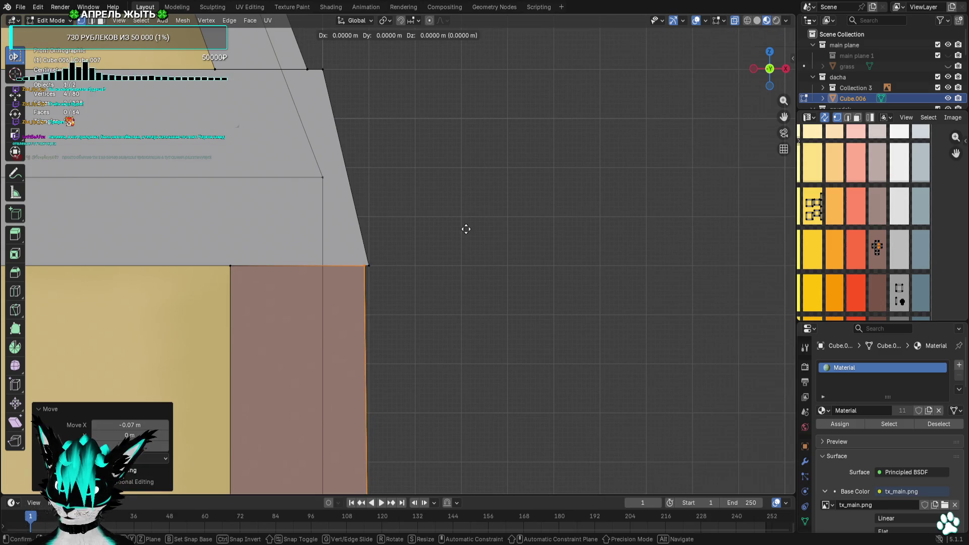
{"action": "left_click", "coordinate": [433, 229]}
In the right side view, move the post's left and right edges 0.08 m inward
{"action": "left_click", "coordinate": [786, 69]}
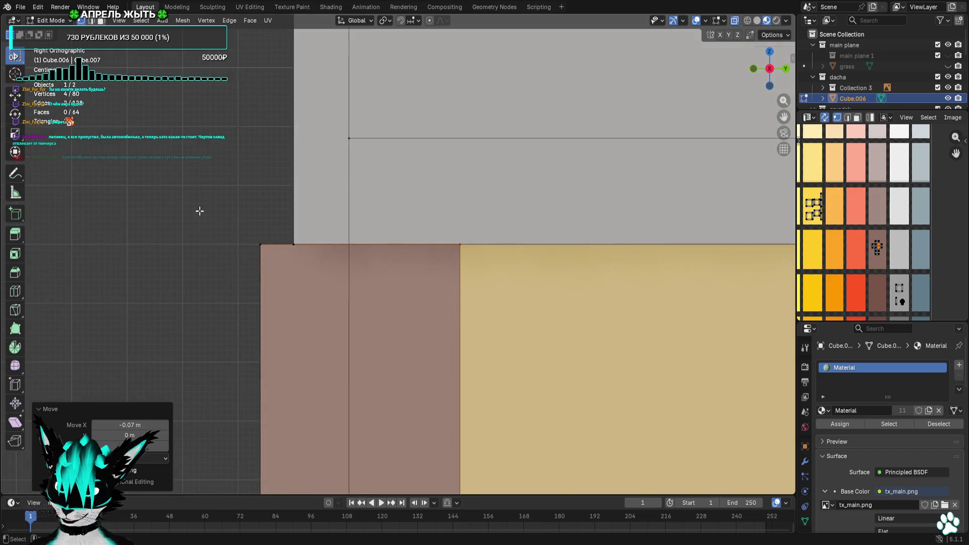
{"action": "key", "text": "g"}
{"action": "left_click", "coordinate": [314, 281]}
{"action": "scroll", "coordinate": [315, 280], "scroll_direction": "down", "scroll_amount": 5}
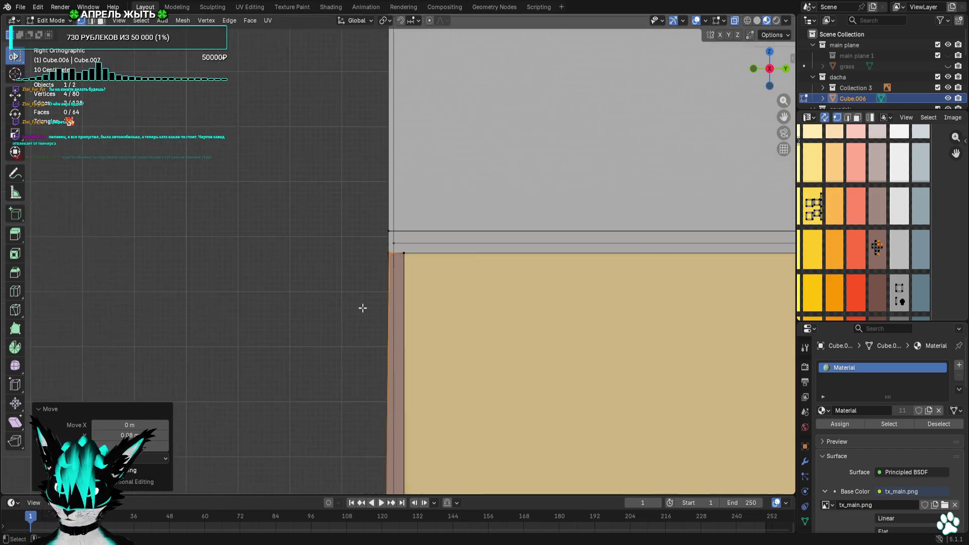
{"action": "scroll", "coordinate": [456, 212], "scroll_direction": "up", "scroll_amount": 5}
{"action": "scroll", "coordinate": [456, 212], "scroll_direction": "up", "scroll_amount": 4}
{"action": "left_click_drag", "start_coordinate": [407, 174], "coordinate": [354, 222]}
{"action": "key", "text": "g"}
{"action": "left_click", "coordinate": [358, 270]}
{"action": "key", "text": "ctrl+z"}
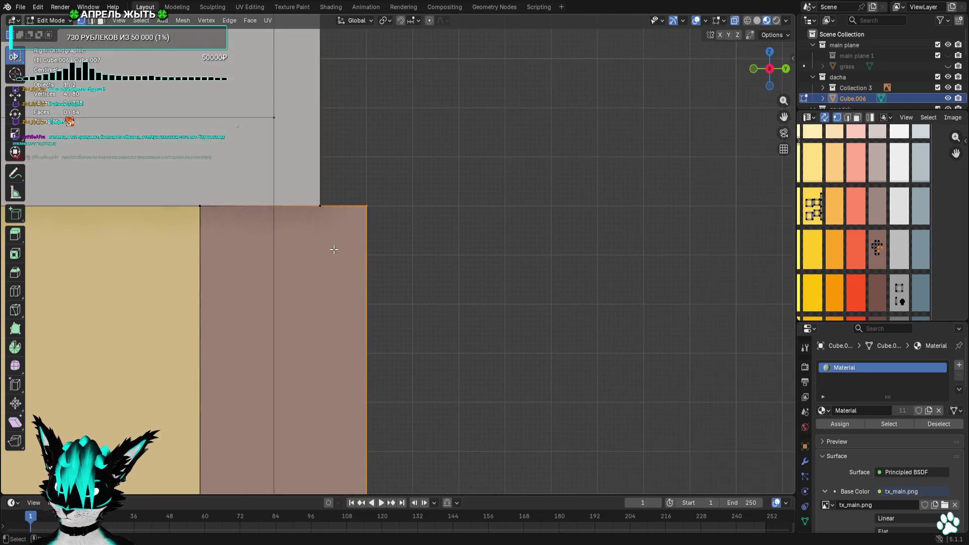
{"action": "key", "text": "g"}
{"action": "left_click", "coordinate": [298, 250]}
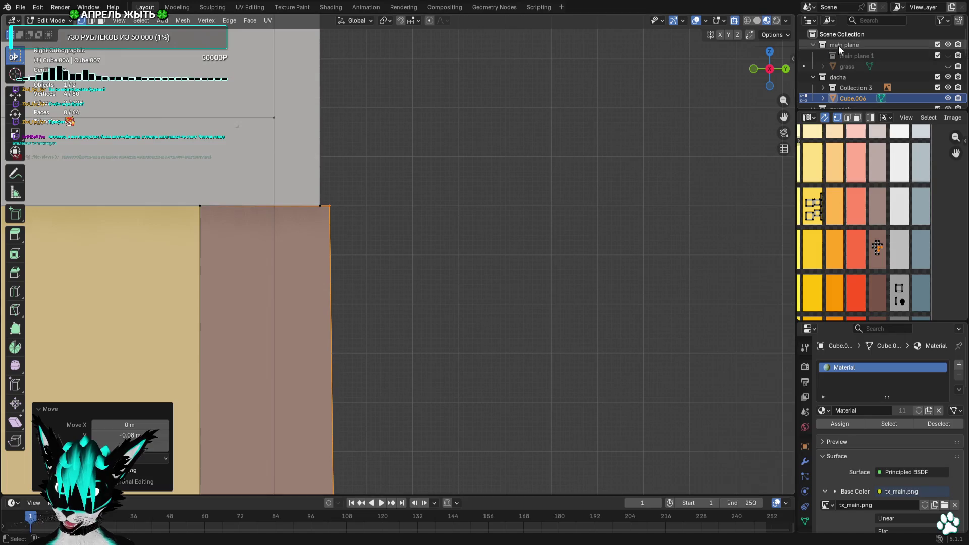
Deselect and inspect the house in perspective with overlays toggled, then return to front view
{"action": "mouse_move", "coordinate": [788, 72]}
{"action": "left_mouse_down"}
{"action": "mouse_move", "coordinate": [752, 73]}
{"action": "mouse_move", "coordinate": [788, 72]}
{"action": "left_mouse_up"}
{"action": "mouse_move", "coordinate": [788, 72]}
{"action": "middle_mouse_down"}
{"action": "mouse_move", "coordinate": [666, 232]}
{"action": "mouse_move", "coordinate": [445, 288]}
{"action": "mouse_move", "coordinate": [474, 219]}
{"action": "middle_mouse_up"}
{"action": "left_click", "coordinate": [445, 287]}
{"action": "scroll", "coordinate": [446, 287], "scroll_direction": "down", "scroll_amount": 5}
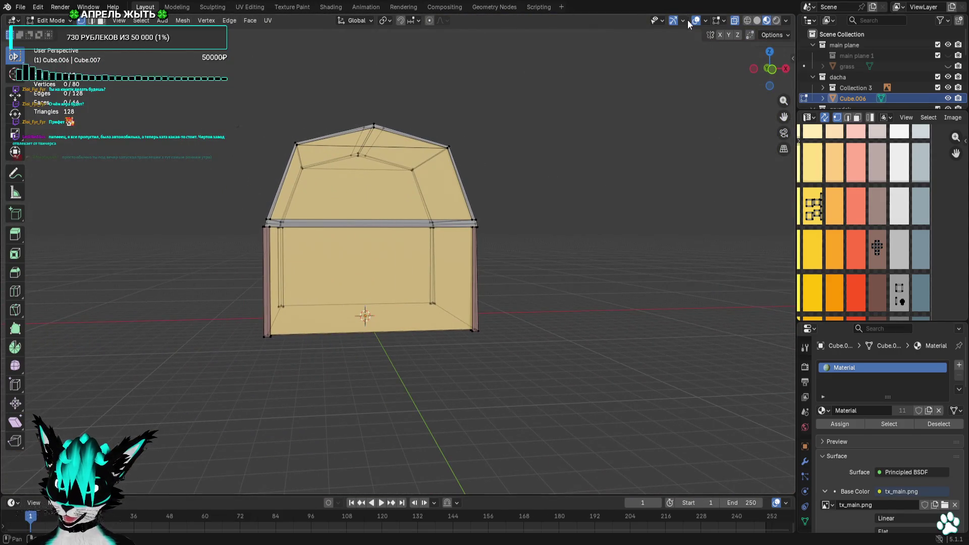
{"action": "left_click", "coordinate": [695, 20]}
{"action": "scroll", "coordinate": [556, 178], "scroll_direction": "up", "scroll_amount": 3}
{"action": "mouse_move", "coordinate": [556, 178]}
{"action": "middle_mouse_down"}
{"action": "mouse_move", "coordinate": [509, 187]}
{"action": "mouse_move", "coordinate": [539, 184]}
{"action": "middle_mouse_up"}
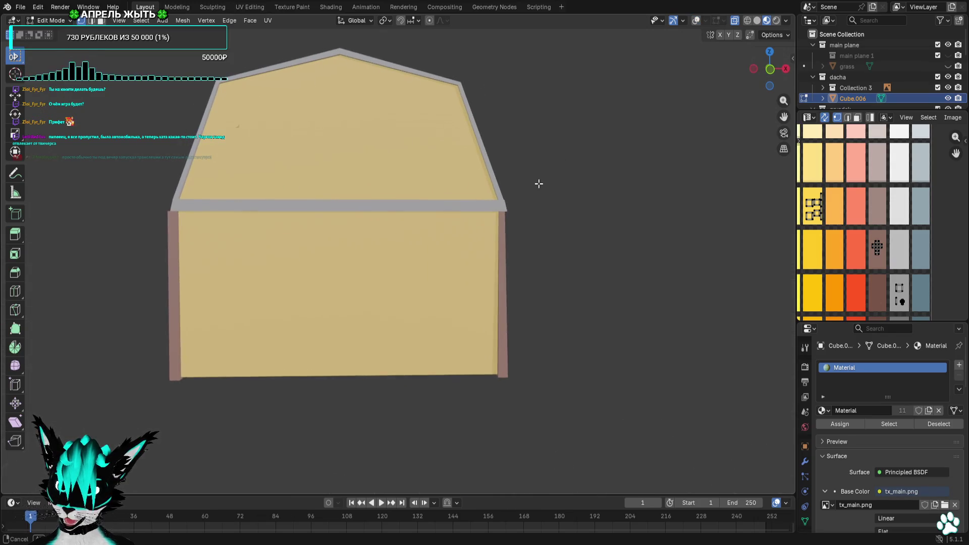
{"action": "left_click", "coordinate": [696, 21]}
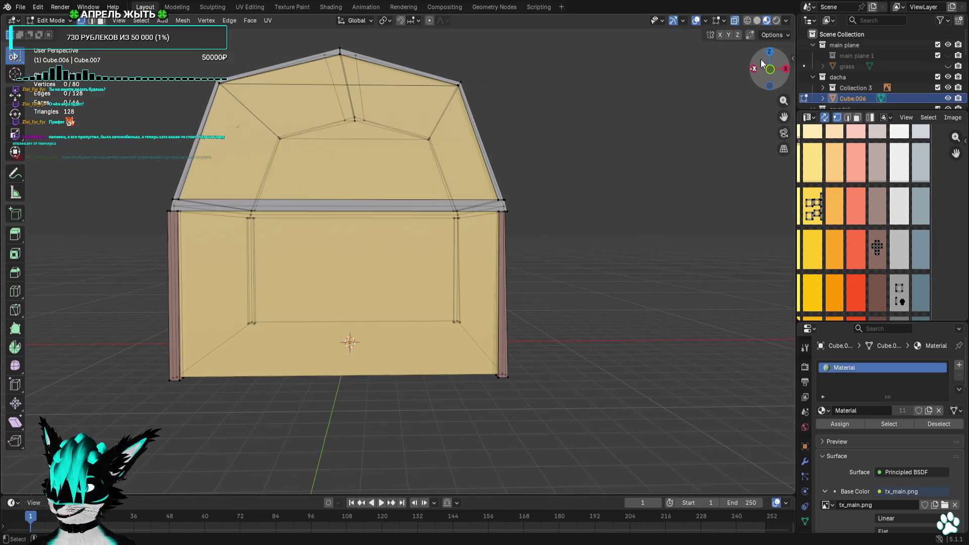
{"action": "left_click", "coordinate": [771, 73]}
{"action": "scroll", "coordinate": [545, 301], "scroll_direction": "up", "scroll_amount": 6}
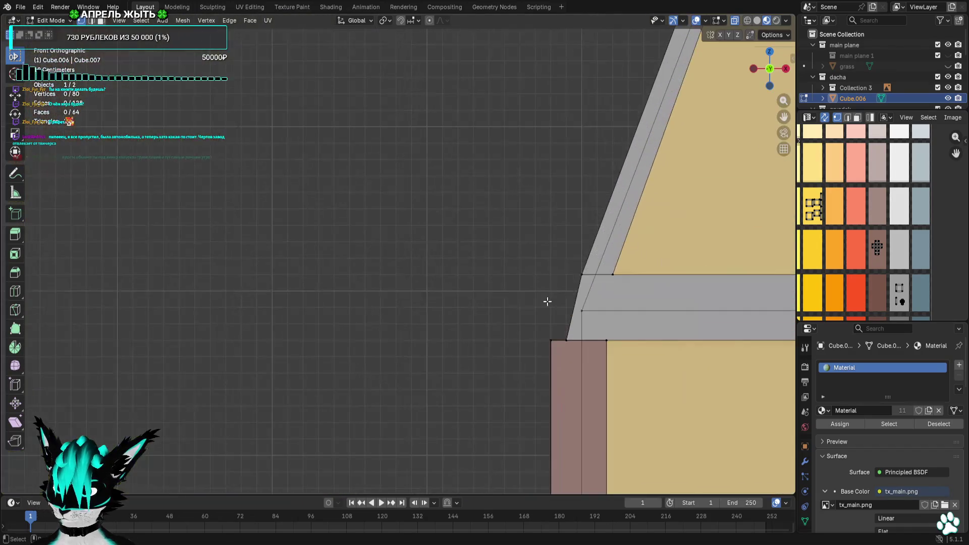
{"action": "scroll", "coordinate": [450, 232], "scroll_direction": "up", "scroll_amount": 4}
Move the left post's outer edge 0.12 m right and the strip edge 0.08 m right
{"action": "left_click_drag", "start_coordinate": [521, 227], "coordinate": [469, 313]}
{"action": "key", "text": "g"}
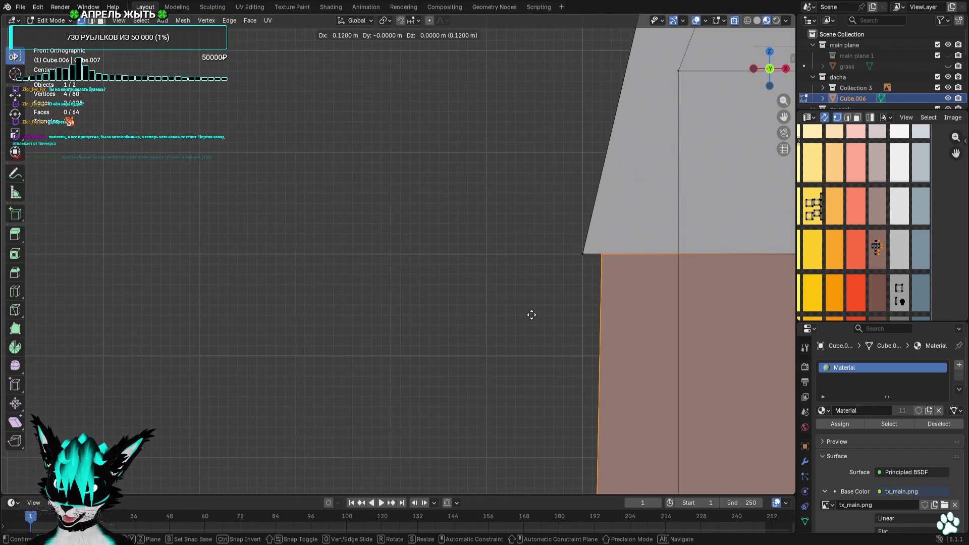
{"action": "left_click", "coordinate": [531, 315]}
{"action": "scroll", "coordinate": [531, 315], "scroll_direction": "down", "scroll_amount": 5}
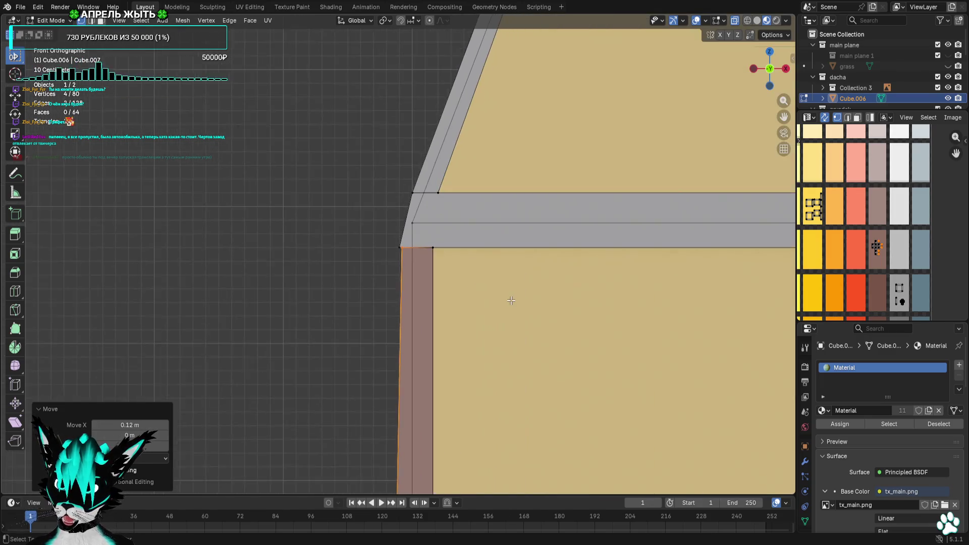
{"action": "scroll", "coordinate": [444, 219], "scroll_direction": "down", "scroll_amount": 2}
{"action": "left_click", "coordinate": [754, 69]}
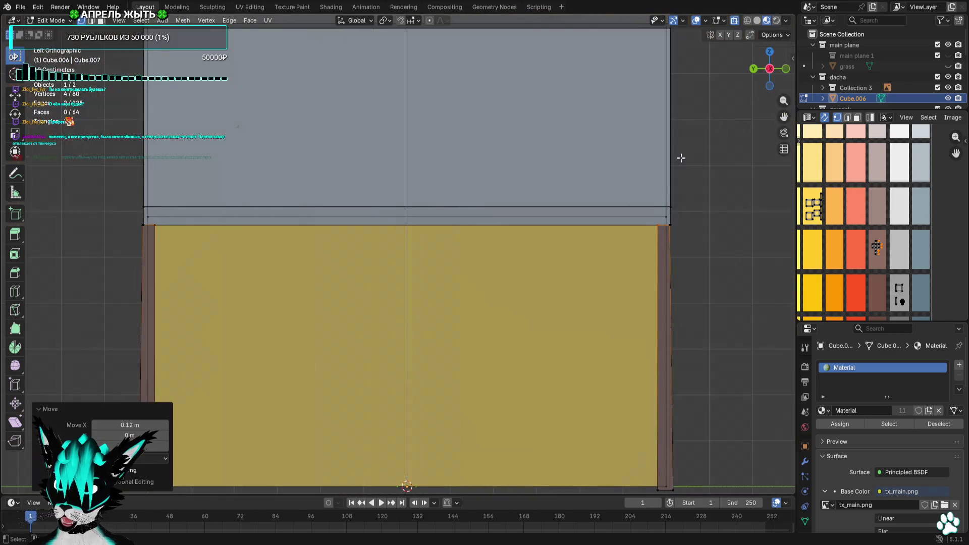
{"action": "scroll", "coordinate": [315, 233], "scroll_direction": "up", "scroll_amount": 4}
{"action": "scroll", "coordinate": [481, 219], "scroll_direction": "up", "scroll_amount": 2}
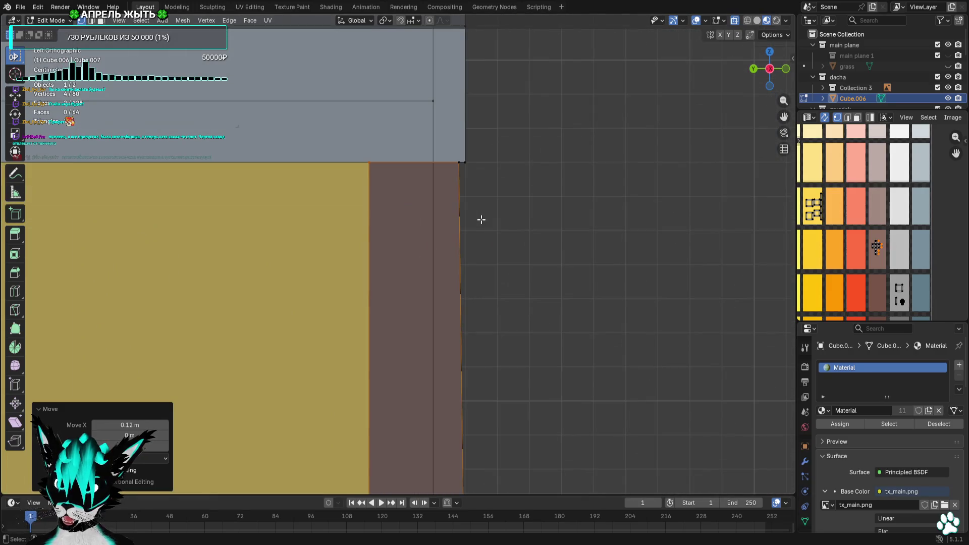
{"action": "left_click", "coordinate": [786, 69]}
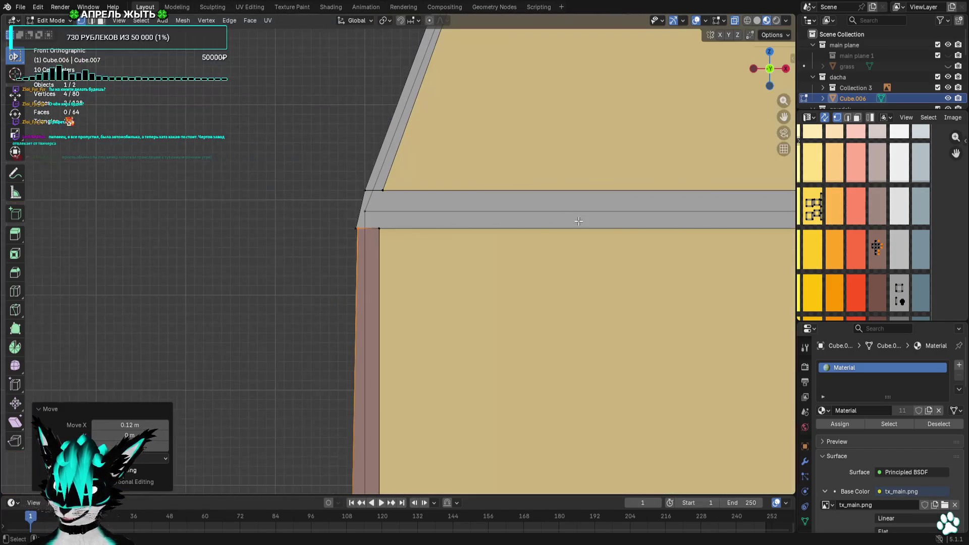
{"action": "scroll", "coordinate": [553, 143], "scroll_direction": "up", "scroll_amount": 4}
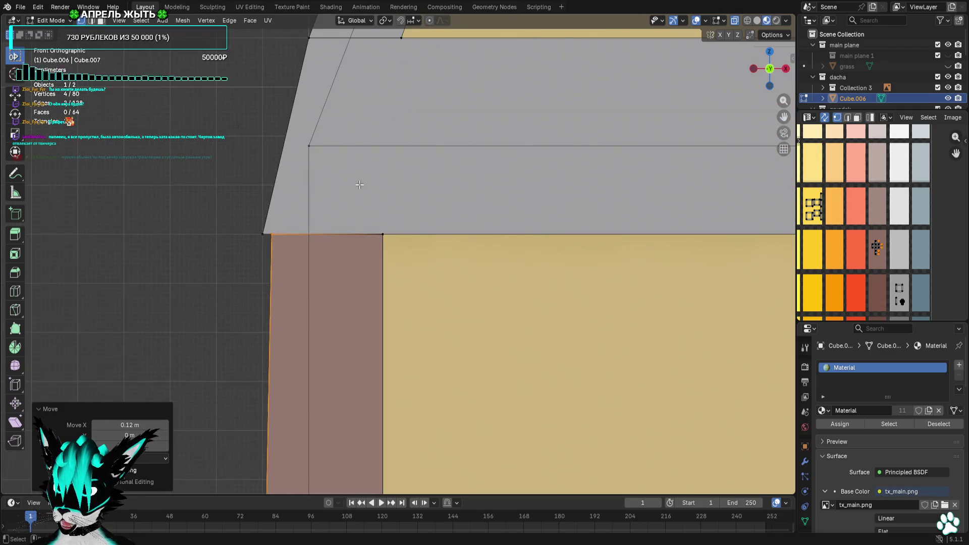
{"action": "key", "text": "g"}
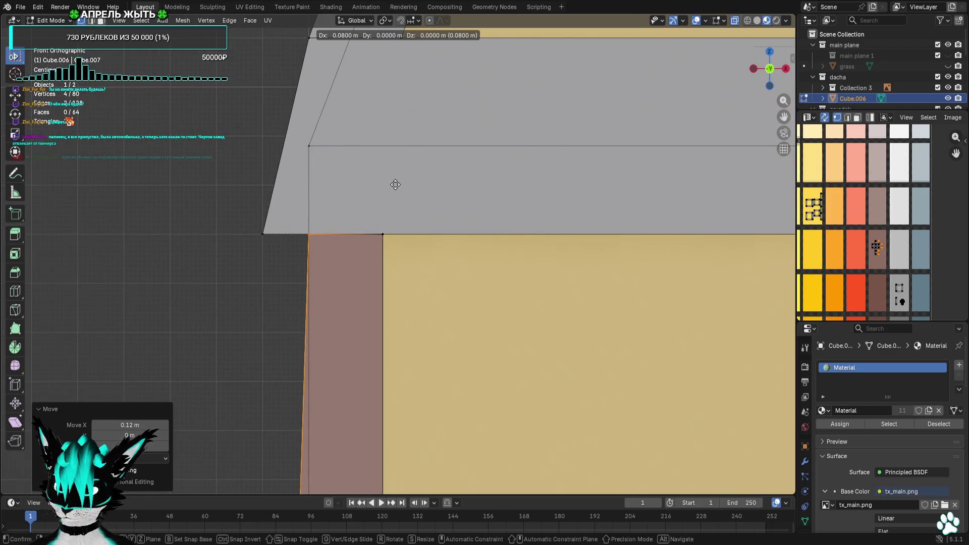
{"action": "left_click", "coordinate": [396, 185]}
Slide the strip's left edge -0.05 m and its bottom edge 0.14 m
{"action": "scroll", "coordinate": [395, 184], "scroll_direction": "down", "scroll_amount": 4}
{"action": "scroll", "coordinate": [451, 274], "scroll_direction": "up", "scroll_amount": 2}
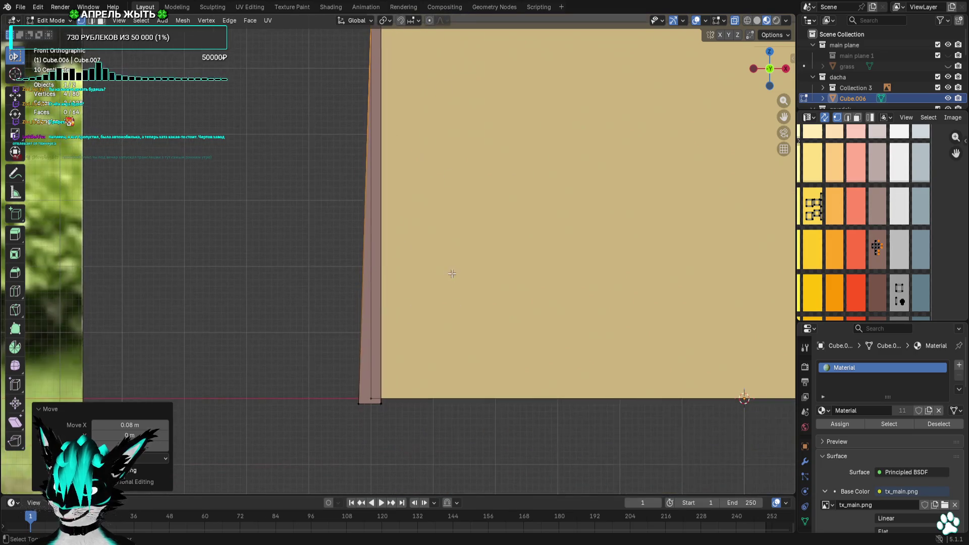
{"action": "scroll", "coordinate": [376, 404], "scroll_direction": "down", "scroll_amount": 3}
{"action": "scroll", "coordinate": [404, 137], "scroll_direction": "up", "scroll_amount": 4}
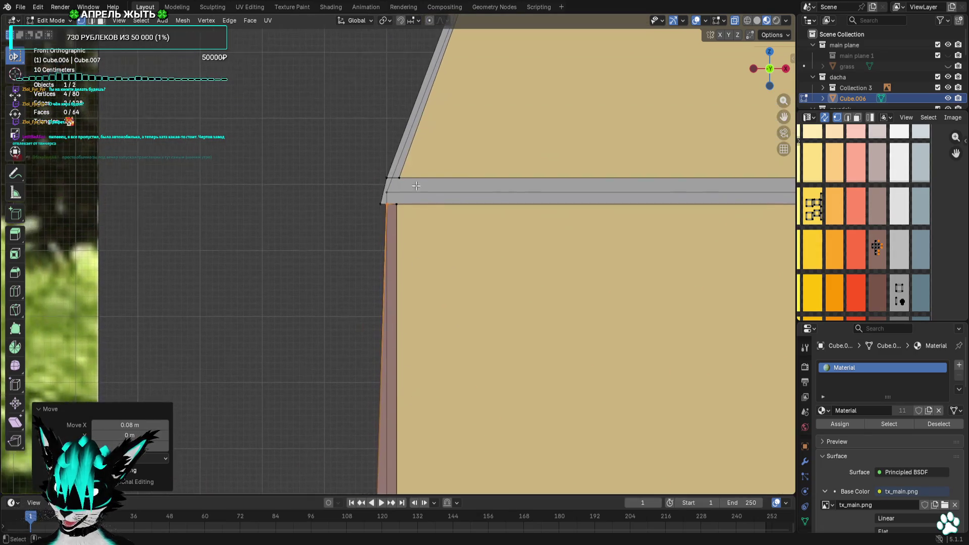
{"action": "scroll", "coordinate": [404, 137], "scroll_direction": "down", "scroll_amount": 3}
{"action": "scroll", "coordinate": [436, 244], "scroll_direction": "up", "scroll_amount": 5}
{"action": "scroll", "coordinate": [437, 243], "scroll_direction": "down", "scroll_amount": 2}
{"action": "scroll", "coordinate": [426, 238], "scroll_direction": "up", "scroll_amount": 2}
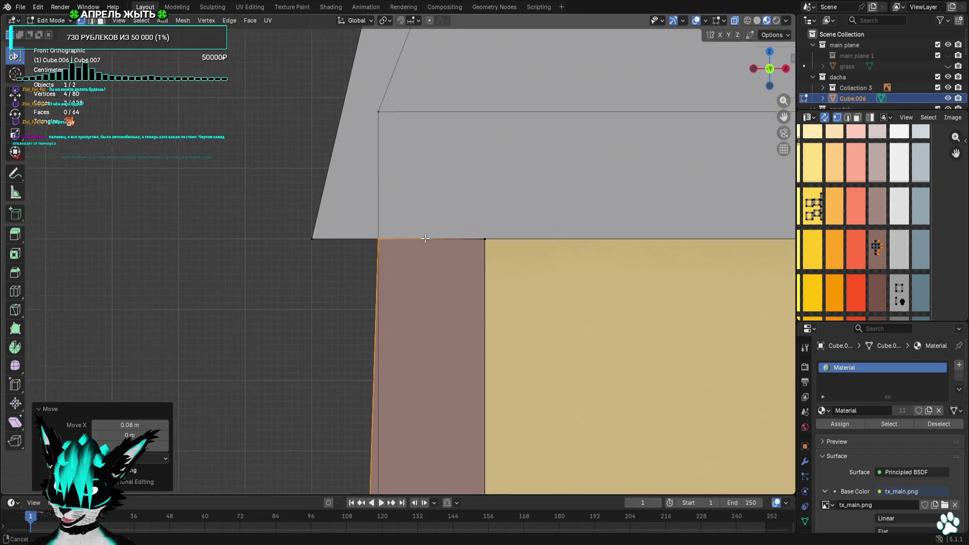
{"action": "scroll", "coordinate": [426, 239], "scroll_direction": "up", "scroll_amount": 1}
{"action": "key", "text": "g"}
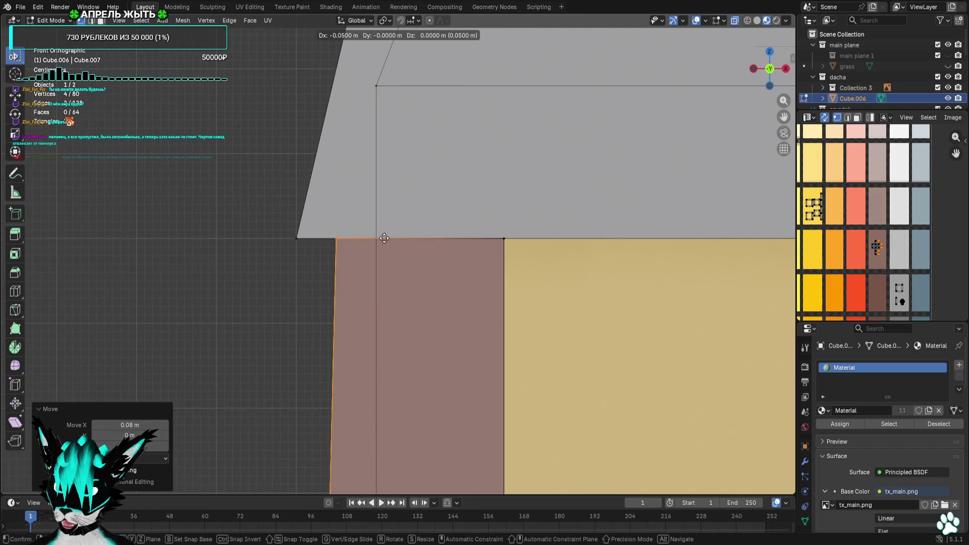
{"action": "left_click", "coordinate": [384, 238]}
{"action": "scroll", "coordinate": [440, 336], "scroll_direction": "down", "scroll_amount": 2}
{"action": "scroll", "coordinate": [412, 158], "scroll_direction": "up", "scroll_amount": 2}
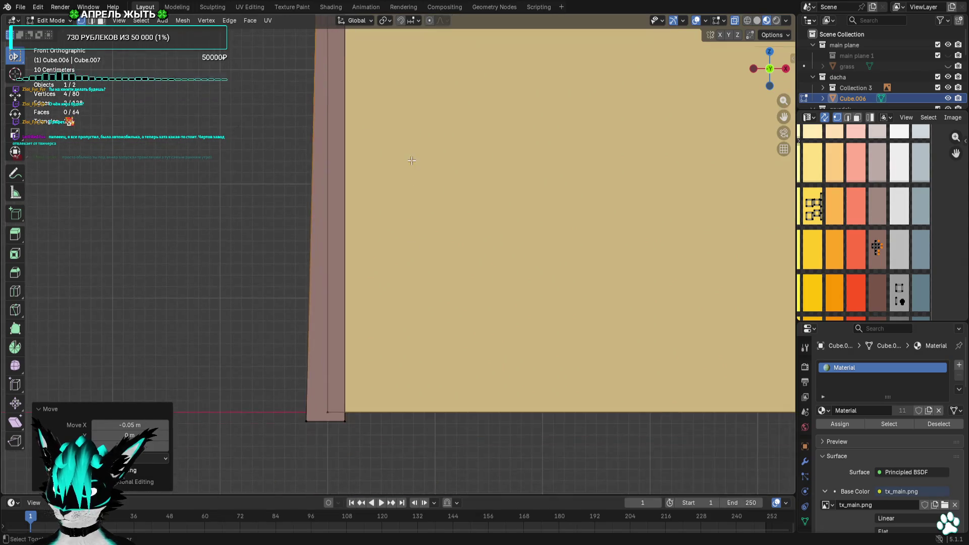
{"action": "scroll", "coordinate": [354, 243], "scroll_direction": "up", "scroll_amount": 2}
{"action": "scroll", "coordinate": [310, 305], "scroll_direction": "up", "scroll_amount": 1}
{"action": "key", "text": "g"}
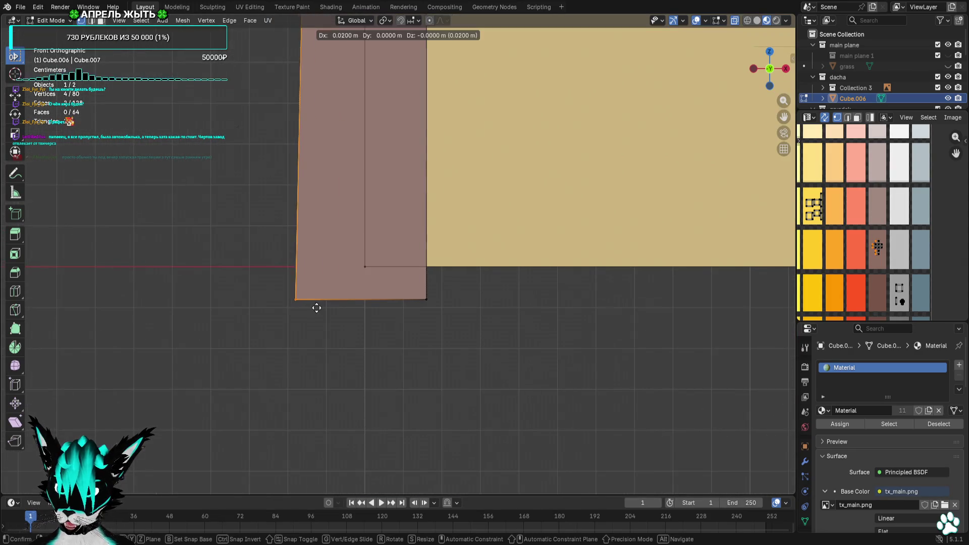
{"action": "left_click", "coordinate": [364, 306]}
Frame the right eave corner and shift the right strip's edge 0.03 m
{"action": "scroll", "coordinate": [588, 215], "scroll_direction": "down", "scroll_amount": 4}
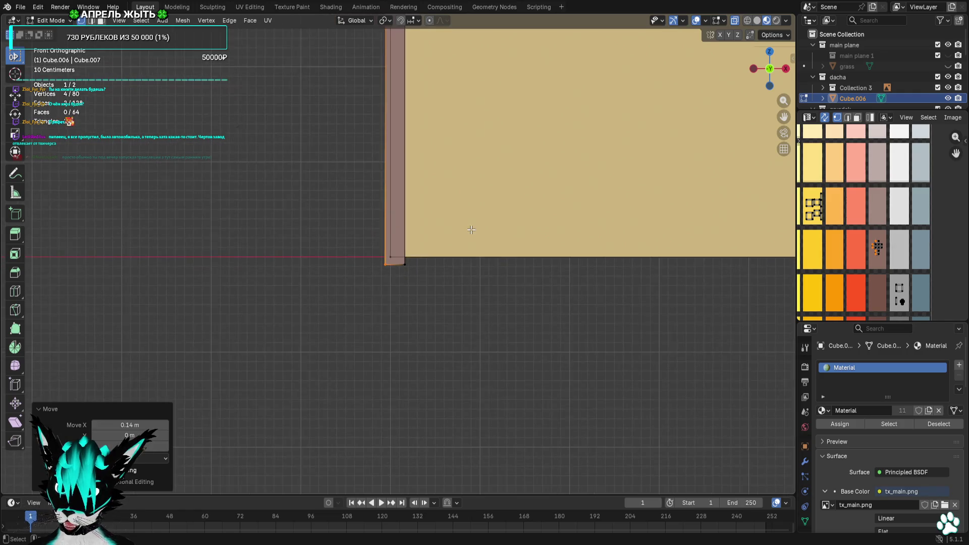
{"action": "middle_click_drag", "start_coordinate": [588, 215], "coordinate": [601, 288], "text": "shift"}
{"action": "scroll", "coordinate": [439, 173], "scroll_direction": "up", "scroll_amount": 10}
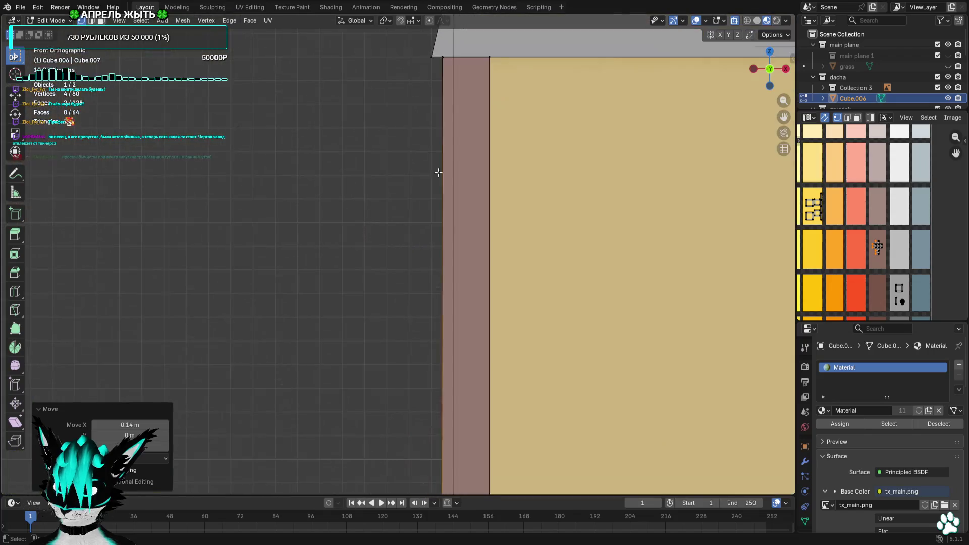
{"action": "scroll", "coordinate": [409, 305], "scroll_direction": "up", "scroll_amount": 3}
{"action": "scroll", "coordinate": [411, 308], "scroll_direction": "down", "scroll_amount": 8}
{"action": "scroll", "coordinate": [412, 308], "scroll_direction": "down", "scroll_amount": 7}
{"action": "middle_click_drag", "start_coordinate": [694, 278], "coordinate": [579, 301], "text": "shift"}
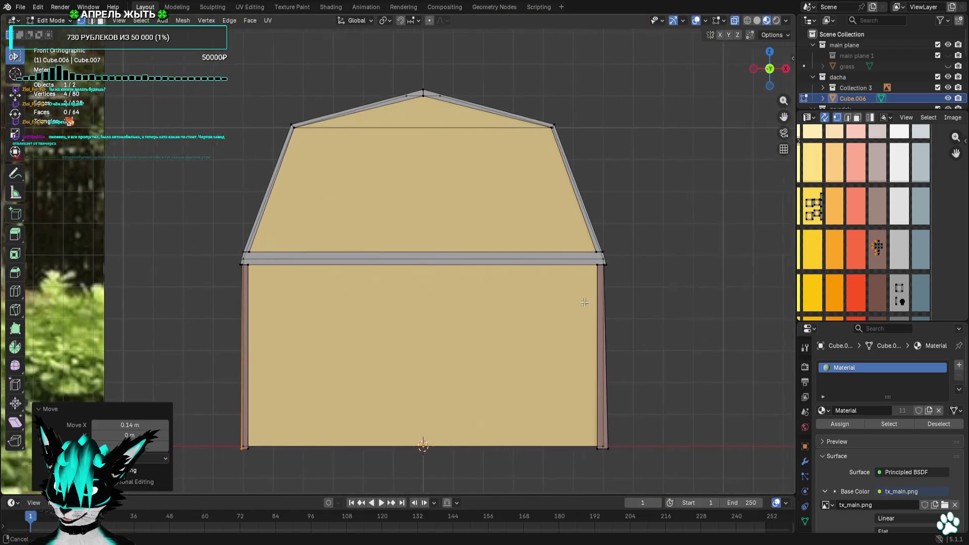
{"action": "scroll", "coordinate": [484, 268], "scroll_direction": "up", "scroll_amount": 9}
{"action": "scroll", "coordinate": [456, 244], "scroll_direction": "up", "scroll_amount": 7}
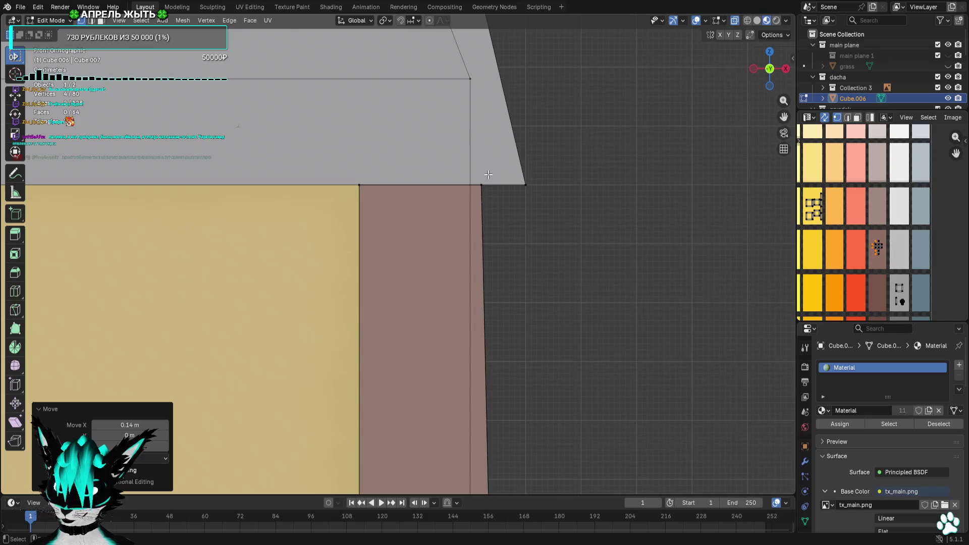
{"action": "scroll", "coordinate": [467, 231], "scroll_direction": "down", "scroll_amount": 8}
{"action": "mouse_move", "coordinate": [491, 273]}
{"action": "middle_mouse_down", "text": "shift"}
{"action": "mouse_move", "coordinate": [392, 231]}
{"action": "mouse_move", "coordinate": [728, 255]}
{"action": "middle_mouse_up", "text": "shift"}
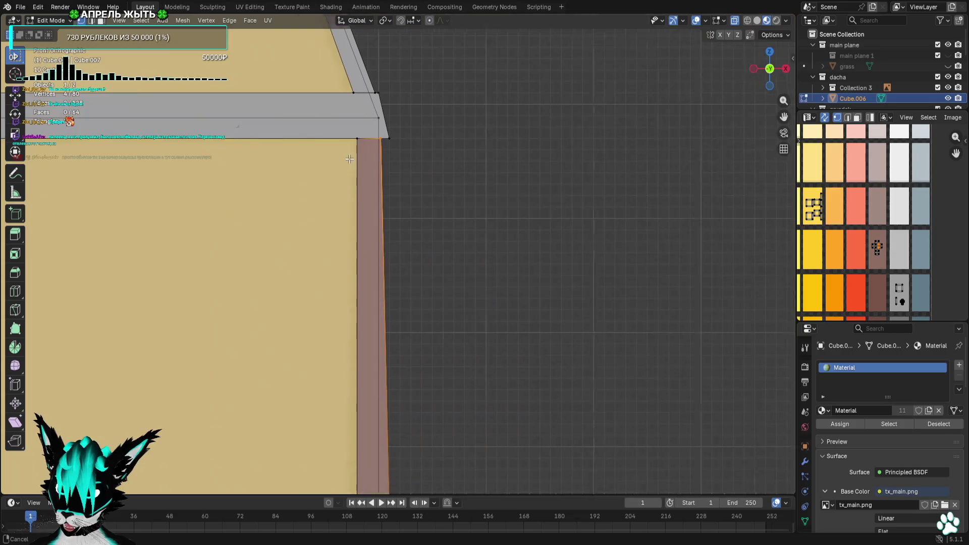
{"action": "scroll", "coordinate": [422, 123], "scroll_direction": "up", "scroll_amount": 5}
{"action": "middle_click_drag", "start_coordinate": [422, 123], "coordinate": [453, 274], "text": "shift"}
{"action": "key", "text": "g"}
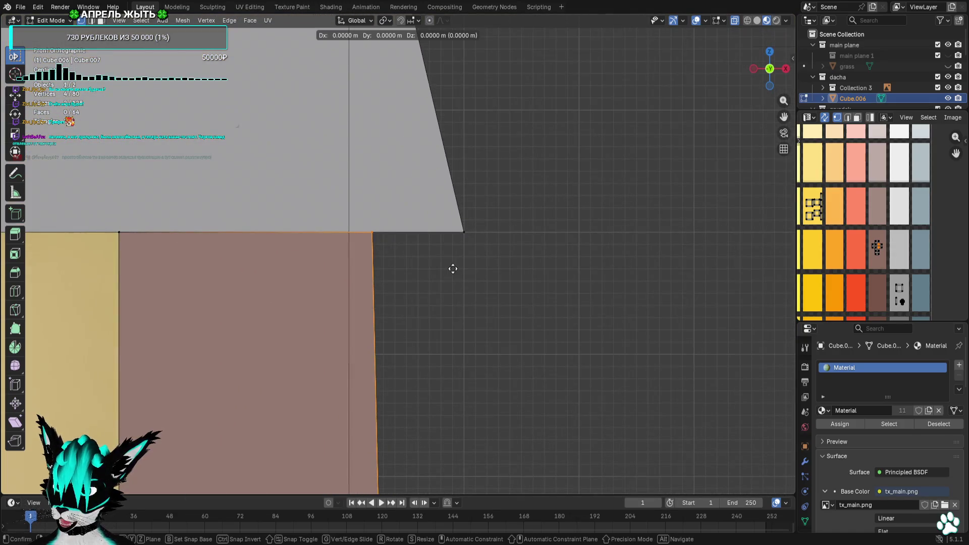
{"action": "left_click", "coordinate": [479, 271]}
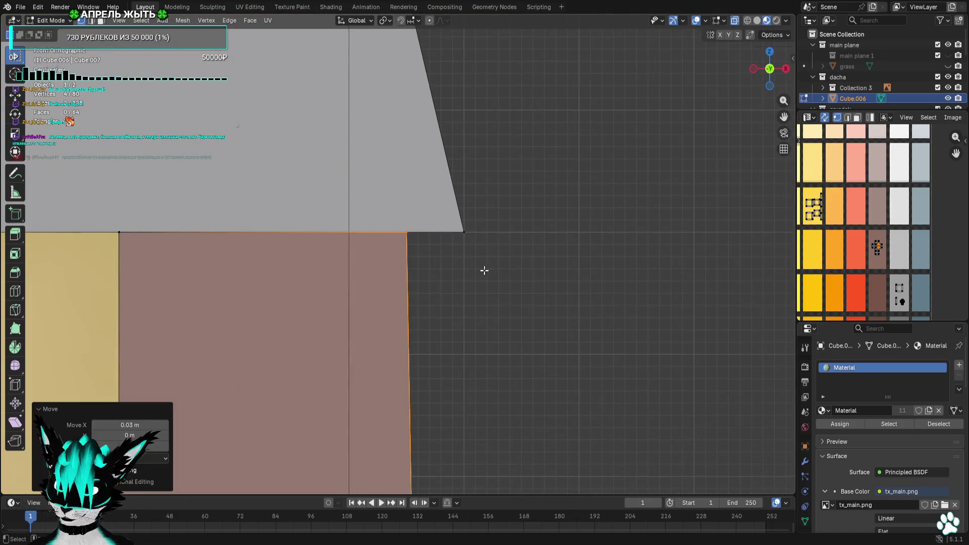
Select the wall's bottom-right corner vertices and move them -0.11 m along X
{"action": "scroll", "coordinate": [470, 454], "scroll_direction": "down", "scroll_amount": 4}
{"action": "scroll", "coordinate": [445, 415], "scroll_direction": "down", "scroll_amount": 1}
{"action": "middle_click_drag", "start_coordinate": [445, 415], "coordinate": [440, 214], "text": "shift"}
{"action": "left_click_drag", "start_coordinate": [440, 248], "coordinate": [417, 274]}
{"action": "scroll", "coordinate": [412, 278], "scroll_direction": "up", "scroll_amount": 5}
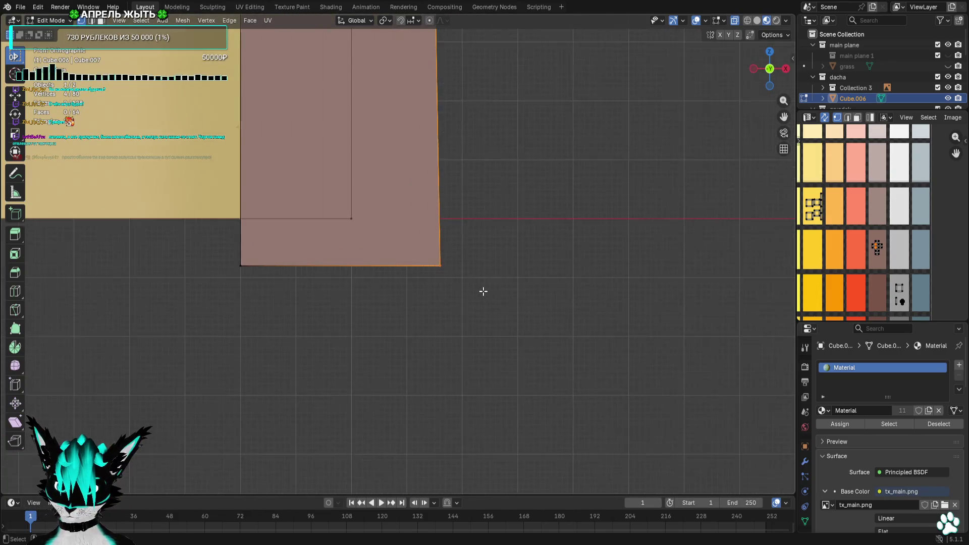
{"action": "key", "text": "g"}
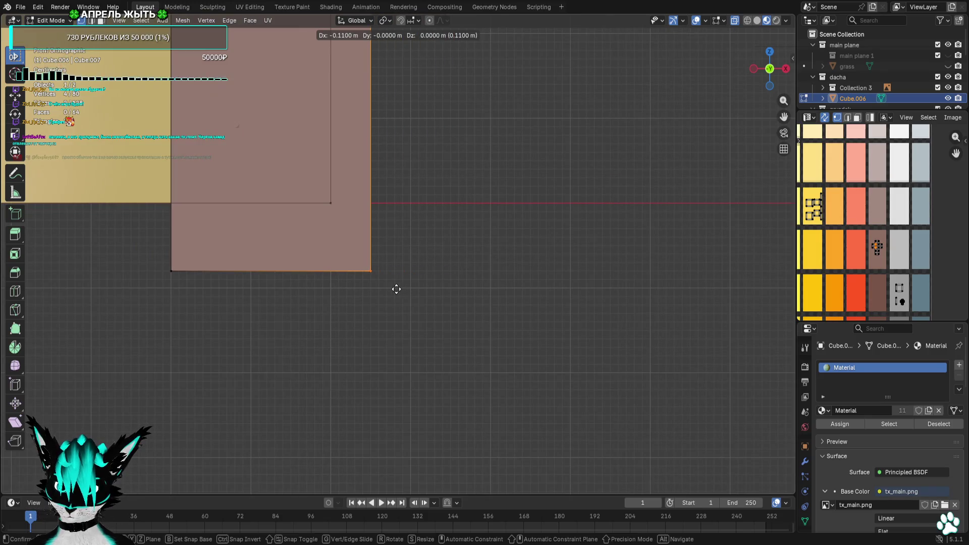
{"action": "left_click", "coordinate": [397, 290]}
{"action": "key", "text": "ctrl+KP_3"}
{"action": "left_click", "coordinate": [769, 68]}
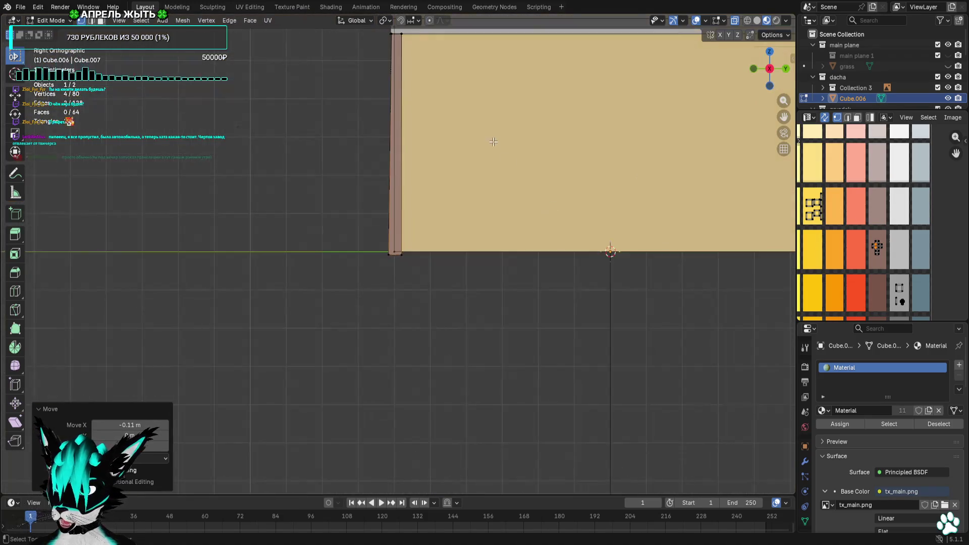
Move the strip's left-edge vertices back 0.11 m to sit flush with the wall side
{"action": "scroll", "coordinate": [417, 246], "scroll_direction": "up", "scroll_amount": 8}
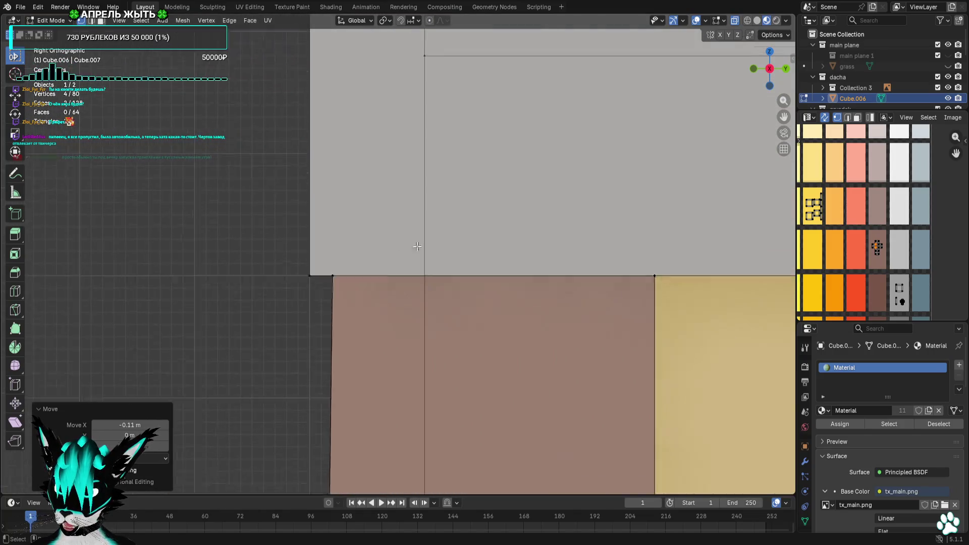
{"action": "middle_click_drag", "start_coordinate": [417, 246], "coordinate": [444, 270], "text": "shift"}
{"action": "left_click_drag", "start_coordinate": [357, 256], "coordinate": [267, 336]}
{"action": "key", "text": "g"}
{"action": "left_click", "coordinate": [324, 340]}
{"action": "mouse_move", "coordinate": [338, 329]}
{"action": "middle_mouse_down", "text": "shift"}
{"action": "mouse_move", "coordinate": [392, 248]}
{"action": "mouse_move", "coordinate": [373, 297]}
{"action": "mouse_move", "coordinate": [363, 251]}
{"action": "middle_mouse_up", "text": "shift"}
{"action": "scroll", "coordinate": [373, 297], "scroll_direction": "up", "scroll_amount": 10}
{"action": "left_click_drag", "start_coordinate": [368, 248], "coordinate": [166, 345]}
{"action": "mouse_move", "coordinate": [399, 364]}
{"action": "middle_mouse_down", "text": "shift"}
{"action": "mouse_move", "coordinate": [545, 359]}
{"action": "mouse_move", "coordinate": [361, 347]}
{"action": "middle_mouse_up", "text": "shift"}
{"action": "key", "text": "g"}
{"action": "left_click", "coordinate": [504, 350]}
Slide the right-edge vertices 0.07 m left to line up with the wall's edge
{"action": "scroll", "coordinate": [516, 337], "scroll_direction": "down", "scroll_amount": 3}
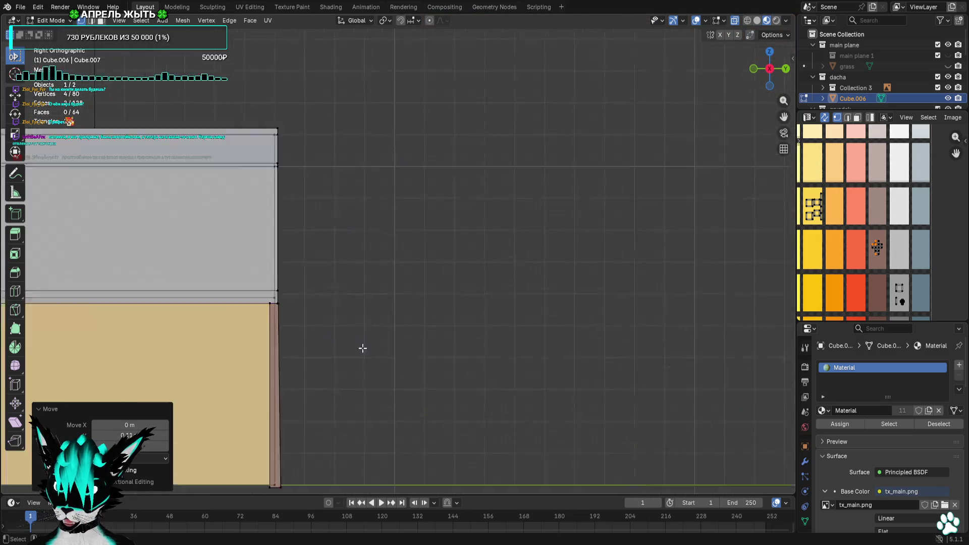
{"action": "scroll", "coordinate": [379, 286], "scroll_direction": "up", "scroll_amount": 5}
{"action": "mouse_move", "coordinate": [379, 285]}
{"action": "middle_mouse_down", "text": "shift"}
{"action": "mouse_move", "coordinate": [411, 327]}
{"action": "mouse_move", "coordinate": [515, 281]}
{"action": "middle_mouse_up", "text": "shift"}
{"action": "scroll", "coordinate": [515, 281], "scroll_direction": "up", "scroll_amount": 4}
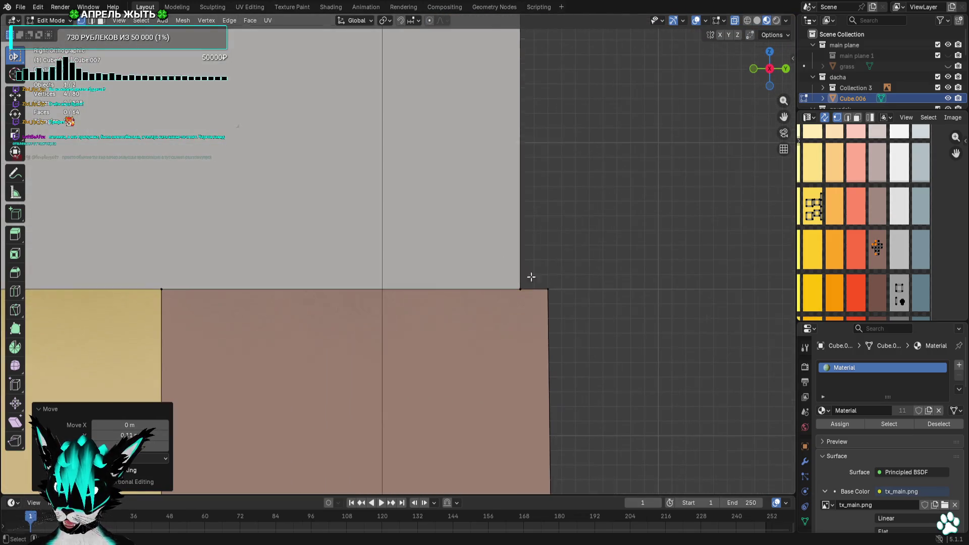
{"action": "key", "text": "g"}
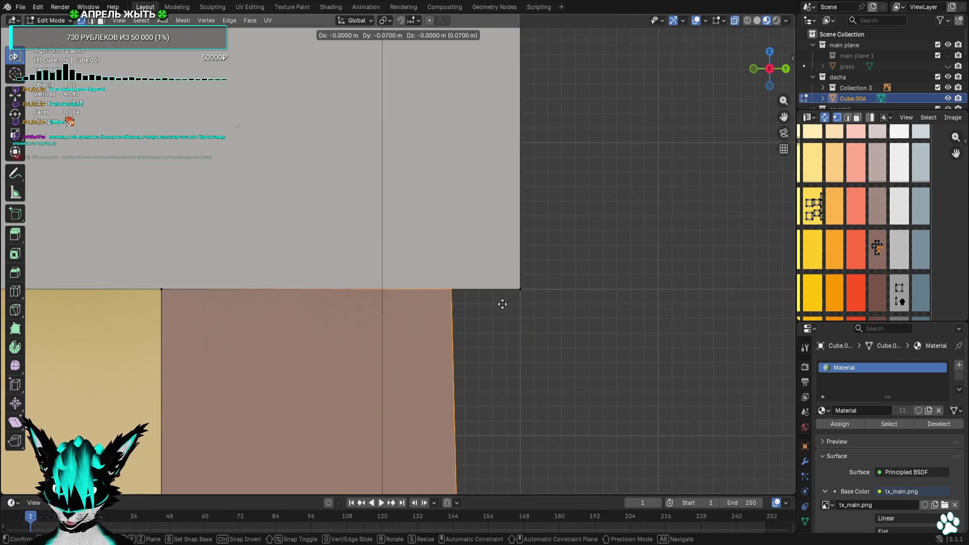
{"action": "left_click", "coordinate": [502, 302]}
{"action": "scroll", "coordinate": [442, 362], "scroll_direction": "down", "scroll_amount": 4}
{"action": "middle_click_drag", "start_coordinate": [460, 374], "coordinate": [441, 314], "text": "shift"}
{"action": "scroll", "coordinate": [443, 259], "scroll_direction": "up", "scroll_amount": 15}
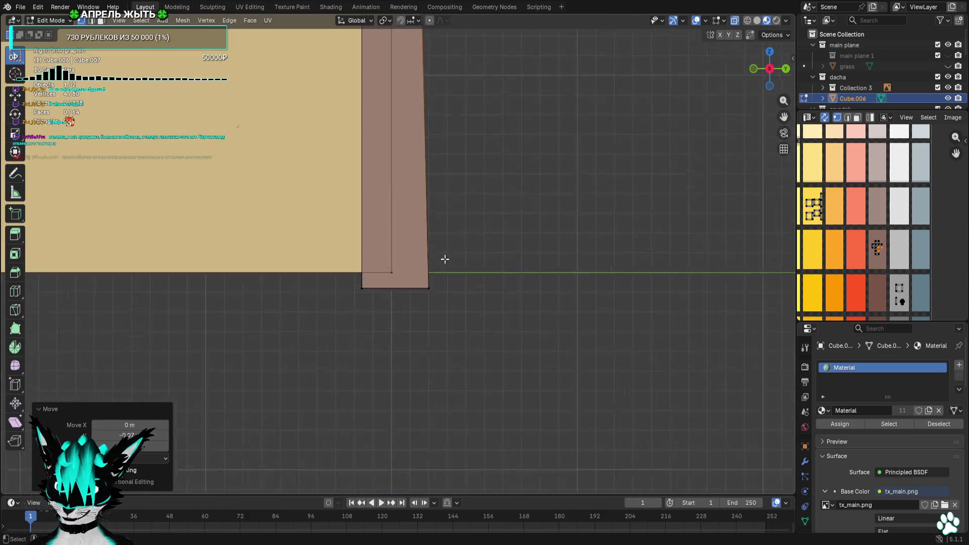
{"action": "key", "text": "g"}
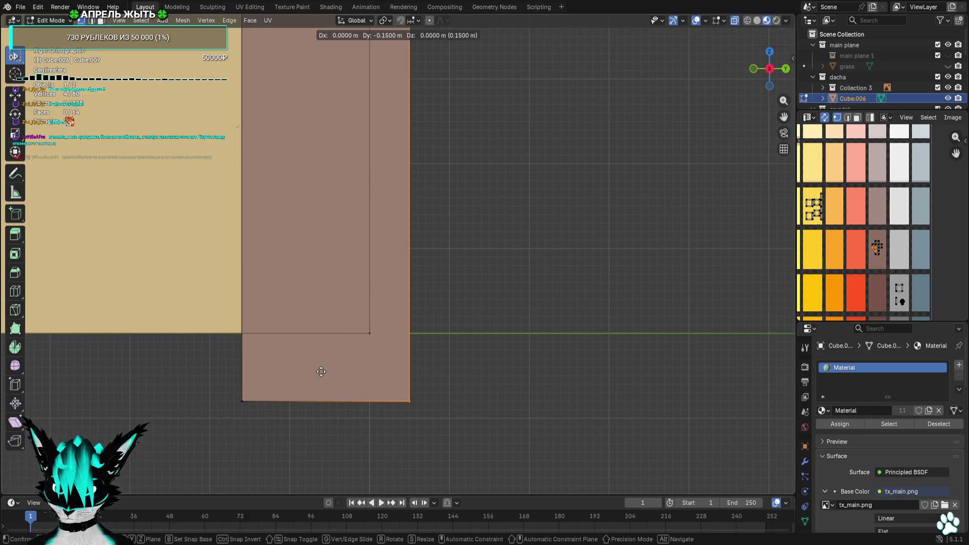
{"action": "left_click", "coordinate": [320, 370]}
{"action": "scroll", "coordinate": [319, 364], "scroll_direction": "down", "scroll_amount": 10}
Deselect, orbit the house, and return to the Front orthographic view with the house centred
{"action": "left_click", "coordinate": [589, 264]}
{"action": "mouse_move", "coordinate": [589, 264]}
{"action": "middle_mouse_down"}
{"action": "mouse_move", "coordinate": [422, 270]}
{"action": "mouse_move", "coordinate": [760, 118]}
{"action": "middle_mouse_up"}
{"action": "scroll", "coordinate": [422, 270], "scroll_direction": "up", "scroll_amount": 3}
{"action": "scroll", "coordinate": [421, 270], "scroll_direction": "down", "scroll_amount": 3}
{"action": "left_click", "coordinate": [771, 72]}
{"action": "scroll", "coordinate": [474, 340], "scroll_direction": "up", "scroll_amount": 3}
{"action": "mouse_move", "coordinate": [474, 340]}
{"action": "middle_mouse_down", "text": "shift"}
{"action": "mouse_move", "coordinate": [601, 229]}
{"action": "mouse_move", "coordinate": [567, 338]}
{"action": "middle_mouse_up", "text": "shift"}
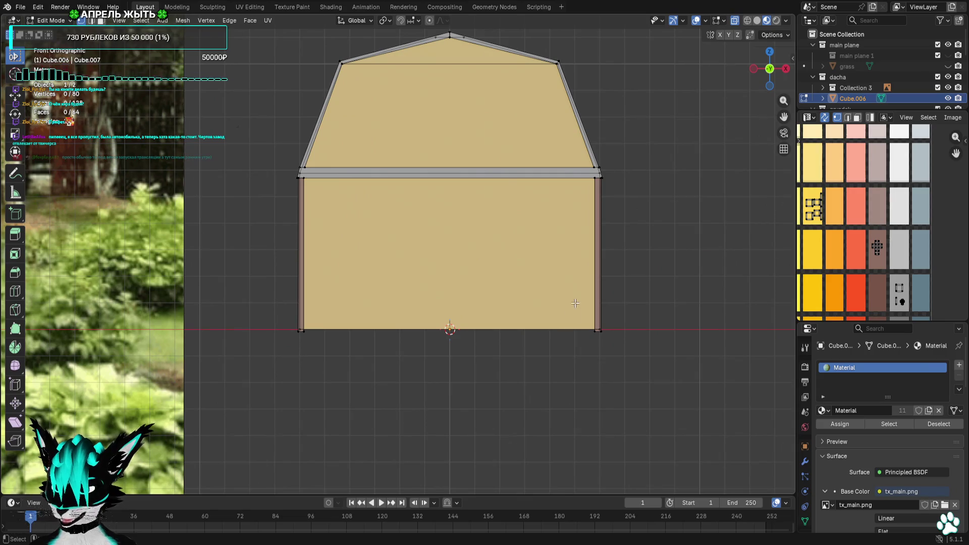
{"action": "middle_click_drag", "start_coordinate": [471, 191], "coordinate": [460, 223], "text": "shift"}
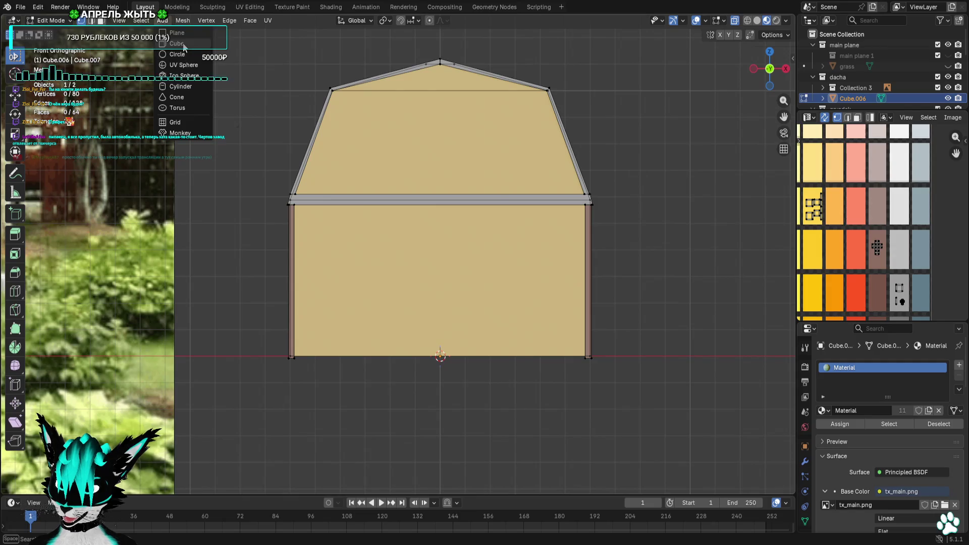
Add a cube and lower its top face by 9 m
{"action": "left_click", "coordinate": [184, 47]}
{"action": "scroll", "coordinate": [535, 239], "scroll_direction": "down", "scroll_amount": 5}
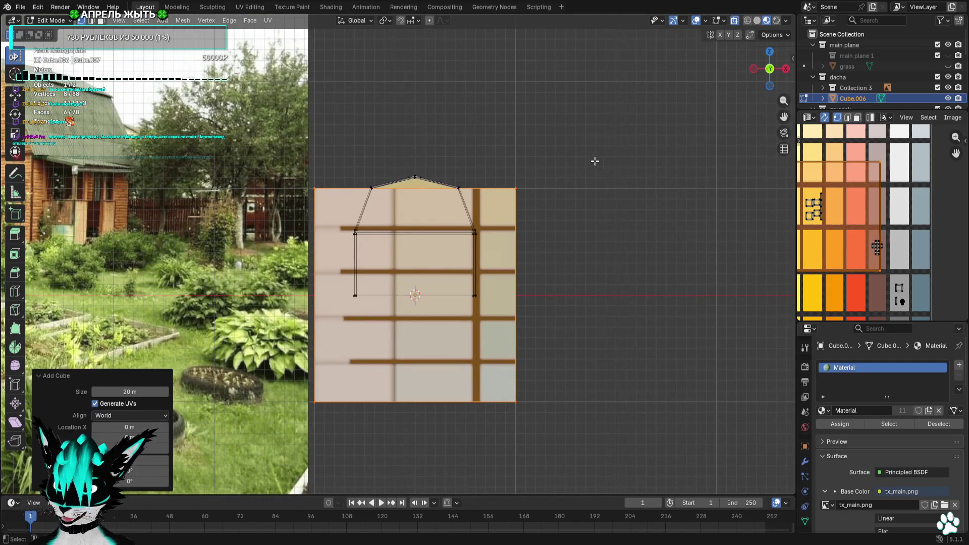
{"action": "left_click_drag", "start_coordinate": [499, 207], "coordinate": [500, 207]}
{"action": "key", "text": "g"}
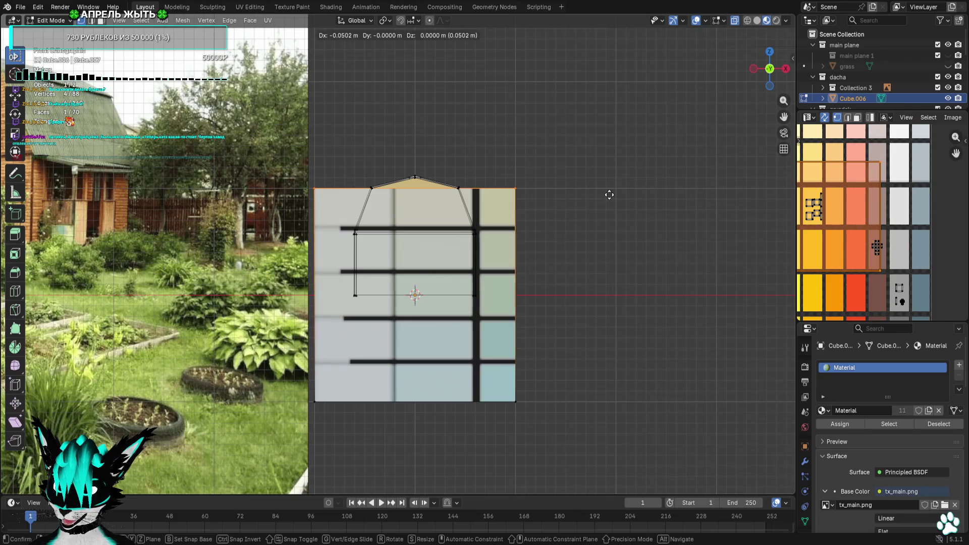
{"action": "left_click", "coordinate": [613, 301]}
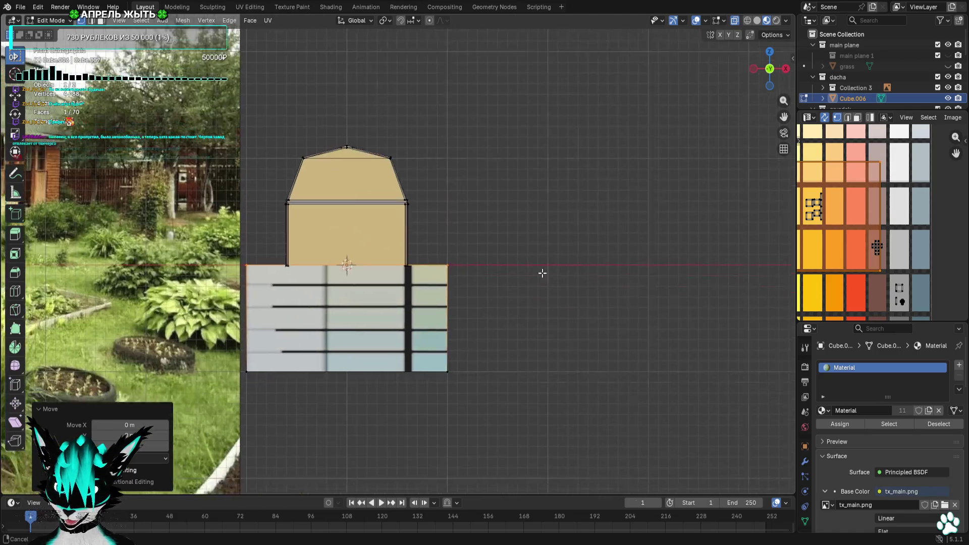
{"action": "scroll", "coordinate": [543, 272], "scroll_direction": "up", "scroll_amount": 6}
{"action": "scroll", "coordinate": [414, 249], "scroll_direction": "down", "scroll_amount": 4}
{"action": "middle_click_drag", "start_coordinate": [383, 259], "coordinate": [379, 217], "text": "shift"}
{"action": "scroll", "coordinate": [386, 259], "scroll_direction": "down", "scroll_amount": 3}
{"action": "scroll", "coordinate": [386, 259], "scroll_direction": "down", "scroll_amount": 1}
Raise the fence's bottom vertices to flatten it into a thin strip
{"action": "left_click_drag", "start_coordinate": [242, 320], "coordinate": [474, 368]}
{"action": "key", "text": "g"}
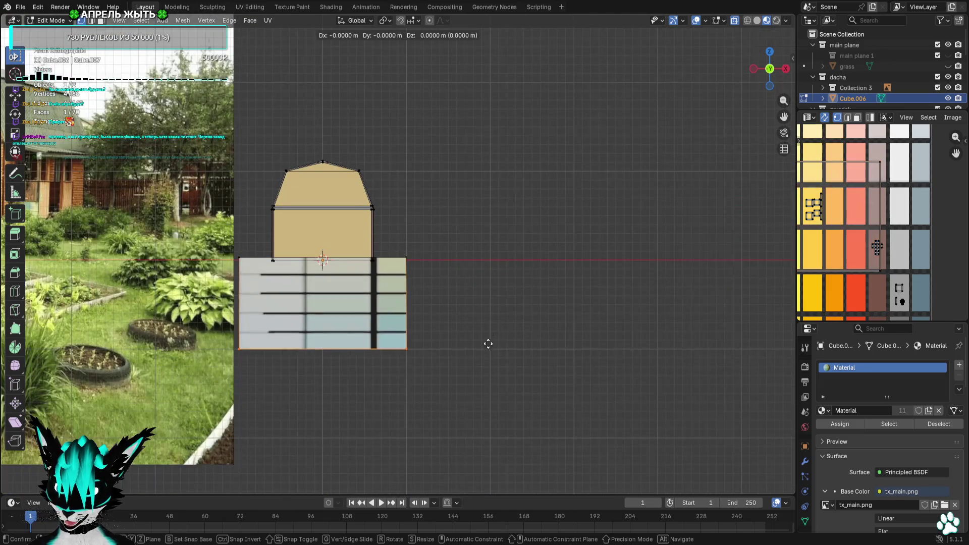
{"action": "left_click", "coordinate": [488, 264]}
{"action": "scroll", "coordinate": [488, 263], "scroll_direction": "up", "scroll_amount": 2}
{"action": "scroll", "coordinate": [455, 231], "scroll_direction": "up", "scroll_amount": 5}
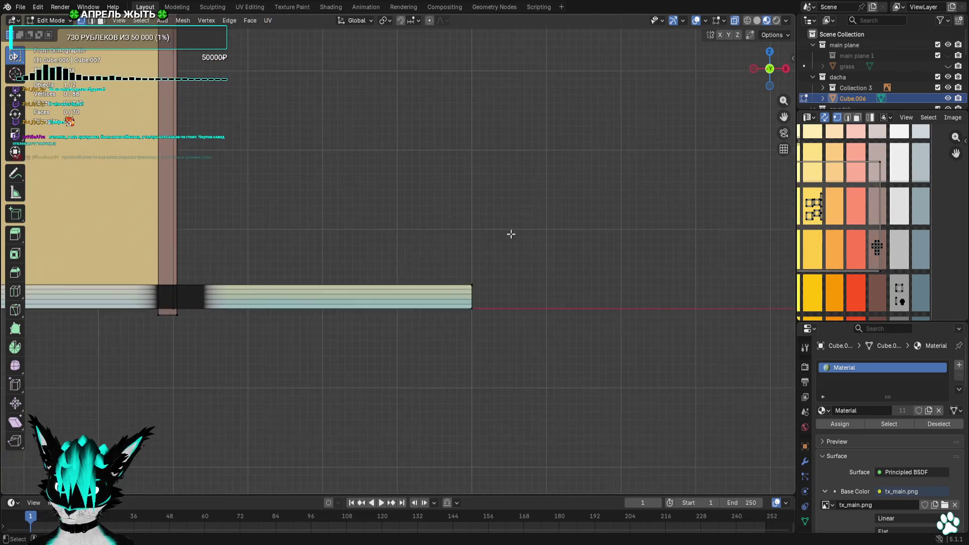
Slide the flattened strip 3.8 m to the right, then 0.1 m more along X
{"action": "key", "text": "g"}
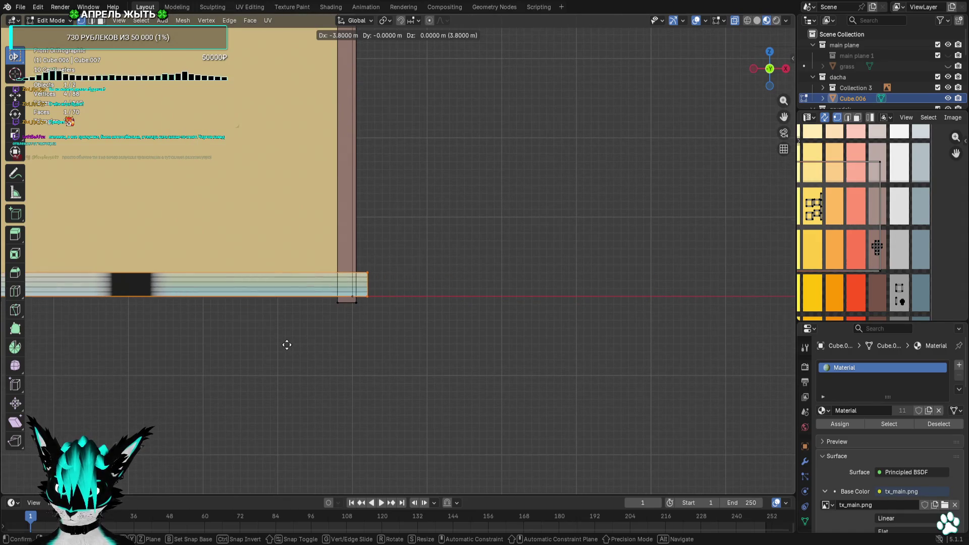
{"action": "scroll", "coordinate": [227, 302], "scroll_direction": "down", "scroll_amount": 2}
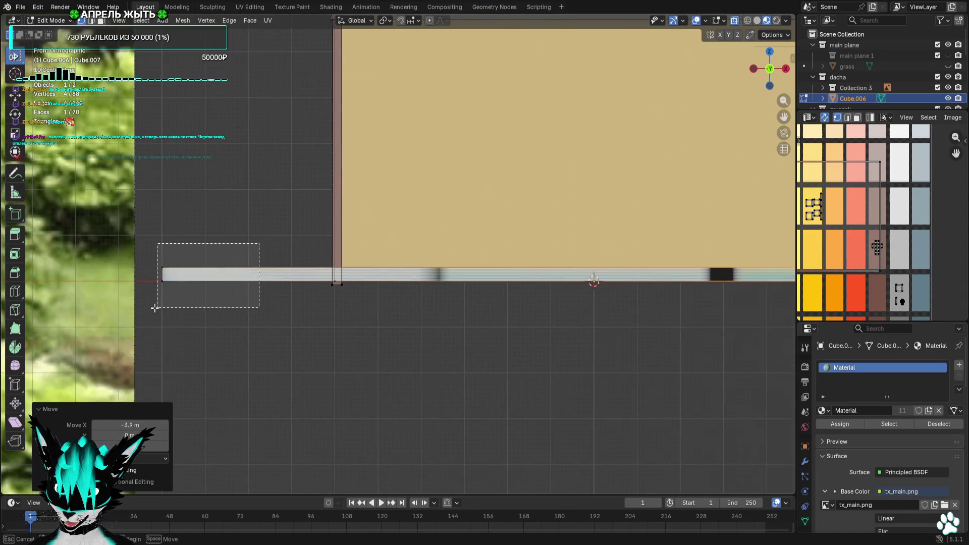
{"action": "left_click", "coordinate": [315, 307]}
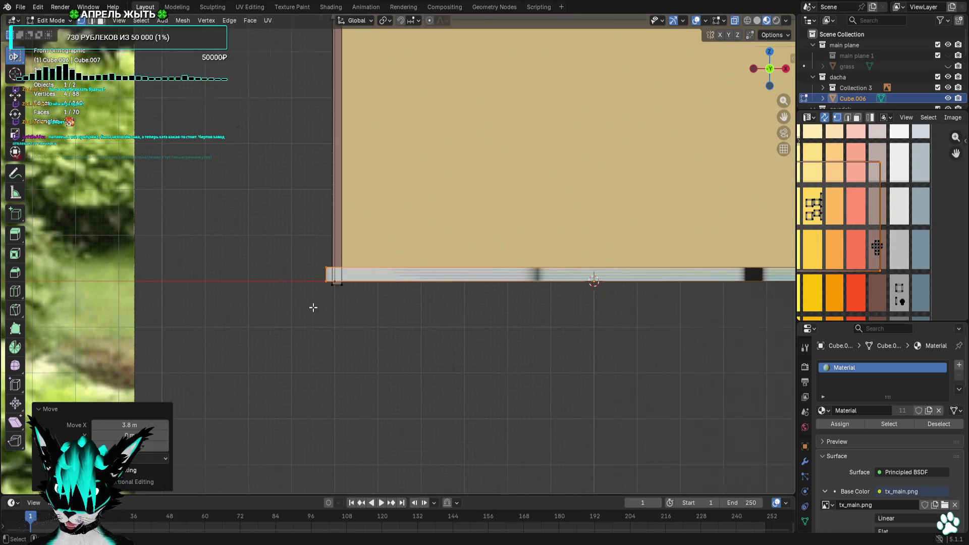
{"action": "scroll", "coordinate": [313, 308], "scroll_direction": "up", "scroll_amount": 2}
{"action": "key", "text": "g"}
{"action": "left_click", "coordinate": [411, 318]}
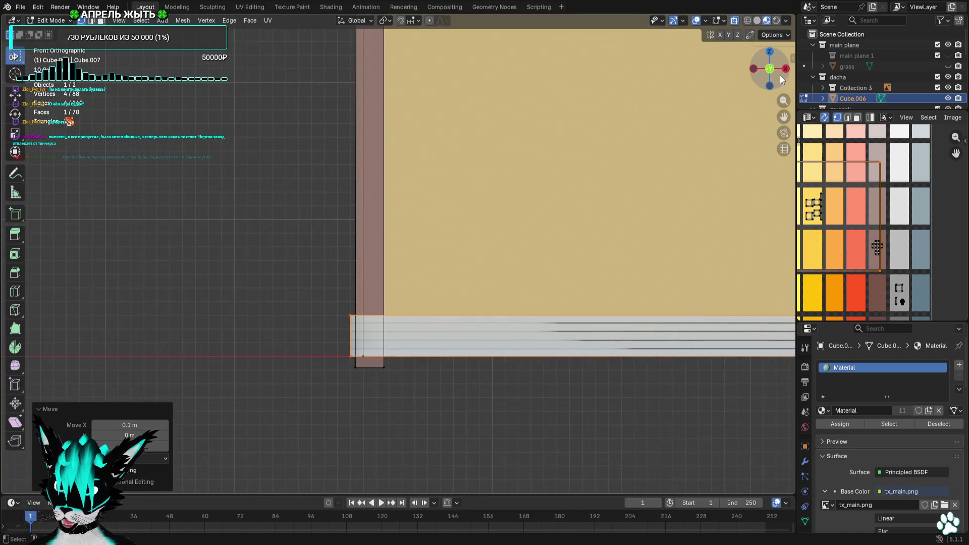
In the side view, move the strip left toward the wall base
{"action": "left_click", "coordinate": [785, 70]}
{"action": "scroll", "coordinate": [505, 252], "scroll_direction": "down", "scroll_amount": 4}
{"action": "key", "text": "g"}
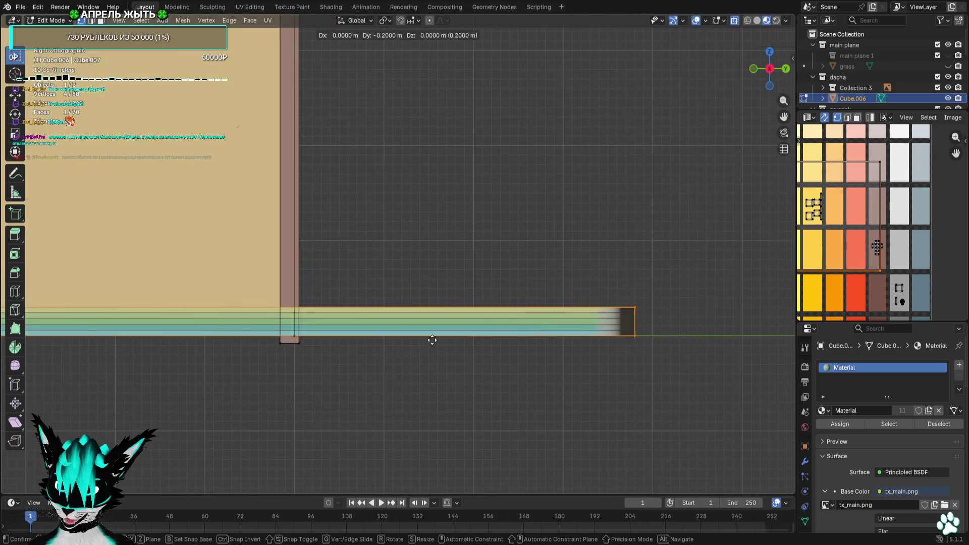
{"action": "left_click", "coordinate": [126, 342]}
{"action": "scroll", "coordinate": [137, 341], "scroll_direction": "down", "scroll_amount": 6}
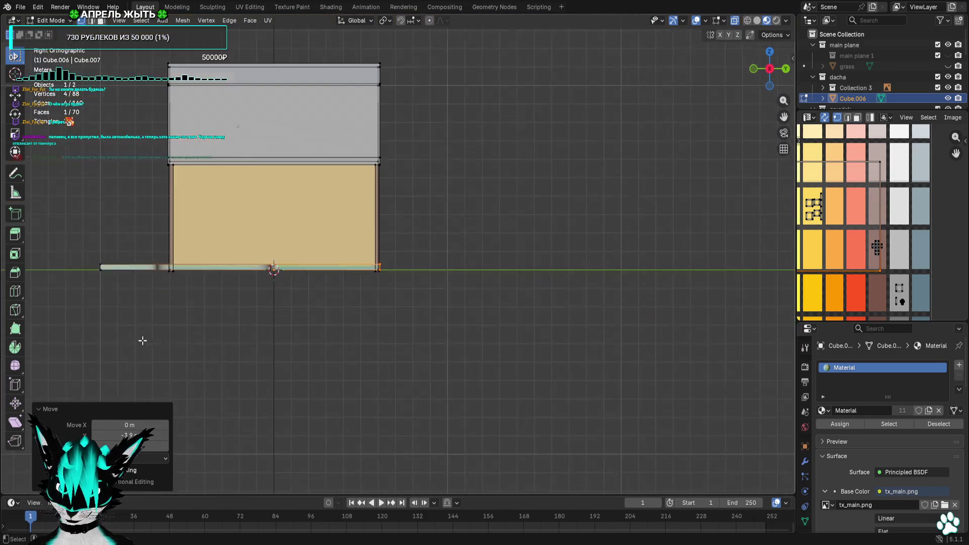
{"action": "middle_click_drag", "start_coordinate": [142, 340], "coordinate": [385, 256], "text": "shift"}
{"action": "scroll", "coordinate": [476, 302], "scroll_direction": "up", "scroll_amount": 5}
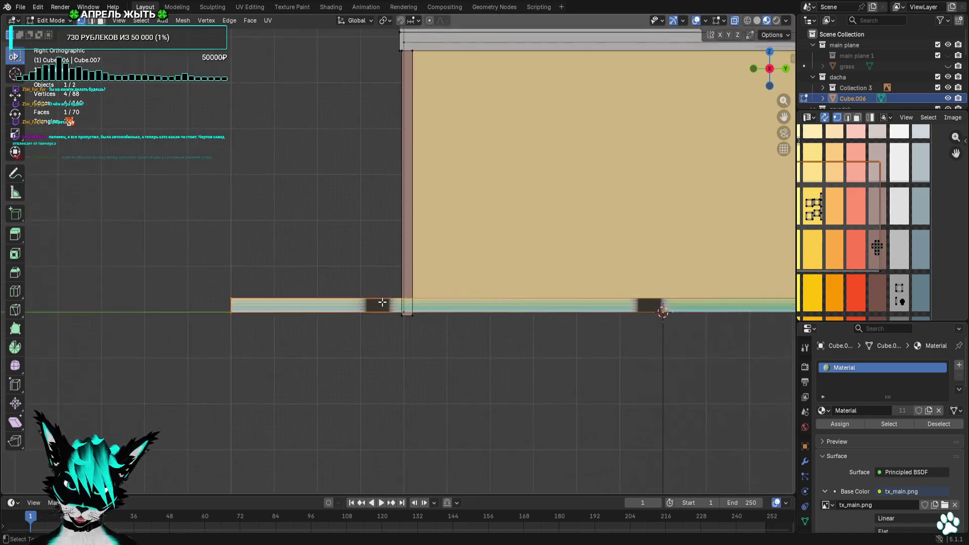
{"action": "scroll", "coordinate": [382, 302], "scroll_direction": "up", "scroll_amount": 5}
Line the strip's end up with the wall corner and select its end faces
{"action": "key", "text": "g"}
{"action": "key", "text": "Return"}
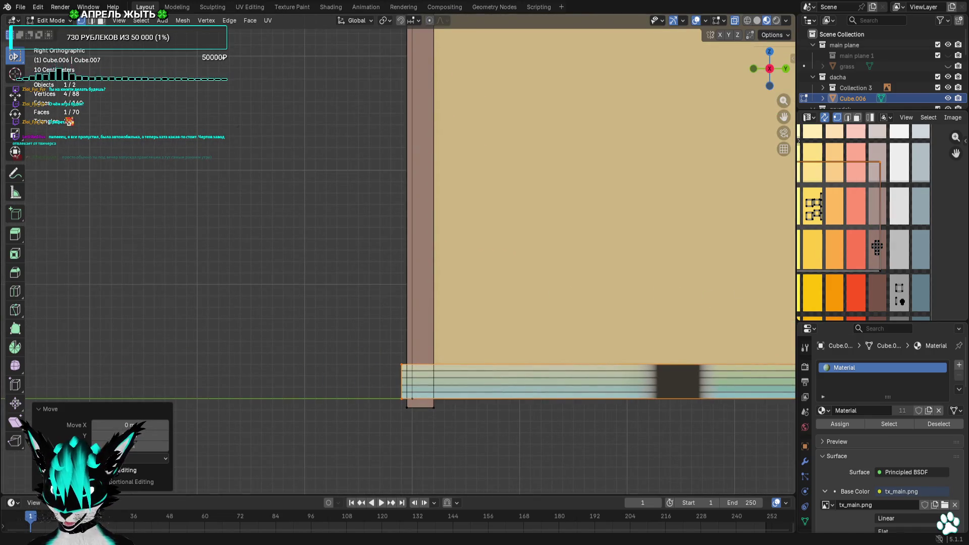
{"action": "scroll", "coordinate": [465, 278], "scroll_direction": "down", "scroll_amount": 6}
{"action": "middle_click_drag", "start_coordinate": [404, 262], "coordinate": [351, 185], "text": "shift"}
{"action": "scroll", "coordinate": [351, 162], "scroll_direction": "up", "scroll_amount": 6}
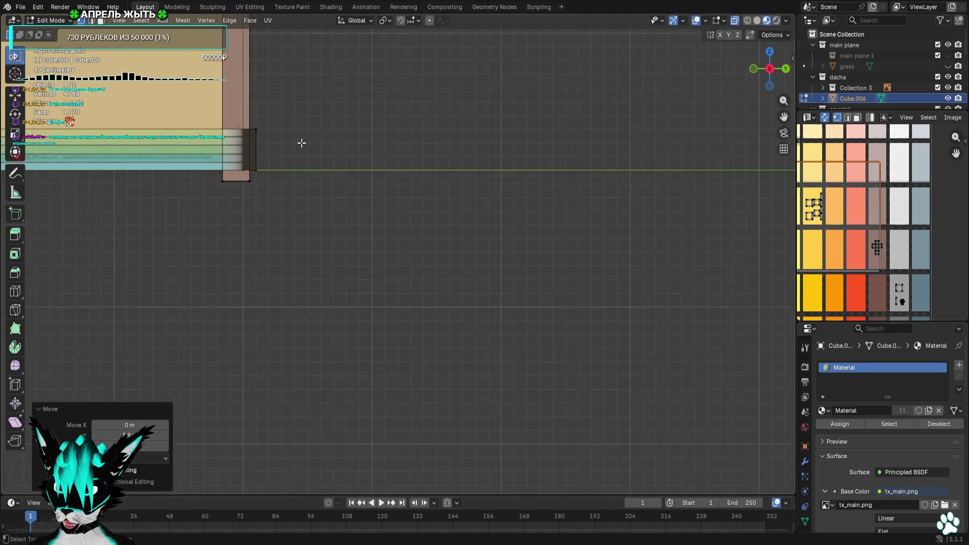
{"action": "middle_click_drag", "start_coordinate": [301, 145], "coordinate": [407, 279], "text": "shift"}
{"action": "scroll", "coordinate": [407, 279], "scroll_direction": "up", "scroll_amount": 1}
{"action": "mouse_move", "coordinate": [378, 253]}
{"action": "left_mouse_down"}
{"action": "mouse_move", "coordinate": [337, 336]}
{"action": "mouse_move", "coordinate": [344, 349]}
{"action": "left_mouse_up"}
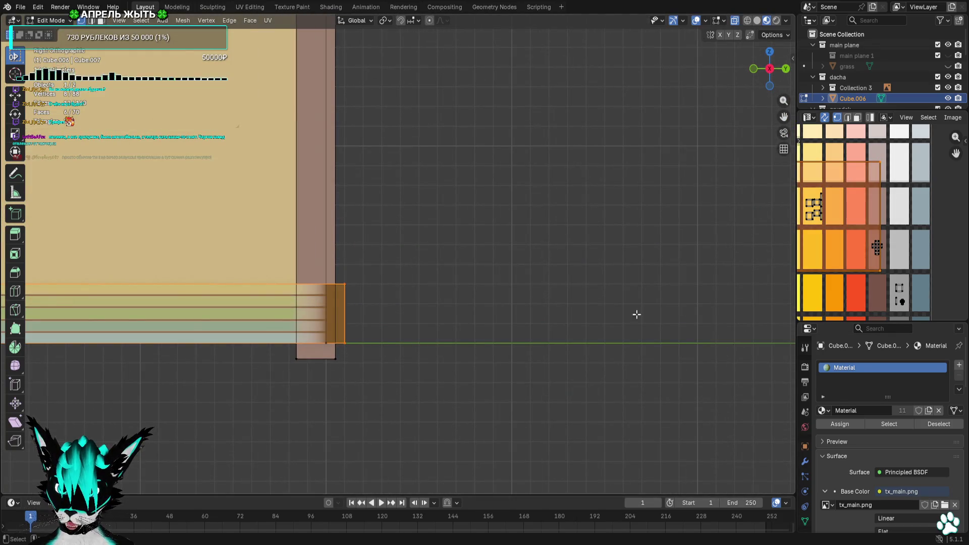
{"action": "scroll", "coordinate": [906, 278], "scroll_direction": "down", "scroll_amount": 1}
Shrink the strip's UV island and move it onto the palette
{"action": "key", "text": "s"}
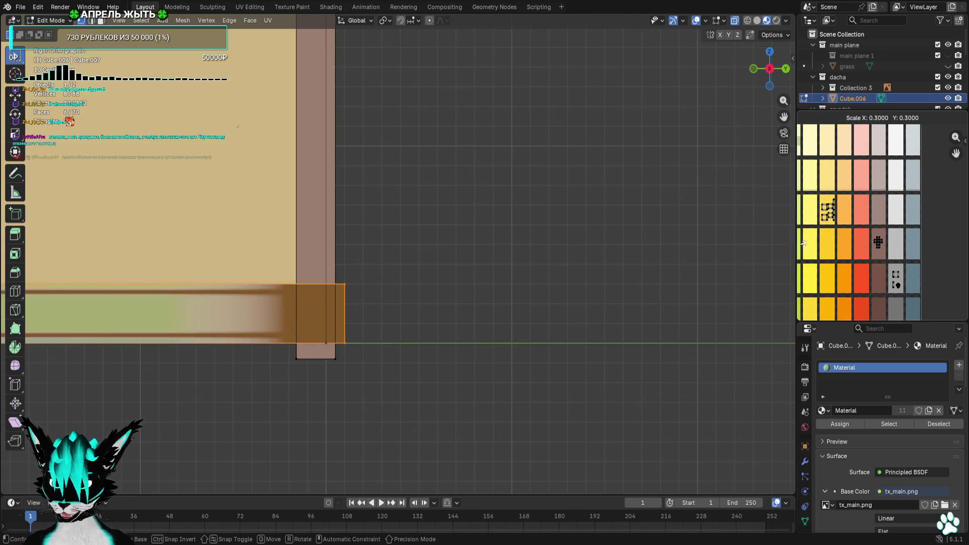
{"action": "left_click", "coordinate": [804, 243]}
{"action": "scroll", "coordinate": [863, 270], "scroll_direction": "down", "scroll_amount": 5}
{"action": "key", "text": "g"}
{"action": "left_click", "coordinate": [901, 267]}
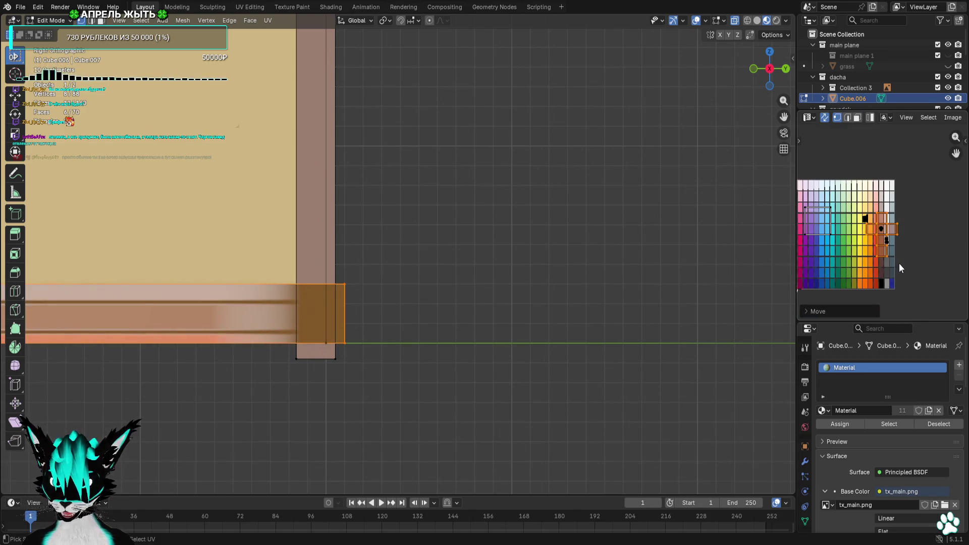
{"action": "scroll", "coordinate": [901, 268], "scroll_direction": "up", "scroll_amount": 5}
Scale the UV island to half onto the grey palette column, deselect, and frame the house
{"action": "key", "text": "s"}
{"action": "left_click", "coordinate": [893, 268]}
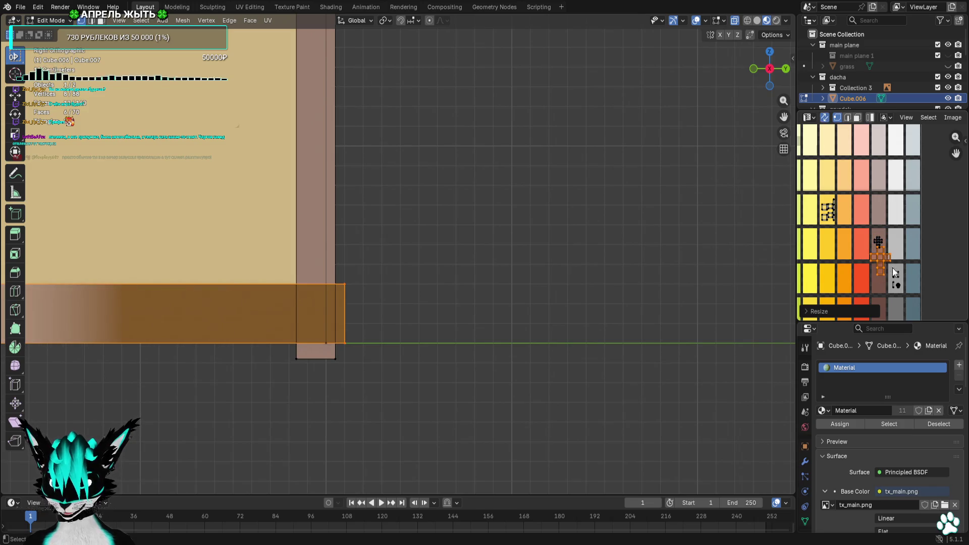
{"action": "scroll", "coordinate": [892, 273], "scroll_direction": "up", "scroll_amount": 2}
{"action": "key", "text": "s"}
{"action": "middle_click_drag", "start_coordinate": [860, 242], "coordinate": [860, 280]}
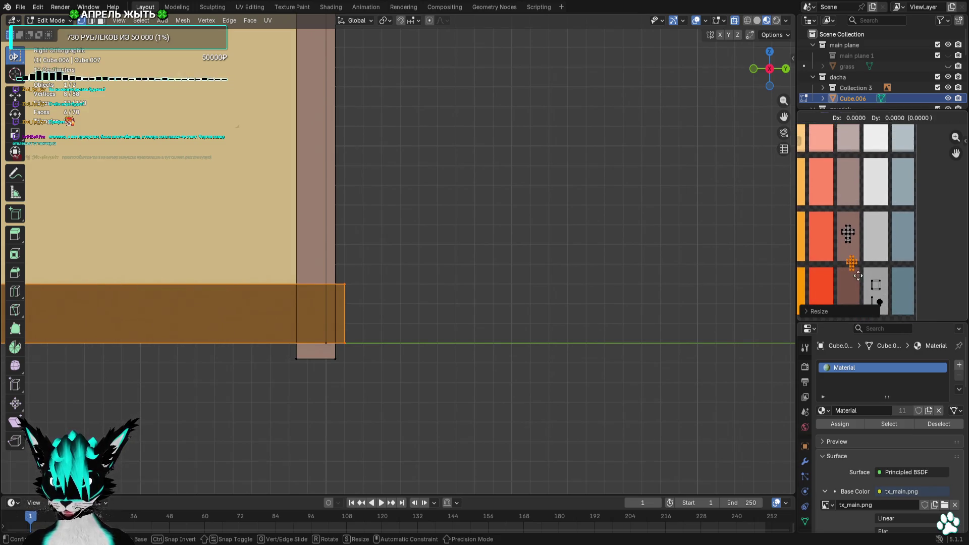
{"action": "left_click_drag", "start_coordinate": [854, 265], "coordinate": [877, 240]}
{"action": "left_click", "coordinate": [524, 239]}
{"action": "scroll", "coordinate": [524, 238], "scroll_direction": "down", "scroll_amount": 8}
{"action": "key", "text": "Home"}
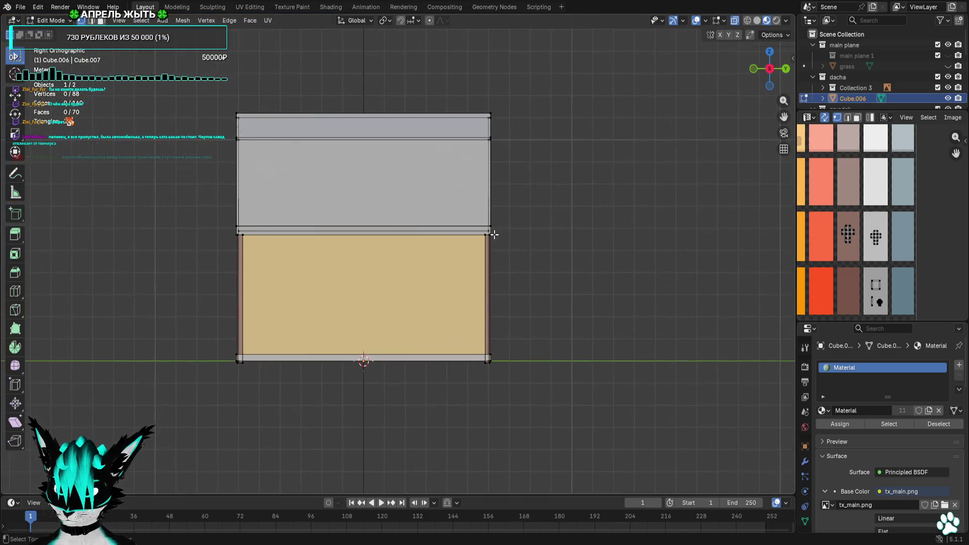
Hide the viewport overlays to preview the house in perspective, then restore them
{"action": "left_click", "coordinate": [699, 21]}
{"action": "mouse_move", "coordinate": [629, 188]}
{"action": "middle_mouse_down"}
{"action": "mouse_move", "coordinate": [296, 195]}
{"action": "mouse_move", "coordinate": [306, 193]}
{"action": "middle_mouse_up"}
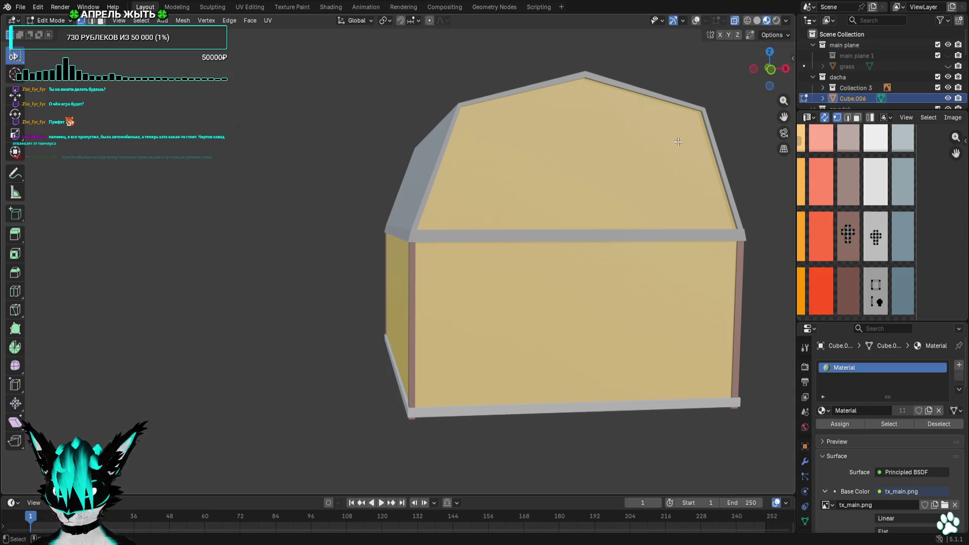
{"action": "left_click", "coordinate": [697, 20]}
{"action": "middle_click_drag", "start_coordinate": [505, 176], "coordinate": [386, 150], "text": "shift"}
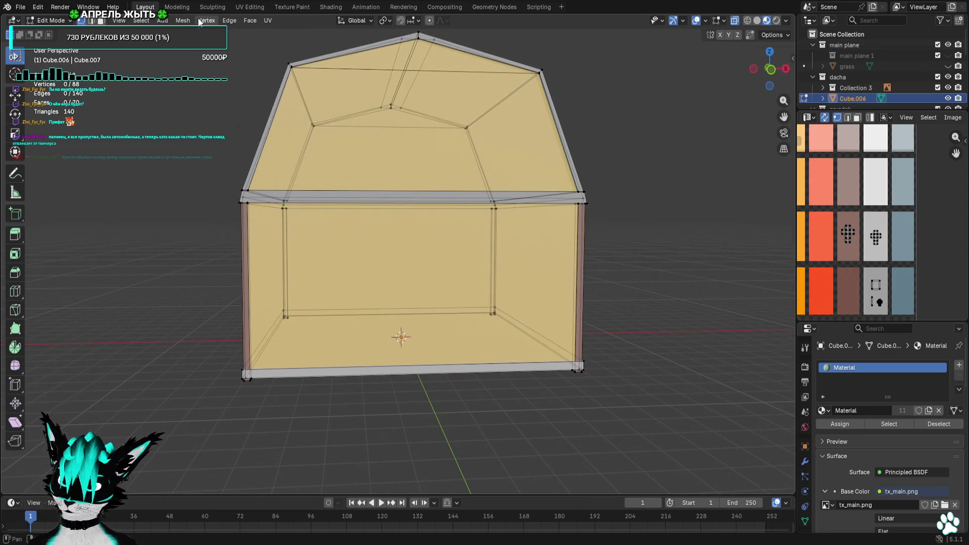
Check the house from Back, Left and Front views, then select the left wall's brown corner post
{"action": "left_click", "coordinate": [770, 69]}
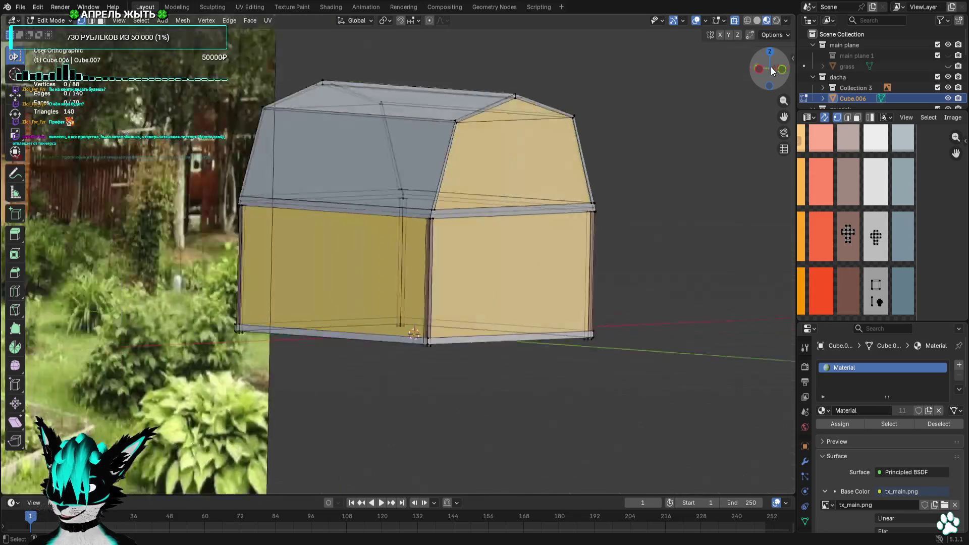
{"action": "left_click", "coordinate": [786, 69]}
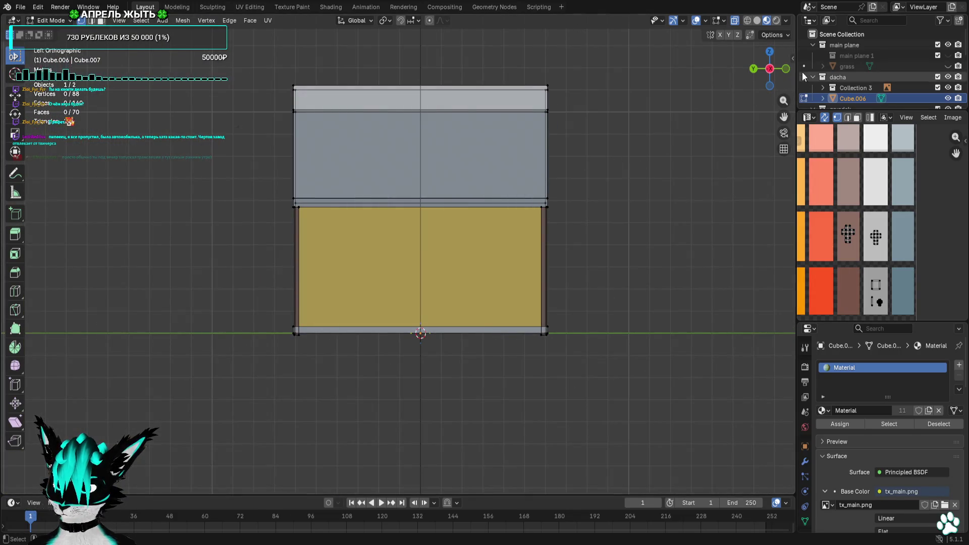
{"action": "left_click", "coordinate": [786, 68]}
{"action": "scroll", "coordinate": [330, 230], "scroll_direction": "up", "scroll_amount": 3}
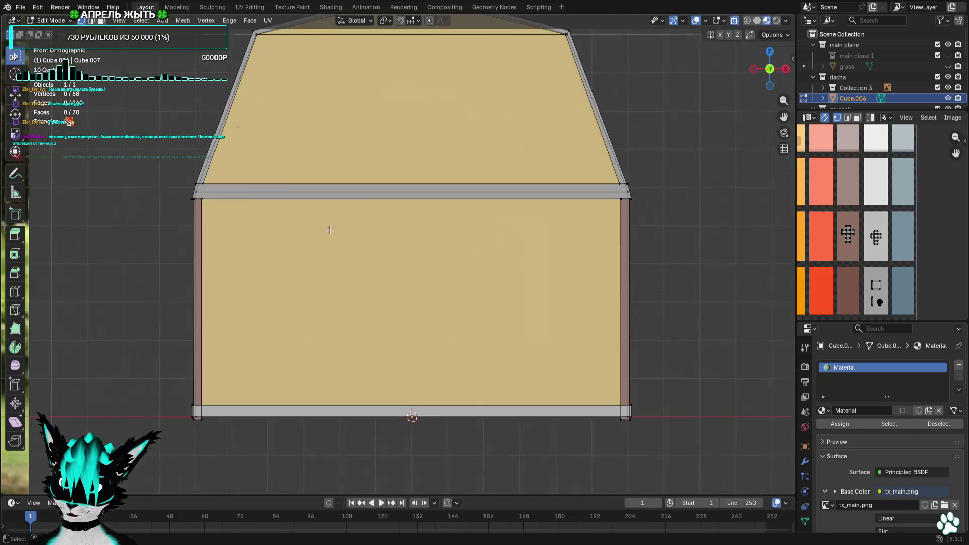
{"action": "scroll", "coordinate": [333, 242], "scroll_direction": "up", "scroll_amount": 5}
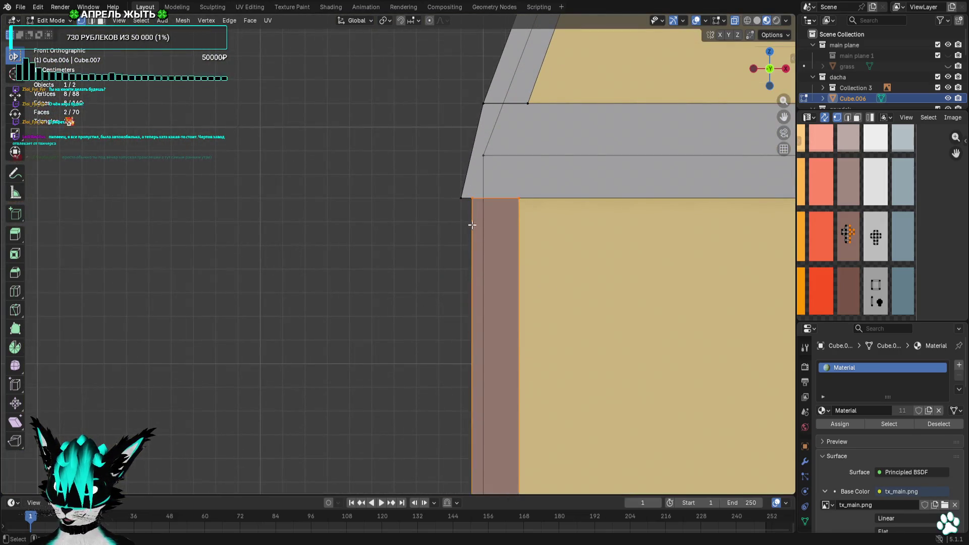
{"action": "scroll", "coordinate": [563, 196], "scroll_direction": "down", "scroll_amount": 3}
{"action": "scroll", "coordinate": [489, 208], "scroll_direction": "down", "scroll_amount": 5, "text": "shift"}
{"action": "scroll", "coordinate": [478, 346], "scroll_direction": "up", "scroll_amount": 3}
{"action": "key", "text": "ctrl+l"}
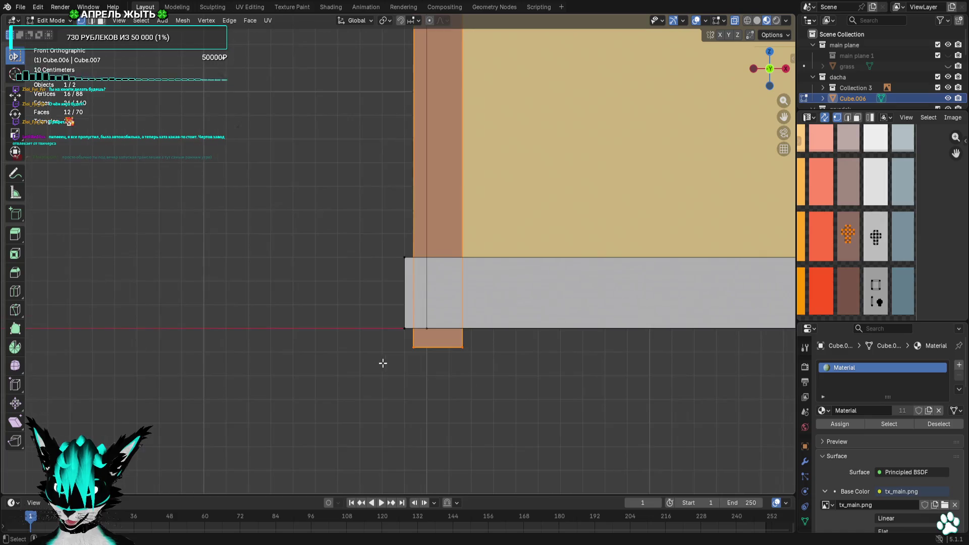
Duplicate the brown corner post, place the copy about 1.9 m left of the wall, and select it
{"action": "scroll", "coordinate": [383, 363], "scroll_direction": "down", "scroll_amount": 8}
{"action": "key", "text": "shift+d"}
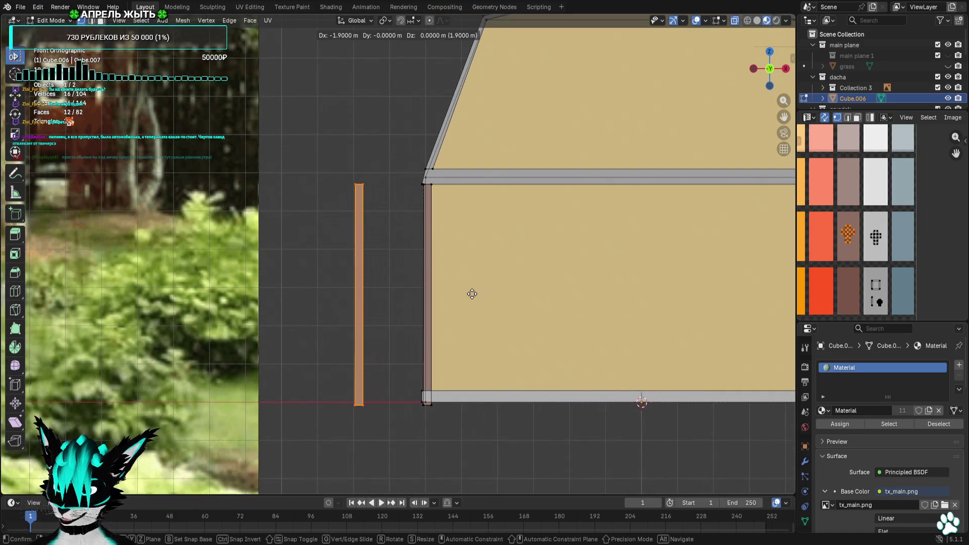
{"action": "left_click", "coordinate": [471, 295]}
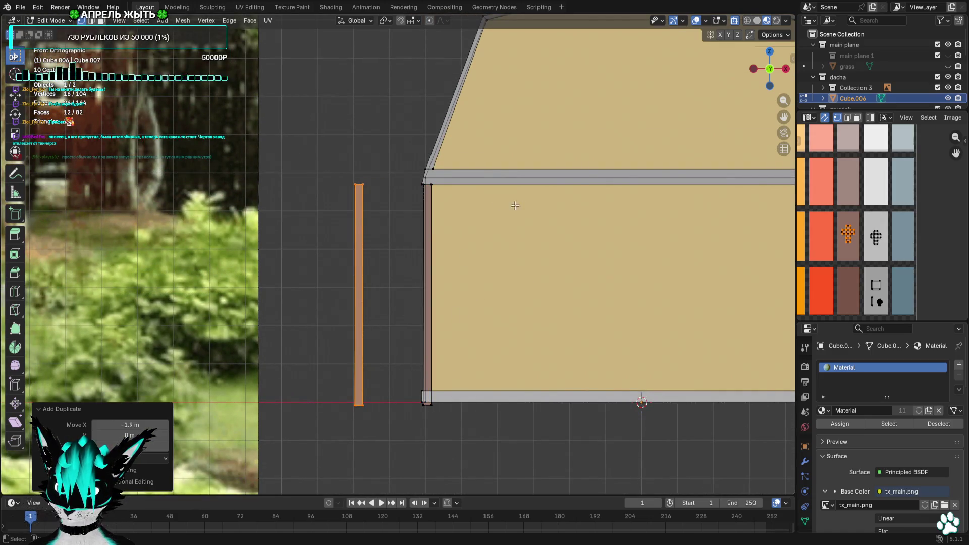
{"action": "scroll", "coordinate": [378, 158], "scroll_direction": "up", "scroll_amount": 6}
{"action": "scroll", "coordinate": [461, 392], "scroll_direction": "down", "scroll_amount": 4}
{"action": "scroll", "coordinate": [457, 390], "scroll_direction": "up", "scroll_amount": 6}
{"action": "scroll", "coordinate": [496, 224], "scroll_direction": "down", "scroll_amount": 2}
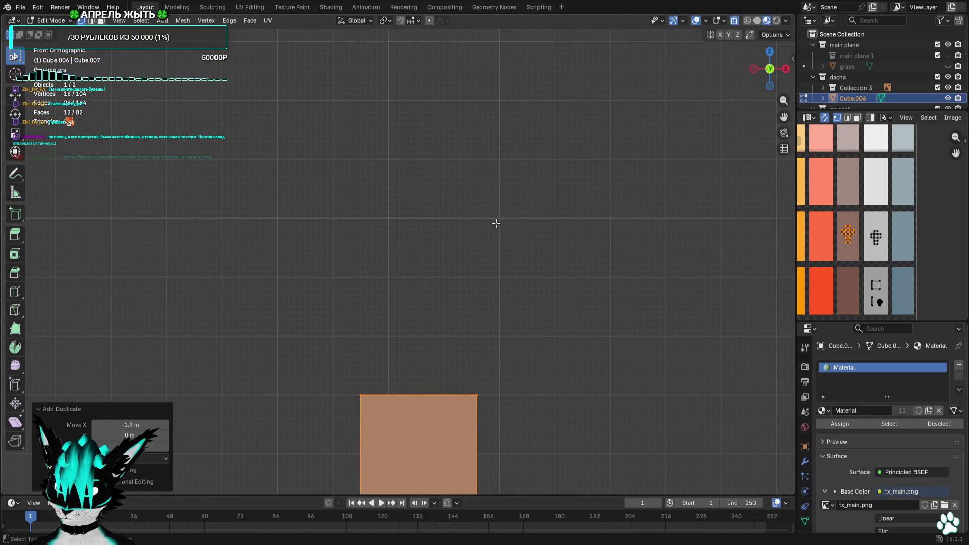
{"action": "key", "text": "g"}
{"action": "left_click", "coordinate": [476, 196]}
{"action": "left_click", "coordinate": [429, 249]}
{"action": "key", "text": "l"}
Raise the copied strip's bottom end to trim the plank's height
{"action": "scroll", "coordinate": [434, 303], "scroll_direction": "down", "scroll_amount": 8}
{"action": "scroll", "coordinate": [360, 310], "scroll_direction": "up", "scroll_amount": 4}
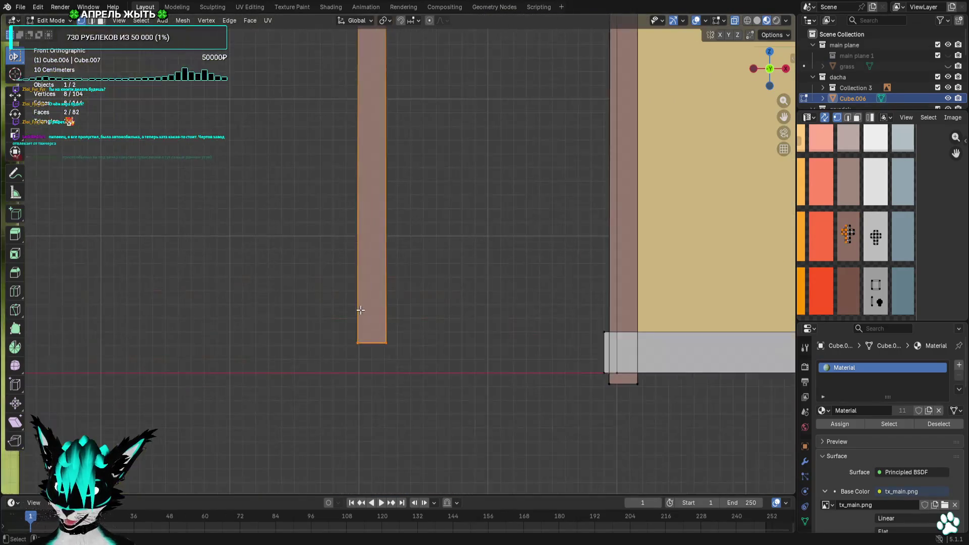
{"action": "scroll", "coordinate": [380, 310], "scroll_direction": "up", "scroll_amount": 3}
{"action": "scroll", "coordinate": [381, 310], "scroll_direction": "down", "scroll_amount": 8}
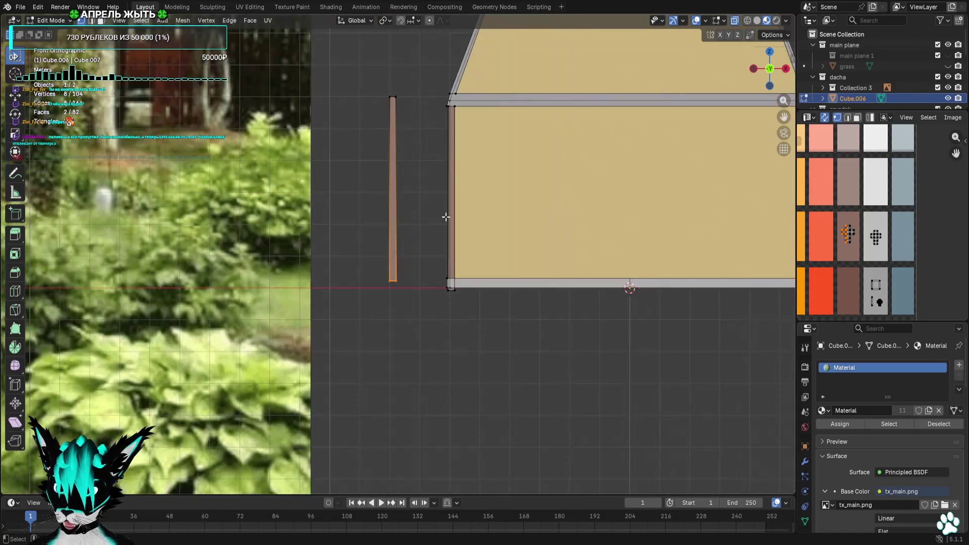
{"action": "middle_click_drag", "start_coordinate": [446, 217], "coordinate": [395, 375], "text": "shift"}
{"action": "key", "text": "g"}
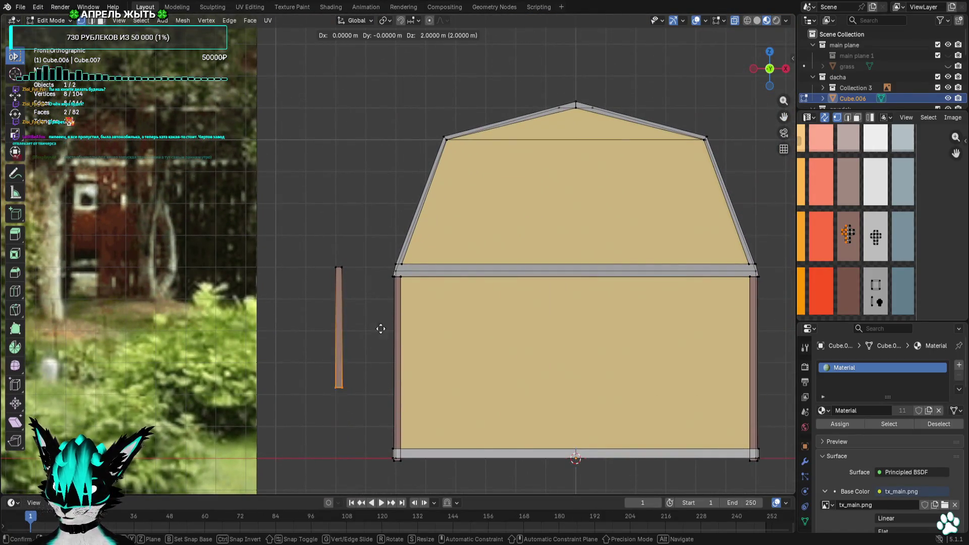
{"action": "left_click", "coordinate": [379, 275]}
{"action": "scroll", "coordinate": [429, 346], "scroll_direction": "up", "scroll_amount": 5}
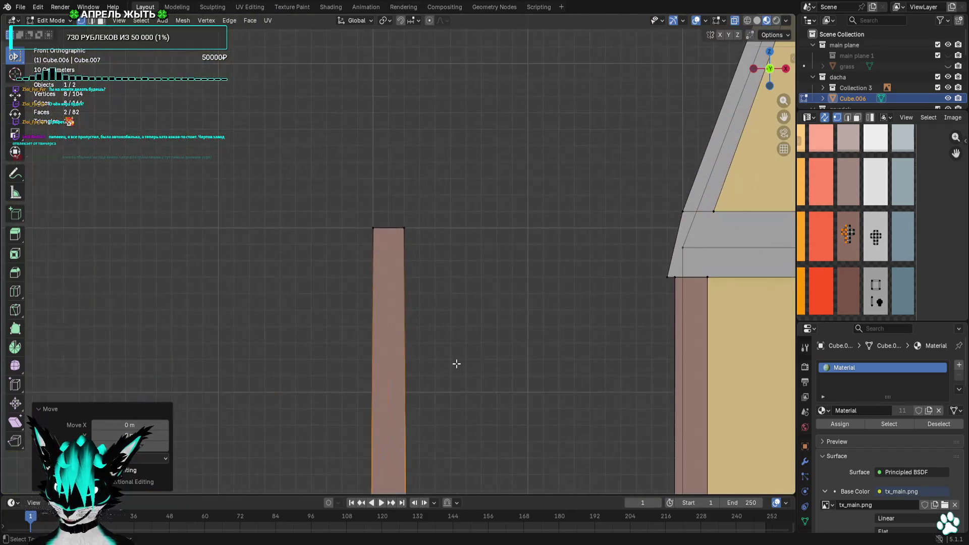
{"action": "middle_click_drag", "start_coordinate": [456, 363], "coordinate": [482, 178], "text": "shift"}
{"action": "key", "text": "g"}
{"action": "left_click", "coordinate": [480, 222]}
Shift the strip's side vertices 0.02 m sideways
{"action": "scroll", "coordinate": [477, 227], "scroll_direction": "up", "scroll_amount": 8}
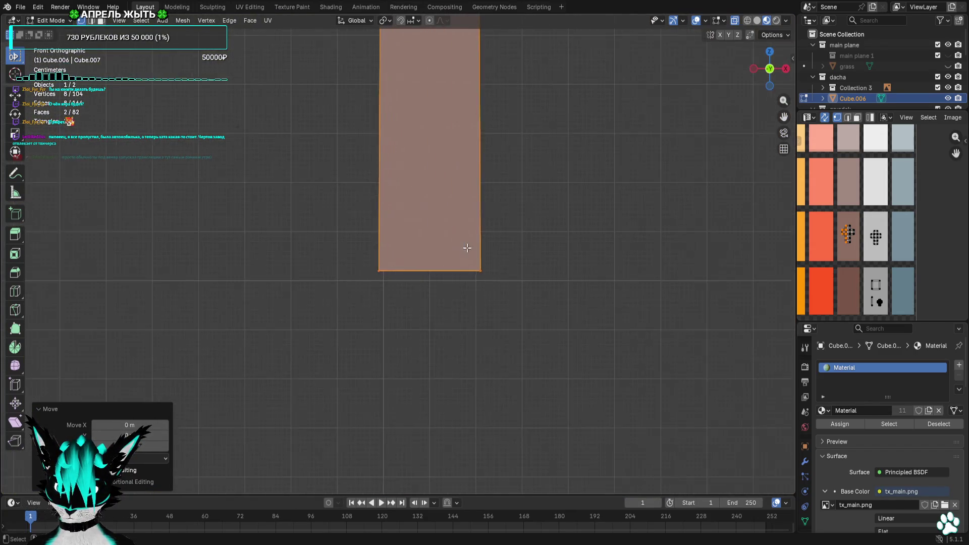
{"action": "key", "text": "g"}
{"action": "left_click", "coordinate": [473, 270]}
{"action": "mouse_move", "coordinate": [668, 286]}
{"action": "left_mouse_down"}
{"action": "mouse_move", "coordinate": [560, 351]}
{"action": "mouse_move", "coordinate": [541, 346]}
{"action": "left_mouse_up"}
{"action": "key", "text": "g"}
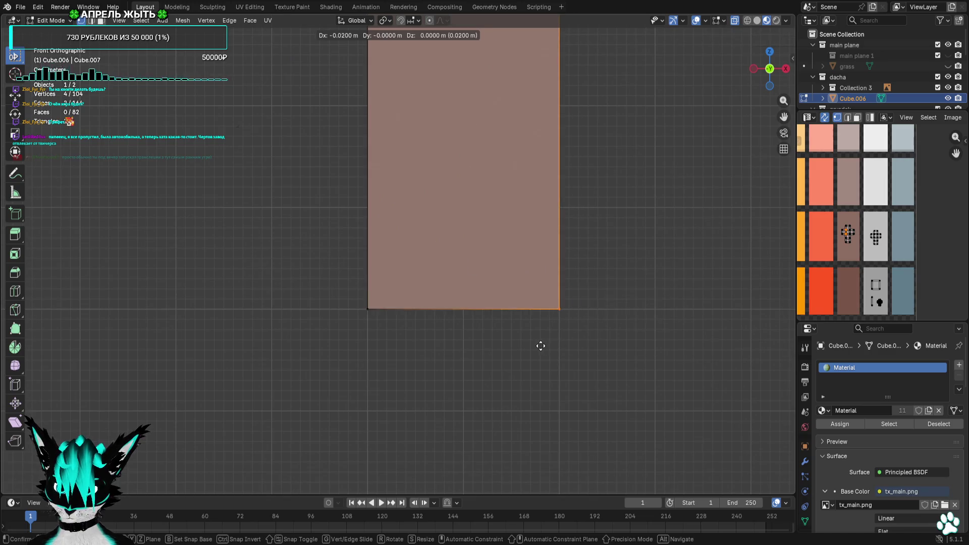
{"action": "scroll", "coordinate": [541, 346], "scroll_direction": "down", "scroll_amount": 5}
{"action": "left_click", "coordinate": [519, 412]}
{"action": "scroll", "coordinate": [510, 231], "scroll_direction": "up", "scroll_amount": 2, "text": "shift"}
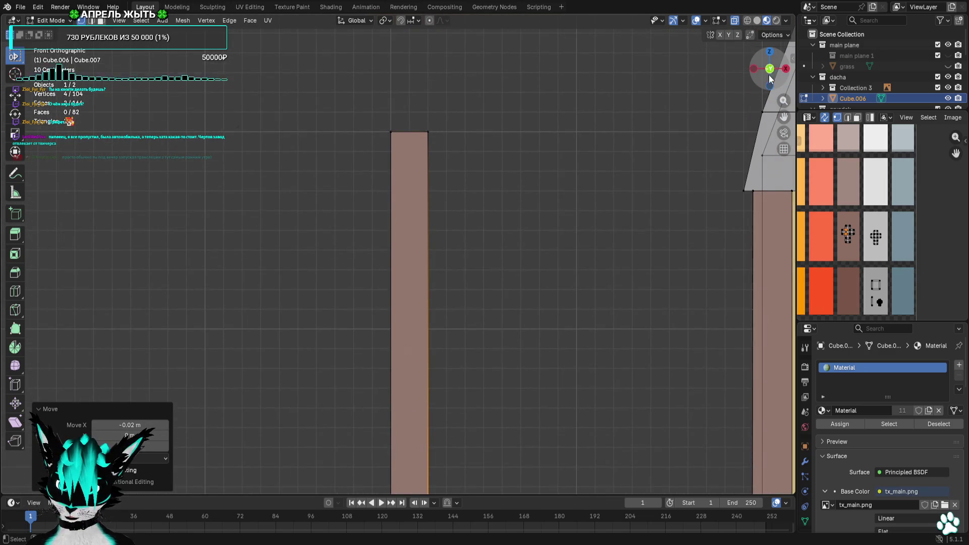
Check the strip from the right and front views, then reposition the whole strip
{"action": "key", "text": "KP_3"}
{"action": "scroll", "coordinate": [762, 85], "scroll_direction": "down", "scroll_amount": 4}
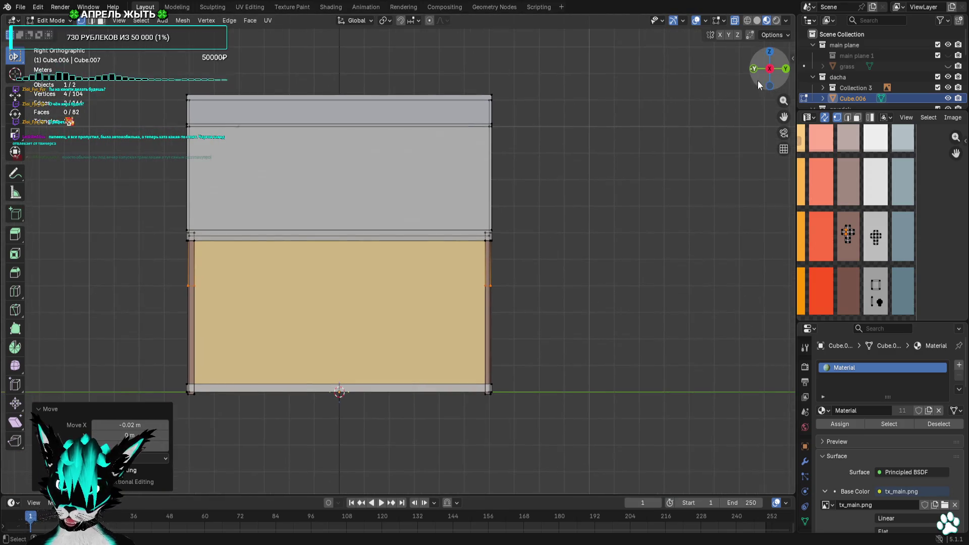
{"action": "key", "text": "KP_1"}
{"action": "left_click_drag", "start_coordinate": [407, 180], "coordinate": [357, 308]}
{"action": "key", "text": "g"}
{"action": "left_click", "coordinate": [351, 311]}
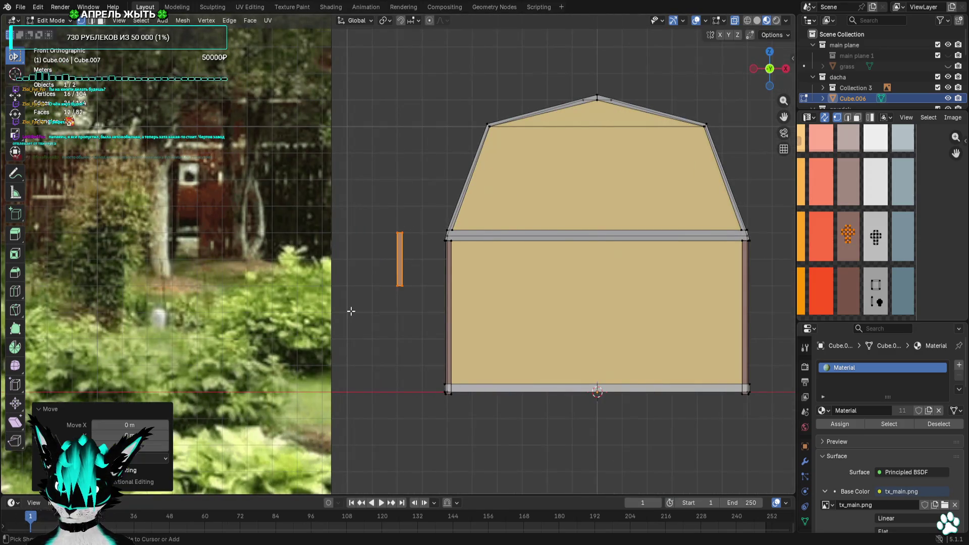
From the top view, delete the strip's eight extra vertices
{"action": "left_click", "coordinate": [765, 54]}
{"action": "left_click_drag", "start_coordinate": [436, 87], "coordinate": [367, 190]}
{"action": "right_click", "coordinate": [345, 397]}
{"action": "left_click", "coordinate": [317, 426]}
Thin the plank's depth in Top view by moving one side of its cross-section
{"action": "middle_click_drag", "start_coordinate": [437, 395], "coordinate": [438, 254], "text": "shift"}
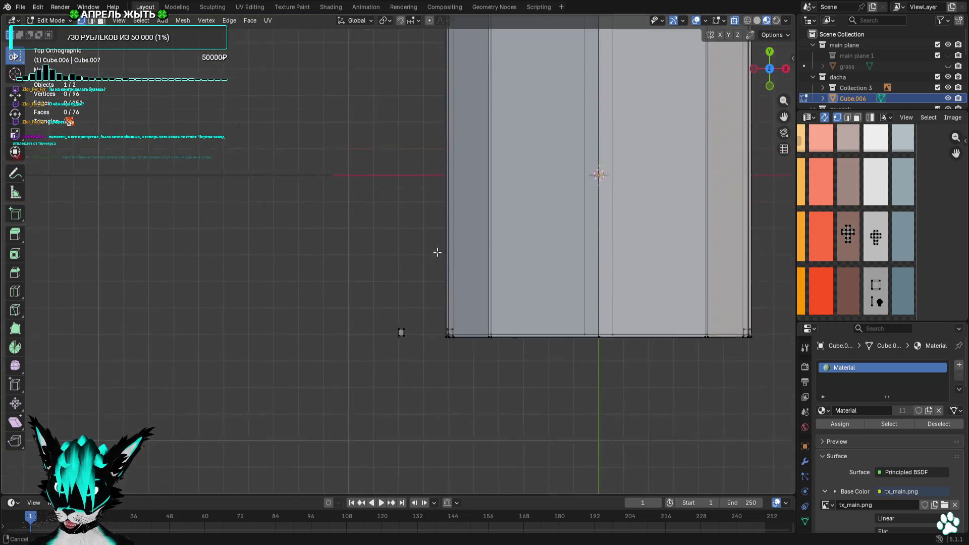
{"action": "scroll", "coordinate": [438, 306], "scroll_direction": "up", "scroll_amount": 6}
{"action": "middle_click_drag", "start_coordinate": [361, 359], "coordinate": [357, 268], "text": "shift"}
{"action": "scroll", "coordinate": [356, 268], "scroll_direction": "up", "scroll_amount": 5}
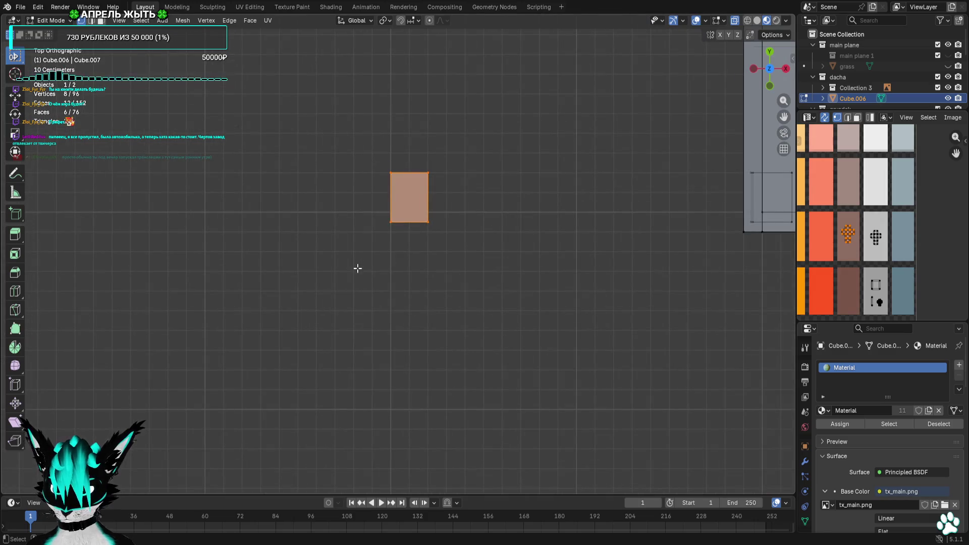
{"action": "key", "text": "g"}
{"action": "left_click", "coordinate": [360, 72]}
{"action": "middle_click_drag", "start_coordinate": [482, 485], "coordinate": [483, 372], "text": "shift"}
{"action": "scroll", "coordinate": [499, 292], "scroll_direction": "up", "scroll_amount": 4}
{"action": "left_click", "coordinate": [402, 317]}
{"action": "scroll", "coordinate": [402, 318], "scroll_direction": "up", "scroll_amount": 4}
{"action": "key", "text": "g"}
{"action": "left_click", "coordinate": [349, 298]}
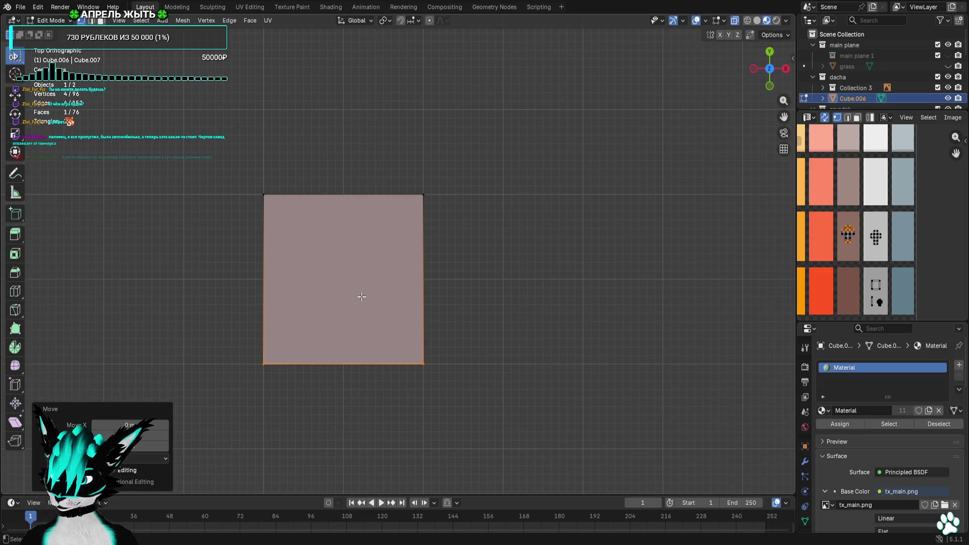
Inspect the plank beside the house from several views, then select the whole plank
{"action": "scroll", "coordinate": [524, 303], "scroll_direction": "down", "scroll_amount": 8}
{"action": "mouse_move", "coordinate": [524, 303]}
{"action": "middle_mouse_down"}
{"action": "mouse_move", "coordinate": [407, 336]}
{"action": "mouse_move", "coordinate": [518, 309]}
{"action": "mouse_move", "coordinate": [712, 115]}
{"action": "middle_mouse_up"}
{"action": "scroll", "coordinate": [527, 297], "scroll_direction": "up", "scroll_amount": 5}
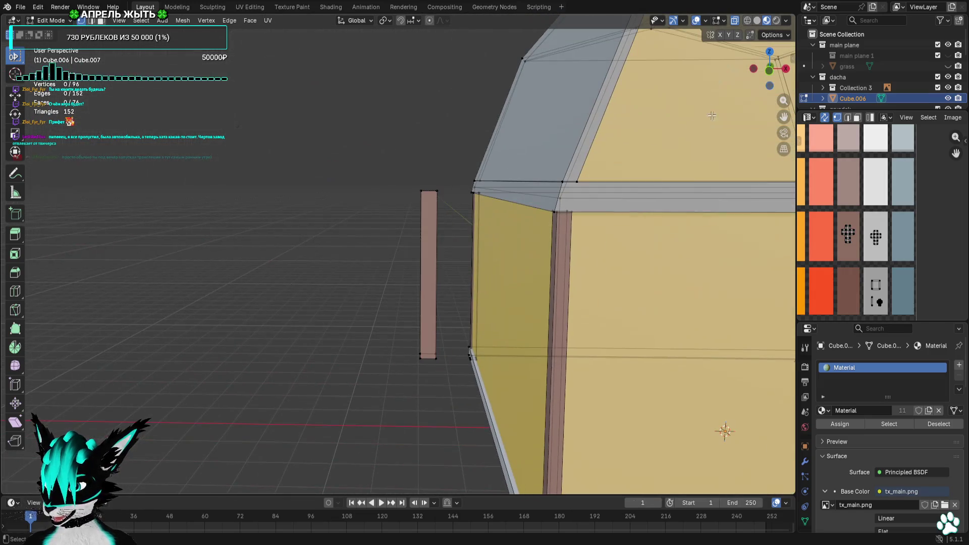
{"action": "left_click", "coordinate": [770, 75]}
{"action": "mouse_move", "coordinate": [476, 225]}
{"action": "middle_mouse_down"}
{"action": "mouse_move", "coordinate": [636, 236]}
{"action": "mouse_move", "coordinate": [664, 174]}
{"action": "middle_mouse_up"}
{"action": "left_click", "coordinate": [767, 71]}
{"action": "middle_click_drag", "start_coordinate": [678, 115], "coordinate": [737, 115], "text": "shift"}
{"action": "left_click", "coordinate": [786, 69]}
{"action": "scroll", "coordinate": [538, 190], "scroll_direction": "up", "scroll_amount": 2}
{"action": "mouse_move", "coordinate": [509, 117]}
{"action": "left_mouse_down"}
{"action": "mouse_move", "coordinate": [426, 329]}
{"action": "mouse_move", "coordinate": [351, 465]}
{"action": "left_mouse_up"}
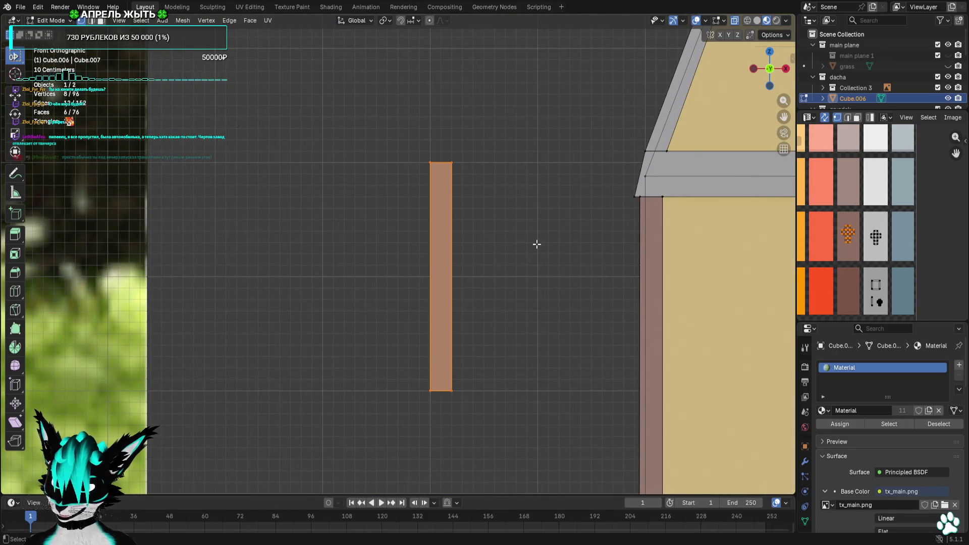
Move the plank 0.2 m left and copy it 1.8 m left as a second post
{"action": "key", "text": "g"}
{"action": "left_click", "coordinate": [505, 241]}
{"action": "middle_click_drag", "start_coordinate": [505, 240], "coordinate": [565, 240], "text": "shift"}
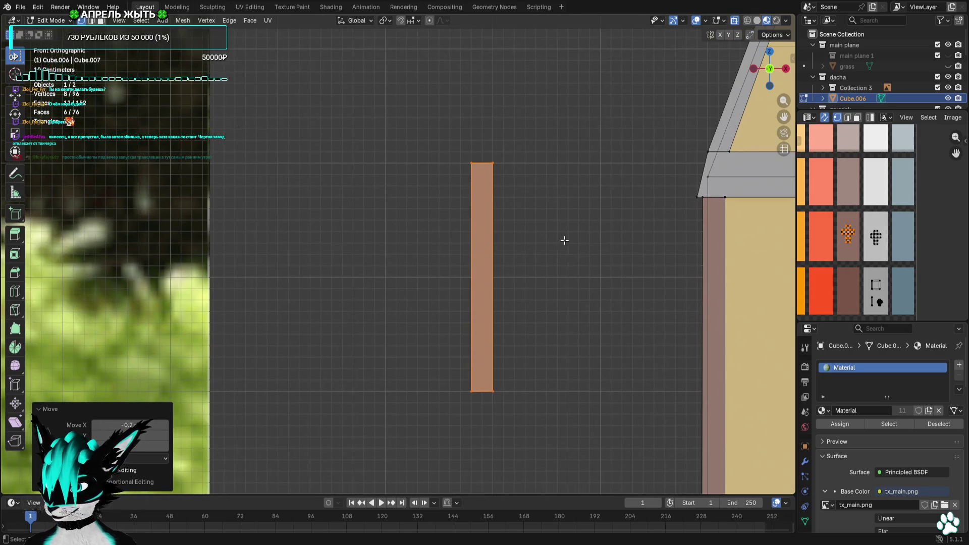
{"action": "key", "text": "shift+d"}
{"action": "left_click", "coordinate": [375, 241]}
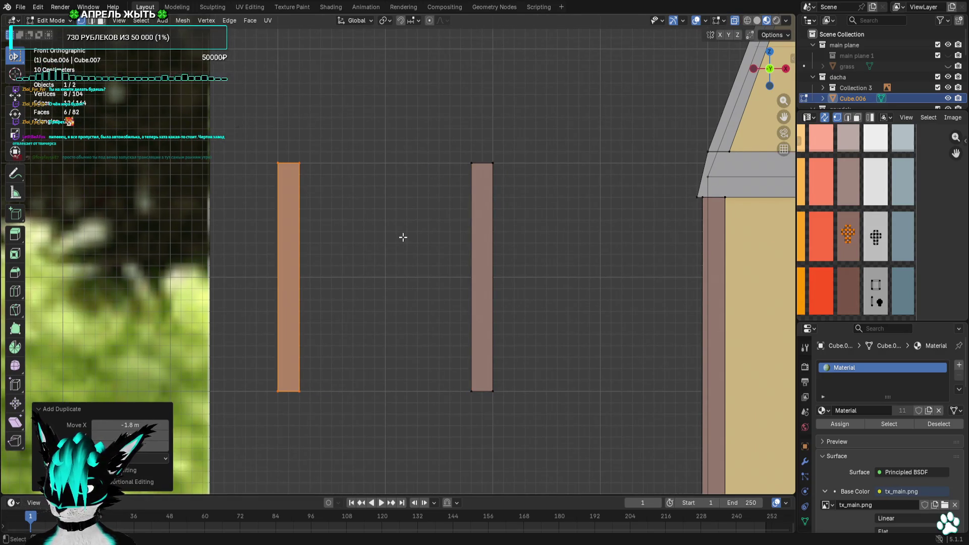
Rotate a copy of the left post horizontal and place it as the top crossbar
{"action": "key", "text": "shift+d"}
{"action": "left_click", "coordinate": [445, 238]}
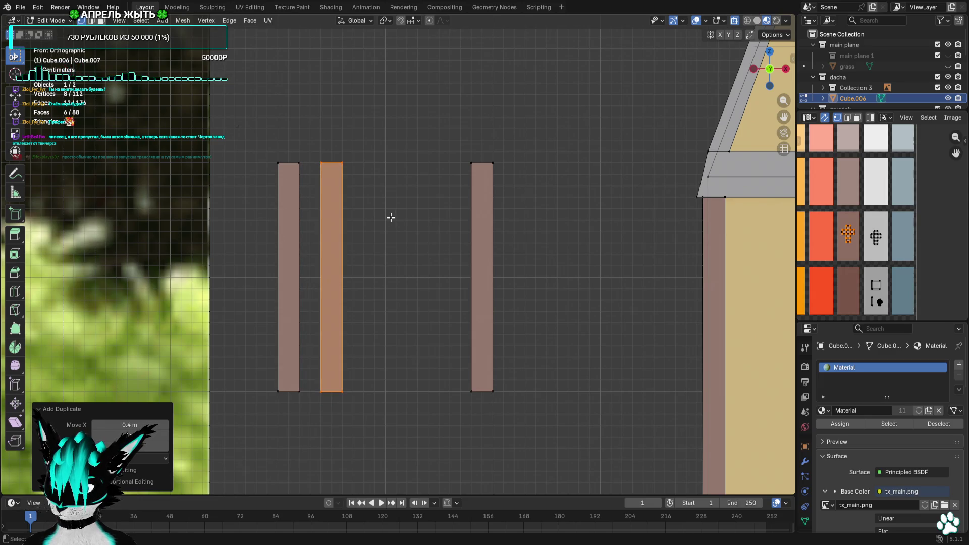
{"action": "key", "text": "r"}
{"action": "key", "text": "Escape"}
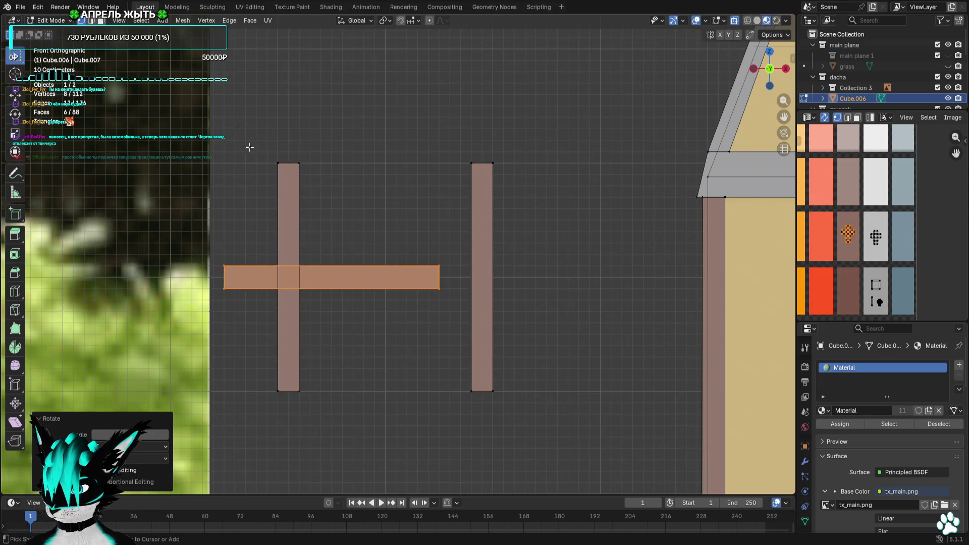
{"action": "key", "text": "g"}
{"action": "left_click", "coordinate": [557, 159]}
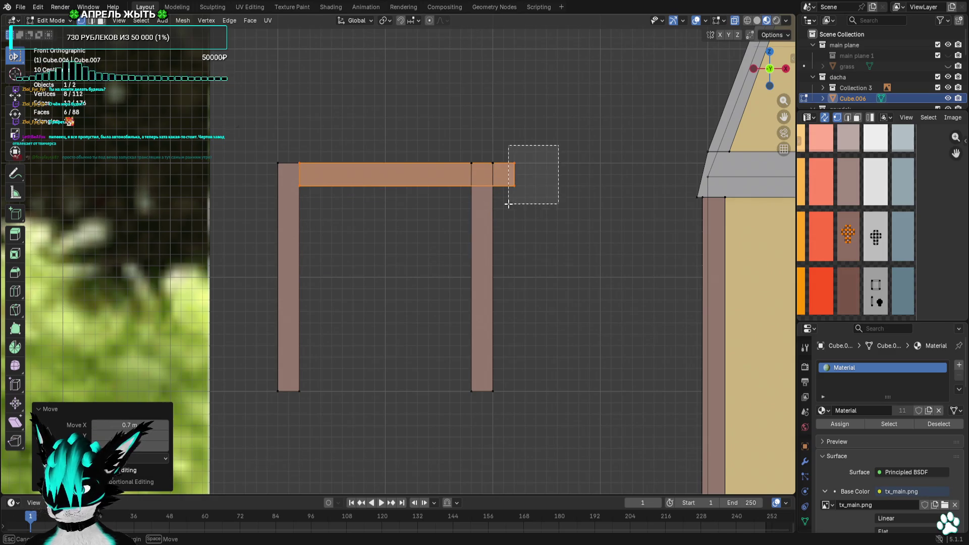
{"action": "left_click_drag", "start_coordinate": [509, 204], "coordinate": [461, 203]}
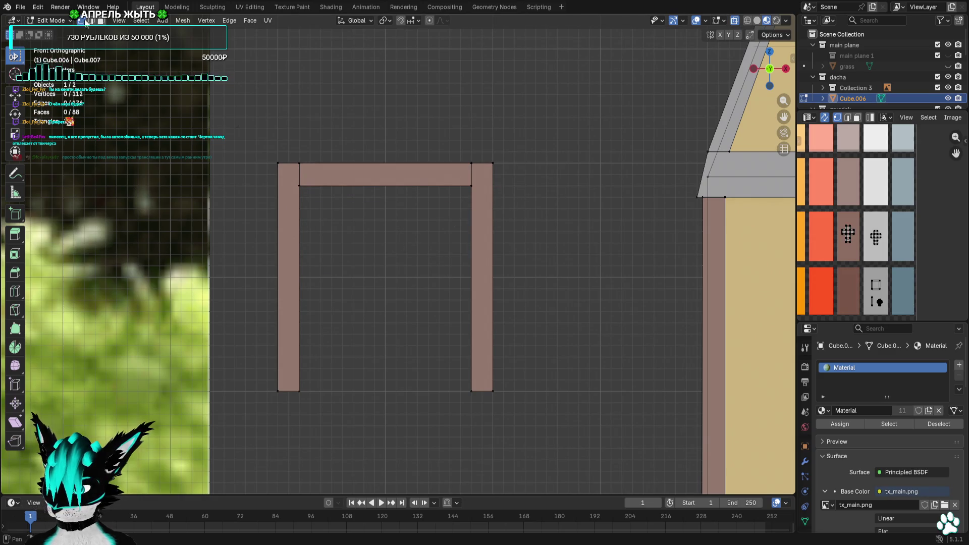
{"action": "mouse_move", "coordinate": [416, 140]}
{"action": "left_mouse_down"}
{"action": "mouse_move", "coordinate": [359, 211]}
{"action": "mouse_move", "coordinate": [479, 168]}
{"action": "left_mouse_up"}
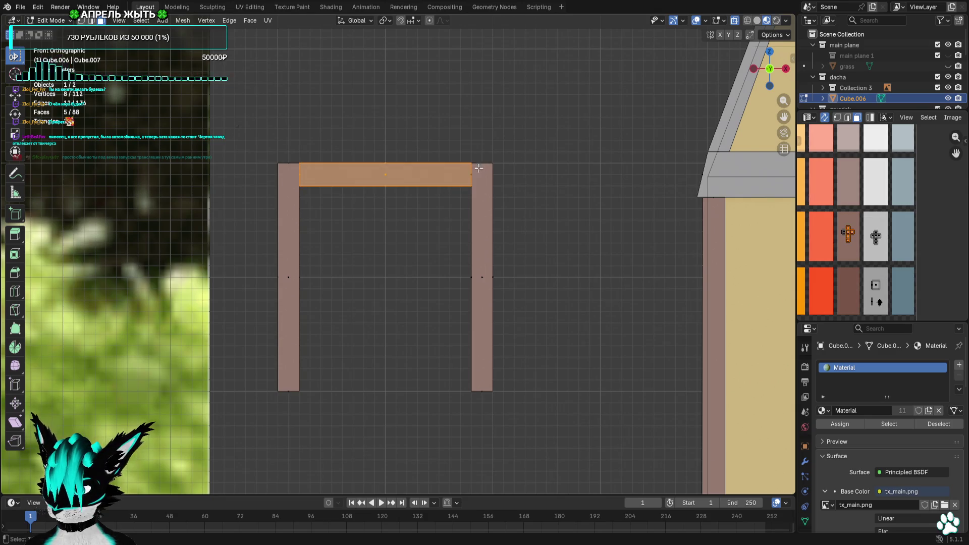
Duplicate the top crossbar down into the bottom crossbar
{"action": "key", "text": "shift+d"}
{"action": "left_click", "coordinate": [534, 357]}
{"action": "scroll", "coordinate": [535, 348], "scroll_direction": "down", "scroll_amount": 3}
{"action": "scroll", "coordinate": [507, 272], "scroll_direction": "up", "scroll_amount": 3}
Copy the right post along X to the frame's centre as a divider
{"action": "left_click_drag", "start_coordinate": [435, 291], "coordinate": [528, 163]}
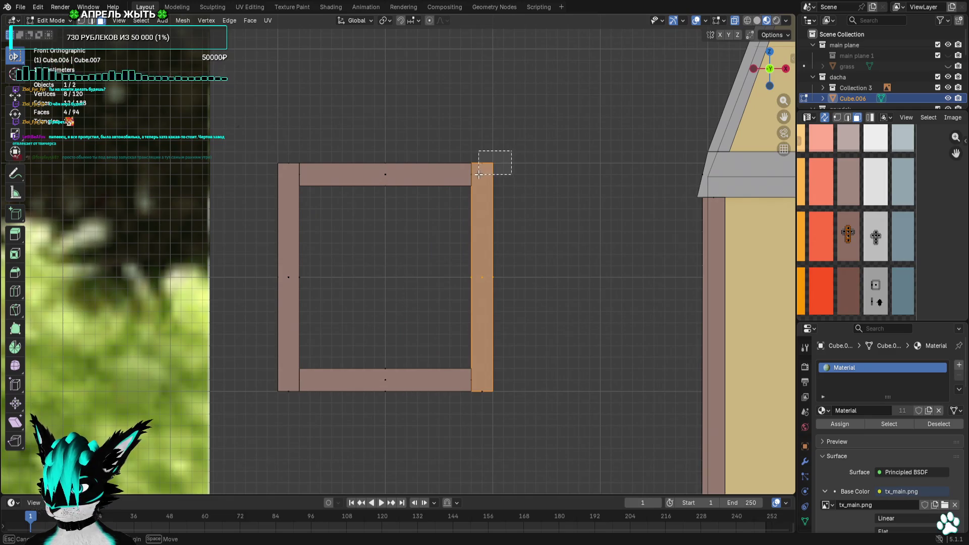
{"action": "key", "text": "shift+d"}
{"action": "key", "text": "x"}
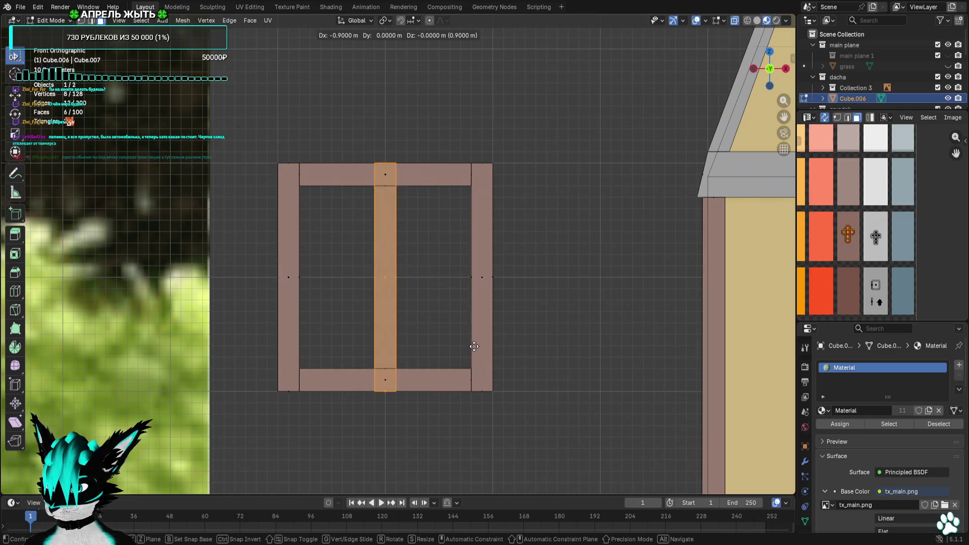
{"action": "left_click", "coordinate": [460, 326]}
Fit the centre divider's top and bottom ends to the crossbars
{"action": "left_click", "coordinate": [392, 159]}
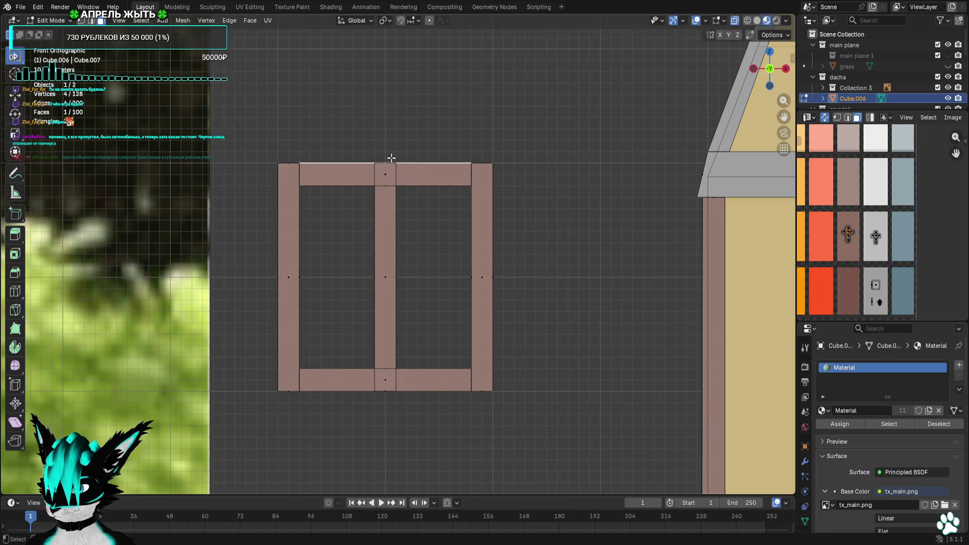
{"action": "key", "text": "g"}
{"action": "left_click", "coordinate": [416, 243]}
{"action": "left_click", "coordinate": [394, 391], "text": "shift"}
{"action": "key", "text": "g"}
{"action": "key", "text": "Escape"}
{"action": "key", "text": "g"}
{"action": "key", "text": "Escape"}
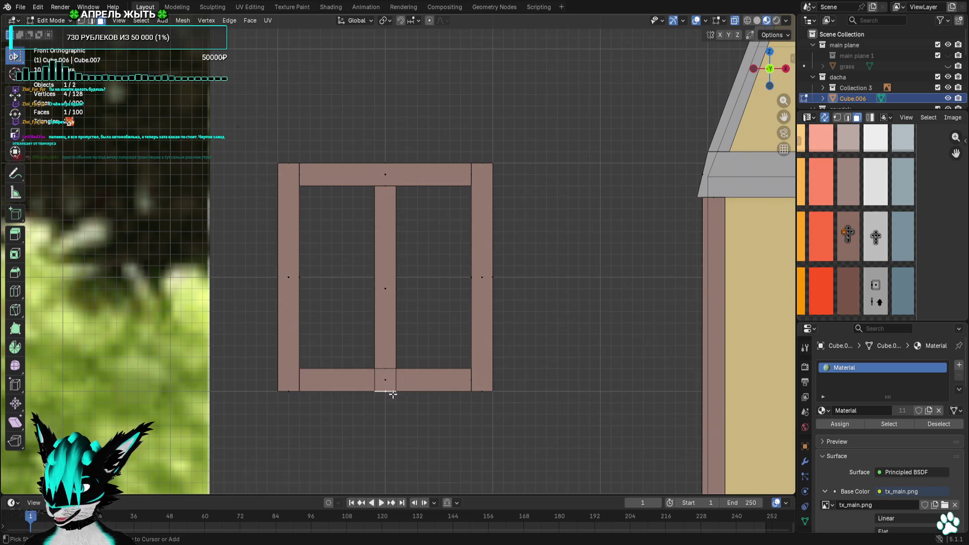
{"action": "left_click", "coordinate": [397, 371]}
Check the finished window frame from angled and front views
{"action": "mouse_move", "coordinate": [532, 290]}
{"action": "middle_mouse_down"}
{"action": "mouse_move", "coordinate": [631, 283]}
{"action": "mouse_move", "coordinate": [571, 285]}
{"action": "middle_mouse_up"}
{"action": "left_click", "coordinate": [768, 83]}
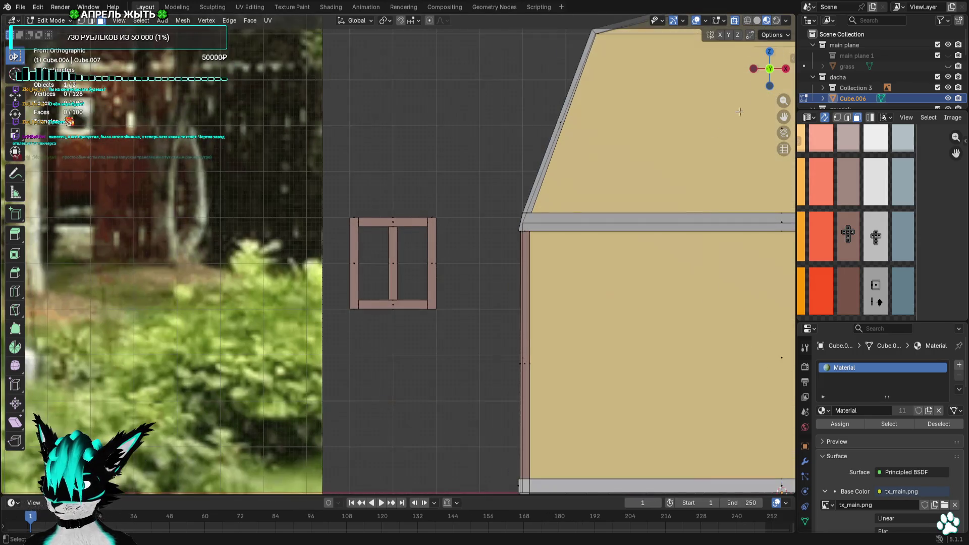
{"action": "scroll", "coordinate": [465, 228], "scroll_direction": "up", "scroll_amount": 5}
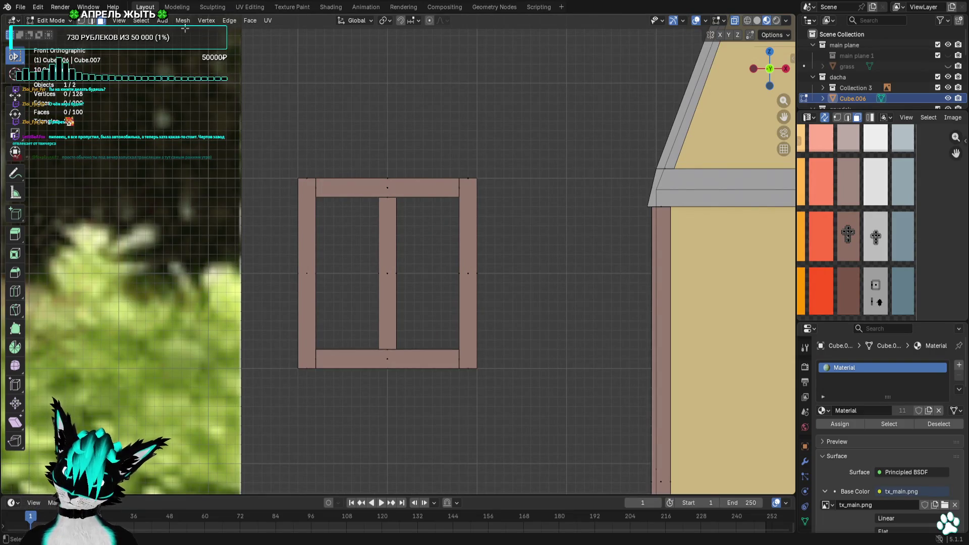
{"action": "middle_click_drag", "start_coordinate": [487, 226], "coordinate": [243, 67]}
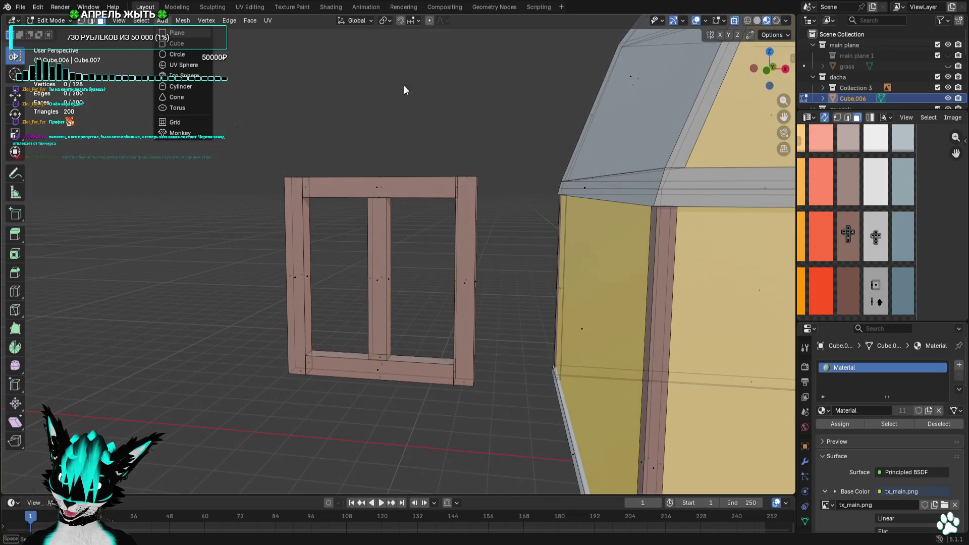
{"action": "left_click", "coordinate": [770, 70]}
{"action": "left_click_drag", "start_coordinate": [408, 155], "coordinate": [318, 422]}
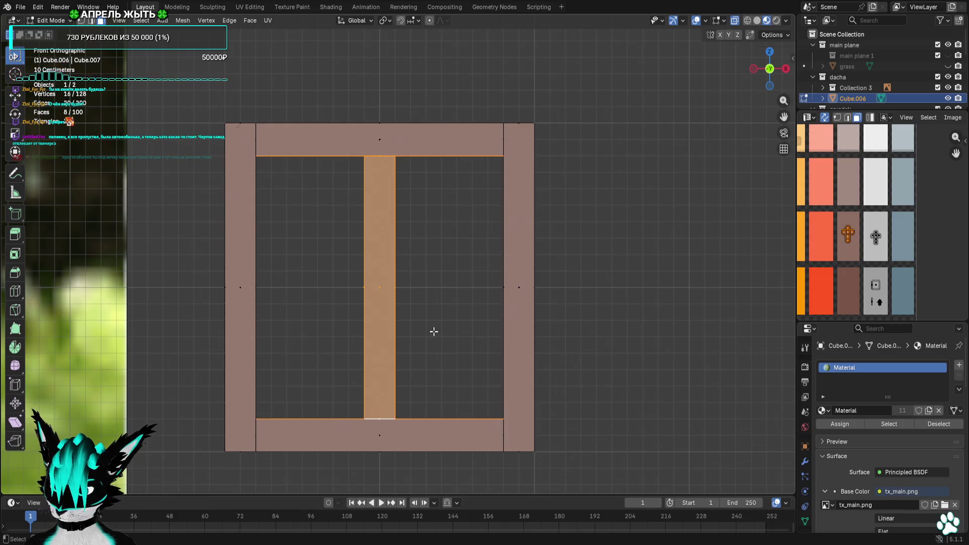
{"action": "left_click", "coordinate": [412, 205]}
Copy the central bar 1.7 m right and shift its texture to a lighter colour
{"action": "left_click_drag", "start_coordinate": [416, 152], "coordinate": [326, 427]}
{"action": "key", "text": "shift+d"}
{"action": "left_click", "coordinate": [703, 303]}
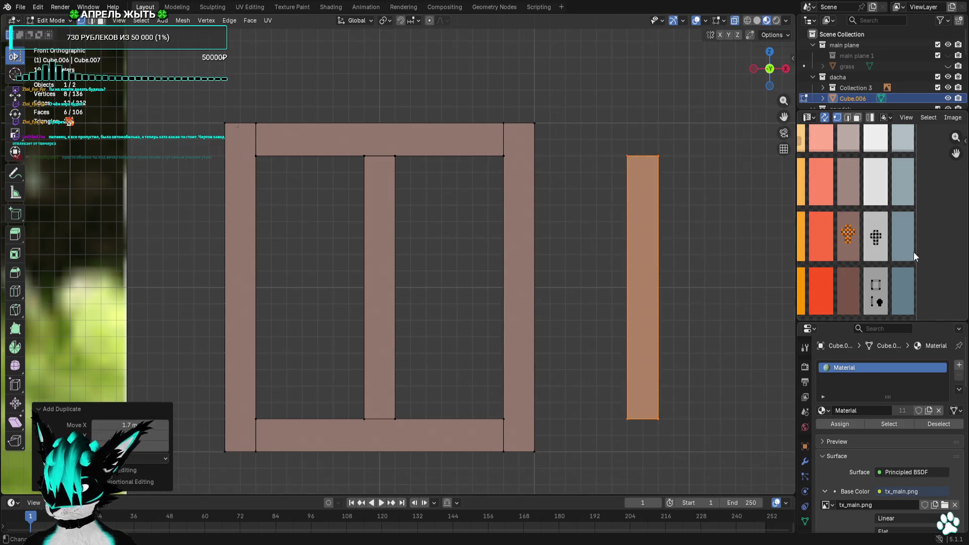
{"action": "scroll", "coordinate": [914, 253], "scroll_direction": "down", "scroll_amount": 5}
{"action": "middle_click_drag", "start_coordinate": [875, 303], "coordinate": [919, 217]}
{"action": "key", "text": "g"}
{"action": "left_click", "coordinate": [867, 202]}
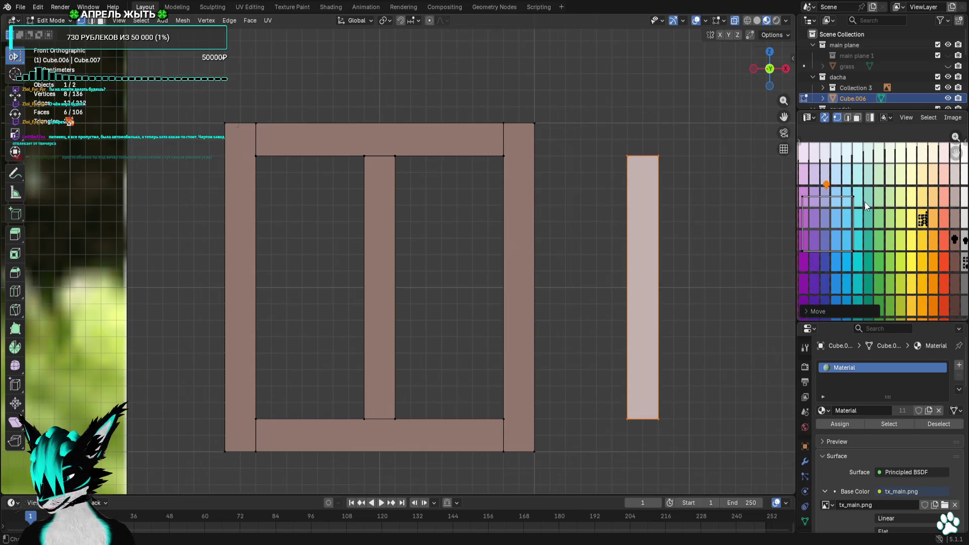
{"action": "scroll", "coordinate": [866, 202], "scroll_direction": "up", "scroll_amount": 4}
{"action": "key", "text": "g"}
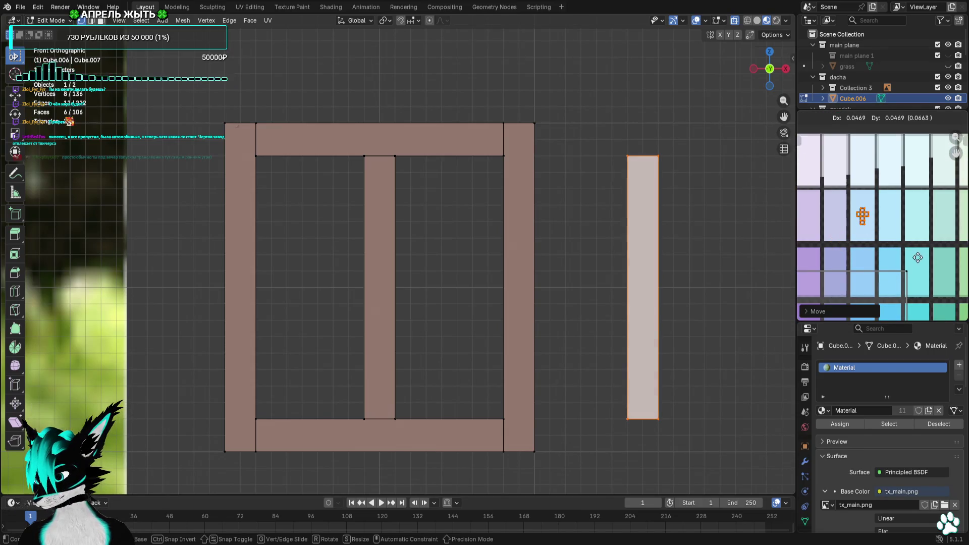
Move the loose vertical bar into the frame against its inner left side
{"action": "mouse_move", "coordinate": [685, 132]}
{"action": "left_mouse_down"}
{"action": "mouse_move", "coordinate": [645, 281]}
{"action": "mouse_move", "coordinate": [618, 457]}
{"action": "left_mouse_up"}
{"action": "key", "text": "g"}
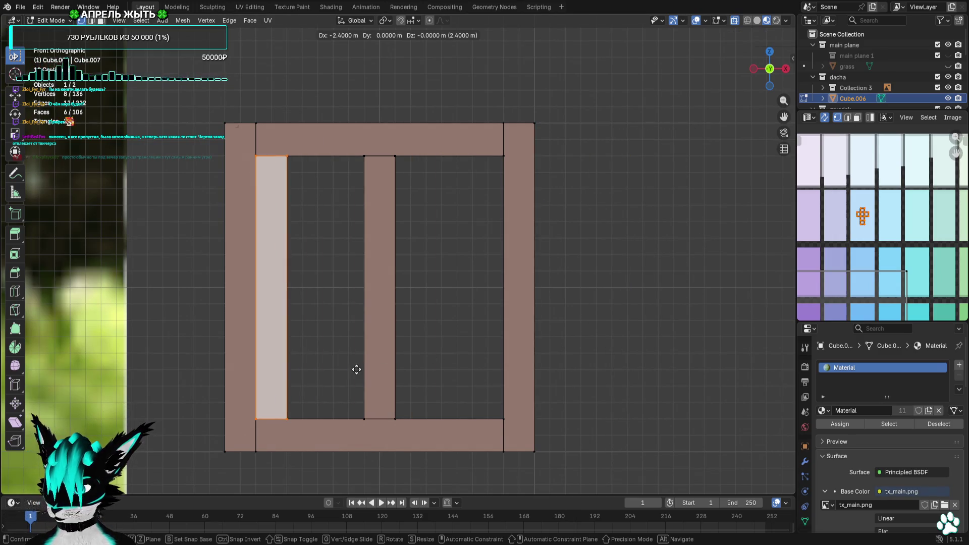
{"action": "left_click", "coordinate": [357, 370]}
{"action": "left_click", "coordinate": [769, 51]}
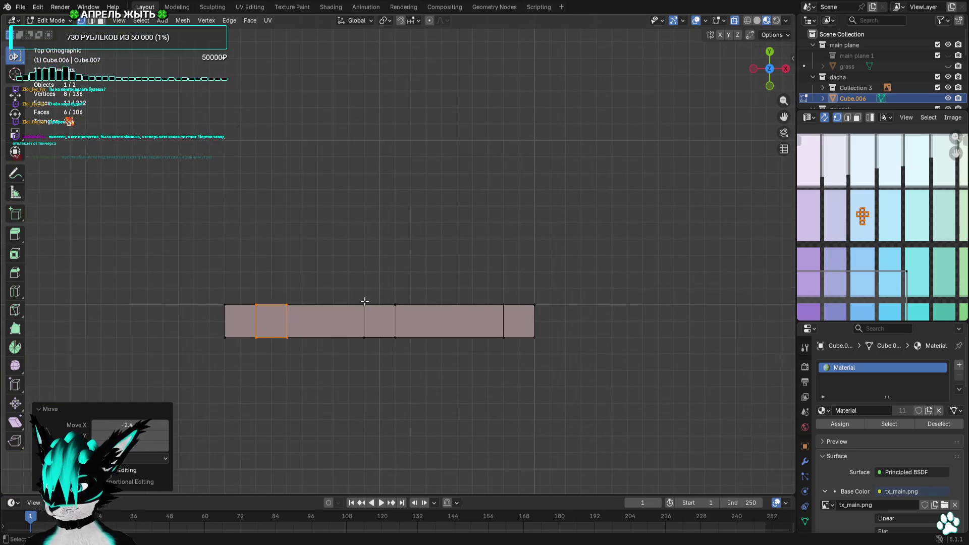
{"action": "scroll", "coordinate": [412, 244], "scroll_direction": "up", "scroll_amount": 2}
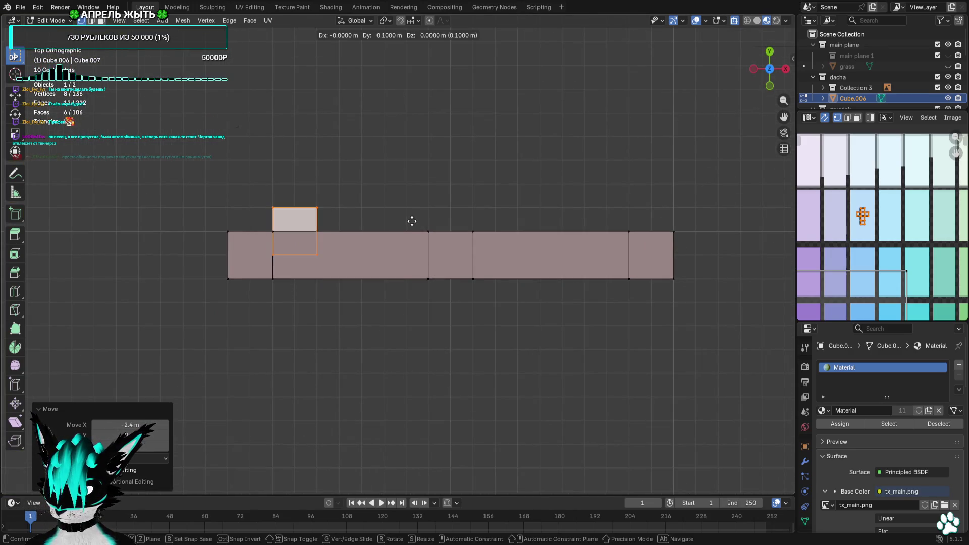
{"action": "left_click", "coordinate": [412, 221]}
Stretch the pane's right-hand vertices across to fill the frame openings
{"action": "left_click_drag", "start_coordinate": [275, 230], "coordinate": [275, 229]}
{"action": "key", "text": "g"}
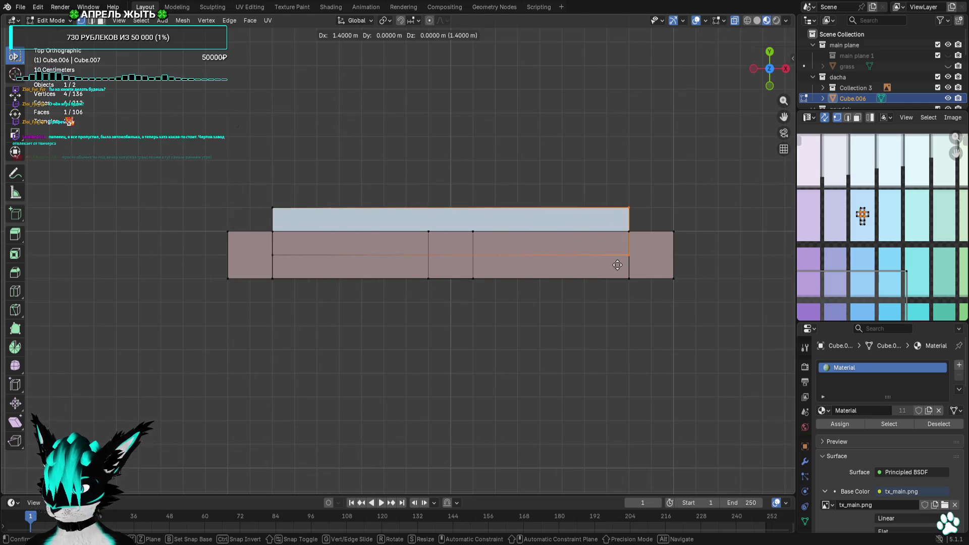
{"action": "left_click", "coordinate": [621, 239]}
{"action": "middle_click_drag", "start_coordinate": [587, 325], "coordinate": [525, 272]}
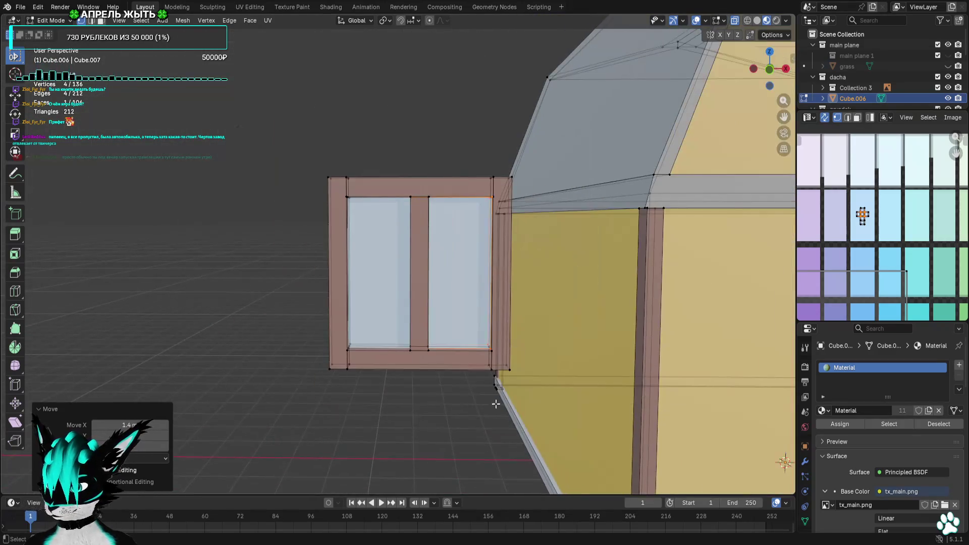
In Front view, move the whole window onto the house's upper gable wall
{"action": "left_click", "coordinate": [455, 323]}
{"action": "scroll", "coordinate": [505, 263], "scroll_direction": "down", "scroll_amount": 3}
{"action": "left_click", "coordinate": [771, 80]}
{"action": "mouse_move", "coordinate": [344, 182]}
{"action": "left_mouse_down"}
{"action": "mouse_move", "coordinate": [432, 331]}
{"action": "mouse_move", "coordinate": [474, 336]}
{"action": "left_mouse_up"}
{"action": "middle_click_drag", "start_coordinate": [474, 335], "coordinate": [324, 340], "text": "shift"}
{"action": "key", "text": "g"}
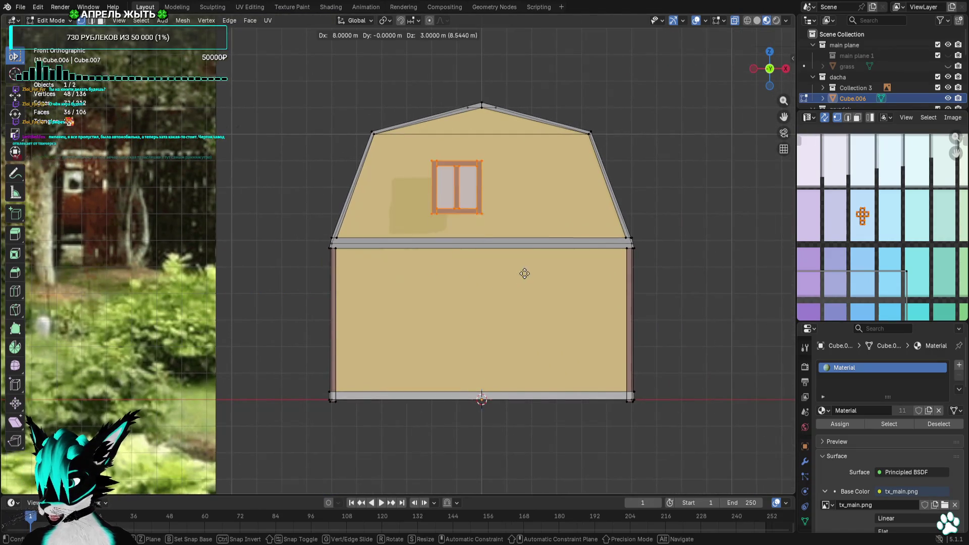
{"action": "left_click", "coordinate": [544, 261]}
In side view, push the window flush against the wall
{"action": "left_click", "coordinate": [786, 68]}
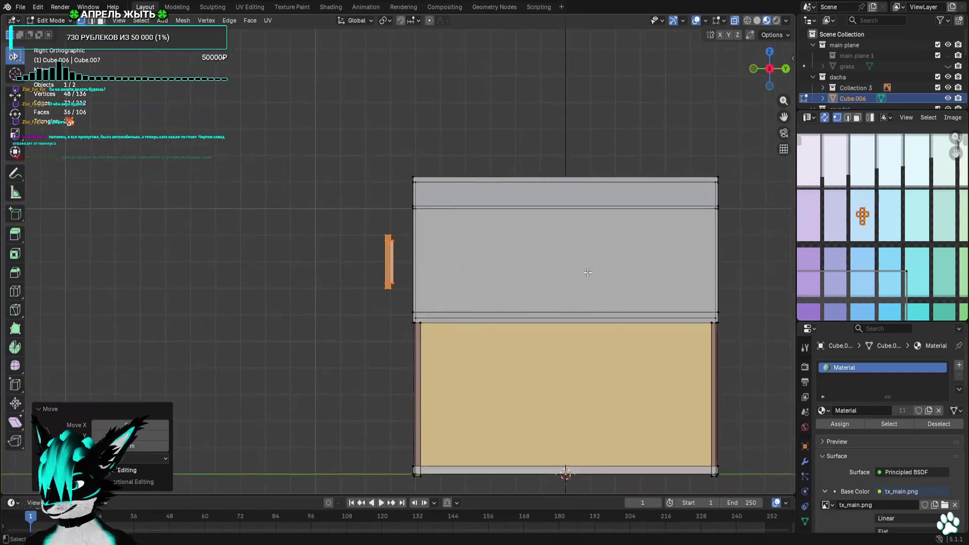
{"action": "scroll", "coordinate": [537, 259], "scroll_direction": "up", "scroll_amount": 6}
{"action": "key", "text": "g"}
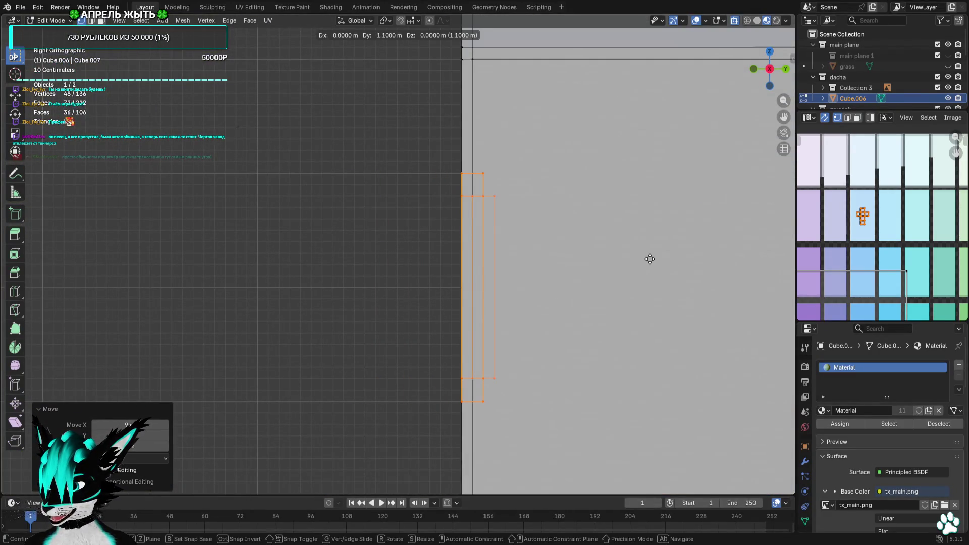
{"action": "left_click", "coordinate": [649, 259]}
{"action": "mouse_move", "coordinate": [648, 260]}
{"action": "middle_mouse_down"}
{"action": "mouse_move", "coordinate": [596, 252]}
{"action": "mouse_move", "coordinate": [651, 263]}
{"action": "middle_mouse_up"}
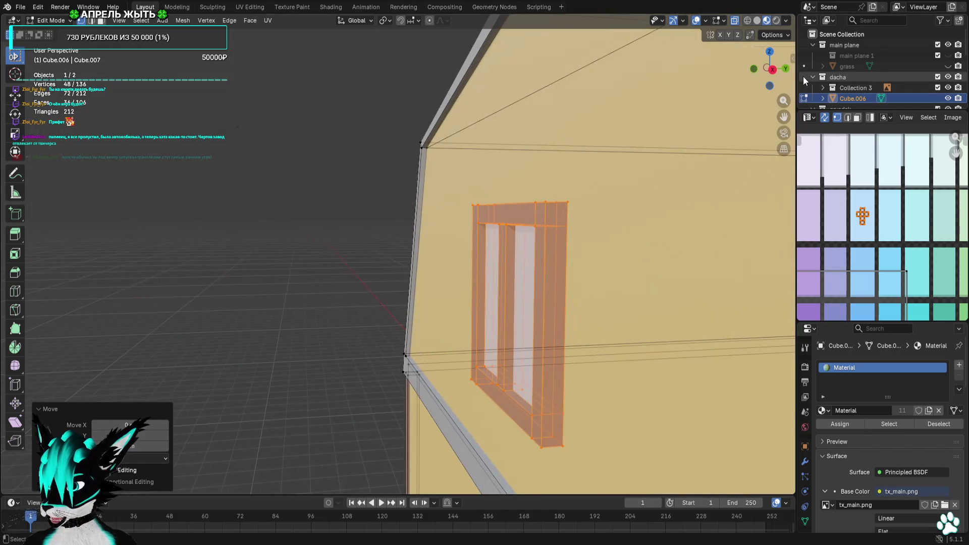
Inspect the window on the wall from below, front, side and top views
{"action": "middle_click_drag", "start_coordinate": [646, 190], "coordinate": [631, 229]}
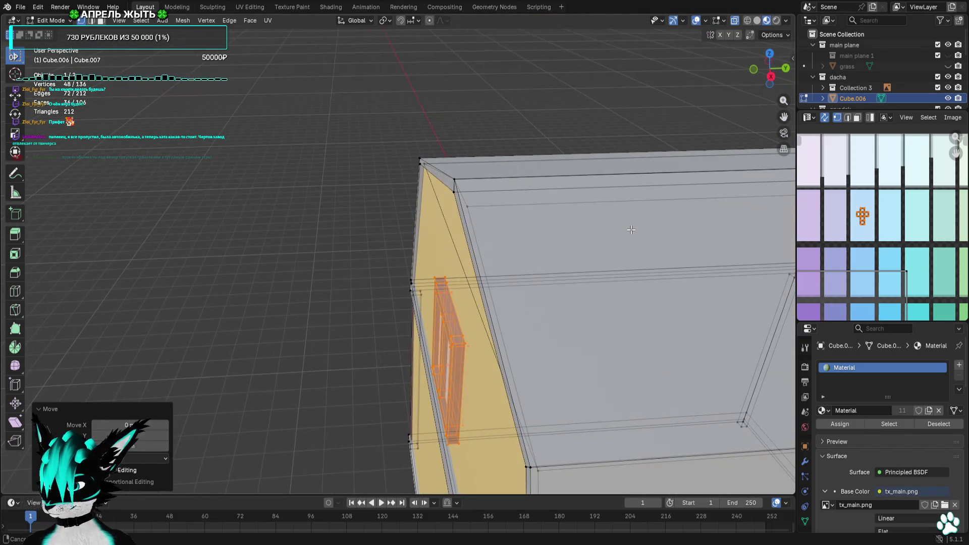
{"action": "left_click", "coordinate": [768, 84]}
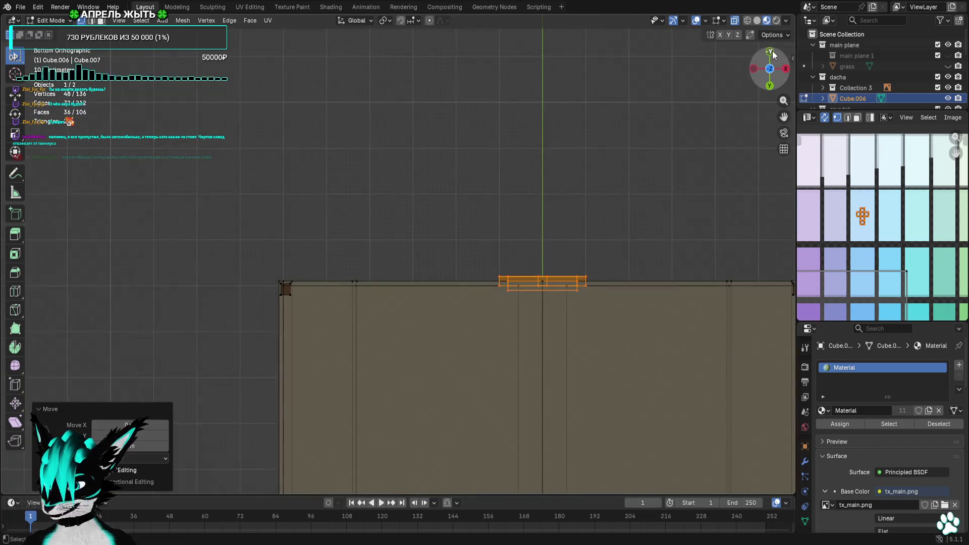
{"action": "left_click", "coordinate": [770, 53]}
{"action": "left_click", "coordinate": [786, 68]}
{"action": "left_click_drag", "start_coordinate": [772, 66], "coordinate": [776, 72]}
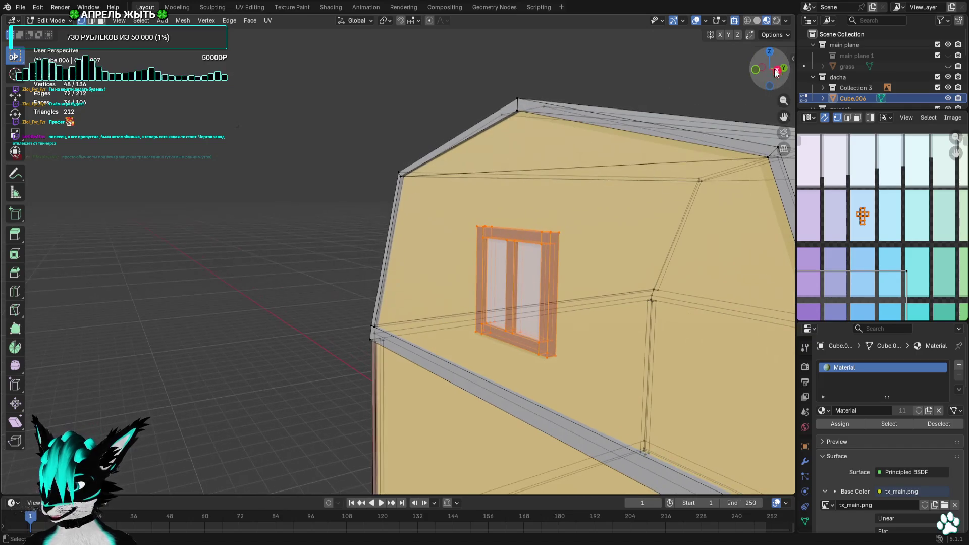
{"action": "key", "text": "KP_7"}
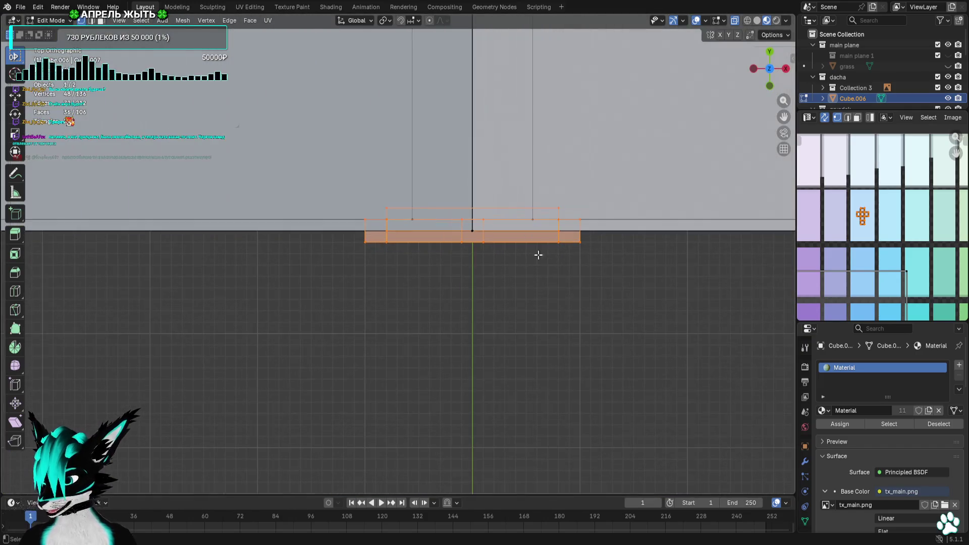
{"action": "mouse_move", "coordinate": [607, 188]}
{"action": "middle_mouse_down"}
{"action": "mouse_move", "coordinate": [581, 192]}
{"action": "mouse_move", "coordinate": [471, 91]}
{"action": "mouse_move", "coordinate": [443, 163]}
{"action": "mouse_move", "coordinate": [366, 164]}
{"action": "mouse_move", "coordinate": [406, 202]}
{"action": "mouse_move", "coordinate": [509, 195]}
{"action": "middle_mouse_up"}
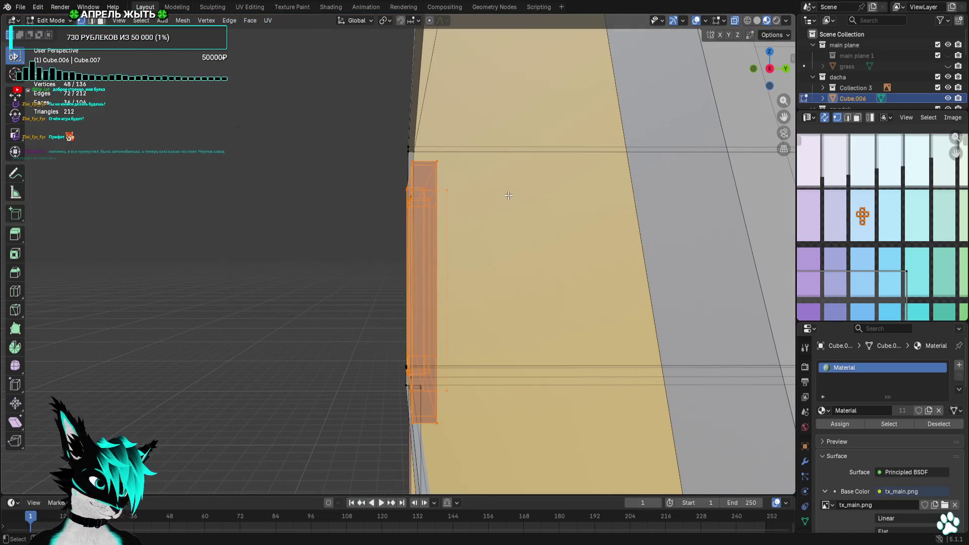
{"action": "middle_click_drag", "start_coordinate": [505, 175], "coordinate": [459, 221]}
{"action": "left_click", "coordinate": [459, 222]}
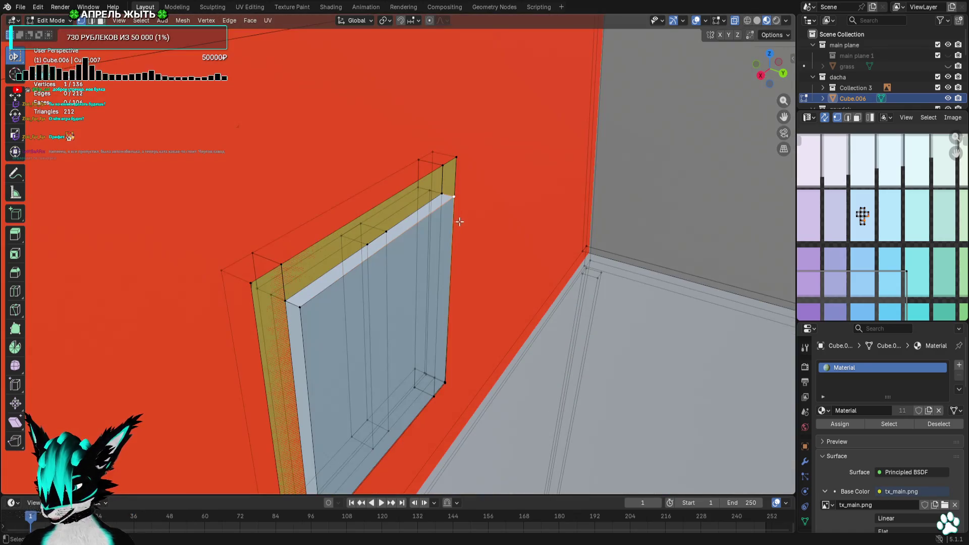
{"action": "key", "text": "shift+z"}
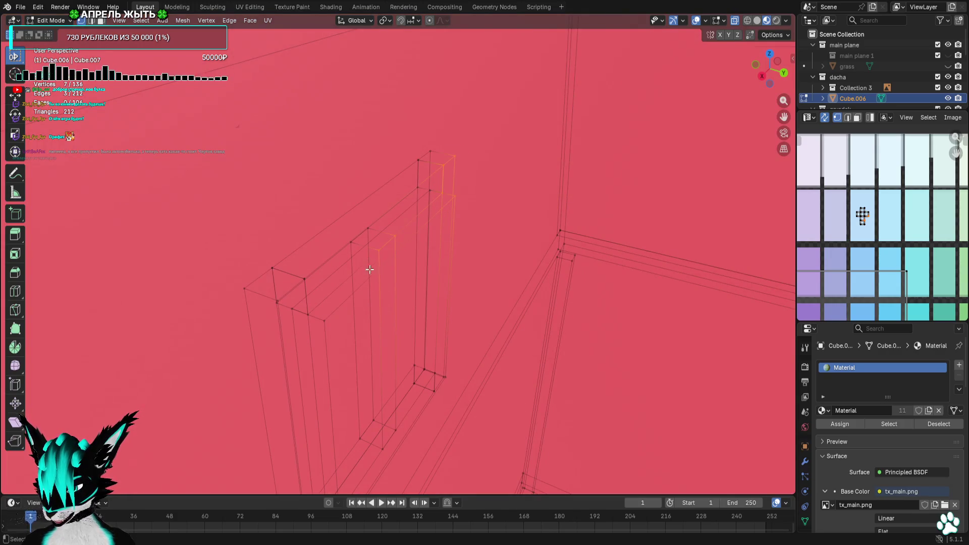
{"action": "key", "text": "shift+z"}
{"action": "middle_click_drag", "start_coordinate": [424, 401], "coordinate": [454, 347]}
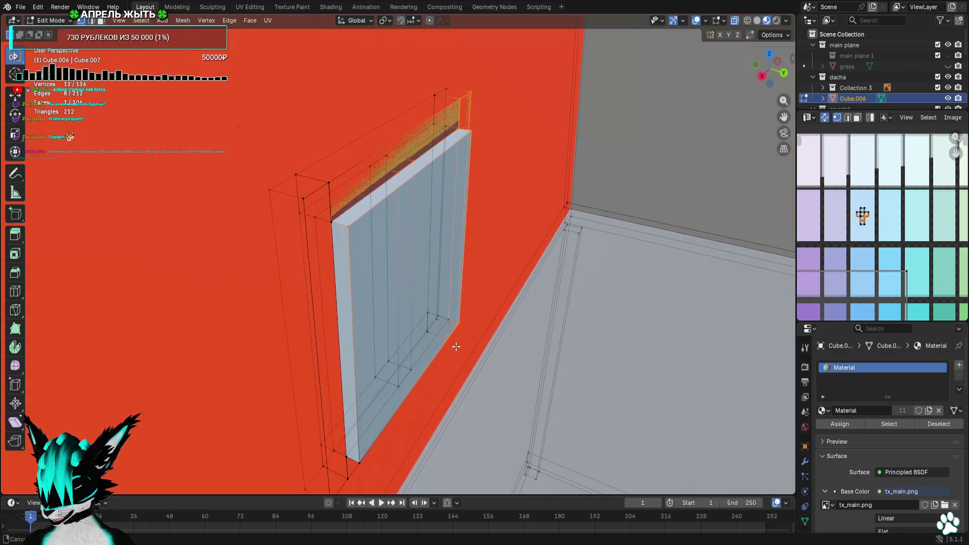
{"action": "key", "text": "b"}
{"action": "left_click_drag", "start_coordinate": [376, 441], "coordinate": [343, 477]}
{"action": "mouse_move", "coordinate": [386, 444]}
{"action": "middle_mouse_down"}
{"action": "mouse_move", "coordinate": [335, 443]}
{"action": "mouse_move", "coordinate": [328, 434]}
{"action": "mouse_move", "coordinate": [338, 182]}
{"action": "middle_mouse_up"}
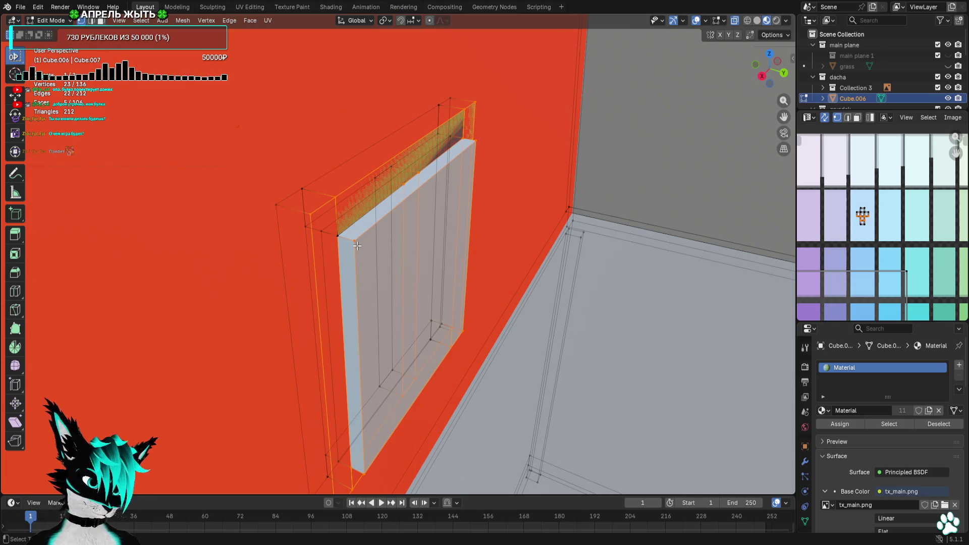
{"action": "mouse_move", "coordinate": [367, 239]}
{"action": "middle_mouse_down"}
{"action": "mouse_move", "coordinate": [409, 202]}
{"action": "mouse_move", "coordinate": [600, 167]}
{"action": "middle_mouse_up"}
{"action": "left_click", "coordinate": [769, 53]}
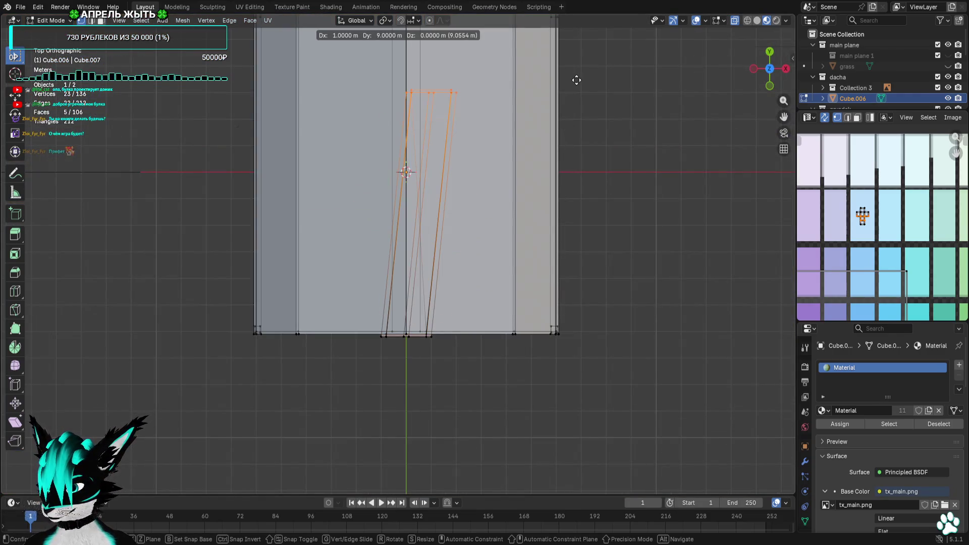
Straighten the slanted window panel edges along Y and confirm their position on the gable wall
{"action": "left_click", "coordinate": [573, 78]}
{"action": "middle_click_drag", "start_coordinate": [547, 78], "coordinate": [539, 264], "text": "shift"}
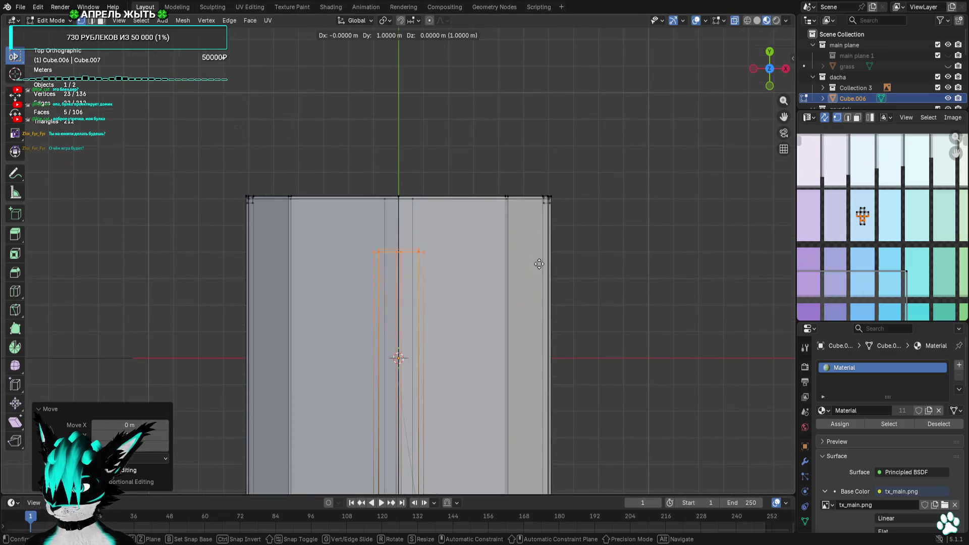
{"action": "left_click", "coordinate": [537, 218]}
{"action": "scroll", "coordinate": [414, 192], "scroll_direction": "up", "scroll_amount": 5}
{"action": "mouse_move", "coordinate": [414, 181]}
{"action": "middle_mouse_down"}
{"action": "mouse_move", "coordinate": [412, 163]}
{"action": "mouse_move", "coordinate": [656, 88]}
{"action": "middle_mouse_up"}
{"action": "left_click", "coordinate": [755, 71]}
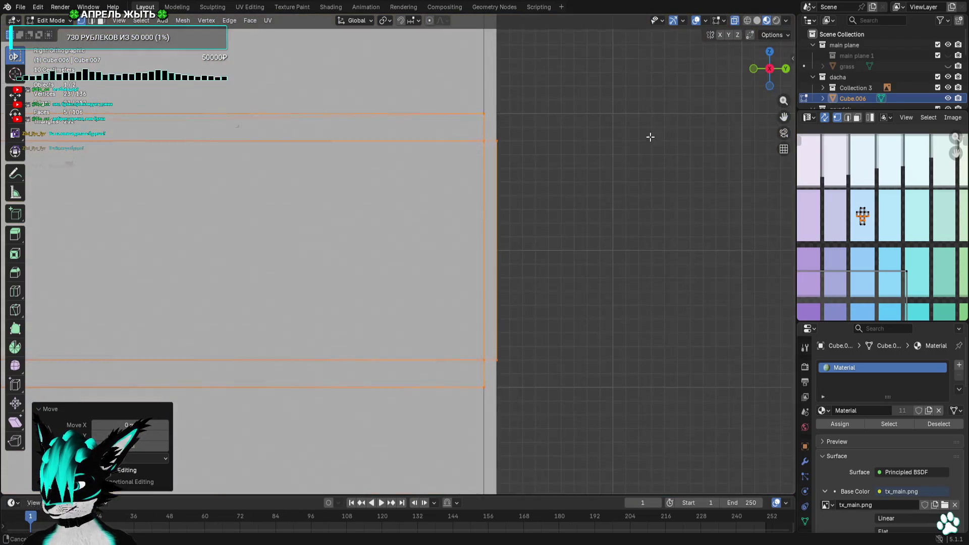
Select the whole window panel, enable X-ray, and check it from the front and above
{"action": "left_click", "coordinate": [606, 154]}
{"action": "middle_click_drag", "start_coordinate": [606, 155], "coordinate": [497, 169]}
{"action": "key", "text": "l"}
{"action": "key", "text": "alt+z"}
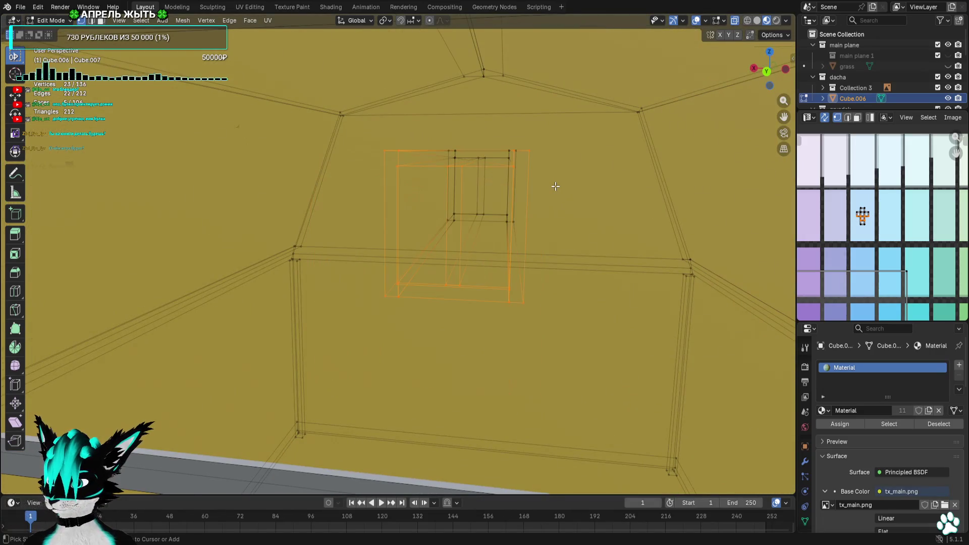
{"action": "scroll", "coordinate": [555, 186], "scroll_direction": "down", "scroll_amount": 5}
{"action": "scroll", "coordinate": [552, 190], "scroll_direction": "up", "scroll_amount": 5}
{"action": "mouse_move", "coordinate": [551, 191]}
{"action": "middle_mouse_down"}
{"action": "mouse_move", "coordinate": [432, 203]}
{"action": "mouse_move", "coordinate": [487, 233]}
{"action": "mouse_move", "coordinate": [431, 196]}
{"action": "middle_mouse_up"}
{"action": "scroll", "coordinate": [464, 207], "scroll_direction": "down", "scroll_amount": 3}
{"action": "key", "text": "KP_1"}
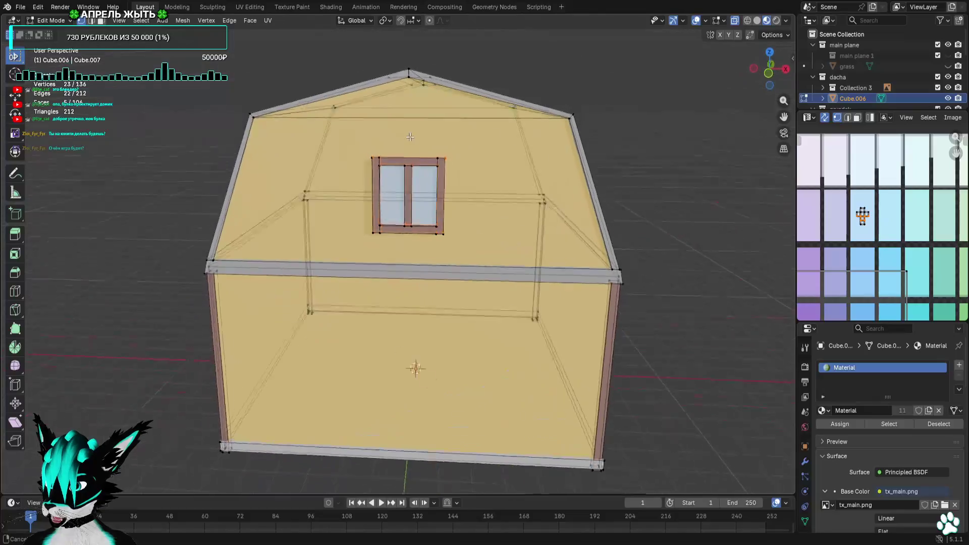
{"action": "middle_click_drag", "start_coordinate": [381, 251], "coordinate": [455, 243]}
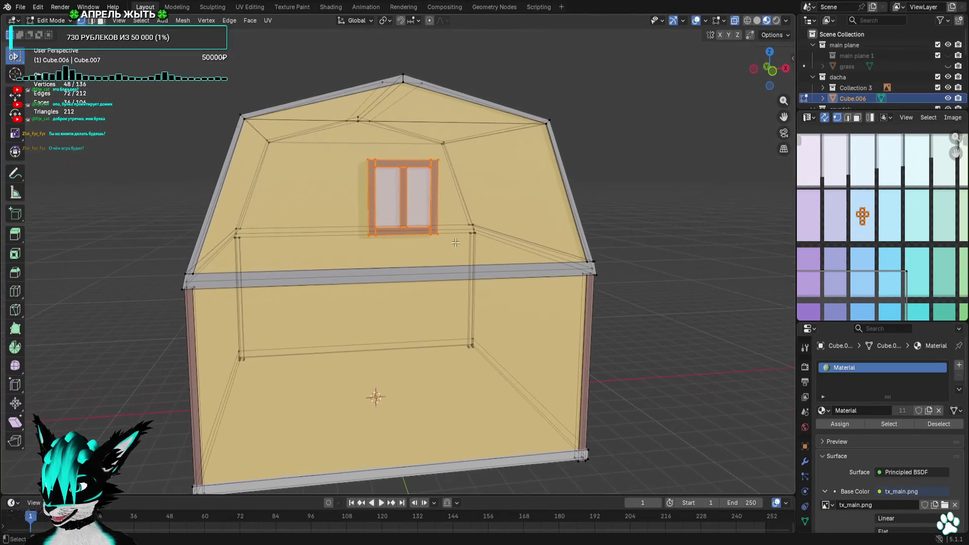
{"action": "left_click", "coordinate": [770, 53]}
Move the window, then box-select the whole window shape in Top view
{"action": "key", "text": "g"}
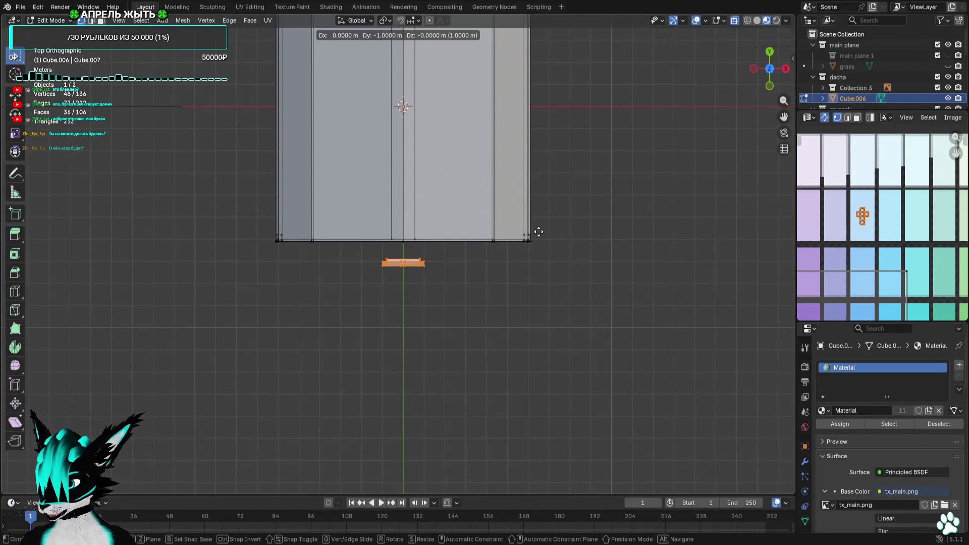
{"action": "left_click", "coordinate": [539, 232]}
{"action": "scroll", "coordinate": [627, 299], "scroll_direction": "up", "scroll_amount": 8}
{"action": "mouse_move", "coordinate": [236, 251]}
{"action": "left_mouse_down"}
{"action": "mouse_move", "coordinate": [613, 325]}
{"action": "mouse_move", "coordinate": [633, 319]}
{"action": "left_mouse_up"}
{"action": "middle_click_drag", "start_coordinate": [632, 320], "coordinate": [753, 107]}
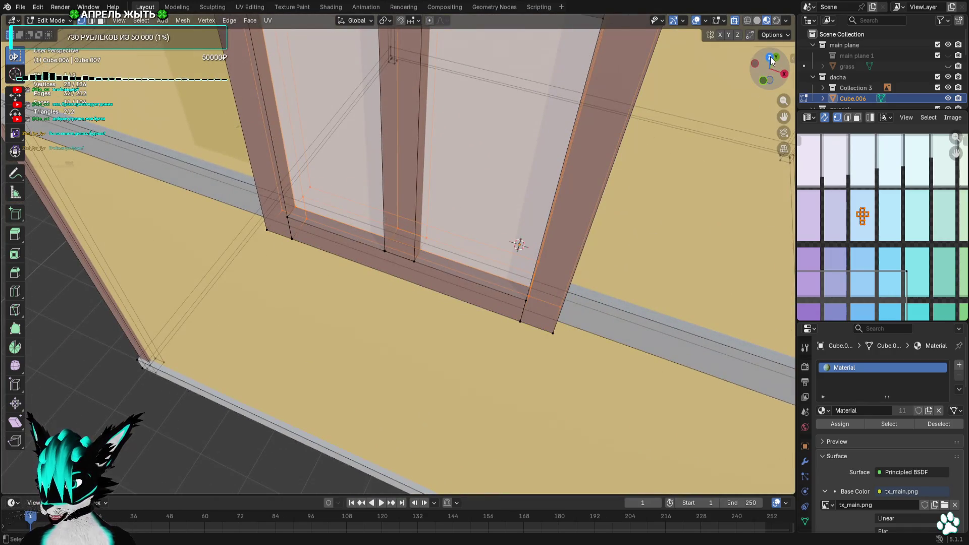
{"action": "left_click", "coordinate": [770, 57]}
Cancel and undo a stray move, then shift the selection upward
{"action": "key", "text": "g"}
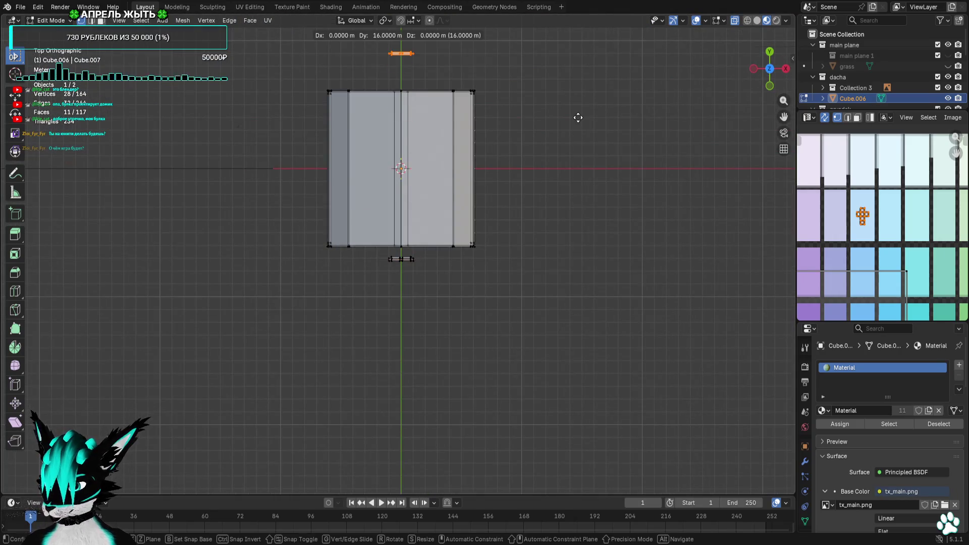
{"action": "key", "text": "Escape"}
{"action": "key", "text": "ctrl+z"}
{"action": "key", "text": "g"}
{"action": "left_click", "coordinate": [541, 165]}
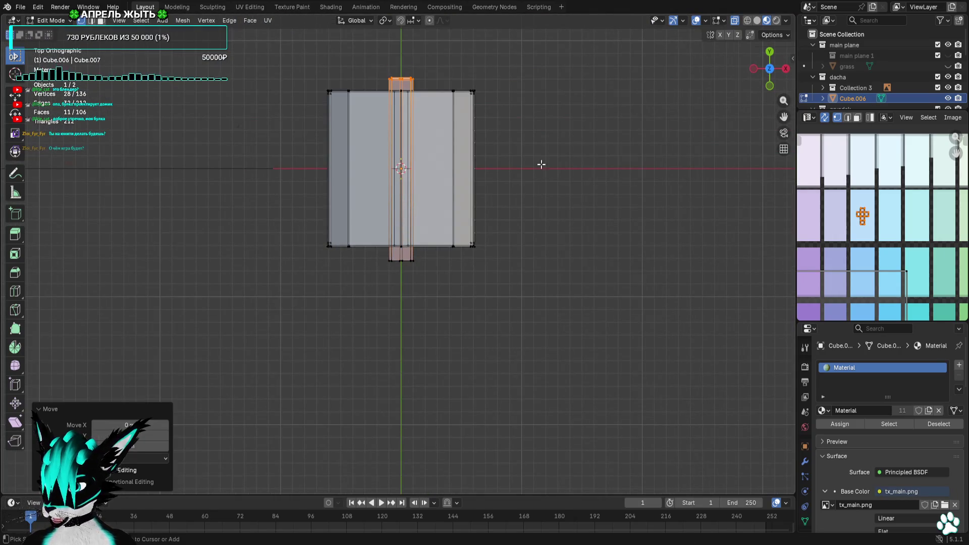
{"action": "scroll", "coordinate": [463, 302], "scroll_direction": "up", "scroll_amount": 10}
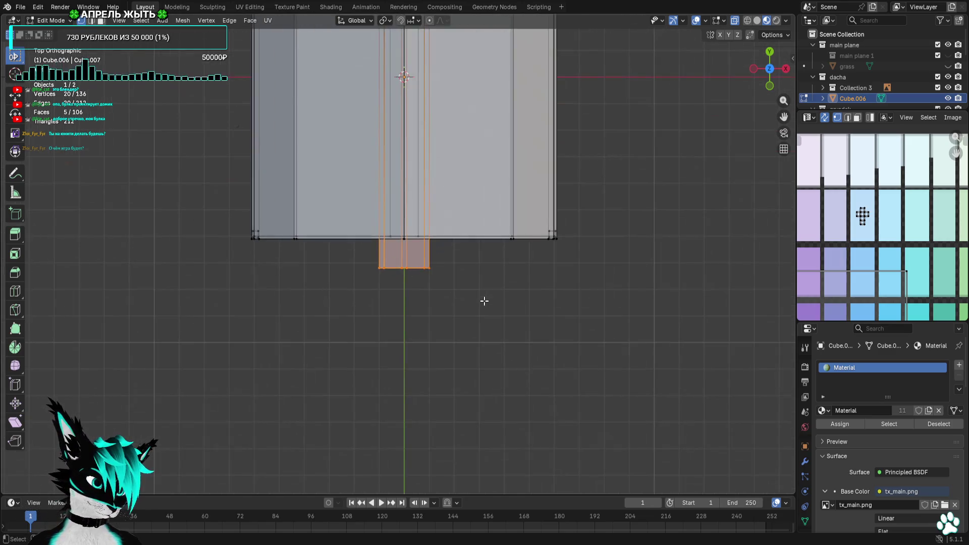
Move the window frame strip 0.5 m along Y onto the upper gable wall
{"action": "key", "text": "g"}
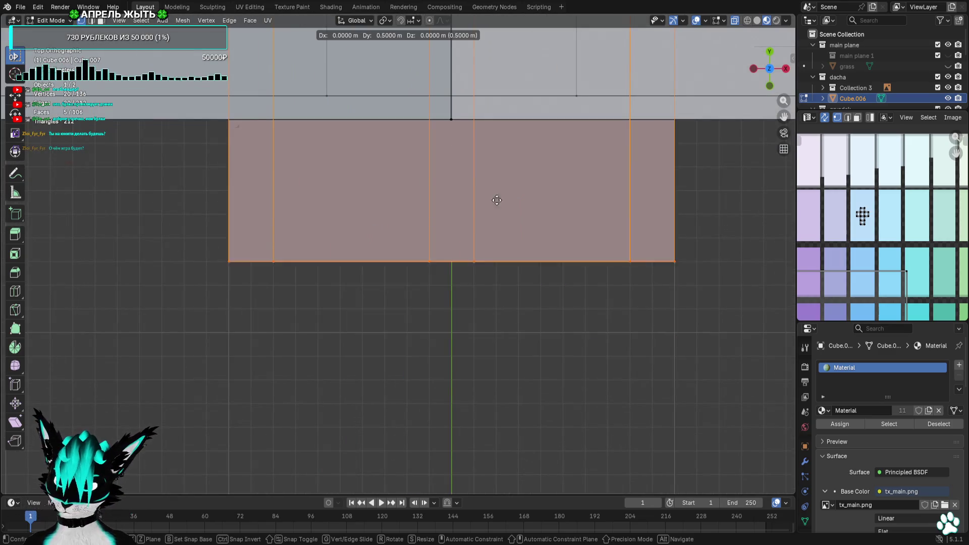
{"action": "left_click", "coordinate": [496, 82]}
{"action": "mouse_move", "coordinate": [510, 237]}
{"action": "middle_mouse_down"}
{"action": "mouse_move", "coordinate": [502, 224]}
{"action": "mouse_move", "coordinate": [490, 346]}
{"action": "middle_mouse_up"}
{"action": "scroll", "coordinate": [490, 347], "scroll_direction": "down", "scroll_amount": 8}
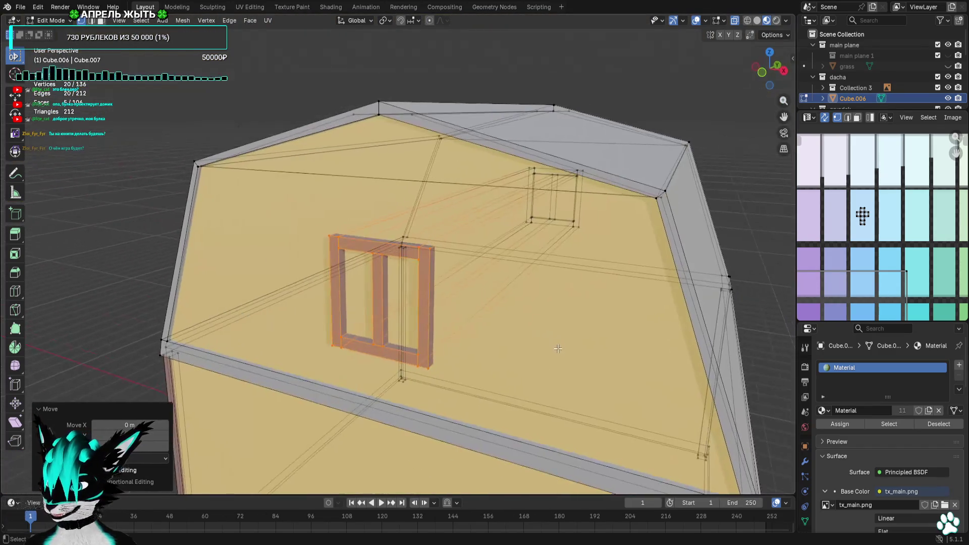
{"action": "scroll", "coordinate": [524, 367], "scroll_direction": "up", "scroll_amount": 4}
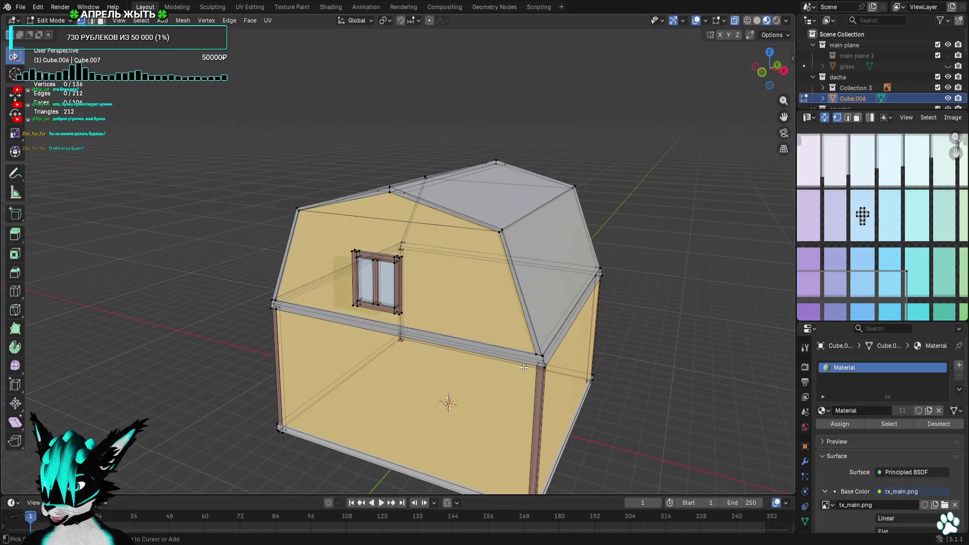
{"action": "mouse_move", "coordinate": [463, 325]}
{"action": "middle_mouse_down"}
{"action": "mouse_move", "coordinate": [477, 330]}
{"action": "mouse_move", "coordinate": [445, 218]}
{"action": "mouse_move", "coordinate": [461, 357]}
{"action": "mouse_move", "coordinate": [488, 314]}
{"action": "middle_mouse_up"}
Box-select the window frame in Top view and shift it sideways
{"action": "left_click", "coordinate": [770, 53]}
{"action": "left_click", "coordinate": [771, 53]}
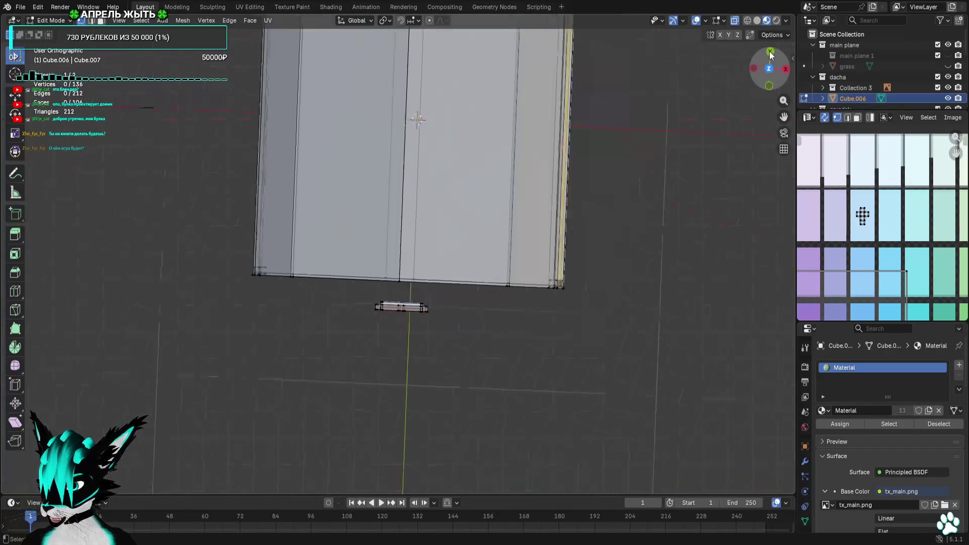
{"action": "scroll", "coordinate": [537, 313], "scroll_direction": "up", "scroll_amount": 5}
{"action": "left_click_drag", "start_coordinate": [528, 383], "coordinate": [293, 418]}
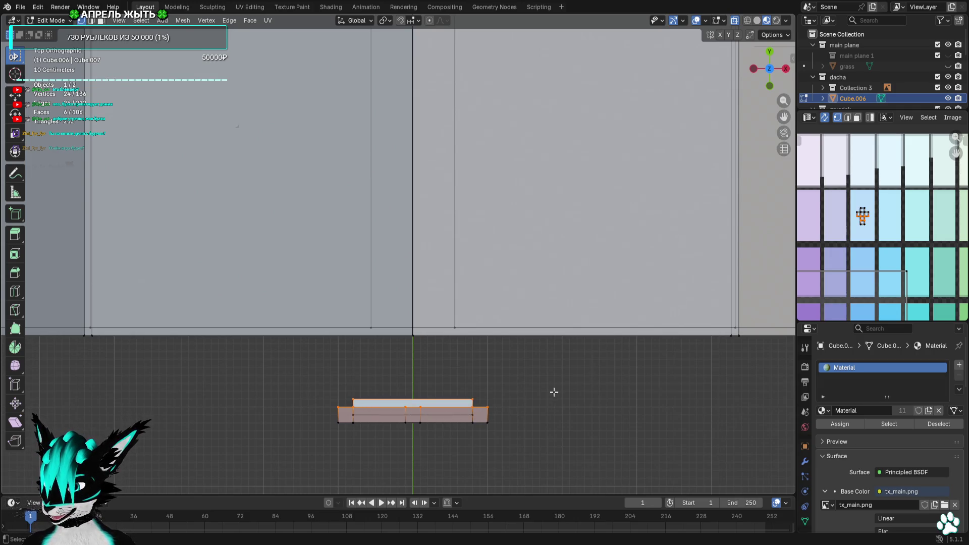
{"action": "scroll", "coordinate": [554, 392], "scroll_direction": "down", "scroll_amount": 4}
{"action": "key", "text": "g"}
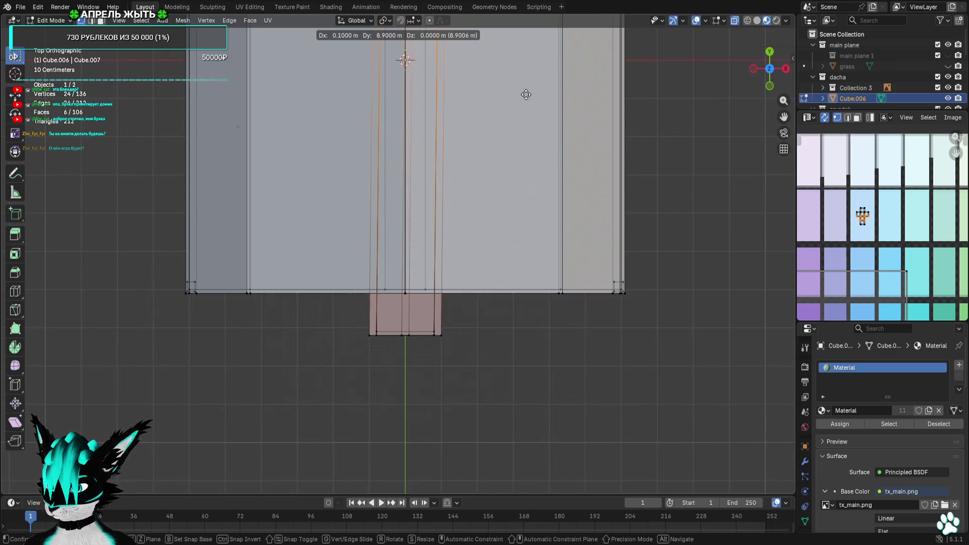
{"action": "left_click", "coordinate": [522, 93]}
Move the window frame across onto the far gable wall
{"action": "middle_click_drag", "start_coordinate": [522, 94], "coordinate": [521, 357], "text": "shift"}
{"action": "key", "text": "g"}
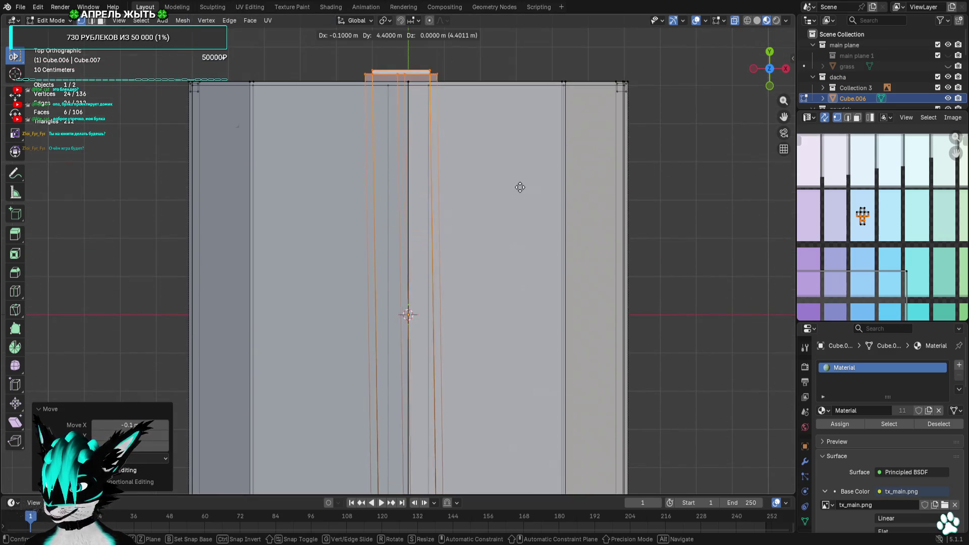
{"action": "left_click", "coordinate": [525, 186]}
{"action": "mouse_move", "coordinate": [525, 185]}
{"action": "middle_mouse_down"}
{"action": "mouse_move", "coordinate": [532, 207]}
{"action": "mouse_move", "coordinate": [605, 221]}
{"action": "middle_mouse_up"}
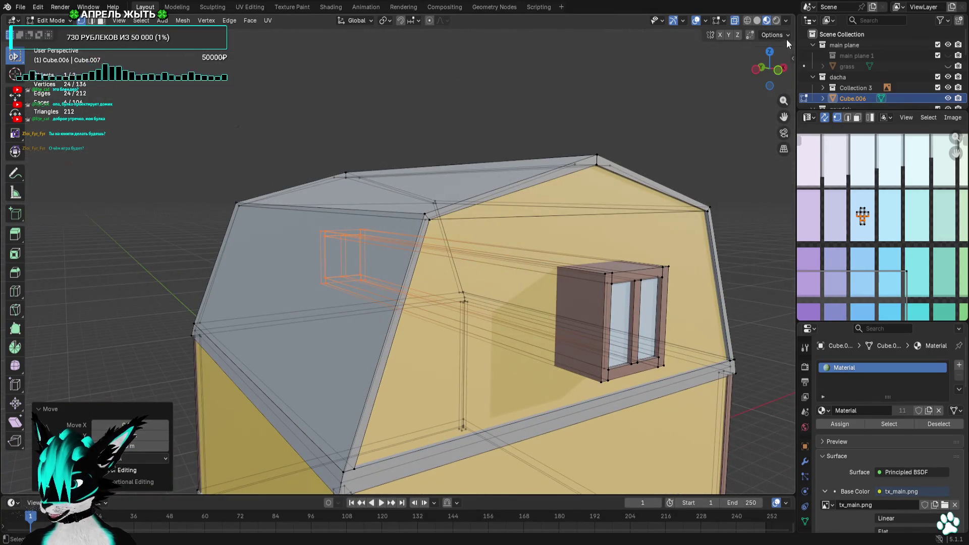
{"action": "left_click", "coordinate": [771, 55]}
{"action": "scroll", "coordinate": [537, 217], "scroll_direction": "down", "scroll_amount": 3, "text": "shift"}
{"action": "scroll", "coordinate": [368, 355], "scroll_direction": "up", "scroll_amount": 5}
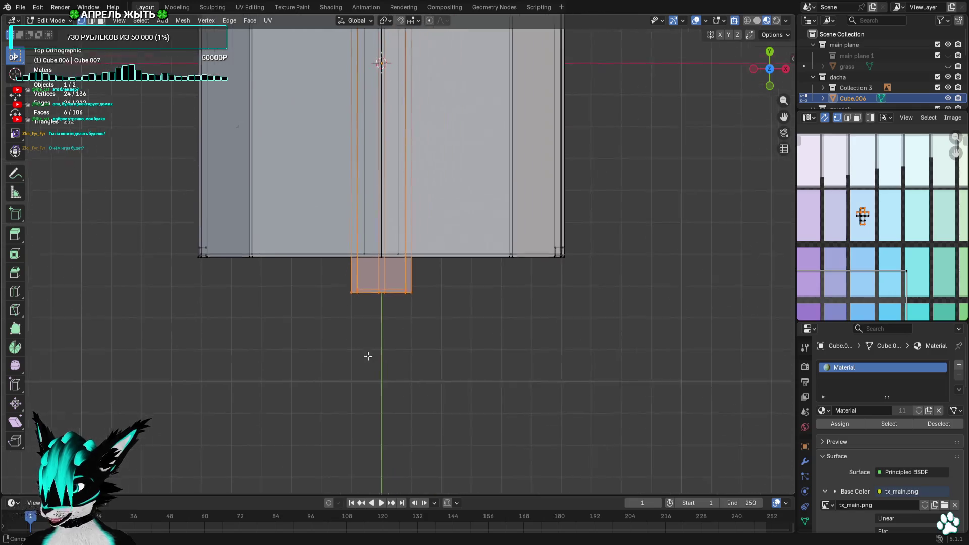
Fine-tune the window frame's position with two further moves
{"action": "key", "text": "g"}
{"action": "left_click", "coordinate": [364, 271]}
{"action": "middle_click_drag", "start_coordinate": [363, 272], "coordinate": [404, 237]}
{"action": "left_click", "coordinate": [768, 60]}
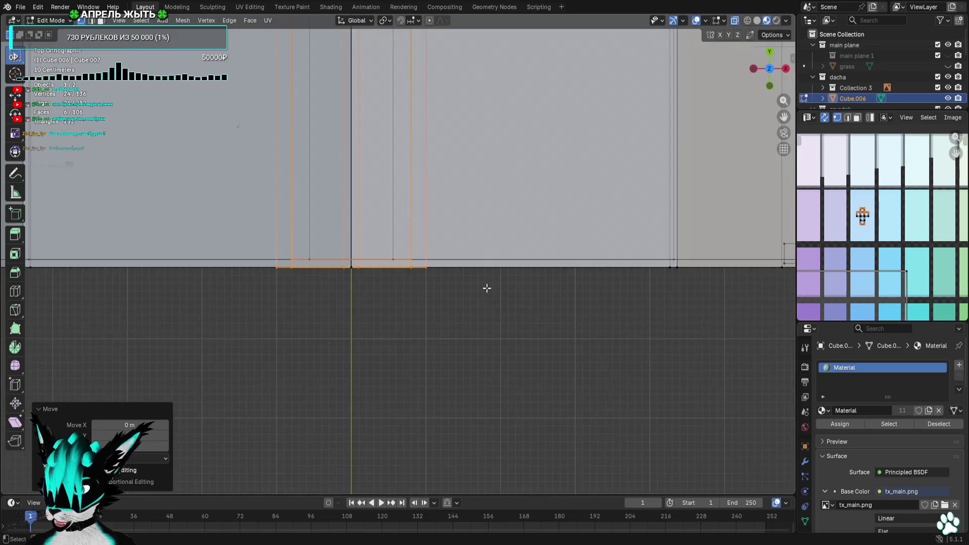
{"action": "key", "text": "g"}
{"action": "left_click", "coordinate": [487, 296]}
{"action": "scroll", "coordinate": [487, 296], "scroll_direction": "down", "scroll_amount": 4}
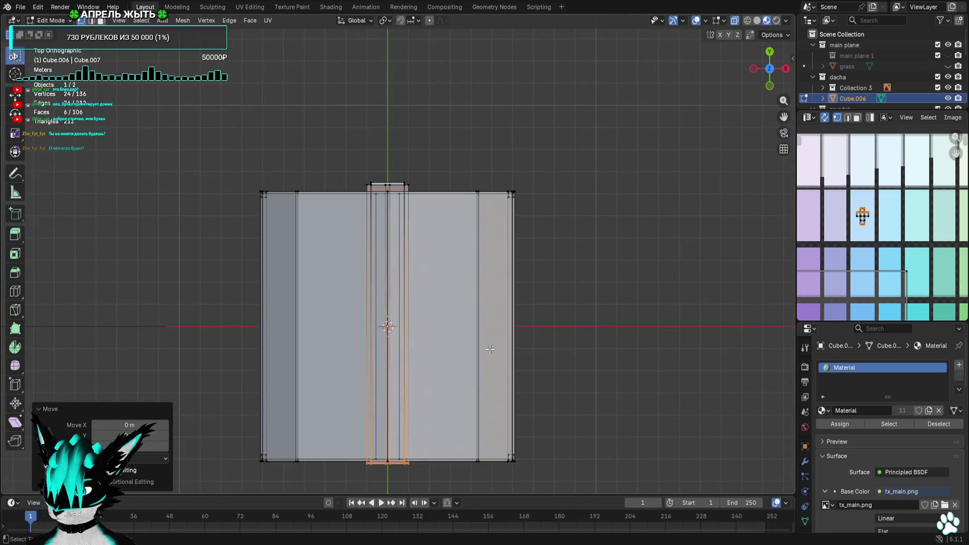
{"action": "scroll", "coordinate": [487, 296], "scroll_direction": "up", "scroll_amount": 4}
Move the frame parts at the wall 0.1 m toward the wall
{"action": "left_click_drag", "start_coordinate": [481, 246], "coordinate": [266, 315]}
{"action": "scroll", "coordinate": [384, 326], "scroll_direction": "up", "scroll_amount": 2}
{"action": "key", "text": "g"}
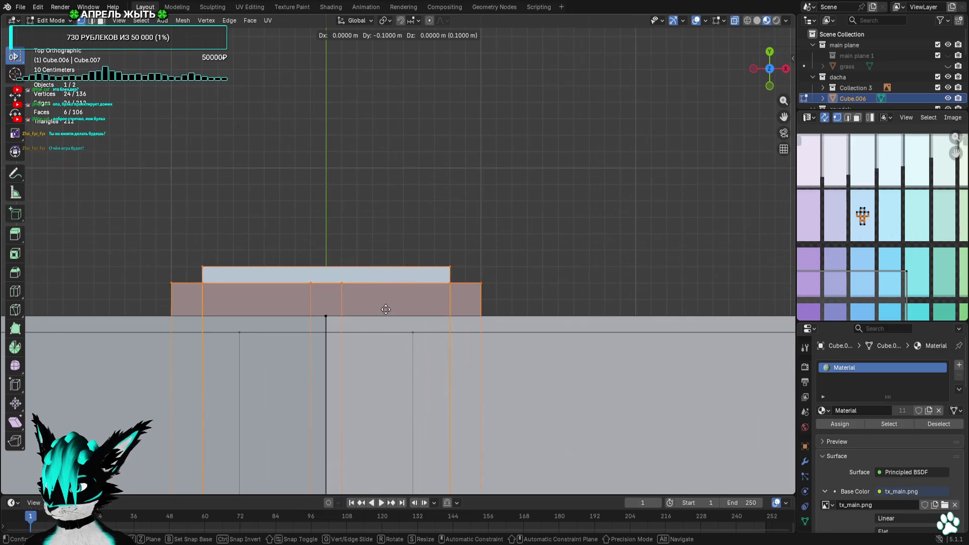
{"action": "left_click", "coordinate": [385, 331]}
{"action": "mouse_move", "coordinate": [384, 331]}
{"action": "middle_mouse_down"}
{"action": "mouse_move", "coordinate": [471, 288]}
{"action": "mouse_move", "coordinate": [418, 208]}
{"action": "mouse_move", "coordinate": [405, 227]}
{"action": "middle_mouse_up"}
{"action": "scroll", "coordinate": [471, 288], "scroll_direction": "down", "scroll_amount": 5}
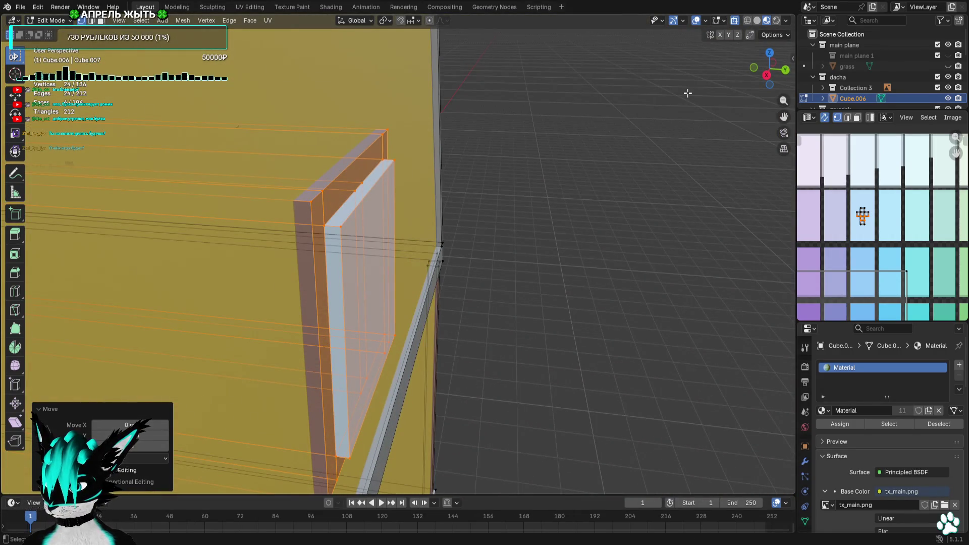
{"action": "mouse_move", "coordinate": [525, 202]}
{"action": "middle_mouse_down"}
{"action": "mouse_move", "coordinate": [530, 195]}
{"action": "mouse_move", "coordinate": [423, 190]}
{"action": "mouse_move", "coordinate": [357, 218]}
{"action": "middle_mouse_up"}
Shift the selected frame corner vertices 0.1 m along Y to sit flush
{"action": "left_click", "coordinate": [356, 218]}
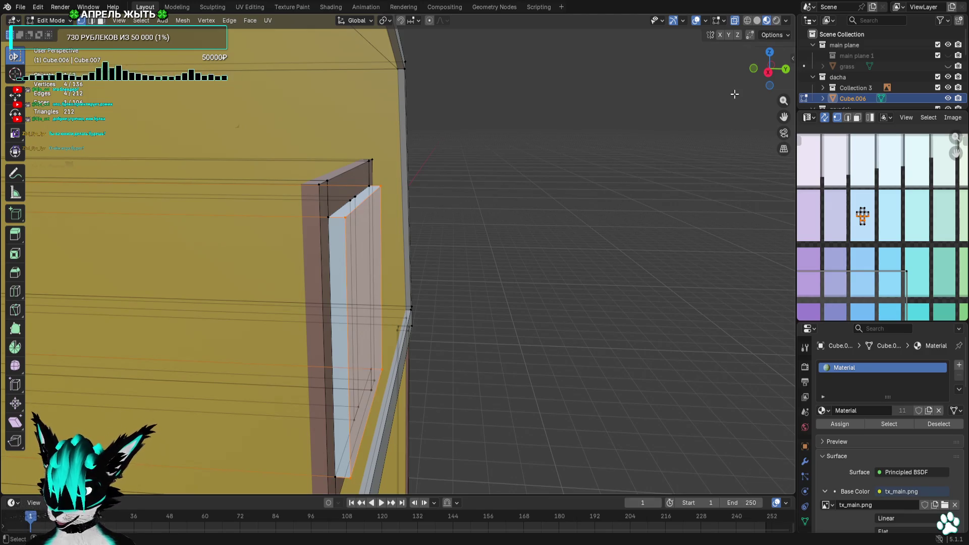
{"action": "left_click", "coordinate": [770, 52]}
{"action": "key", "text": "g"}
{"action": "key", "text": "y"}
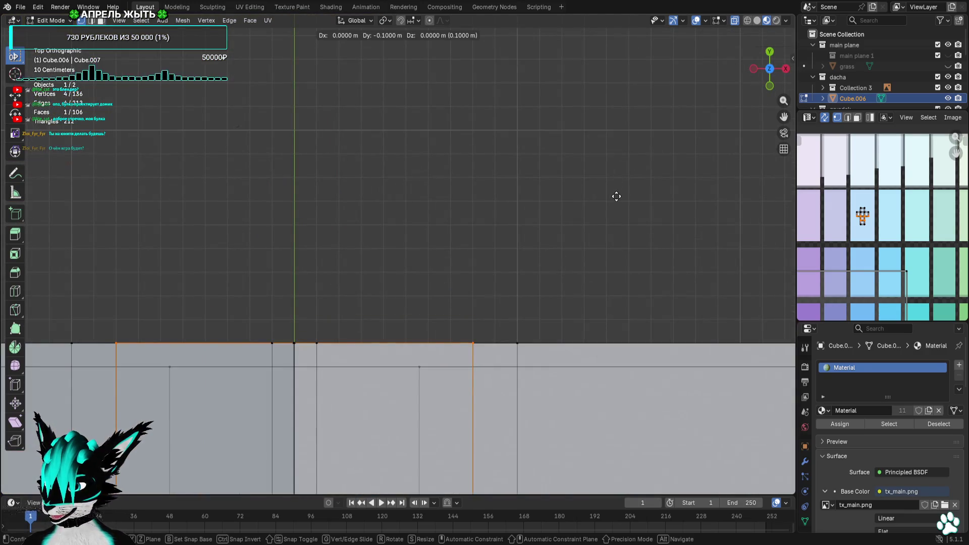
{"action": "left_click", "coordinate": [617, 204]}
{"action": "mouse_move", "coordinate": [617, 204]}
{"action": "middle_mouse_down"}
{"action": "mouse_move", "coordinate": [550, 190]}
{"action": "mouse_move", "coordinate": [585, 202]}
{"action": "mouse_move", "coordinate": [590, 116]}
{"action": "middle_mouse_up"}
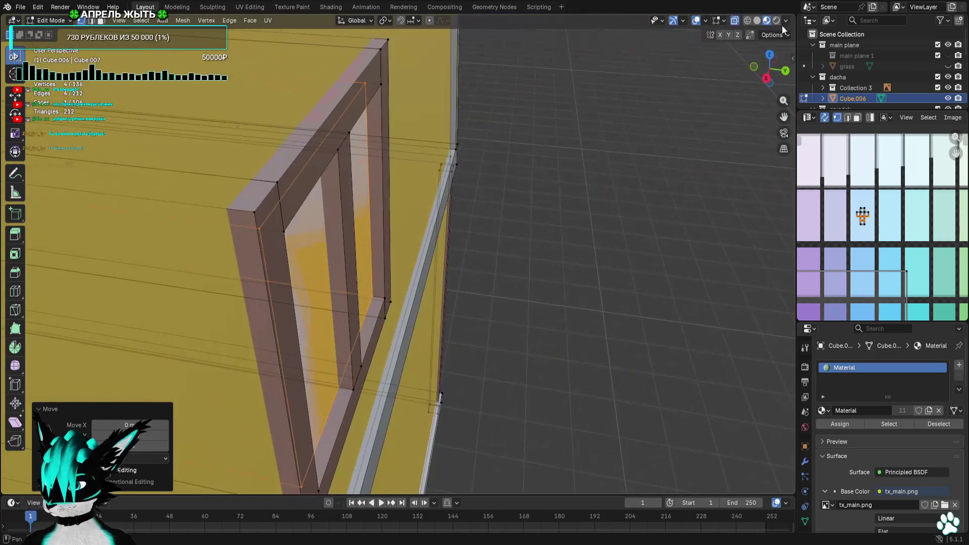
{"action": "left_click_drag", "start_coordinate": [769, 55], "coordinate": [771, 59]}
{"action": "left_click", "coordinate": [771, 59]}
{"action": "scroll", "coordinate": [614, 245], "scroll_direction": "up", "scroll_amount": 5}
{"action": "scroll", "coordinate": [614, 244], "scroll_direction": "down", "scroll_amount": 5}
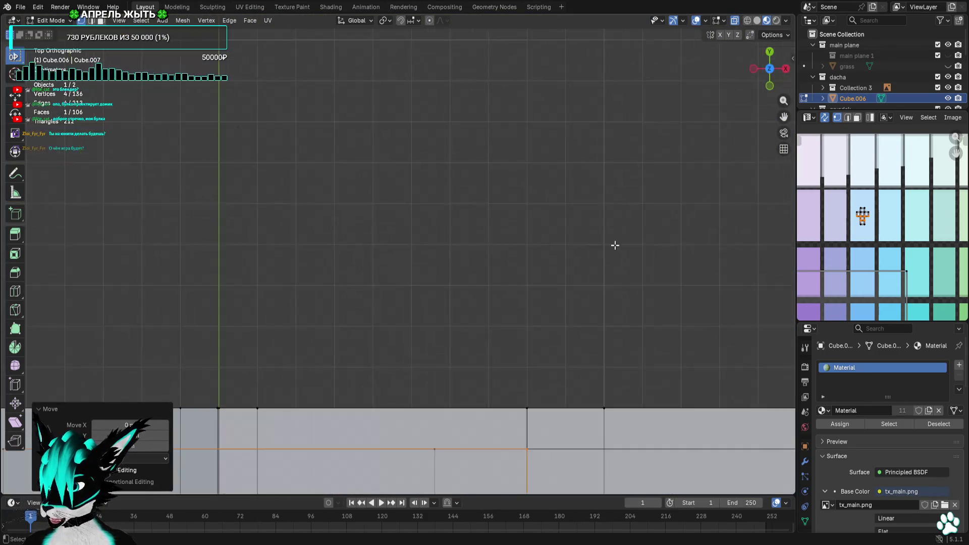
{"action": "scroll", "coordinate": [517, 170], "scroll_direction": "up", "scroll_amount": 3}
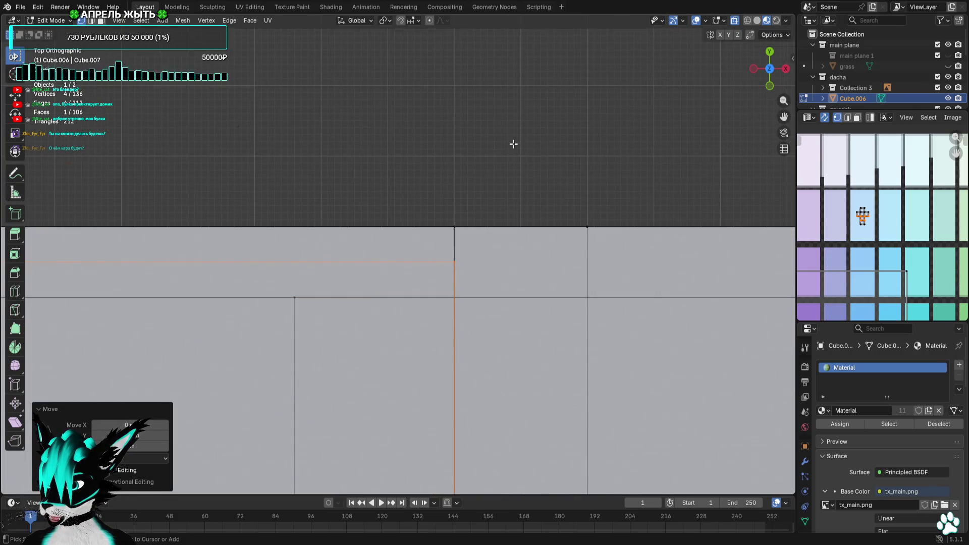
{"action": "middle_click_drag", "start_coordinate": [513, 146], "coordinate": [384, 65]}
{"action": "scroll", "coordinate": [383, 65], "scroll_direction": "down", "scroll_amount": 5}
Select the edges of the side wall strip in Right view
{"action": "left_click", "coordinate": [617, 201]}
{"action": "mouse_move", "coordinate": [617, 202]}
{"action": "middle_mouse_down"}
{"action": "mouse_move", "coordinate": [596, 182]}
{"action": "mouse_move", "coordinate": [627, 194]}
{"action": "mouse_move", "coordinate": [551, 476]}
{"action": "mouse_move", "coordinate": [571, 193]}
{"action": "mouse_move", "coordinate": [279, 196]}
{"action": "mouse_move", "coordinate": [527, 194]}
{"action": "middle_mouse_up"}
{"action": "scroll", "coordinate": [627, 195], "scroll_direction": "up", "scroll_amount": 3}
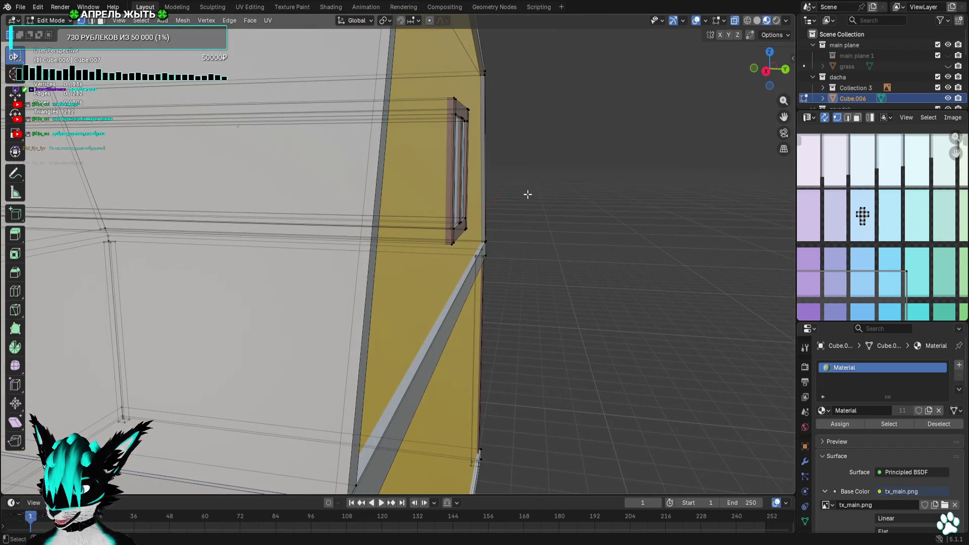
{"action": "middle_click_drag", "start_coordinate": [445, 192], "coordinate": [521, 213]}
{"action": "scroll", "coordinate": [322, 157], "scroll_direction": "up", "scroll_amount": 5}
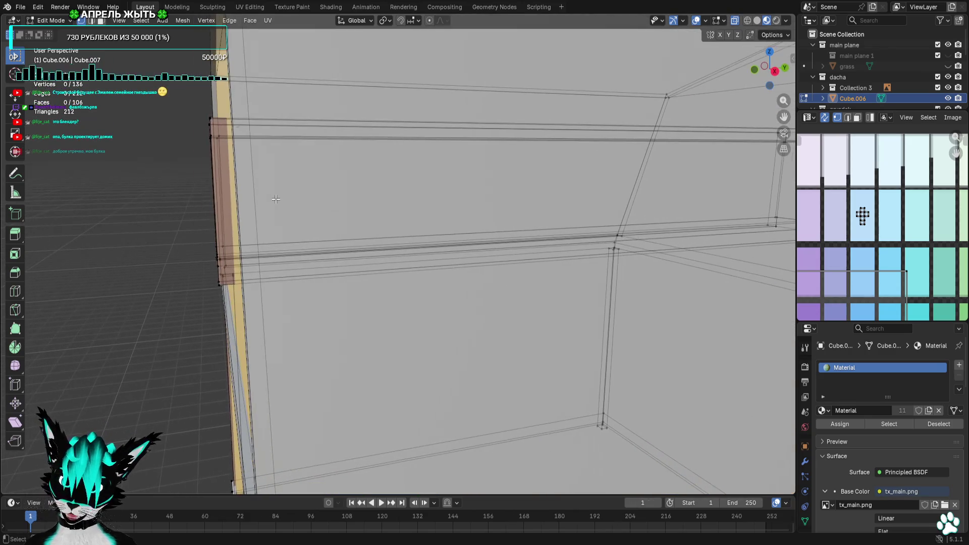
{"action": "left_click_drag", "start_coordinate": [179, 170], "coordinate": [182, 169]}
{"action": "left_click", "coordinate": [775, 71]}
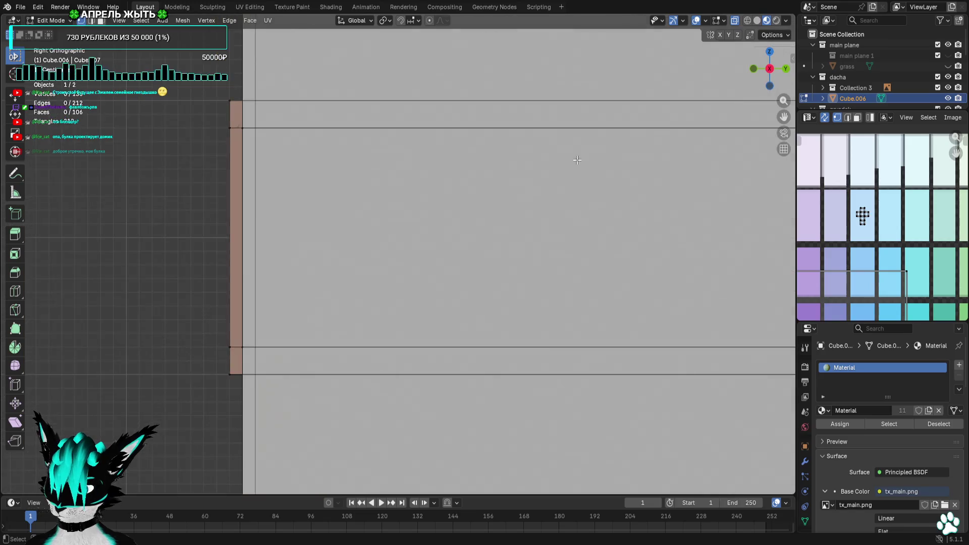
{"action": "mouse_move", "coordinate": [318, 93]}
{"action": "left_mouse_down"}
{"action": "mouse_move", "coordinate": [368, 411]}
{"action": "mouse_move", "coordinate": [382, 421]}
{"action": "left_mouse_up"}
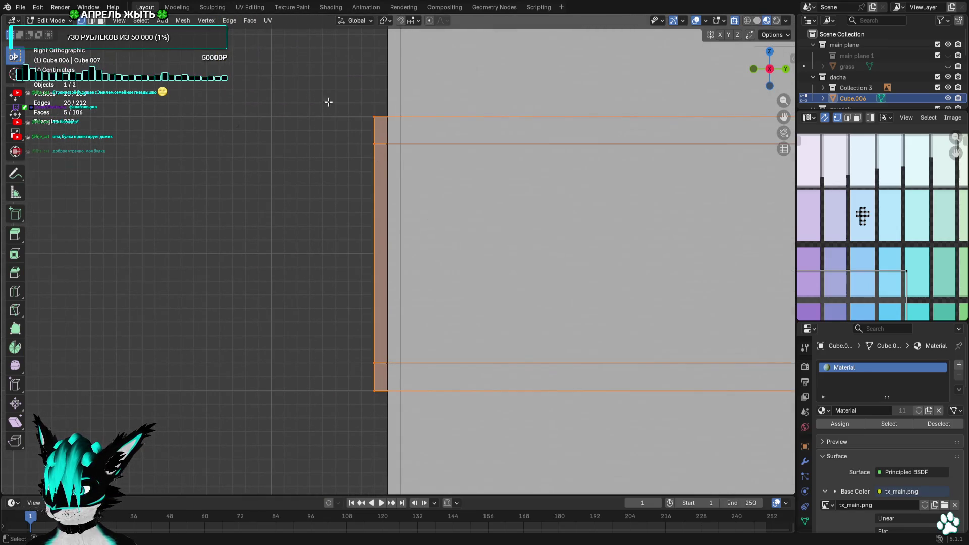
{"action": "left_click_drag", "start_coordinate": [309, 106], "coordinate": [378, 429]}
{"action": "scroll", "coordinate": [420, 364], "scroll_direction": "up", "scroll_amount": 8}
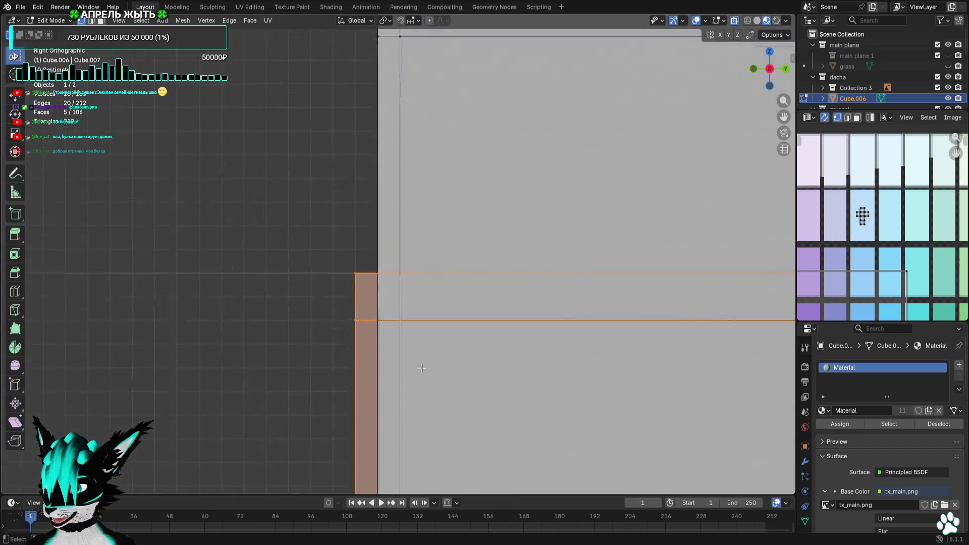
Move the side wall edges into place, deselect all, and turn off see-through display
{"action": "key", "text": "g"}
{"action": "left_click", "coordinate": [457, 366]}
{"action": "scroll", "coordinate": [454, 364], "scroll_direction": "down", "scroll_amount": 8}
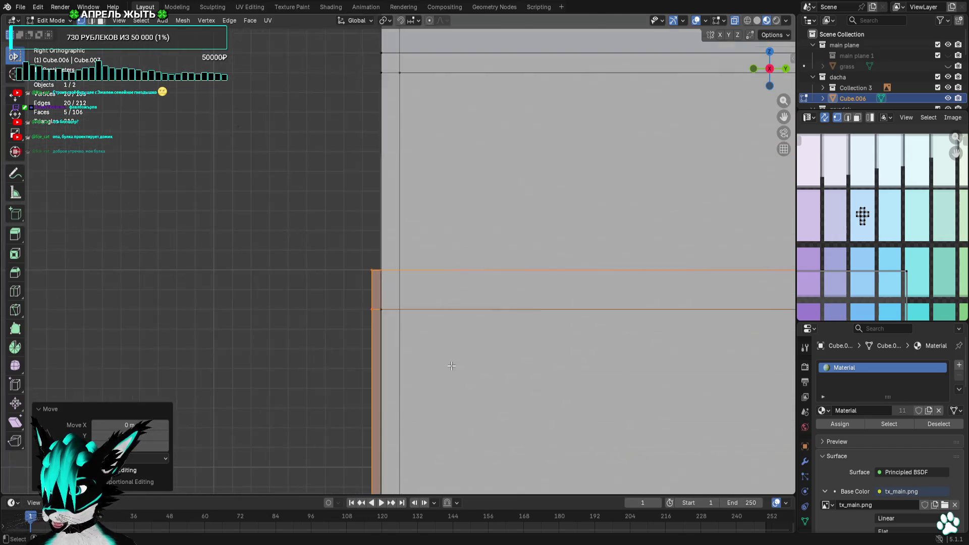
{"action": "key", "text": "alt+a"}
{"action": "mouse_move", "coordinate": [327, 320]}
{"action": "middle_mouse_down"}
{"action": "mouse_move", "coordinate": [607, 185]}
{"action": "mouse_move", "coordinate": [688, 202]}
{"action": "mouse_move", "coordinate": [415, 247]}
{"action": "mouse_move", "coordinate": [530, 277]}
{"action": "mouse_move", "coordinate": [573, 275]}
{"action": "mouse_move", "coordinate": [429, 267]}
{"action": "mouse_move", "coordinate": [616, 182]}
{"action": "mouse_move", "coordinate": [616, 201]}
{"action": "middle_mouse_up"}
{"action": "left_click", "coordinate": [697, 21]}
{"action": "scroll", "coordinate": [634, 206], "scroll_direction": "up", "scroll_amount": 4}
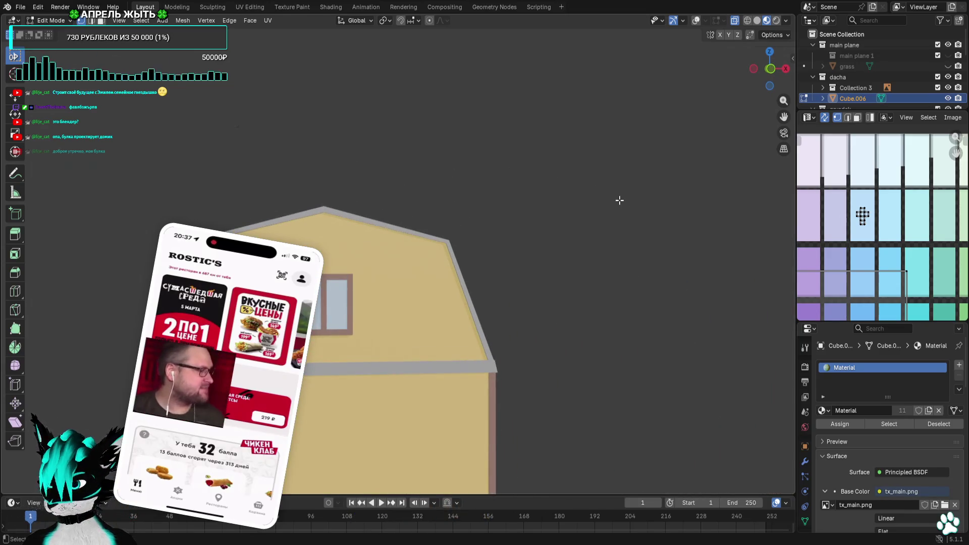
Show overlays again and select the upper gable window in Front view
{"action": "left_click", "coordinate": [697, 23]}
{"action": "left_click", "coordinate": [771, 69]}
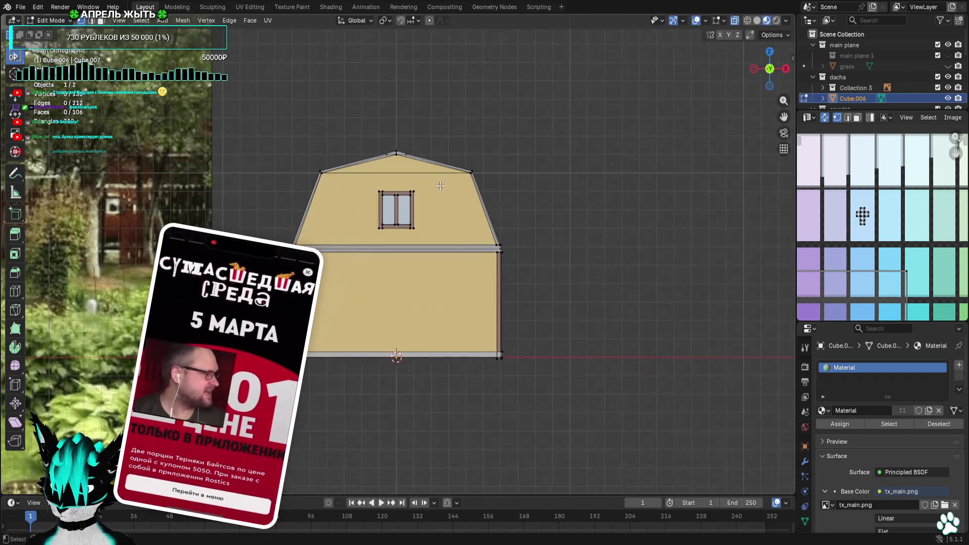
{"action": "left_click_drag", "start_coordinate": [440, 184], "coordinate": [327, 249]}
{"action": "scroll", "coordinate": [451, 232], "scroll_direction": "up", "scroll_amount": 2}
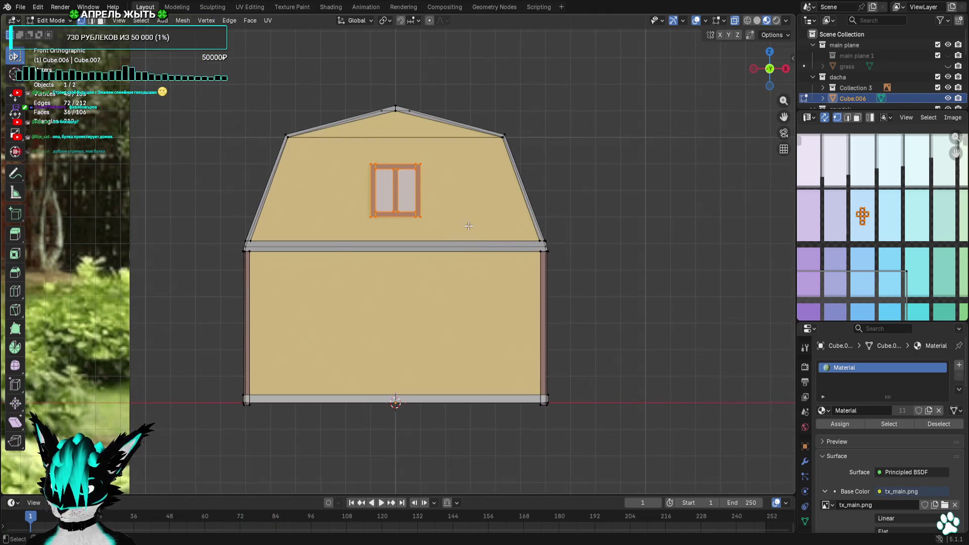
{"action": "middle_click_drag", "start_coordinate": [469, 225], "coordinate": [502, 180], "text": "shift"}
{"action": "middle_click_drag", "start_coordinate": [501, 218], "coordinate": [525, 389]}
{"action": "scroll", "coordinate": [476, 409], "scroll_direction": "up", "scroll_amount": 2}
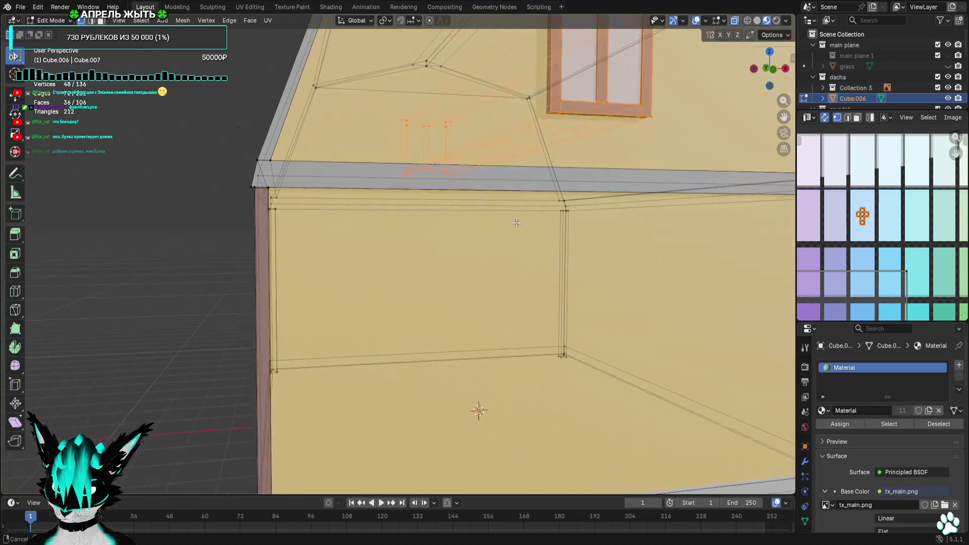
{"action": "left_click", "coordinate": [774, 71]}
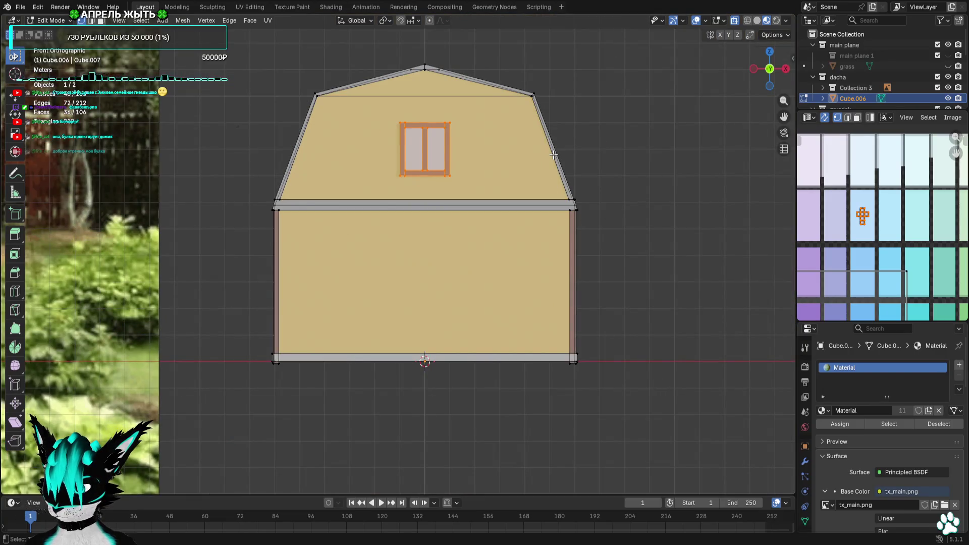
Duplicate the window onto the lower wall twice, one copy left and one 8 m right
{"action": "key", "text": "shift+d"}
{"action": "left_click", "coordinate": [460, 295]}
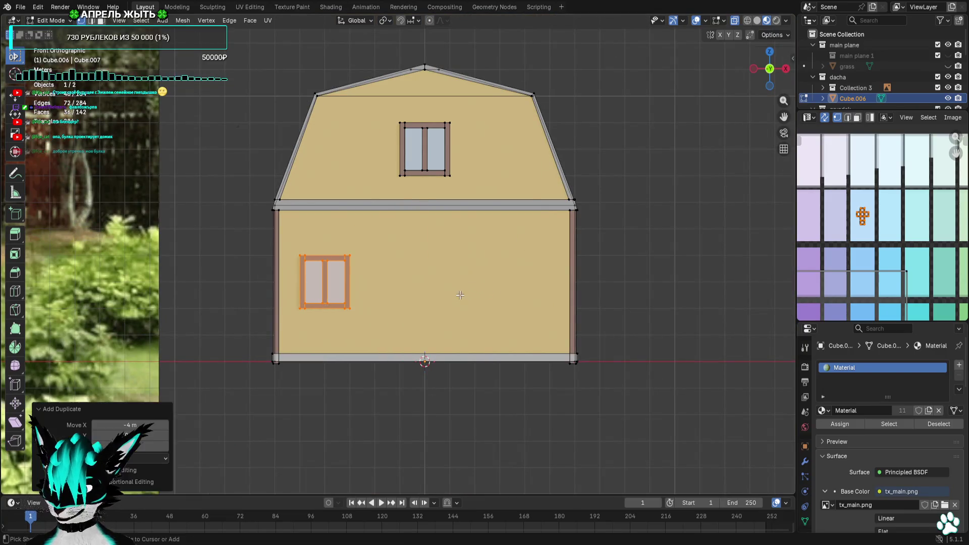
{"action": "key", "text": "shift+d"}
{"action": "left_click", "coordinate": [655, 268]}
{"action": "mouse_move", "coordinate": [654, 268]}
{"action": "middle_mouse_down"}
{"action": "mouse_move", "coordinate": [595, 244]}
{"action": "mouse_move", "coordinate": [522, 248]}
{"action": "mouse_move", "coordinate": [580, 233]}
{"action": "middle_mouse_up"}
{"action": "left_click", "coordinate": [769, 51]}
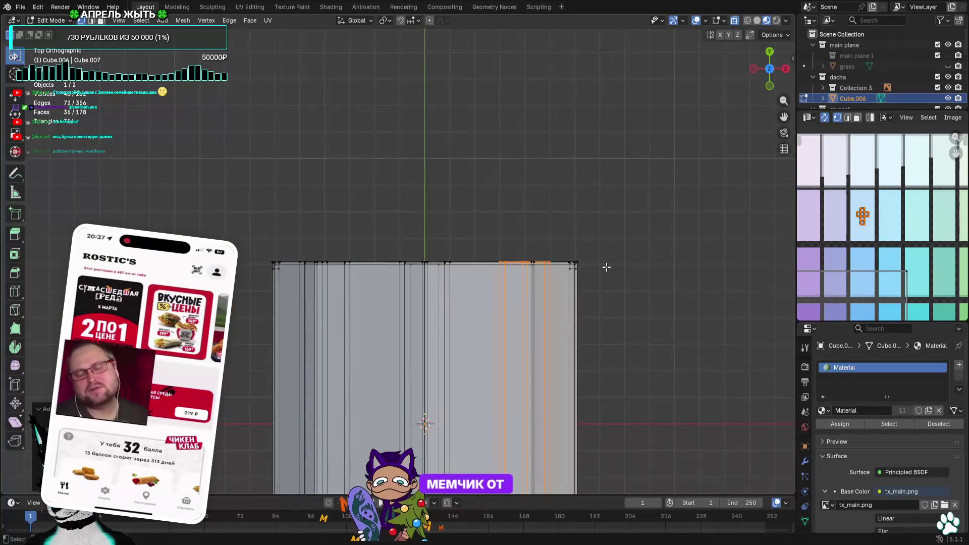
Nudge the window column slightly left and rotate it -90° for the side wall
{"action": "middle_click_drag", "start_coordinate": [606, 264], "coordinate": [604, 104], "text": "shift"}
{"action": "key", "text": "g"}
{"action": "left_click", "coordinate": [515, 112]}
{"action": "key", "text": "r"}
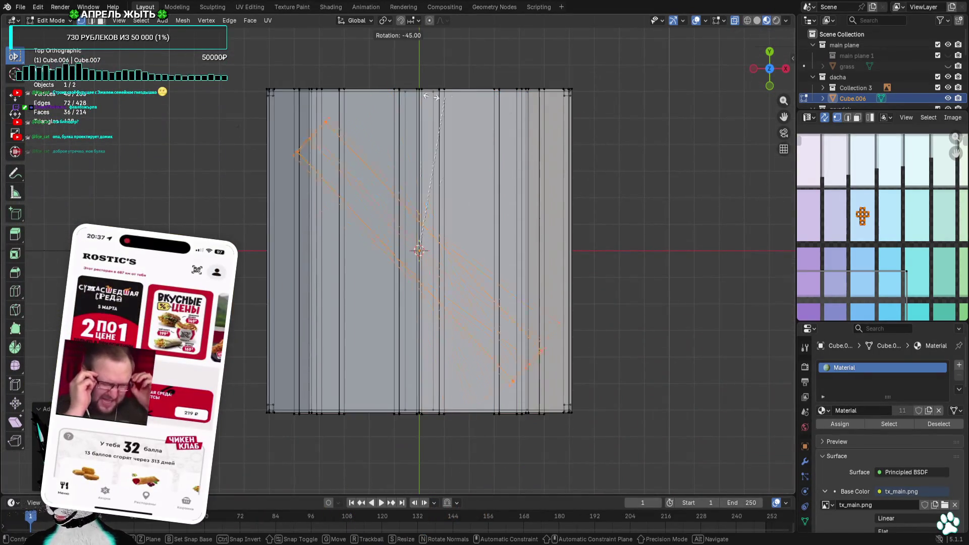
{"action": "left_click", "coordinate": [330, 111]}
{"action": "mouse_move", "coordinate": [330, 111]}
{"action": "middle_mouse_down"}
{"action": "mouse_move", "coordinate": [464, 126]}
{"action": "mouse_move", "coordinate": [515, 116]}
{"action": "mouse_move", "coordinate": [621, 240]}
{"action": "middle_mouse_up"}
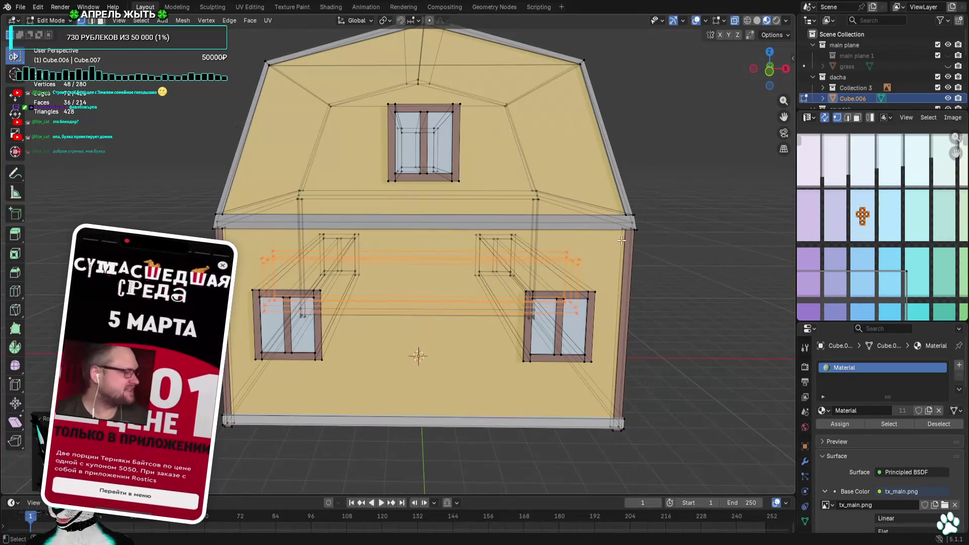
{"action": "key", "text": "KP_7"}
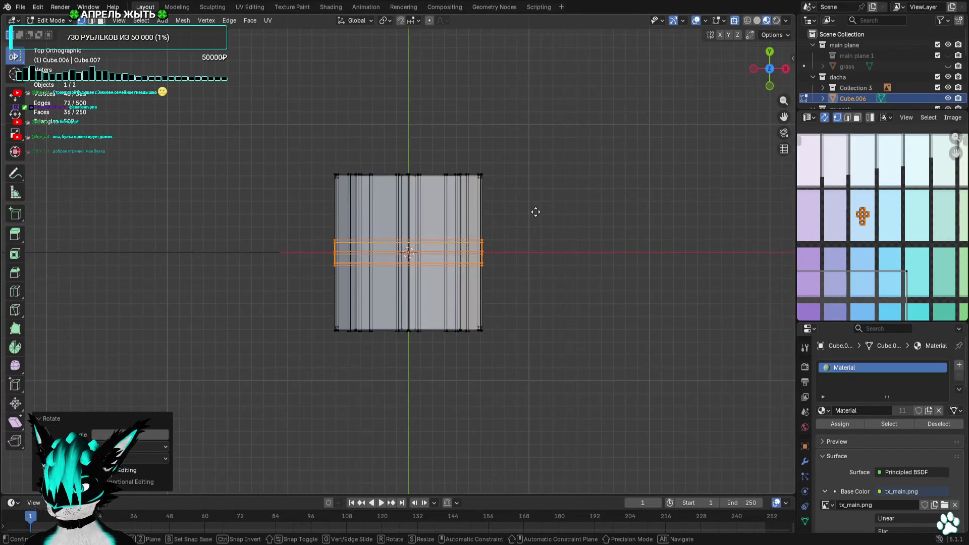
Duplicate the window loops below the house, rotate 90°, move down, and shorten the strip
{"action": "key", "text": "shift+d"}
{"action": "left_click", "coordinate": [533, 319]}
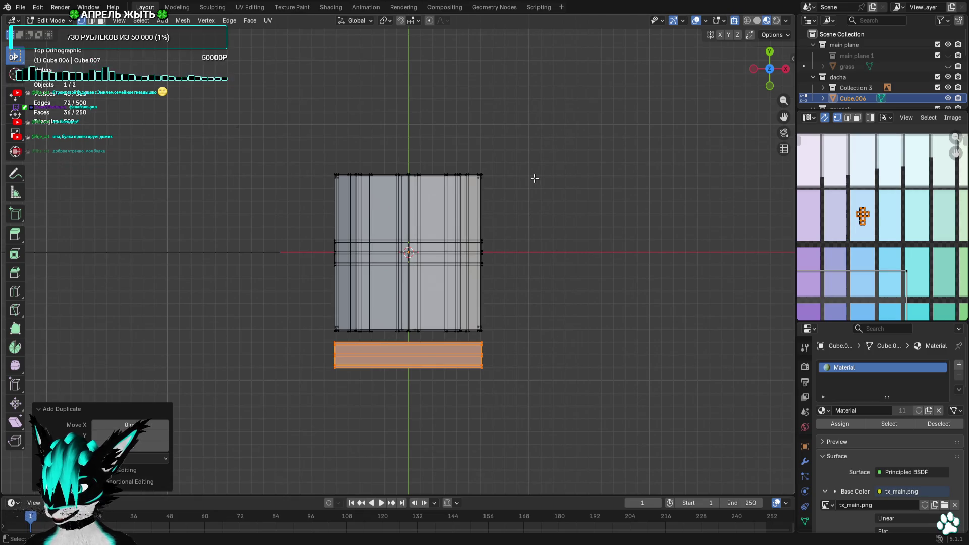
{"action": "key", "text": "r"}
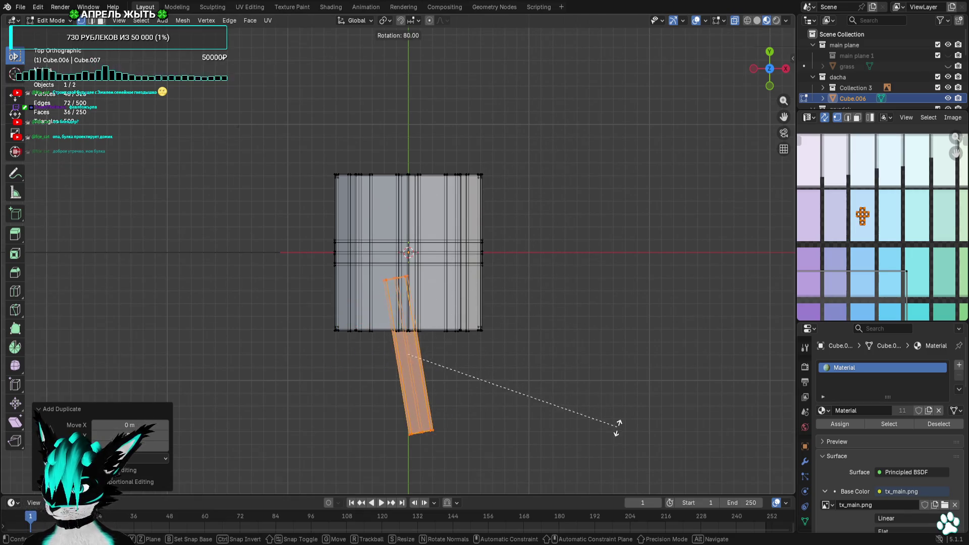
{"action": "left_click", "coordinate": [590, 442]}
{"action": "middle_click_drag", "start_coordinate": [544, 418], "coordinate": [493, 190], "text": "shift"}
{"action": "key", "text": "g"}
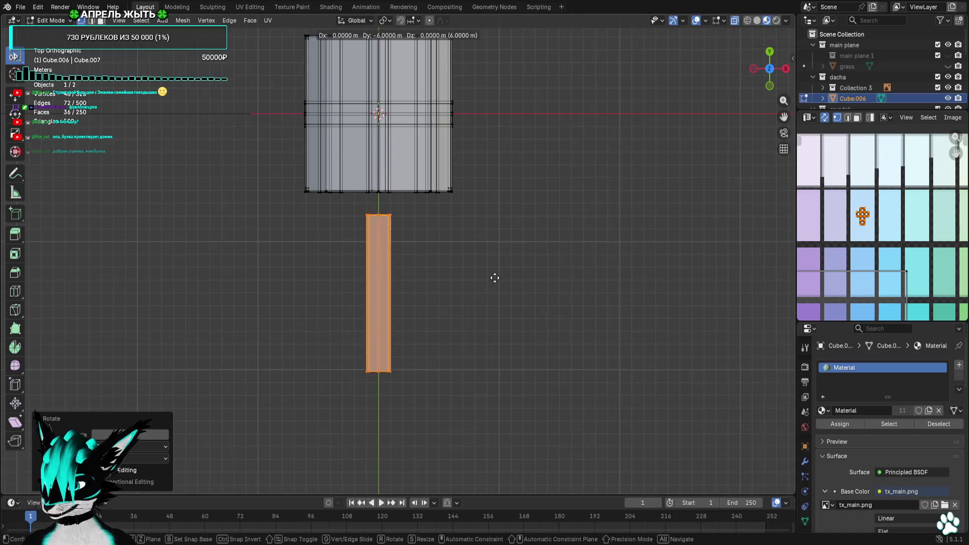
{"action": "left_click", "coordinate": [493, 291]}
{"action": "key", "text": "g"}
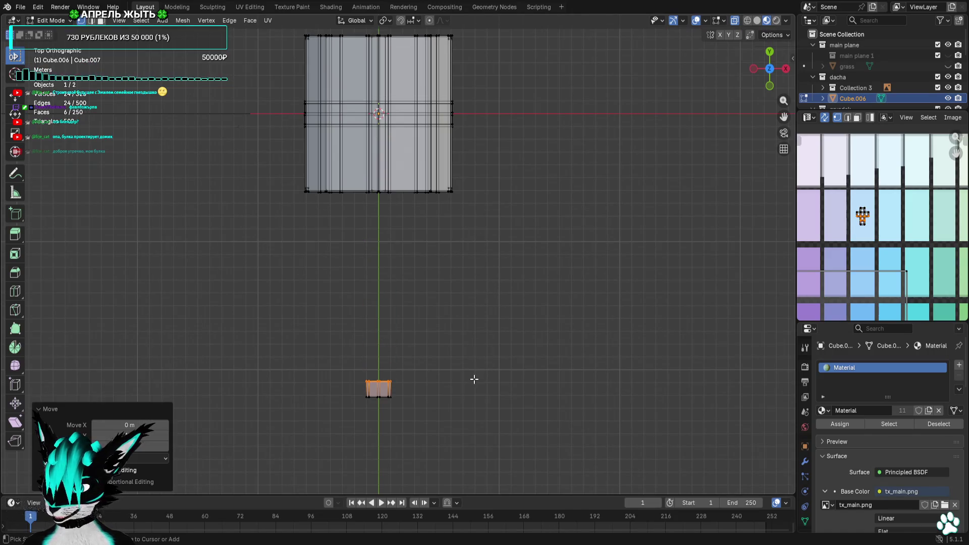
{"action": "left_click", "coordinate": [474, 381]}
Orbit around the house to inspect the new window box in perspective
{"action": "middle_click_drag", "start_coordinate": [474, 381], "coordinate": [489, 244], "text": "shift"}
{"action": "scroll", "coordinate": [489, 244], "scroll_direction": "up", "scroll_amount": 5}
{"action": "mouse_move", "coordinate": [768, 90]}
{"action": "left_mouse_down"}
{"action": "mouse_move", "coordinate": [665, 116]}
{"action": "mouse_move", "coordinate": [517, 185]}
{"action": "left_mouse_up"}
{"action": "middle_click_drag", "start_coordinate": [518, 185], "coordinate": [556, 193]}
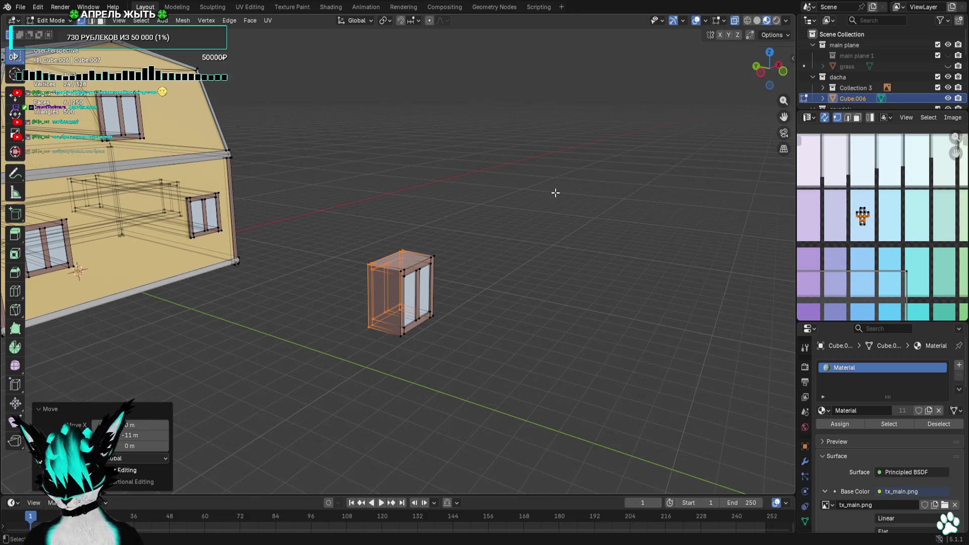
{"action": "mouse_move", "coordinate": [750, 94]}
{"action": "middle_mouse_down"}
{"action": "mouse_move", "coordinate": [553, 258]}
{"action": "mouse_move", "coordinate": [503, 268]}
{"action": "mouse_move", "coordinate": [560, 253]}
{"action": "middle_mouse_up"}
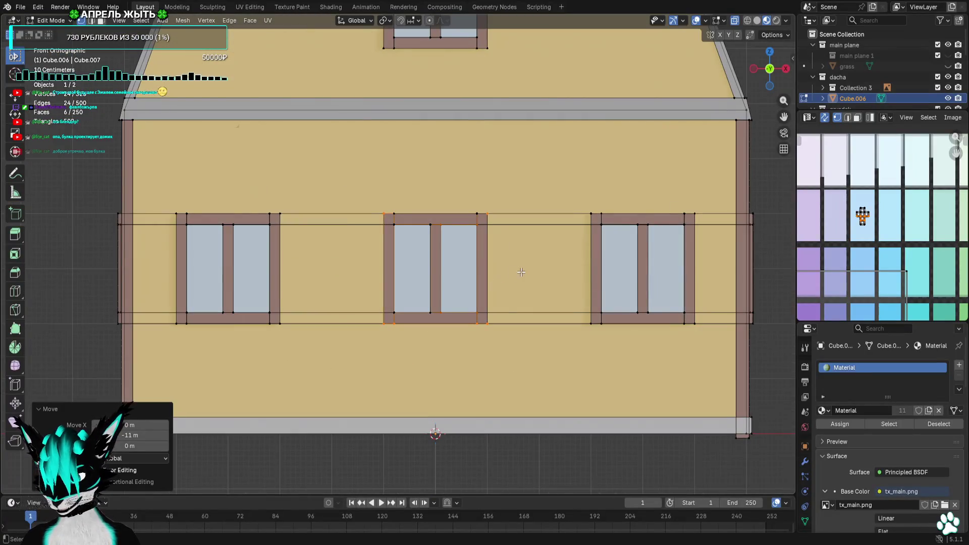
{"action": "middle_click_drag", "start_coordinate": [519, 270], "coordinate": [562, 197]}
Move the whole detached window box to a spot beside the house in top view
{"action": "key", "text": "a"}
{"action": "left_click", "coordinate": [768, 53]}
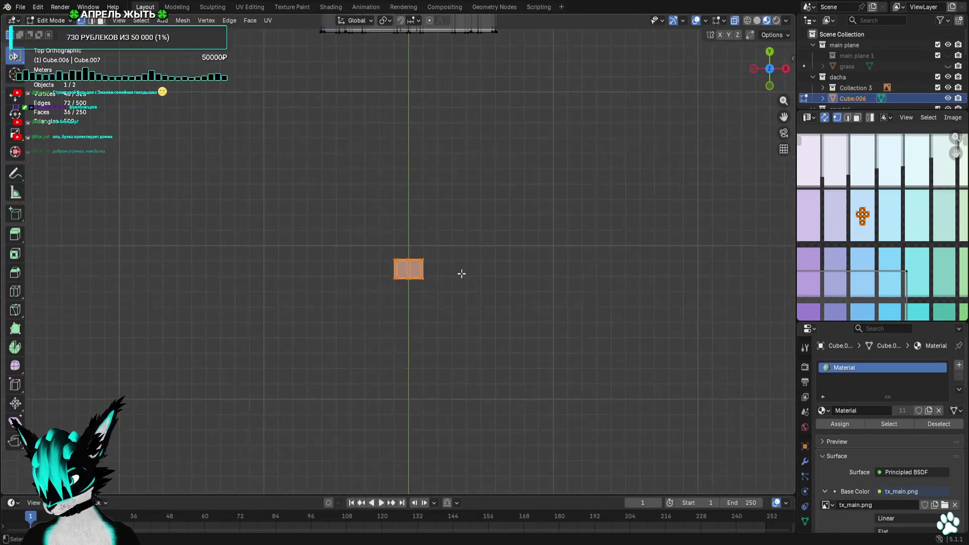
{"action": "middle_click_drag", "start_coordinate": [480, 211], "coordinate": [413, 289], "text": "shift"}
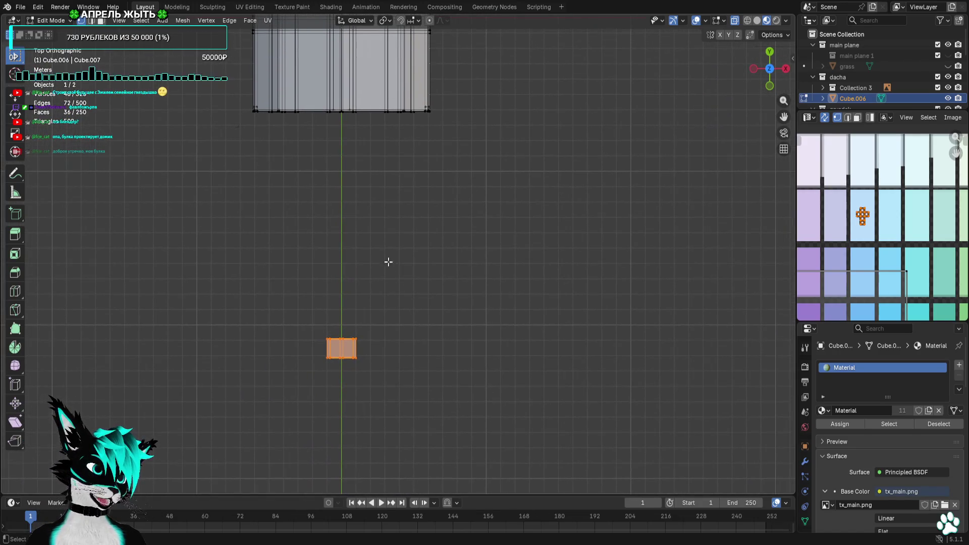
{"action": "scroll", "coordinate": [388, 262], "scroll_direction": "down", "scroll_amount": 2}
{"action": "key", "text": "g"}
{"action": "left_click", "coordinate": [510, 261]}
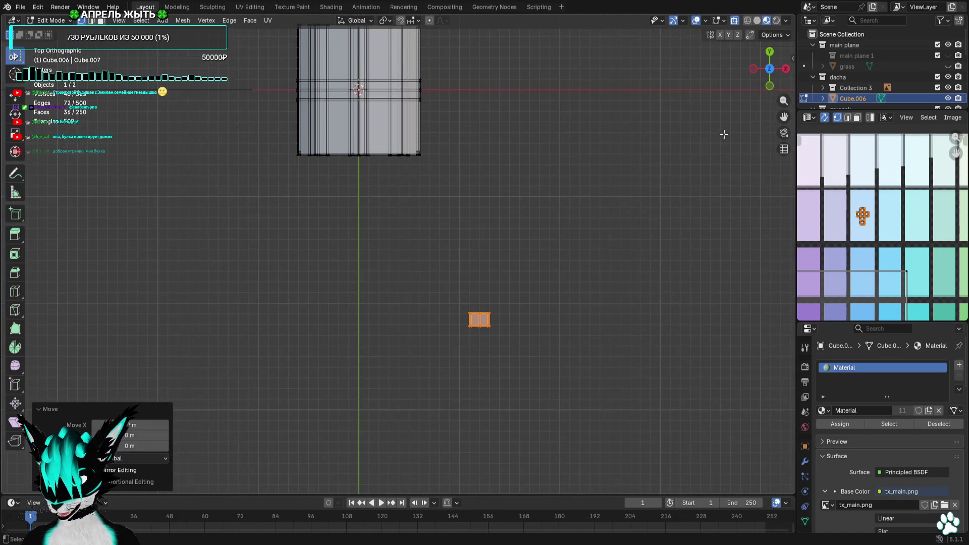
Lower the frame's bottom edge loop 1 m to make it a tall door frame
{"action": "left_click", "coordinate": [769, 86]}
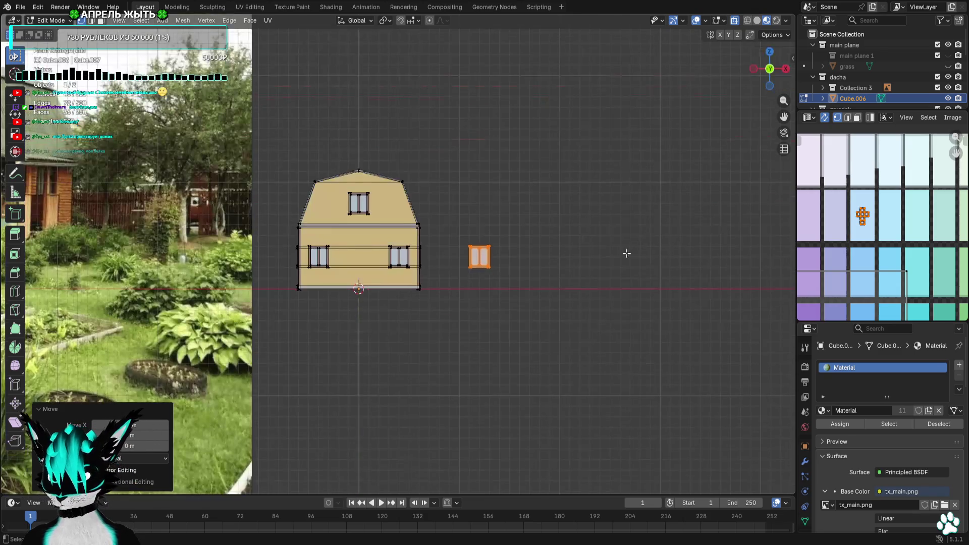
{"action": "scroll", "coordinate": [626, 247], "scroll_direction": "up", "scroll_amount": 8}
{"action": "left_click_drag", "start_coordinate": [629, 221], "coordinate": [435, 291]}
{"action": "key", "text": "g"}
{"action": "left_click", "coordinate": [660, 284]}
{"action": "scroll", "coordinate": [656, 284], "scroll_direction": "down", "scroll_amount": 2}
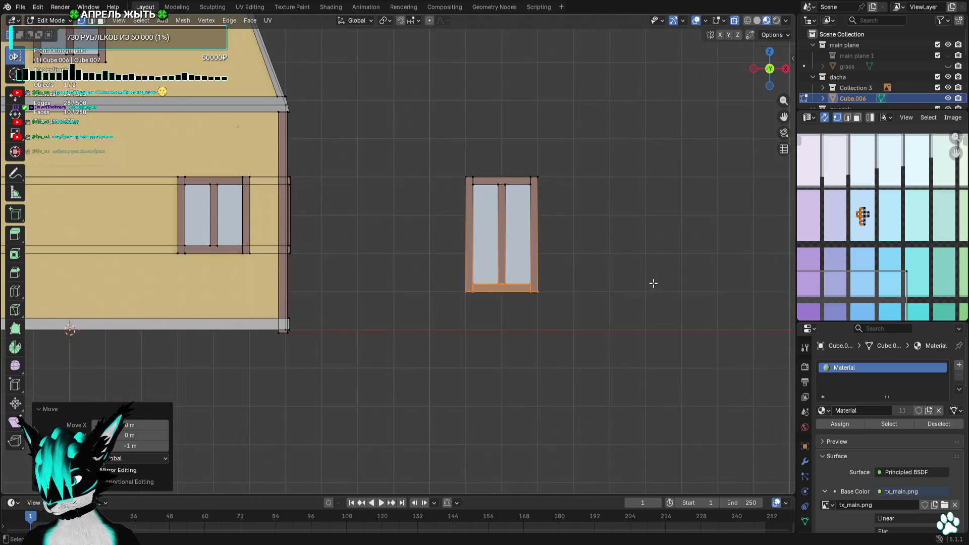
Delete the vertices of the frame's middle bar
{"action": "middle_click_drag", "start_coordinate": [582, 184], "coordinate": [507, 234], "text": "shift"}
{"action": "scroll", "coordinate": [488, 198], "scroll_direction": "up", "scroll_amount": 2}
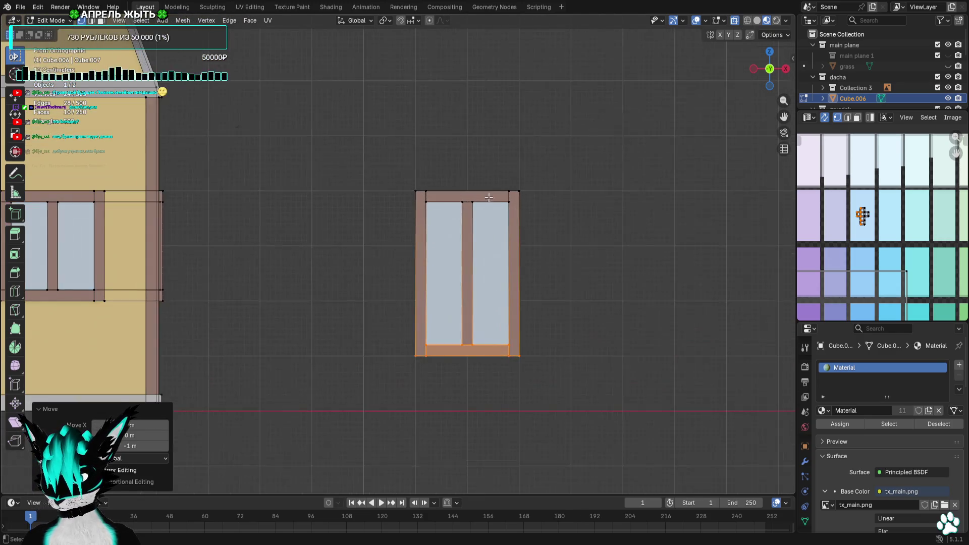
{"action": "left_click_drag", "start_coordinate": [461, 351], "coordinate": [460, 351]}
{"action": "right_click", "coordinate": [461, 351]}
{"action": "left_click", "coordinate": [461, 350]}
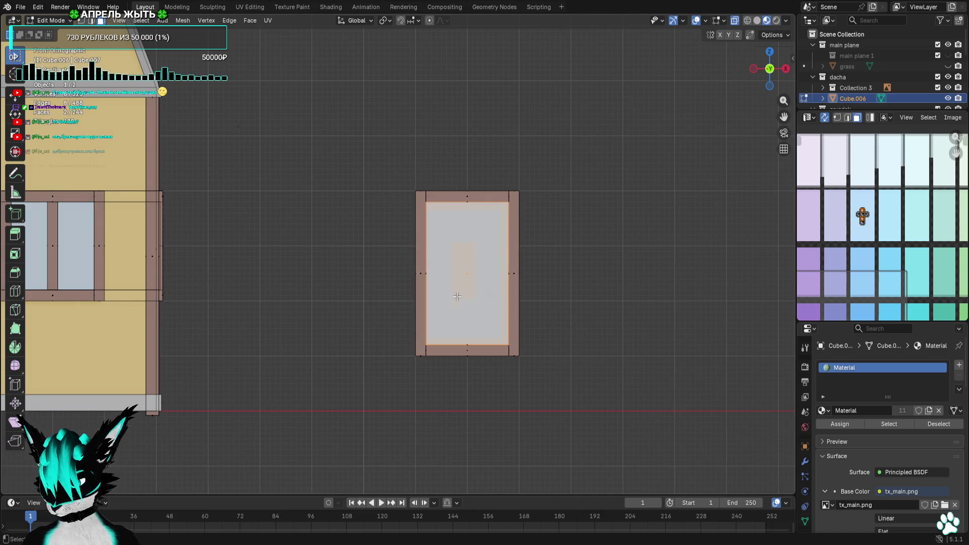
{"action": "scroll", "coordinate": [936, 266], "scroll_direction": "down", "scroll_amount": 4}
{"action": "scroll", "coordinate": [861, 237], "scroll_direction": "up", "scroll_amount": 4}
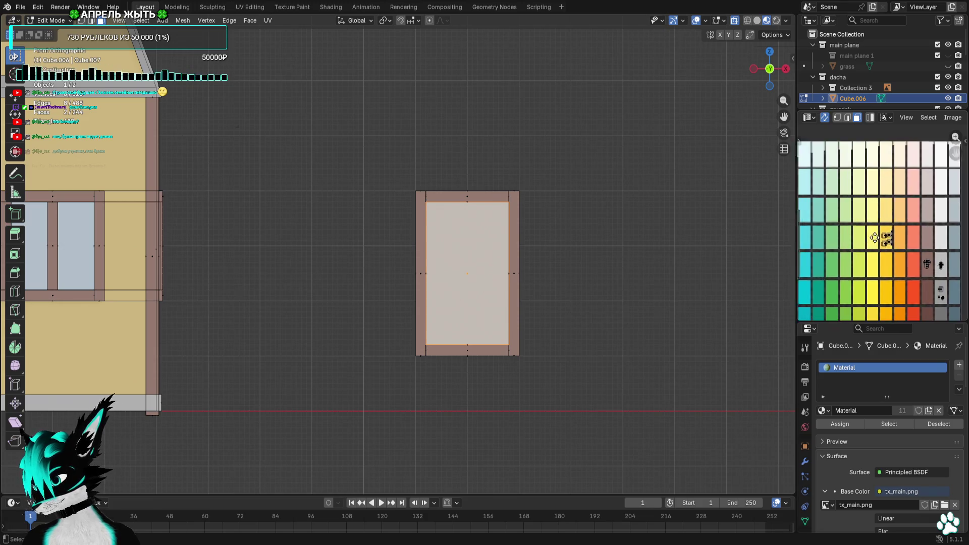
In the UV editor, shift the door panel face onto a brown palette swatch
{"action": "middle_click_drag", "start_coordinate": [876, 213], "coordinate": [813, 190]}
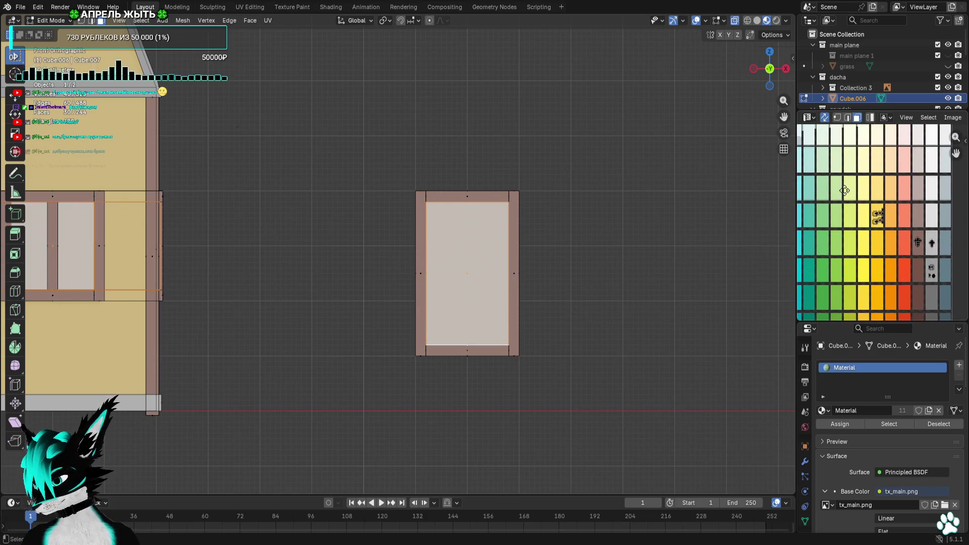
{"action": "key", "text": "g"}
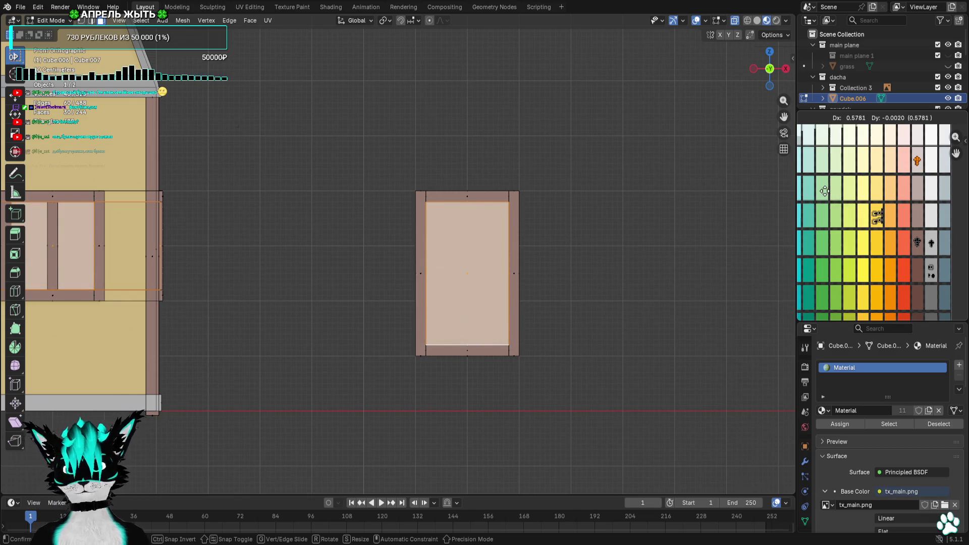
{"action": "right_click", "coordinate": [825, 191]}
{"action": "left_click", "coordinate": [528, 244]}
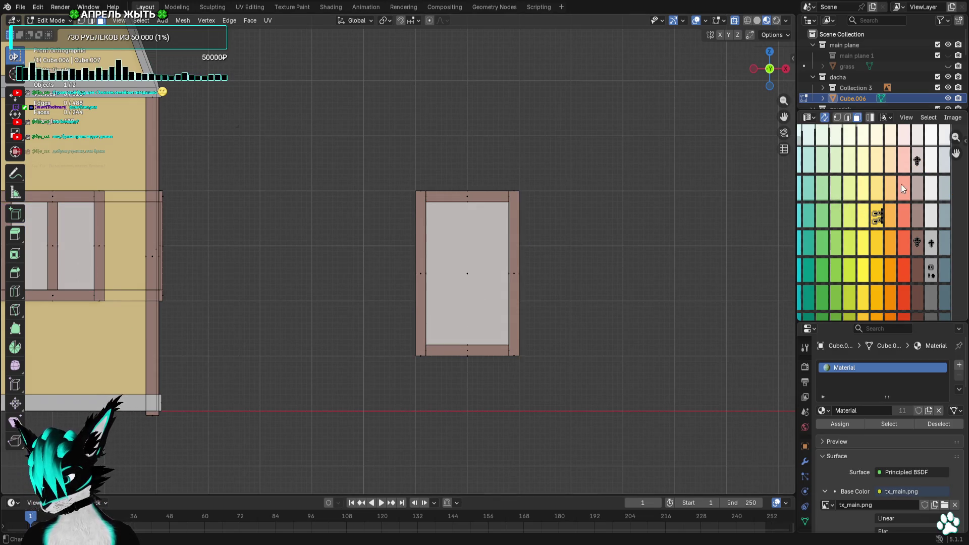
{"action": "left_click", "coordinate": [894, 177]}
{"action": "left_click_drag", "start_coordinate": [893, 178], "coordinate": [896, 312]}
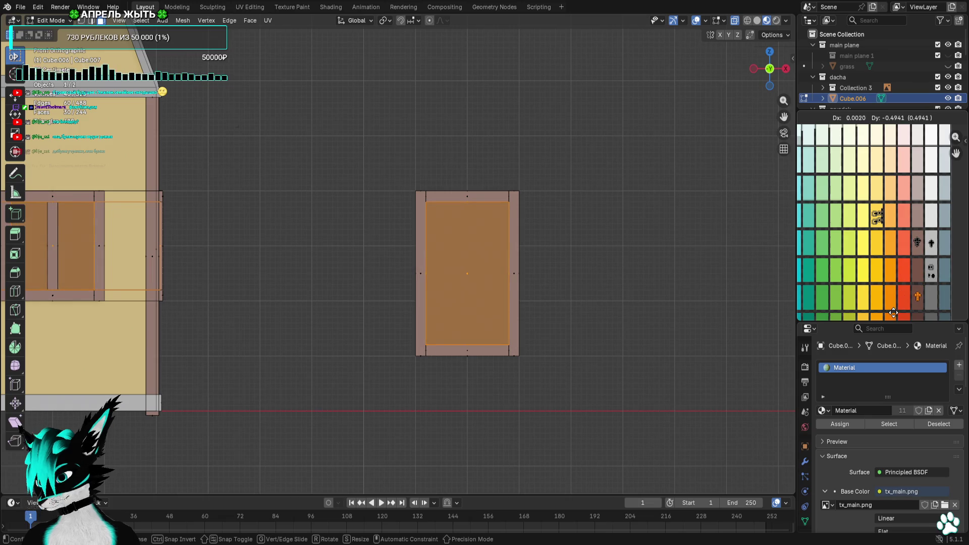
Orbit around the new brown door and the house to inspect them
{"action": "mouse_move", "coordinate": [547, 192]}
{"action": "middle_mouse_down"}
{"action": "mouse_move", "coordinate": [510, 204]}
{"action": "mouse_move", "coordinate": [563, 205]}
{"action": "middle_mouse_up"}
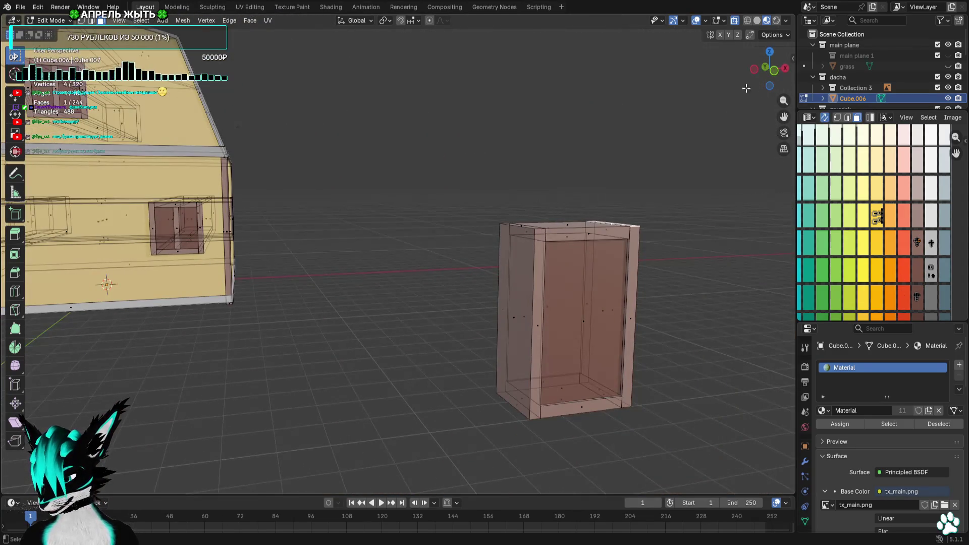
{"action": "left_click", "coordinate": [773, 73]}
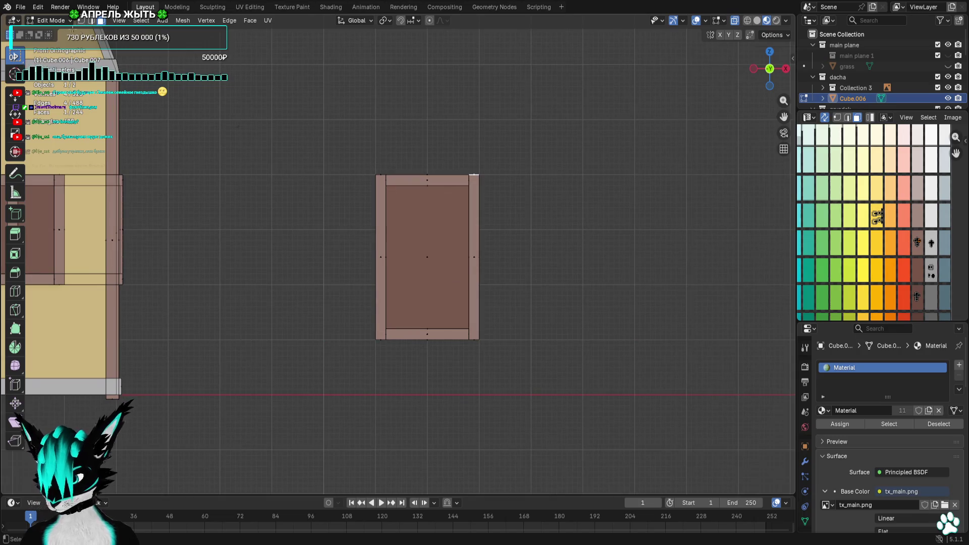
{"action": "scroll", "coordinate": [541, 223], "scroll_direction": "up", "scroll_amount": 5}
{"action": "mouse_move", "coordinate": [540, 223]}
{"action": "middle_mouse_down"}
{"action": "mouse_move", "coordinate": [586, 231]}
{"action": "mouse_move", "coordinate": [731, 95]}
{"action": "middle_mouse_up"}
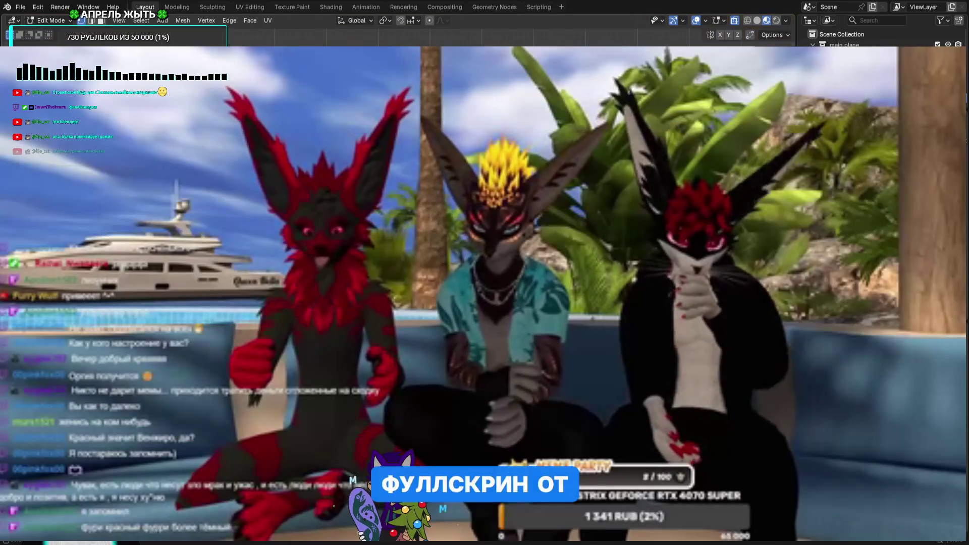
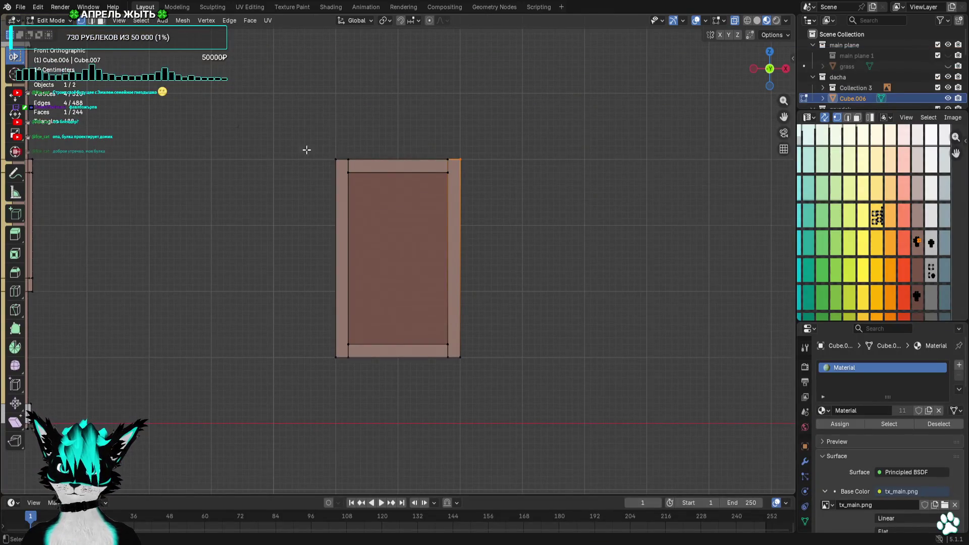
Duplicate the door frame's top strip to mid-door height and shrink the copy to half size
{"action": "scroll", "coordinate": [306, 150], "scroll_direction": "up", "scroll_amount": 1}
{"action": "left_click", "coordinate": [102, 21]}
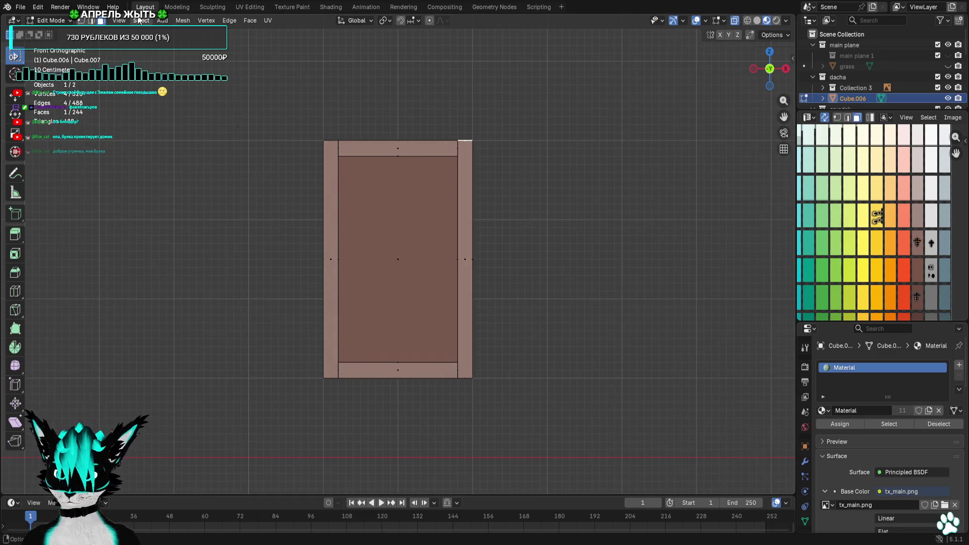
{"action": "scroll", "coordinate": [379, 115], "scroll_direction": "up", "scroll_amount": 2}
{"action": "left_click", "coordinate": [403, 101], "text": "alt"}
{"action": "scroll", "coordinate": [486, 151], "scroll_direction": "up", "scroll_amount": 2, "text": "shift"}
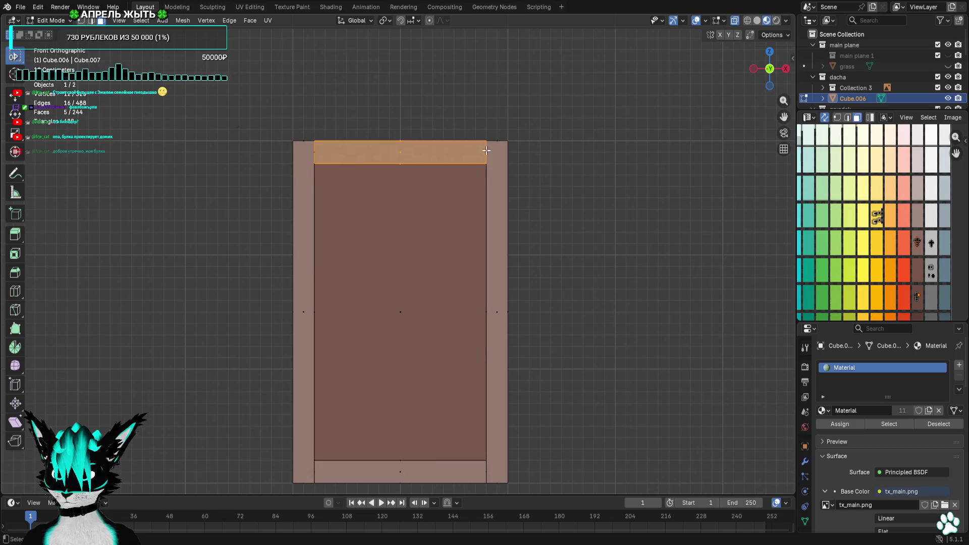
{"action": "key", "text": "shift+d"}
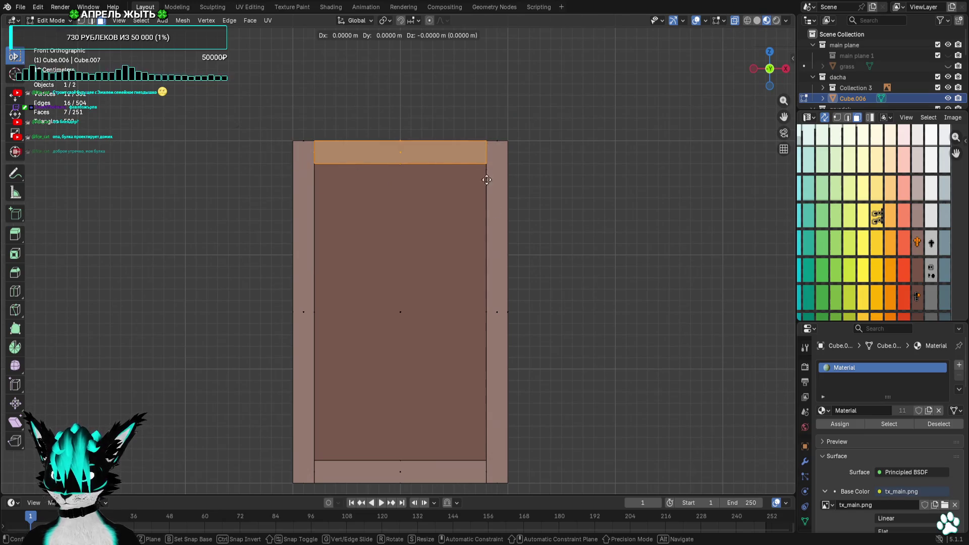
{"action": "left_click", "coordinate": [487, 336]}
{"action": "key", "text": "s"}
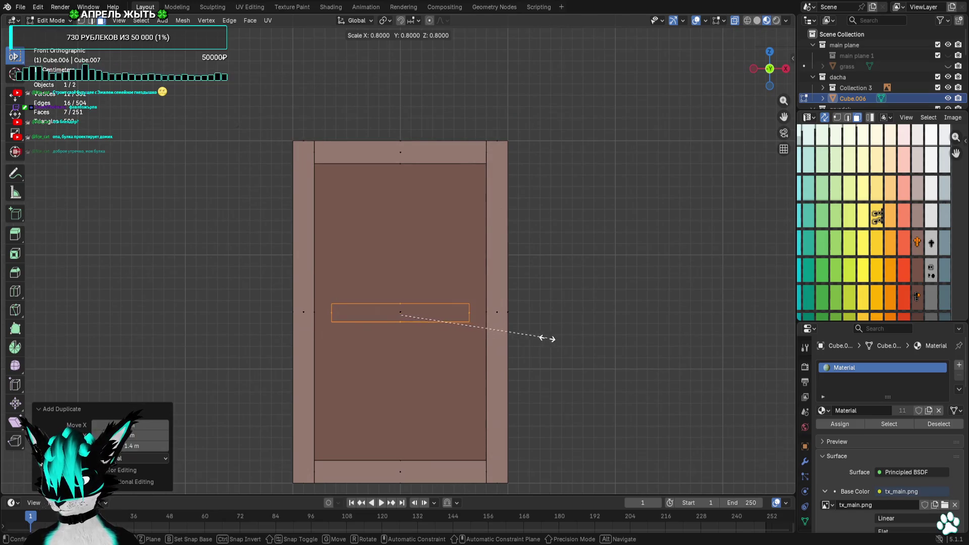
{"action": "left_click", "coordinate": [486, 337]}
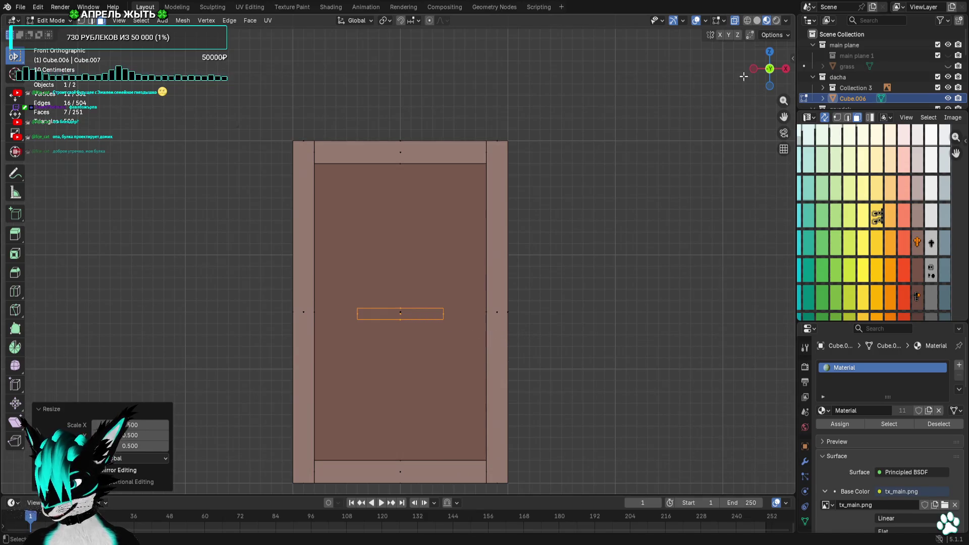
Pull the handle strip 0.4 m out in depth and narrow it by moving its left end inward
{"action": "left_click", "coordinate": [752, 73]}
{"action": "key", "text": "g"}
{"action": "left_click", "coordinate": [649, 210]}
{"action": "middle_click_drag", "start_coordinate": [649, 210], "coordinate": [724, 188]}
{"action": "left_click", "coordinate": [772, 69]}
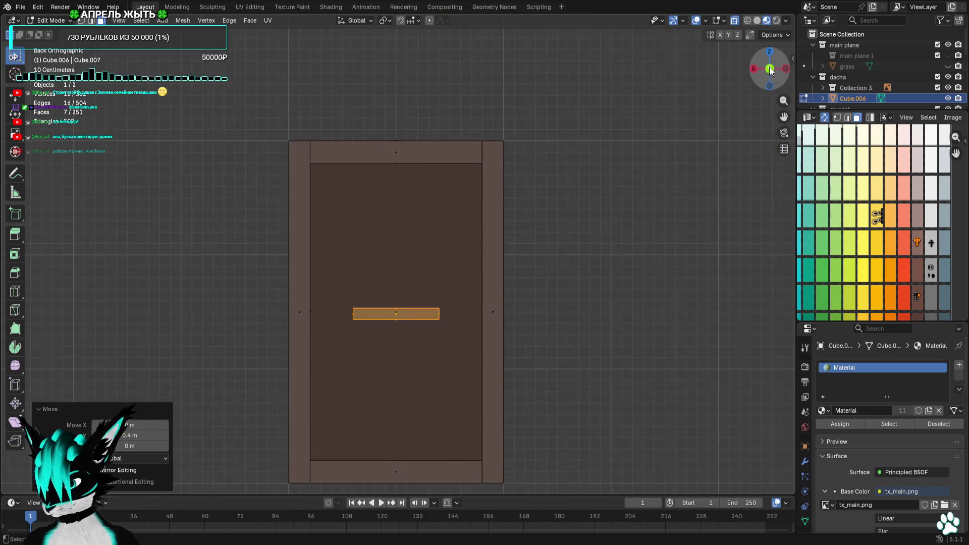
{"action": "left_click_drag", "start_coordinate": [340, 291], "coordinate": [379, 348]}
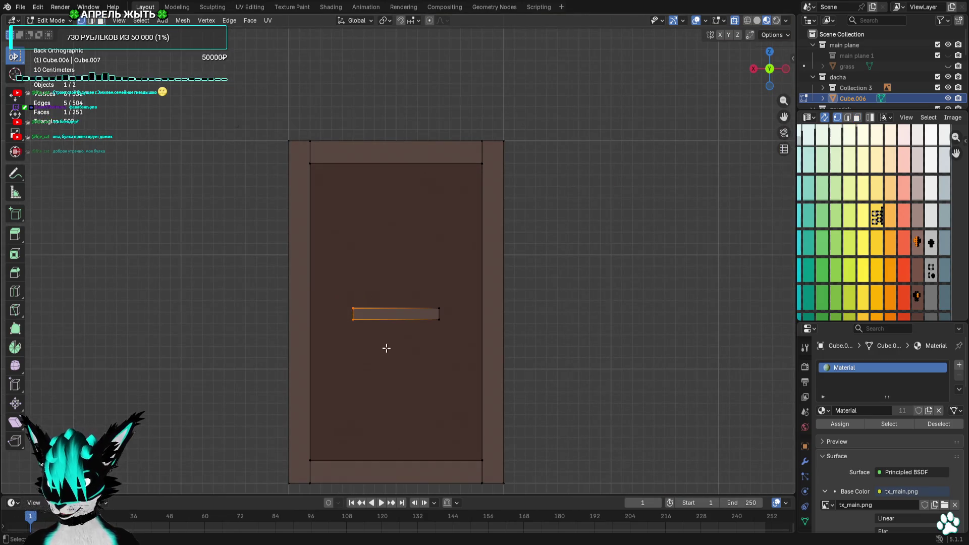
{"action": "key", "text": "g"}
{"action": "scroll", "coordinate": [442, 345], "scroll_direction": "up", "scroll_amount": 3, "text": "alt"}
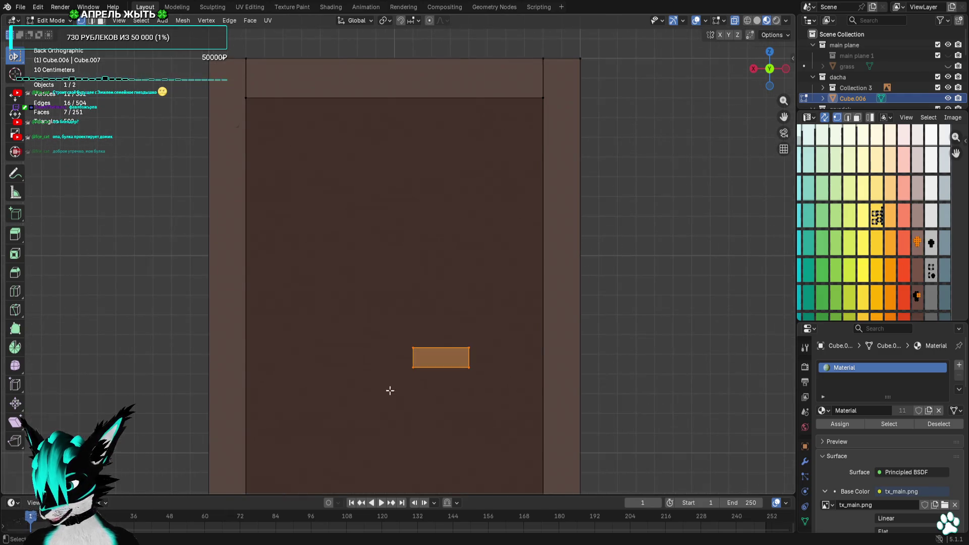
{"action": "scroll", "coordinate": [389, 392], "scroll_direction": "down", "scroll_amount": 1, "text": "alt"}
{"action": "left_click", "coordinate": [496, 333]}
Check the door with overlays hidden and shown, then select all its vertices from above
{"action": "scroll", "coordinate": [528, 346], "scroll_direction": "down", "scroll_amount": 3}
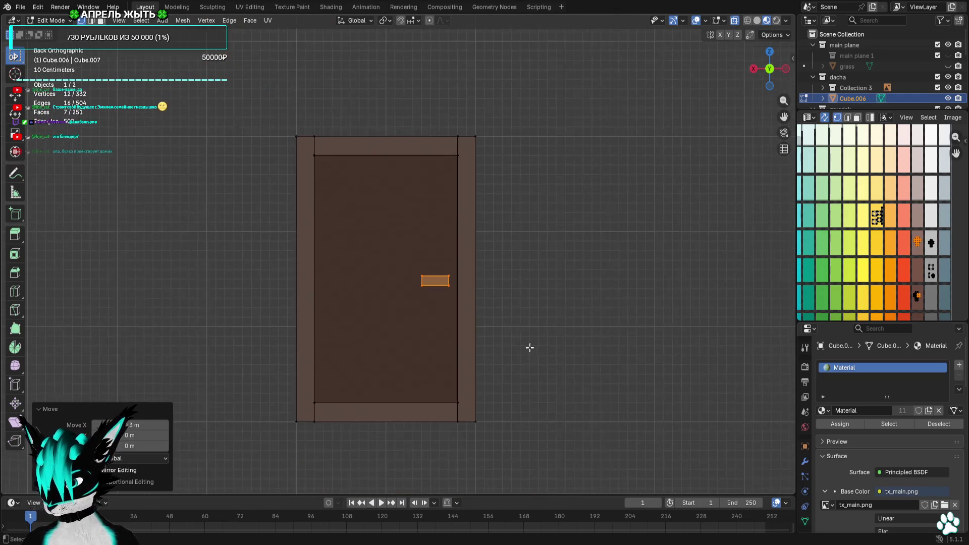
{"action": "middle_click_drag", "start_coordinate": [528, 347], "coordinate": [555, 353]}
{"action": "left_click", "coordinate": [602, 146]}
{"action": "middle_click_drag", "start_coordinate": [603, 146], "coordinate": [535, 240], "text": "shift"}
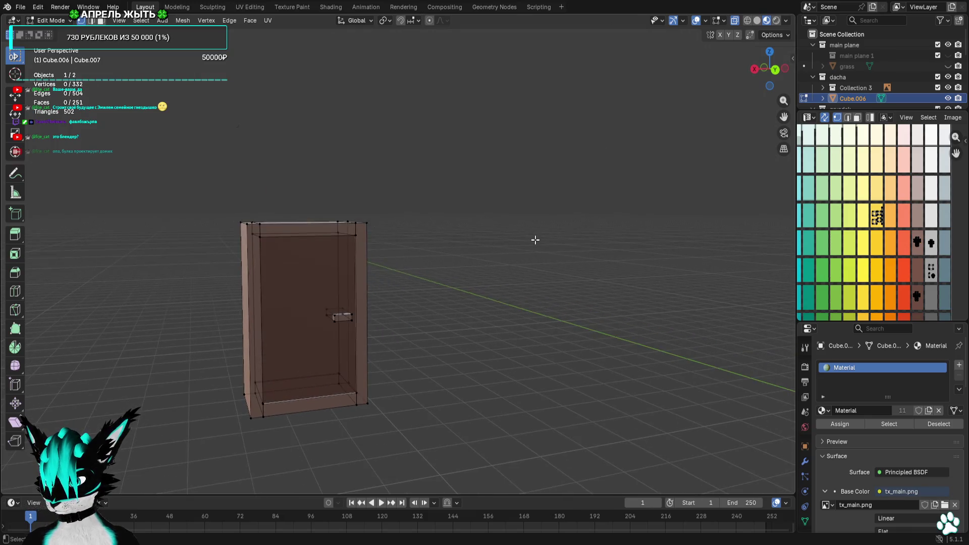
{"action": "left_click", "coordinate": [695, 24]}
{"action": "middle_click_drag", "start_coordinate": [584, 134], "coordinate": [565, 132]}
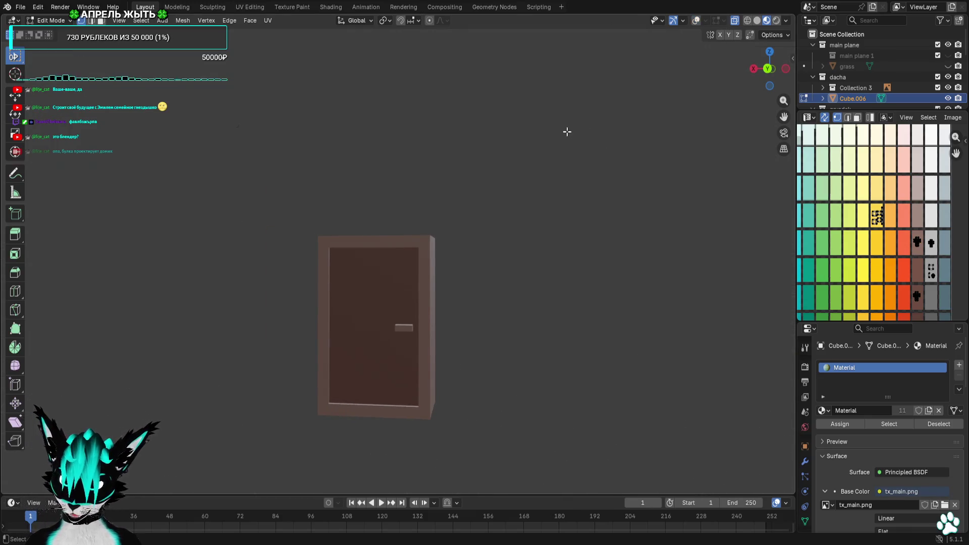
{"action": "left_click", "coordinate": [697, 20]}
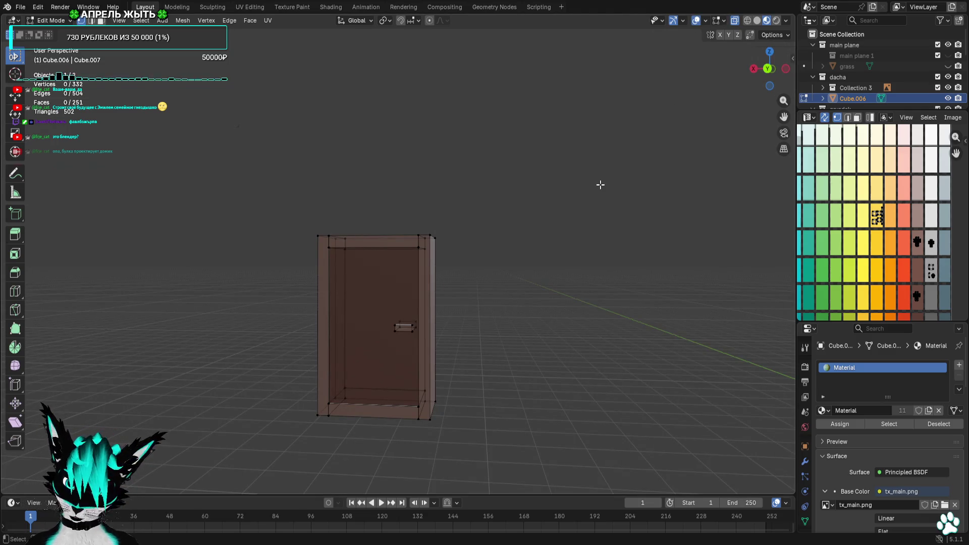
{"action": "left_click", "coordinate": [769, 52]}
{"action": "mouse_move", "coordinate": [610, 216]}
{"action": "left_mouse_down"}
{"action": "mouse_move", "coordinate": [541, 277]}
{"action": "mouse_move", "coordinate": [384, 371]}
{"action": "left_mouse_up"}
{"action": "left_click", "coordinate": [769, 85]}
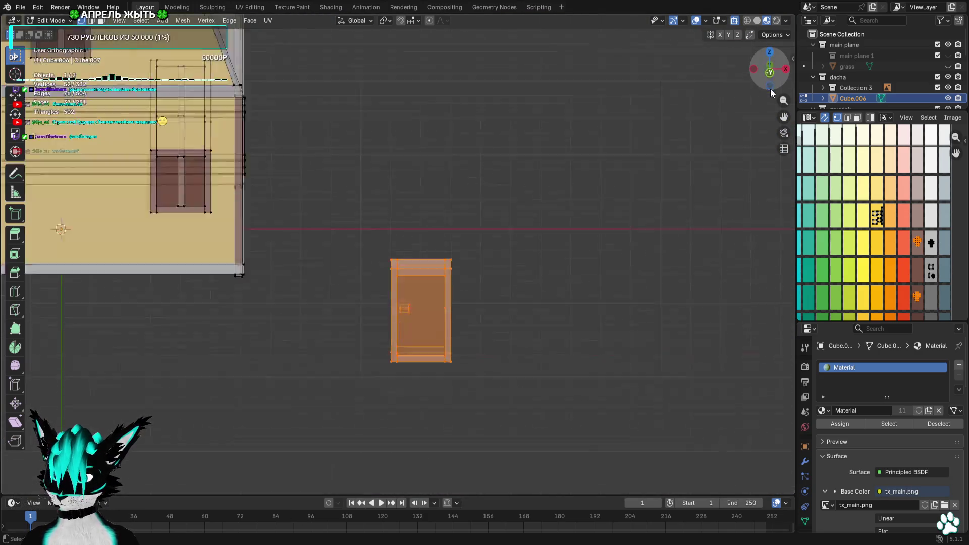
Reposition the door's vertices and rectangle from the top view
{"action": "left_click", "coordinate": [770, 52]}
{"action": "key", "text": "KP_Decimal"}
{"action": "key", "text": "g"}
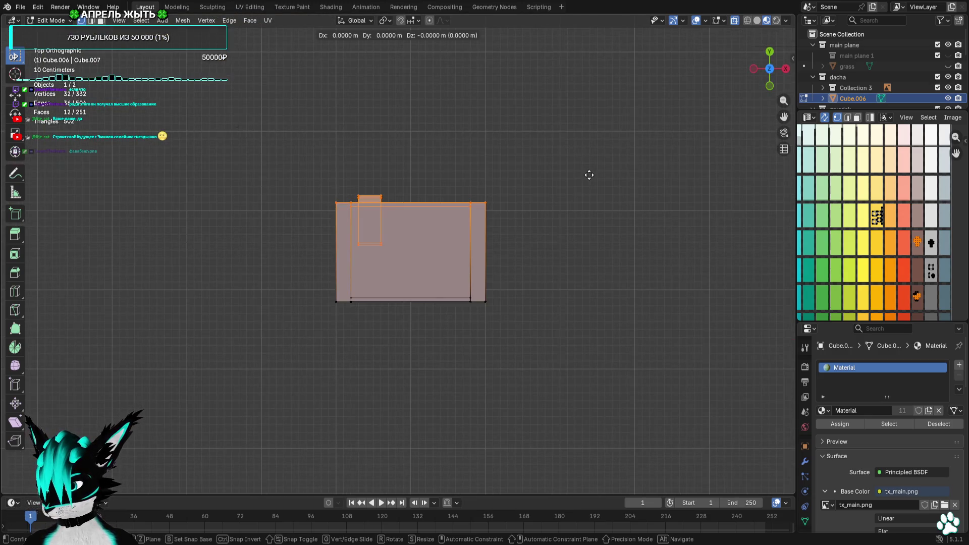
{"action": "left_click", "coordinate": [590, 220]}
{"action": "scroll", "coordinate": [517, 255], "scroll_direction": "up", "scroll_amount": 2}
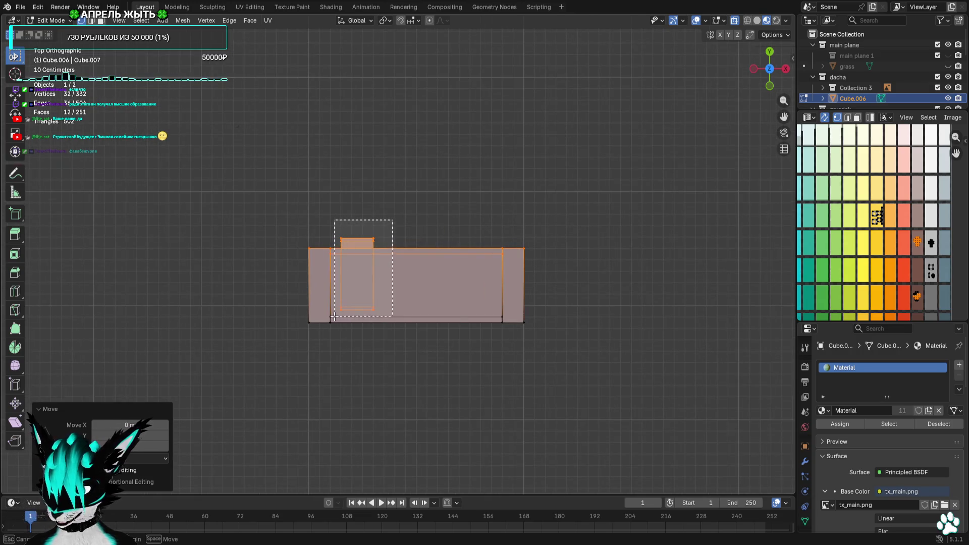
{"action": "left_click_drag", "start_coordinate": [335, 317], "coordinate": [335, 317]}
{"action": "key", "text": "g"}
{"action": "left_click", "coordinate": [444, 222]}
Move a door face down, then flatten the door into a thin slab using its top vertices
{"action": "left_click", "coordinate": [455, 279]}
{"action": "key", "text": "g"}
{"action": "left_click", "coordinate": [454, 321]}
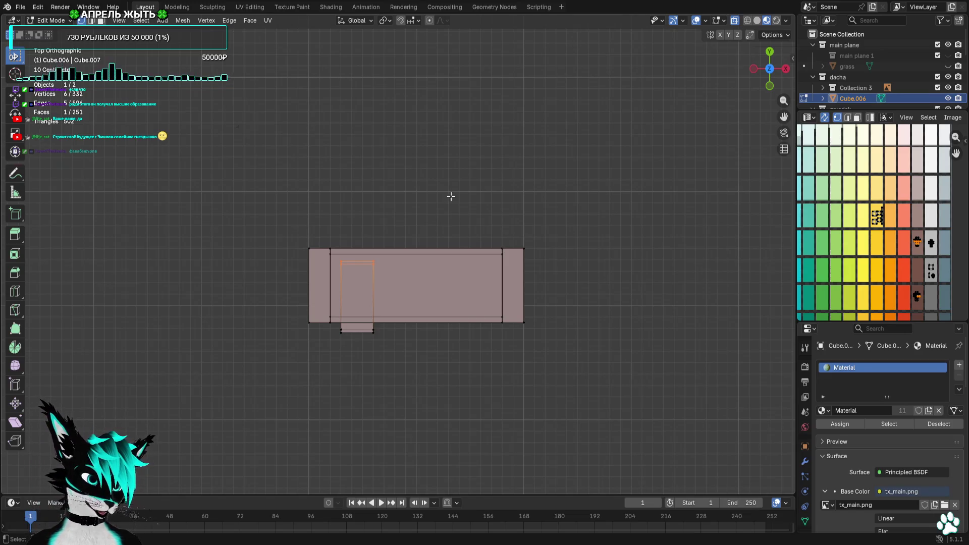
{"action": "key", "text": "g"}
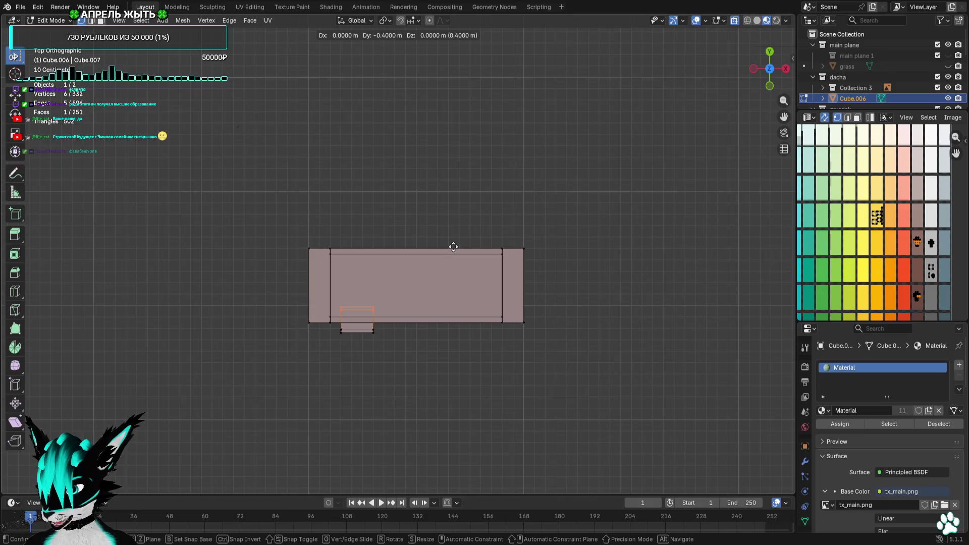
{"action": "left_click", "coordinate": [452, 255]}
{"action": "left_click_drag", "start_coordinate": [583, 202], "coordinate": [222, 286]}
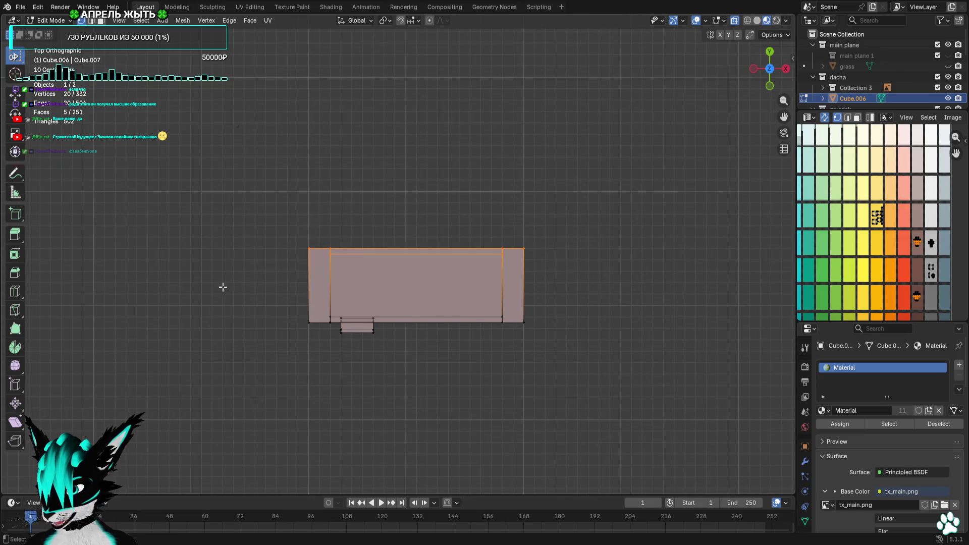
{"action": "key", "text": "g"}
{"action": "left_click", "coordinate": [622, 291]}
{"action": "left_click_drag", "start_coordinate": [637, 230], "coordinate": [351, 334]}
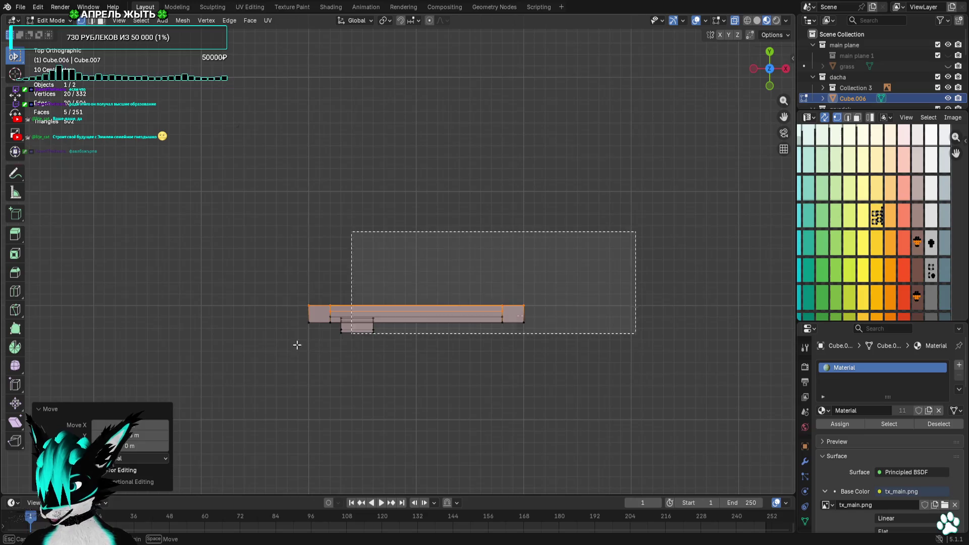
{"action": "scroll", "coordinate": [626, 200], "scroll_direction": "down", "scroll_amount": 5}
Move the handle across to the opposite side of the door in front view
{"action": "left_click", "coordinate": [769, 86]}
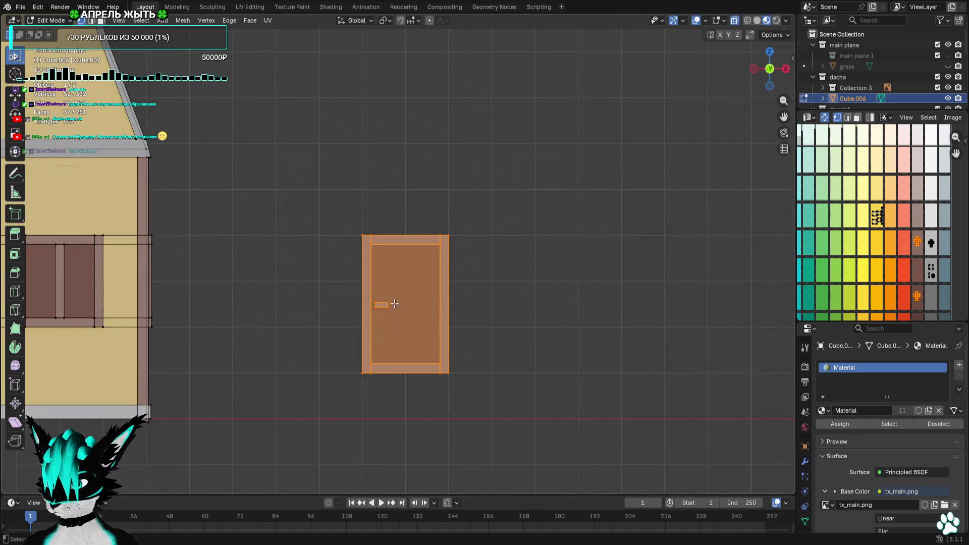
{"action": "left_click_drag", "start_coordinate": [368, 313], "coordinate": [368, 313]}
{"action": "scroll", "coordinate": [433, 316], "scroll_direction": "up", "scroll_amount": 2}
{"action": "key", "text": "g"}
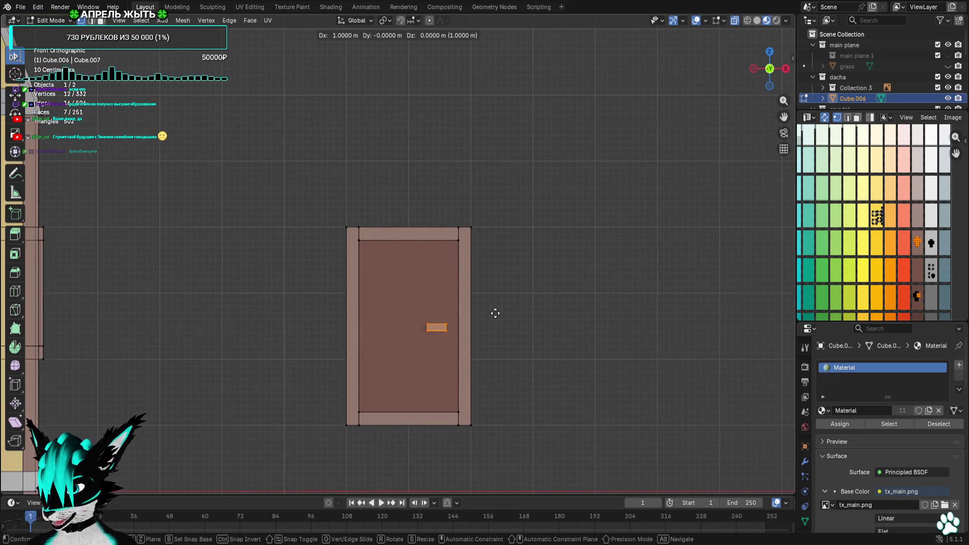
{"action": "left_click", "coordinate": [495, 313]}
{"action": "mouse_move", "coordinate": [495, 314]}
{"action": "middle_mouse_down"}
{"action": "mouse_move", "coordinate": [397, 373]}
{"action": "mouse_move", "coordinate": [454, 363]}
{"action": "middle_mouse_up"}
Pull the handle's outer face 0.1 m outward from the door front
{"action": "key", "text": "KP_7"}
{"action": "scroll", "coordinate": [538, 345], "scroll_direction": "up", "scroll_amount": 5}
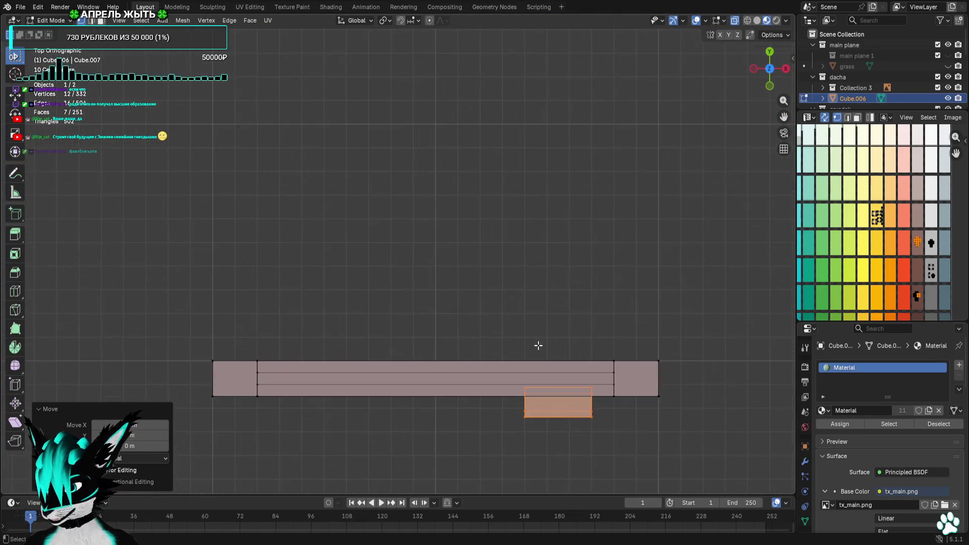
{"action": "left_click_drag", "start_coordinate": [482, 400], "coordinate": [483, 399]}
{"action": "key", "text": "g"}
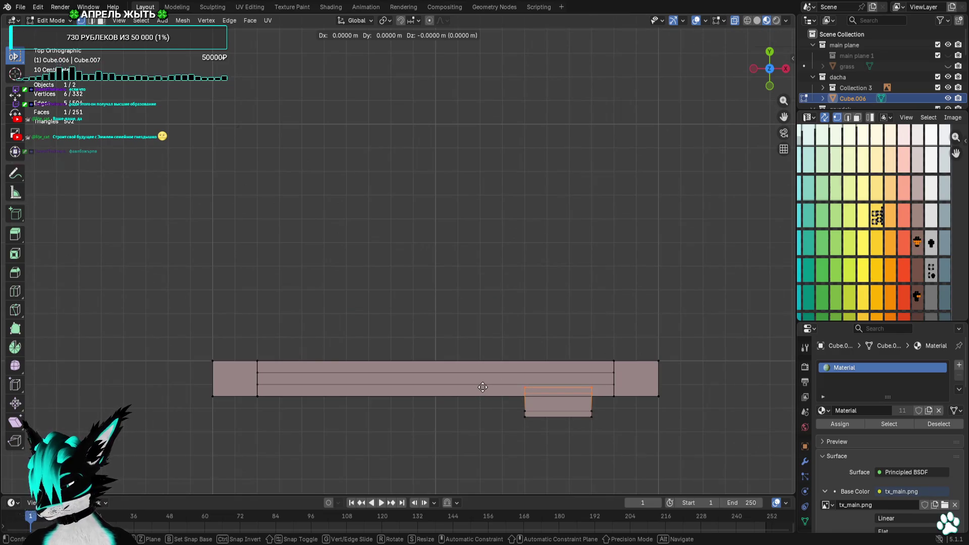
{"action": "left_click", "coordinate": [485, 382]}
{"action": "mouse_move", "coordinate": [510, 366]}
{"action": "middle_mouse_down"}
{"action": "mouse_move", "coordinate": [379, 245]}
{"action": "mouse_move", "coordinate": [519, 219]}
{"action": "mouse_move", "coordinate": [627, 229]}
{"action": "mouse_move", "coordinate": [748, 126]}
{"action": "middle_mouse_up"}
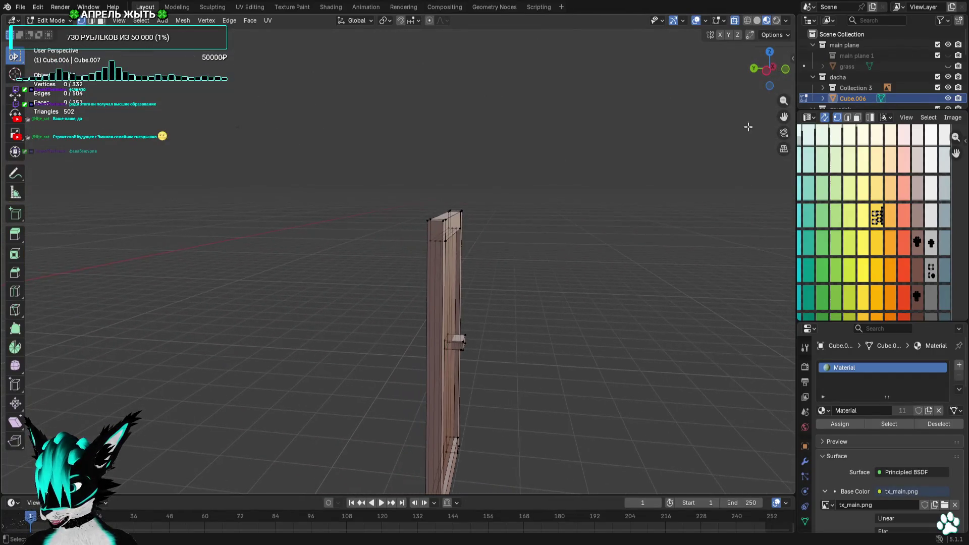
Select the handle's face from the side view and delete it
{"action": "left_click", "coordinate": [765, 73]}
{"action": "scroll", "coordinate": [501, 274], "scroll_direction": "up", "scroll_amount": 4}
{"action": "mouse_move", "coordinate": [518, 249]}
{"action": "left_mouse_down"}
{"action": "mouse_move", "coordinate": [454, 342]}
{"action": "mouse_move", "coordinate": [400, 354]}
{"action": "left_mouse_up"}
{"action": "scroll", "coordinate": [449, 281], "scroll_direction": "up", "scroll_amount": 4}
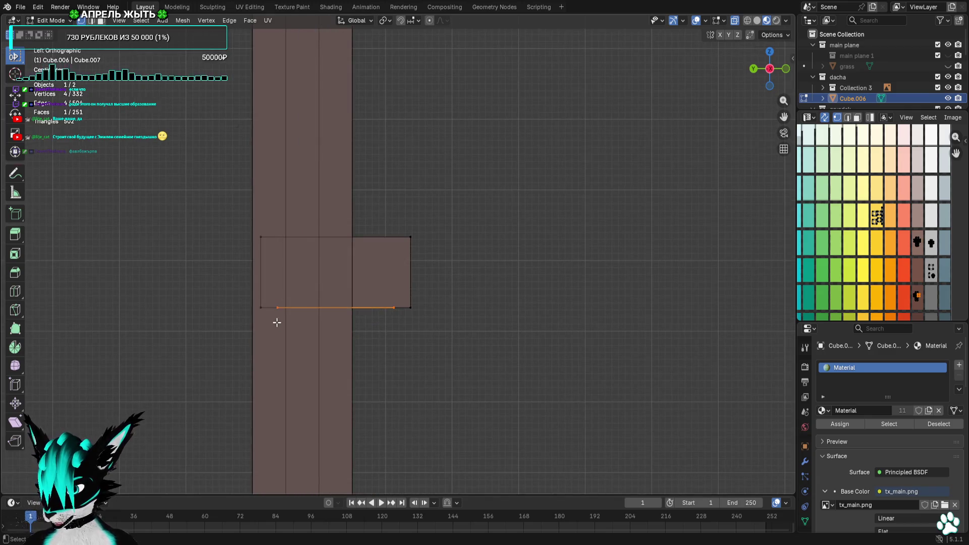
{"action": "middle_click_drag", "start_coordinate": [469, 347], "coordinate": [565, 316]}
{"action": "right_click", "coordinate": [573, 313]}
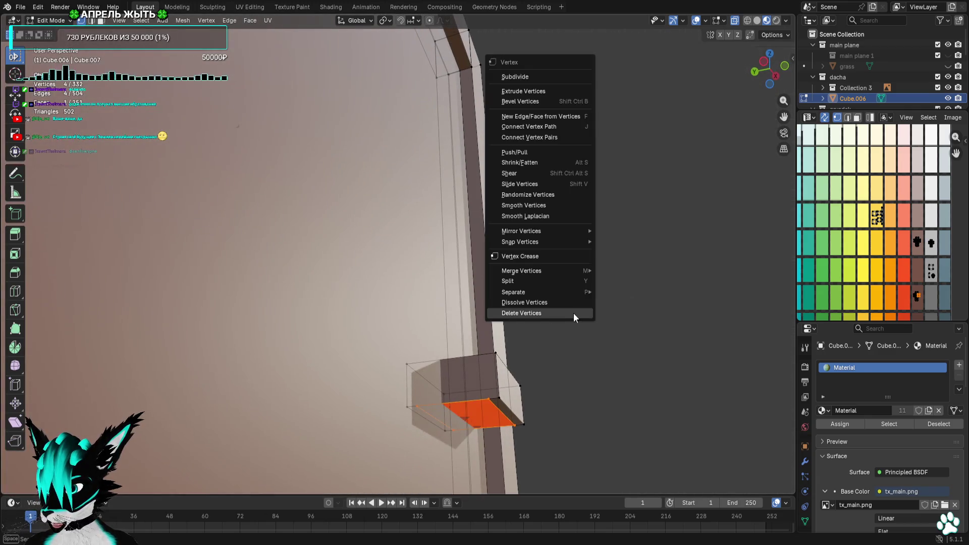
{"action": "left_click", "coordinate": [543, 313]}
Move the handle's right-hand face to the left
{"action": "mouse_move", "coordinate": [771, 57]}
{"action": "left_mouse_down"}
{"action": "mouse_move", "coordinate": [756, 71]}
{"action": "mouse_move", "coordinate": [769, 69]}
{"action": "left_mouse_up"}
{"action": "left_click_drag", "start_coordinate": [456, 174], "coordinate": [368, 345]}
{"action": "key", "text": "g"}
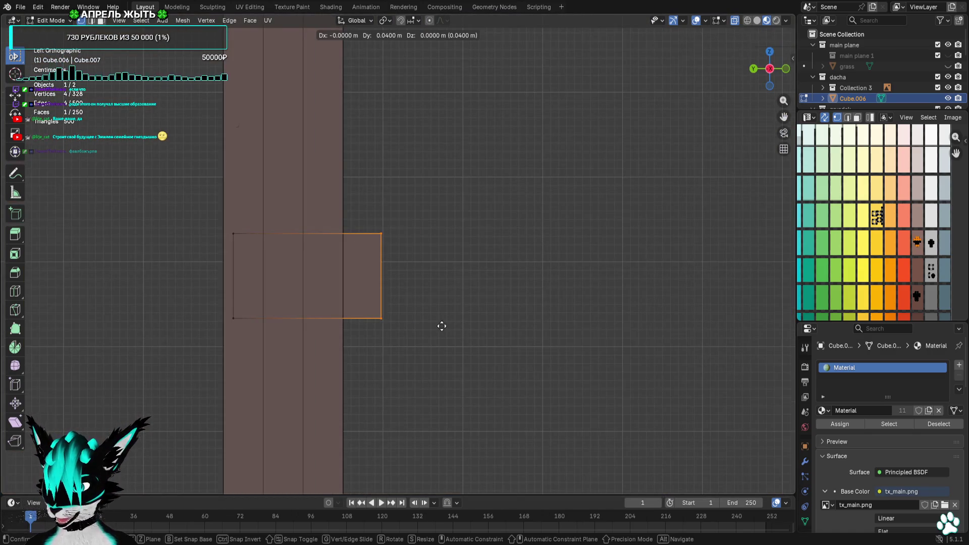
{"action": "left_click", "coordinate": [441, 325]}
{"action": "mouse_move", "coordinate": [459, 301]}
{"action": "middle_mouse_down"}
{"action": "mouse_move", "coordinate": [472, 349]}
{"action": "mouse_move", "coordinate": [447, 315]}
{"action": "middle_mouse_up"}
Move the door face 0.05 m from the side view, then deselect it
{"action": "left_click", "coordinate": [769, 74]}
{"action": "key", "text": "g"}
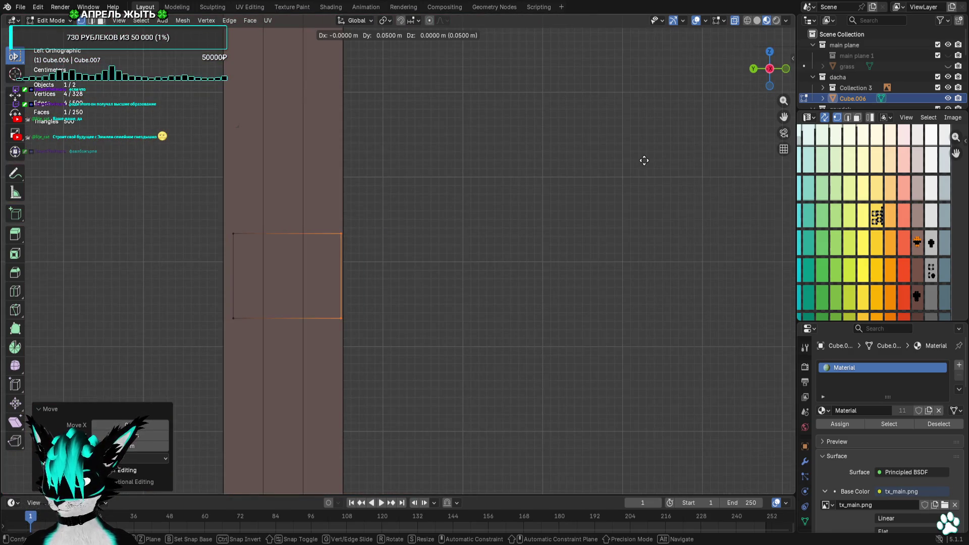
{"action": "left_click", "coordinate": [649, 162]}
{"action": "mouse_move", "coordinate": [649, 162]}
{"action": "middle_mouse_down"}
{"action": "mouse_move", "coordinate": [591, 185]}
{"action": "mouse_move", "coordinate": [668, 171]}
{"action": "mouse_move", "coordinate": [474, 155]}
{"action": "middle_mouse_up"}
{"action": "scroll", "coordinate": [591, 185], "scroll_direction": "down", "scroll_amount": 3}
{"action": "left_click", "coordinate": [638, 175]}
Toggle the viewport overlays off to preview the framed door with its handle
{"action": "scroll", "coordinate": [637, 175], "scroll_direction": "down", "scroll_amount": 2}
{"action": "scroll", "coordinate": [598, 156], "scroll_direction": "down", "scroll_amount": 5}
{"action": "scroll", "coordinate": [475, 156], "scroll_direction": "up", "scroll_amount": 5}
{"action": "left_click", "coordinate": [696, 20]}
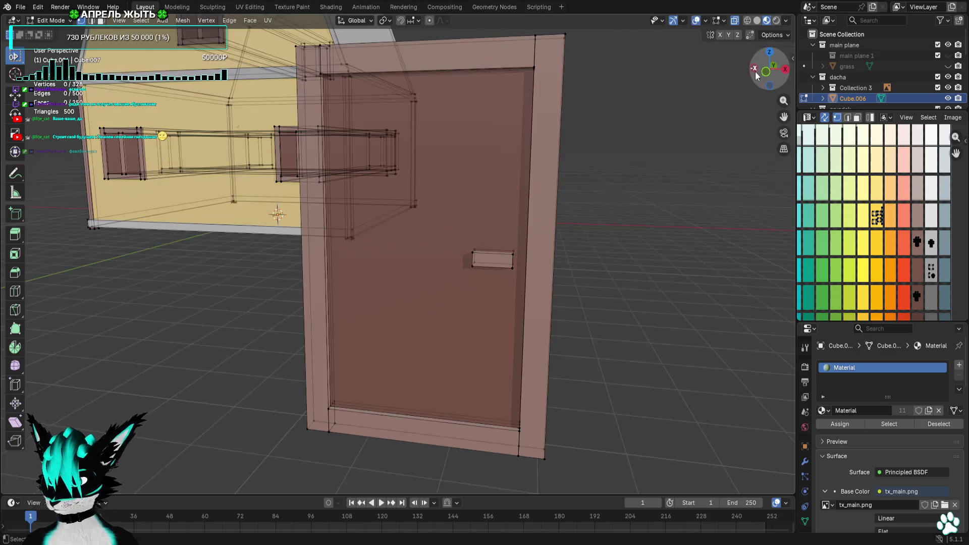
{"action": "left_click", "coordinate": [698, 20]}
{"action": "scroll", "coordinate": [665, 117], "scroll_direction": "down", "scroll_amount": 3}
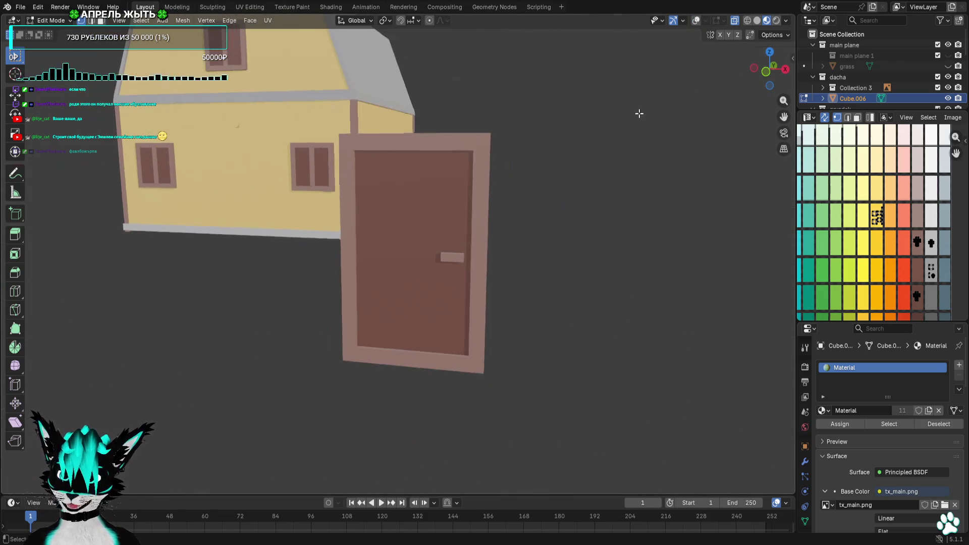
Select the window and door panel UV islands and move them to another palette colour
{"action": "scroll", "coordinate": [660, 167], "scroll_direction": "up", "scroll_amount": 1}
{"action": "scroll", "coordinate": [494, 131], "scroll_direction": "down", "scroll_amount": 2}
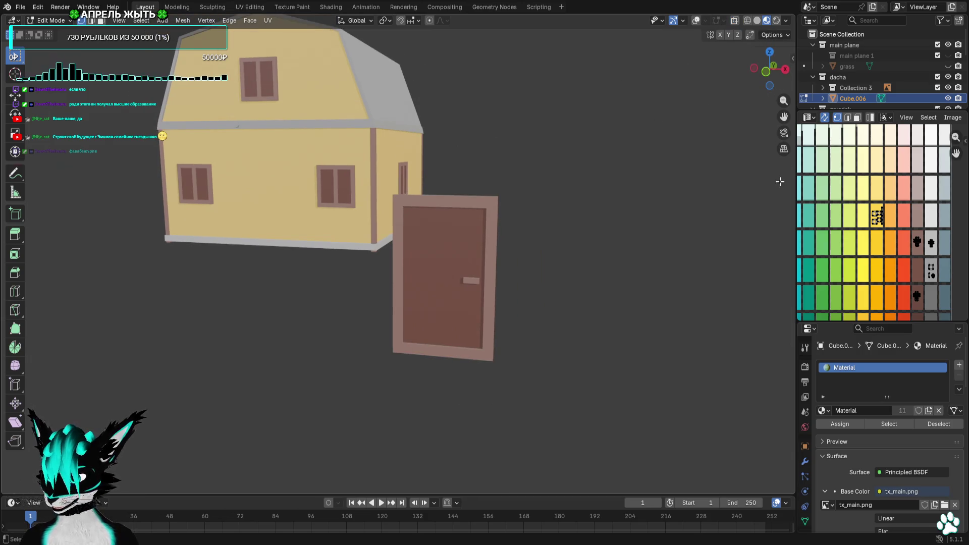
{"action": "left_click", "coordinate": [697, 21]}
{"action": "key", "text": "a"}
{"action": "scroll", "coordinate": [898, 263], "scroll_direction": "up", "scroll_amount": 3}
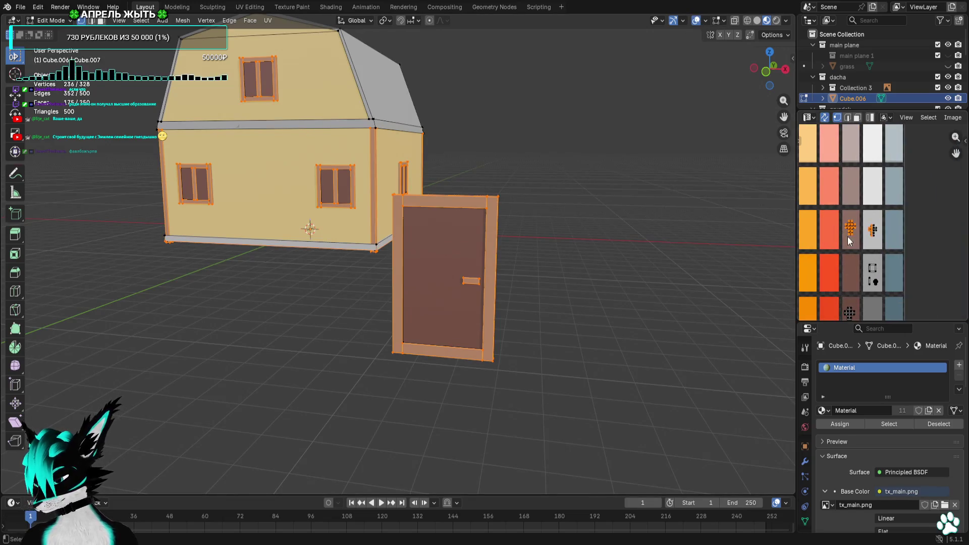
{"action": "middle_click_drag", "start_coordinate": [860, 293], "coordinate": [875, 241]}
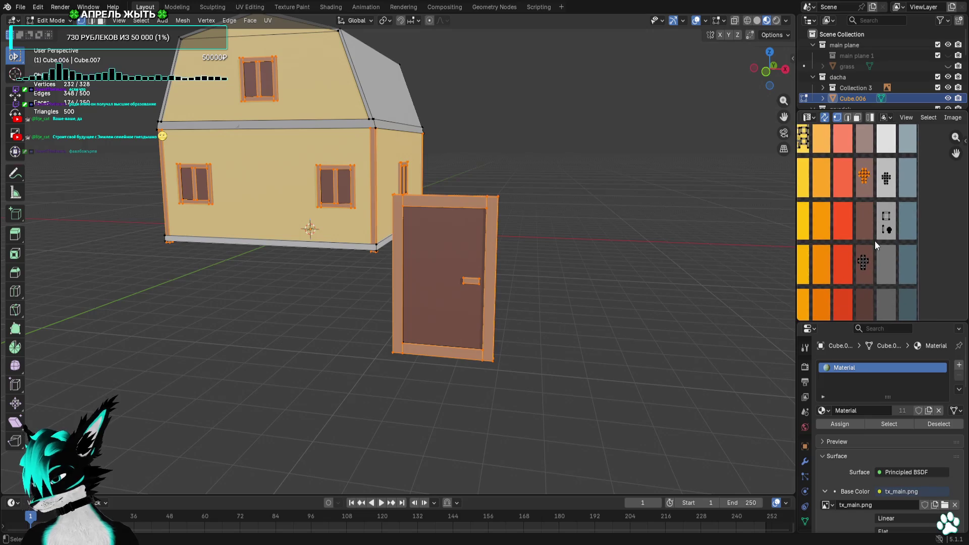
{"action": "left_click_drag", "start_coordinate": [871, 258], "coordinate": [837, 287]}
{"action": "scroll", "coordinate": [832, 262], "scroll_direction": "down", "scroll_amount": 2}
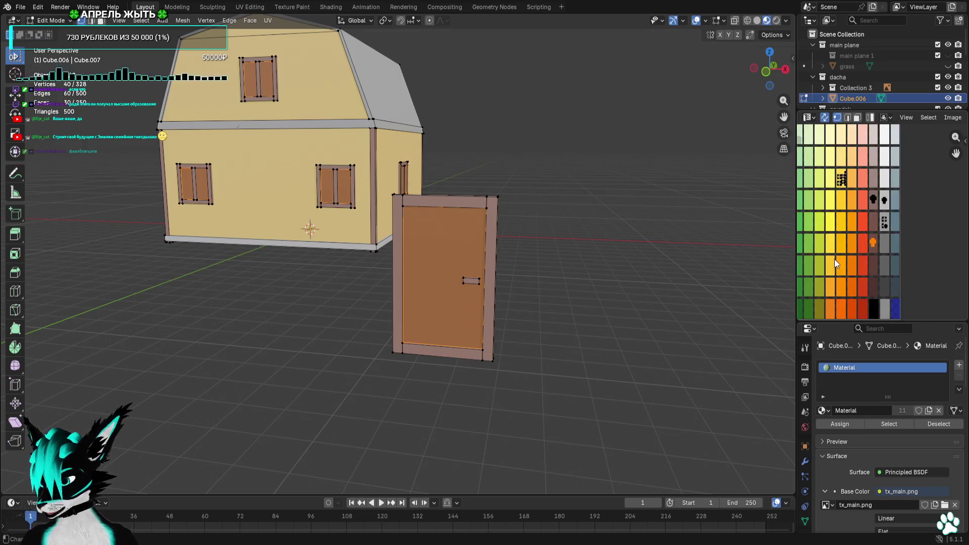
{"action": "middle_click_drag", "start_coordinate": [834, 259], "coordinate": [837, 277]}
{"action": "key", "text": "g"}
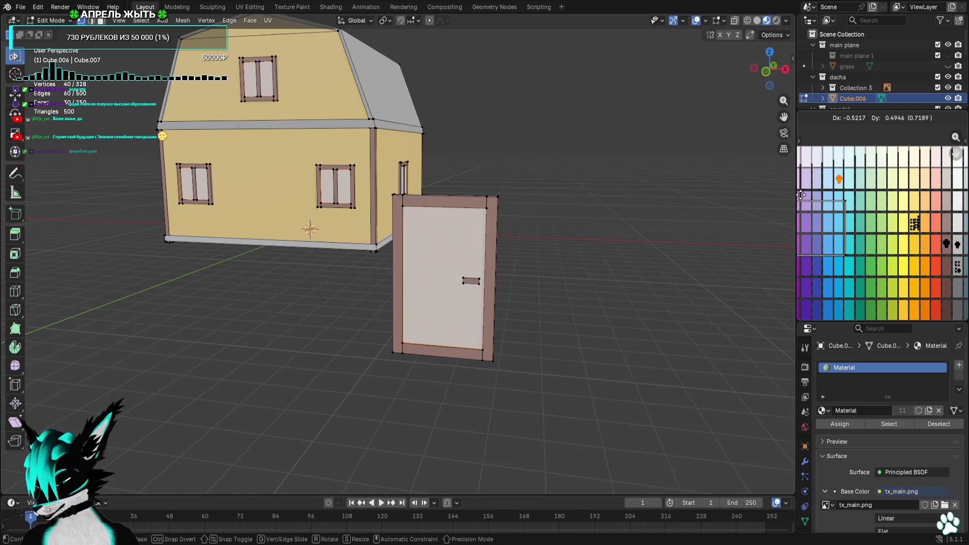
{"action": "left_click", "coordinate": [800, 194]}
Shift the window panels' UVs onto the light blue swatch for glass
{"action": "left_click", "coordinate": [556, 248]}
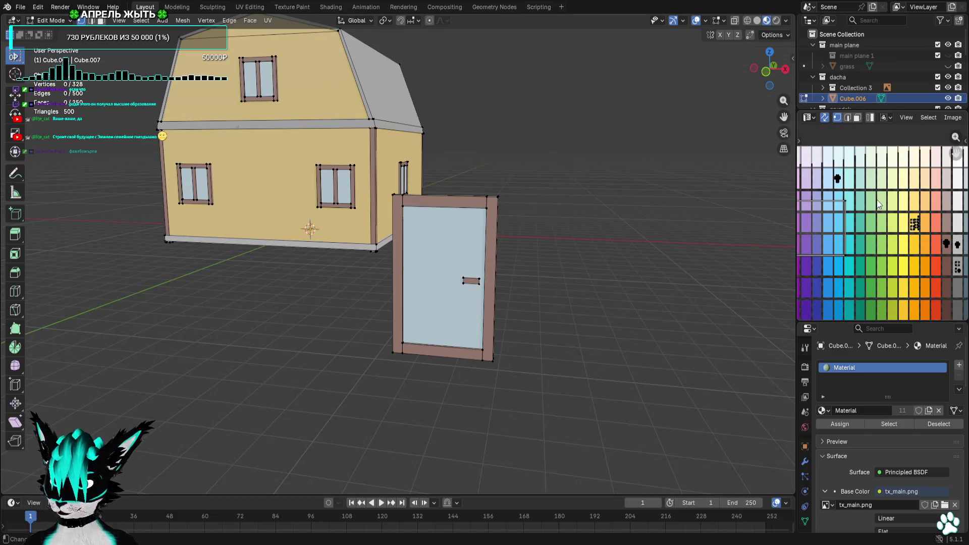
{"action": "scroll", "coordinate": [879, 204], "scroll_direction": "up", "scroll_amount": 2}
{"action": "key", "text": "g"}
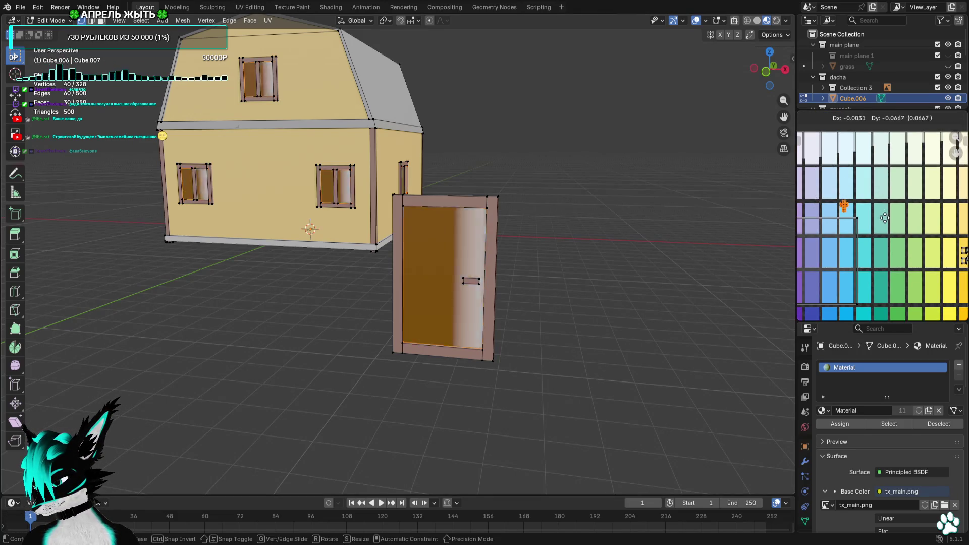
{"action": "left_click", "coordinate": [843, 215]}
{"action": "left_click", "coordinate": [609, 228]}
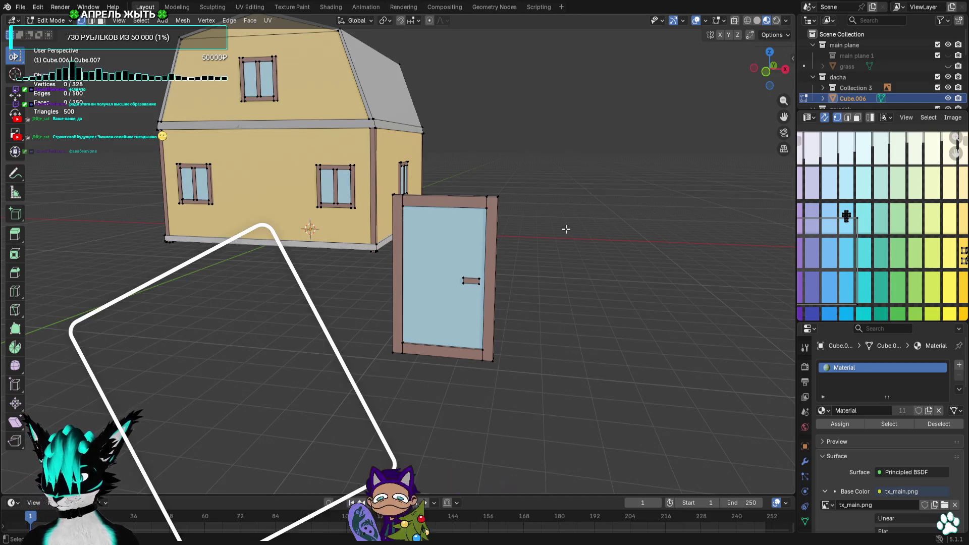
{"action": "scroll", "coordinate": [569, 229], "scroll_direction": "up", "scroll_amount": 3}
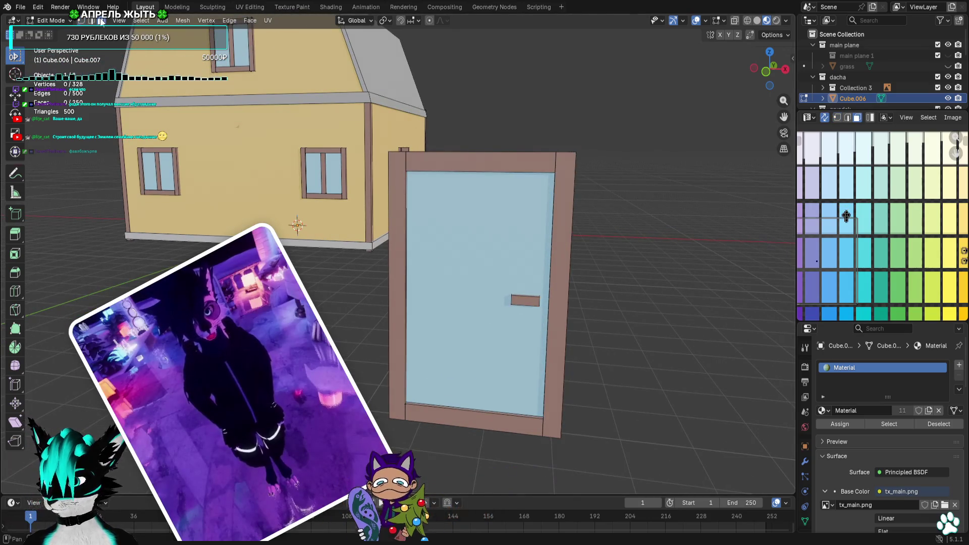
Select the door's front panel face and remap its UVs to a new palette colour
{"action": "key", "text": "3"}
{"action": "left_click", "coordinate": [519, 193]}
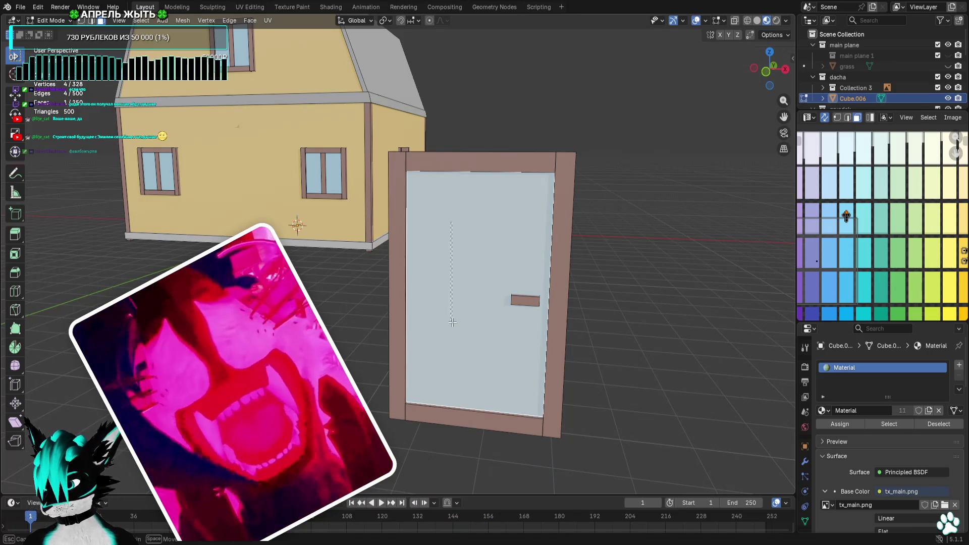
{"action": "scroll", "coordinate": [519, 192], "scroll_direction": "down", "scroll_amount": 3}
{"action": "scroll", "coordinate": [927, 245], "scroll_direction": "down", "scroll_amount": 5}
{"action": "middle_click_drag", "start_coordinate": [927, 245], "coordinate": [861, 202]}
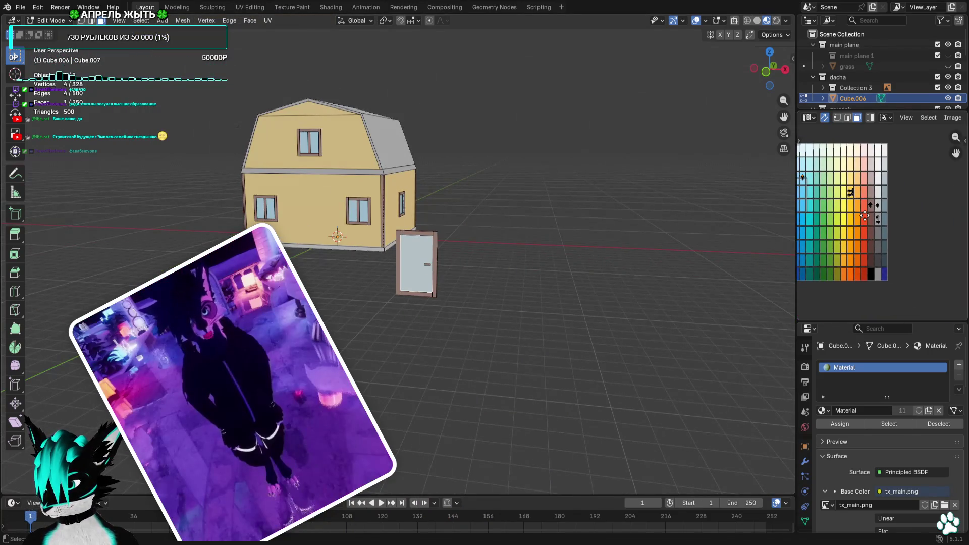
{"action": "key", "text": "g"}
{"action": "key", "text": "Escape"}
{"action": "right_click", "coordinate": [875, 211]}
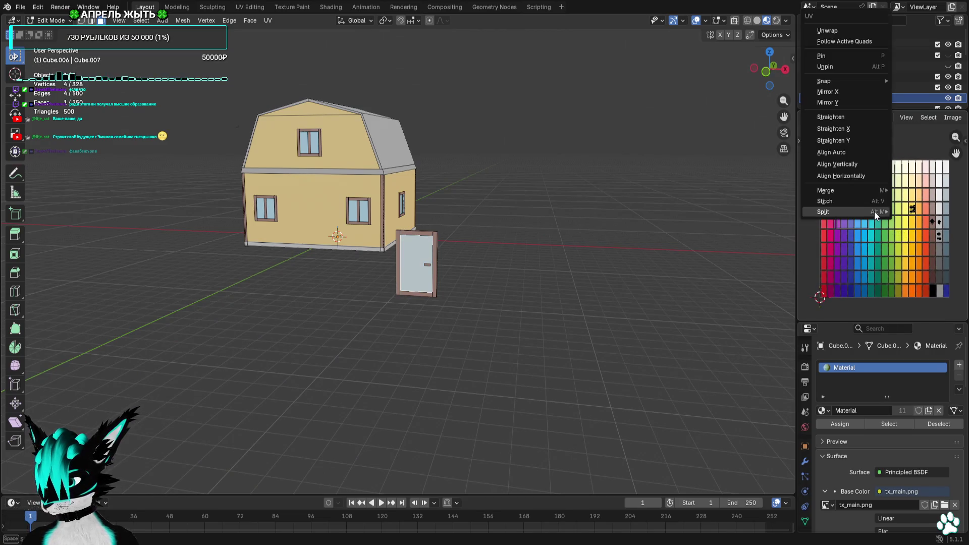
{"action": "key", "text": "Escape"}
{"action": "key", "text": "g"}
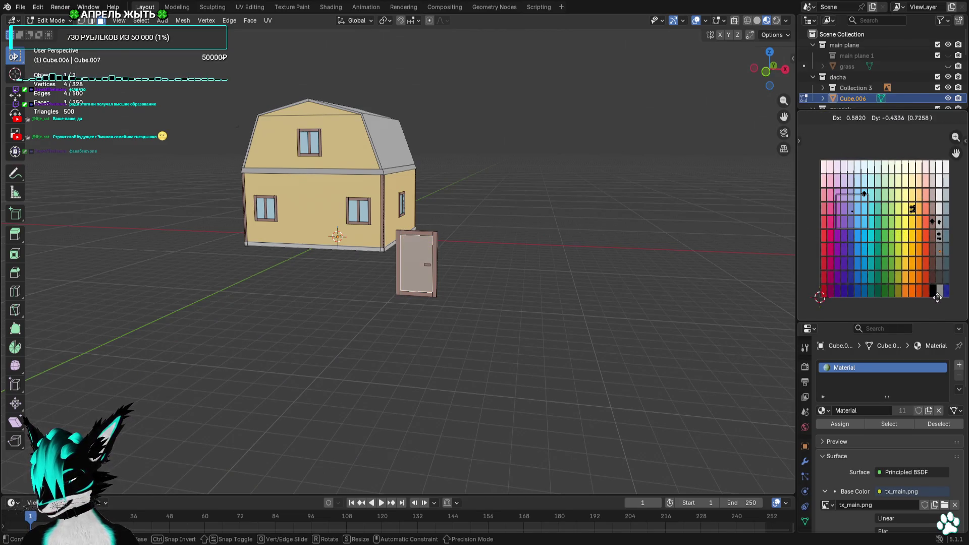
{"action": "left_click", "coordinate": [930, 310]}
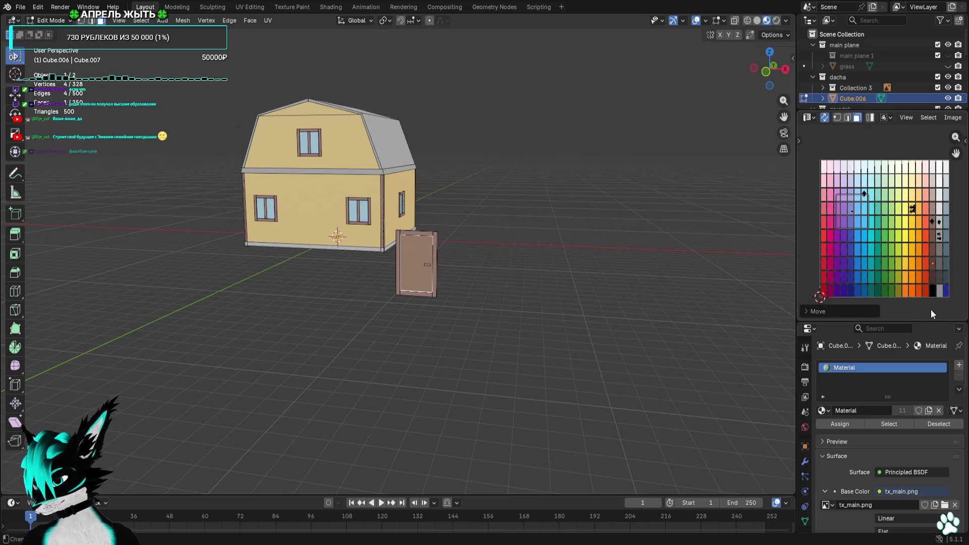
{"action": "left_click", "coordinate": [481, 216]}
Move the door panel's UVs onto dark brown, then select all the door's vertices
{"action": "scroll", "coordinate": [485, 222], "scroll_direction": "up", "scroll_amount": 4}
{"action": "middle_click_drag", "start_coordinate": [357, 138], "coordinate": [504, 192]}
{"action": "left_click", "coordinate": [910, 277]}
{"action": "key", "text": "g"}
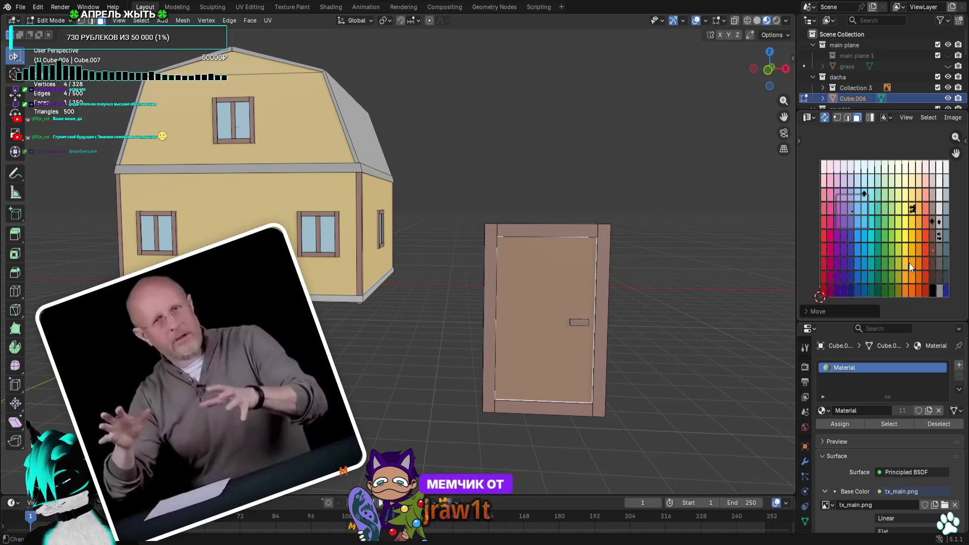
{"action": "left_click", "coordinate": [909, 263]}
{"action": "left_click", "coordinate": [617, 223]}
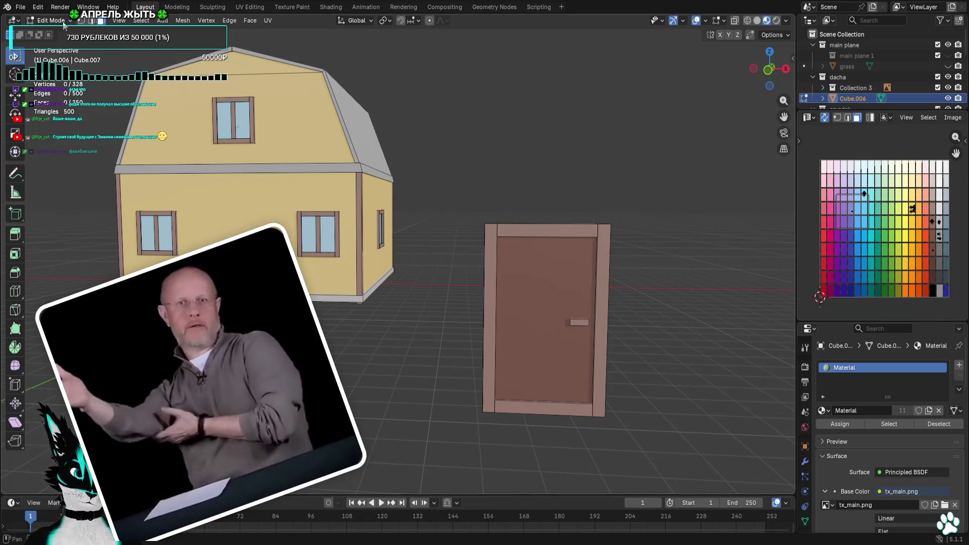
{"action": "key", "text": "1"}
{"action": "left_click_drag", "start_coordinate": [654, 168], "coordinate": [453, 456]}
From the top view with X-ray on, move the door into the front wall
{"action": "left_click", "coordinate": [770, 53]}
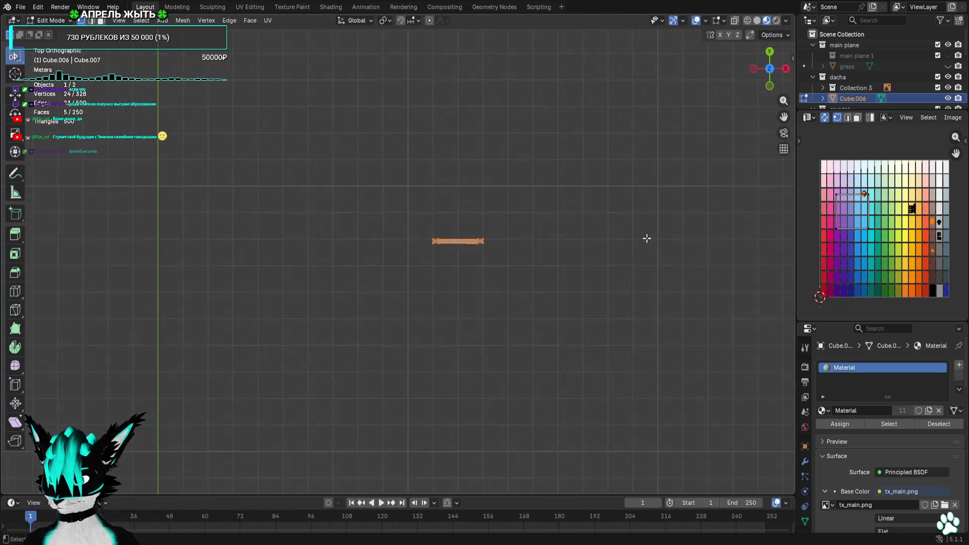
{"action": "scroll", "coordinate": [679, 341], "scroll_direction": "down", "scroll_amount": 3}
{"action": "left_click", "coordinate": [734, 21]}
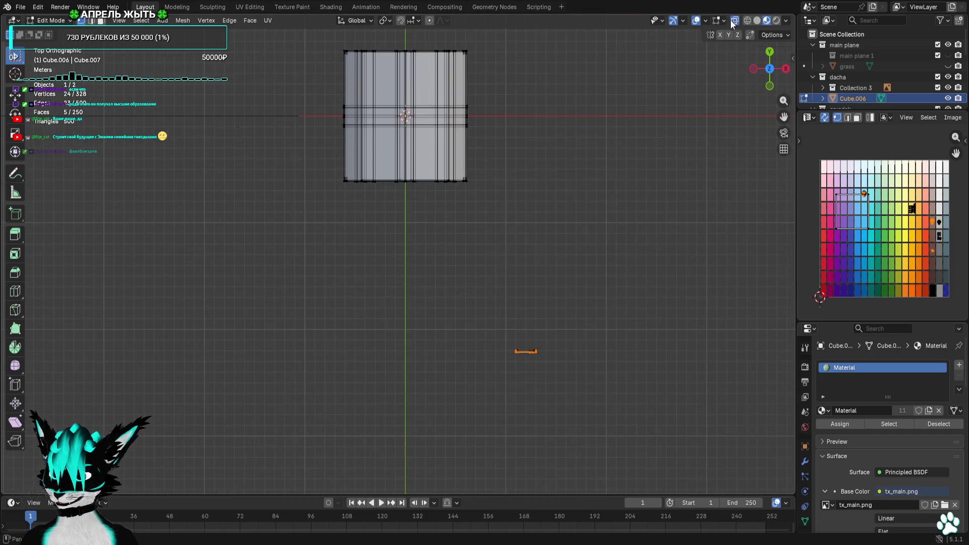
{"action": "key", "text": "g"}
{"action": "left_click", "coordinate": [466, 214]}
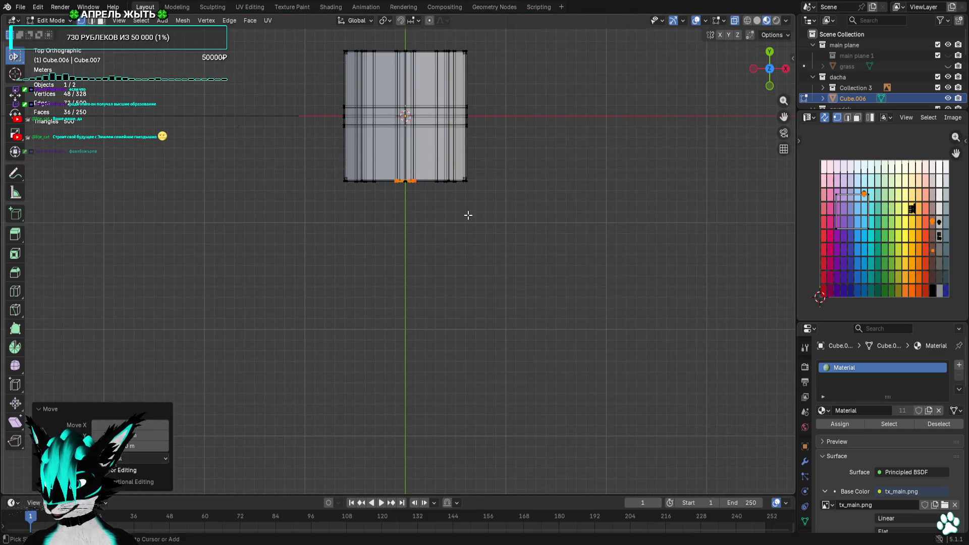
In front orthographic view with overlays shown, lower the door's bottom edge, then deselect all
{"action": "middle_click_drag", "start_coordinate": [467, 214], "coordinate": [472, 164]}
{"action": "scroll", "coordinate": [472, 165], "scroll_direction": "up", "scroll_amount": 6}
{"action": "middle_click_drag", "start_coordinate": [536, 197], "coordinate": [530, 198]}
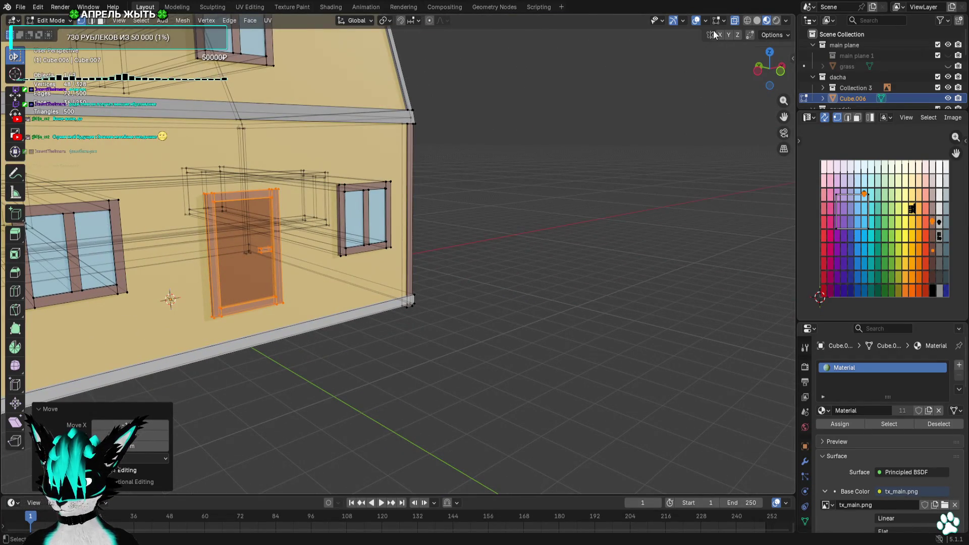
{"action": "key", "text": "KP_1"}
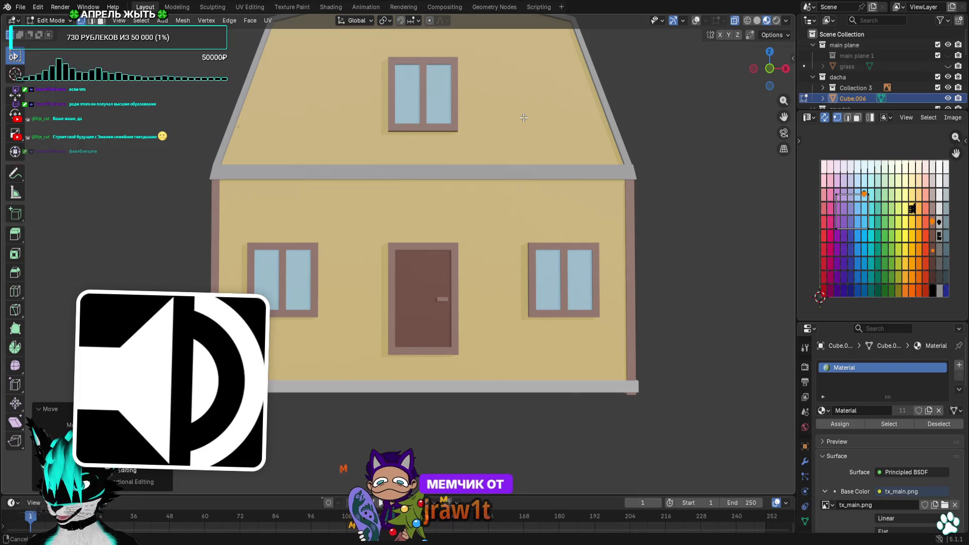
{"action": "left_click", "coordinate": [696, 20]}
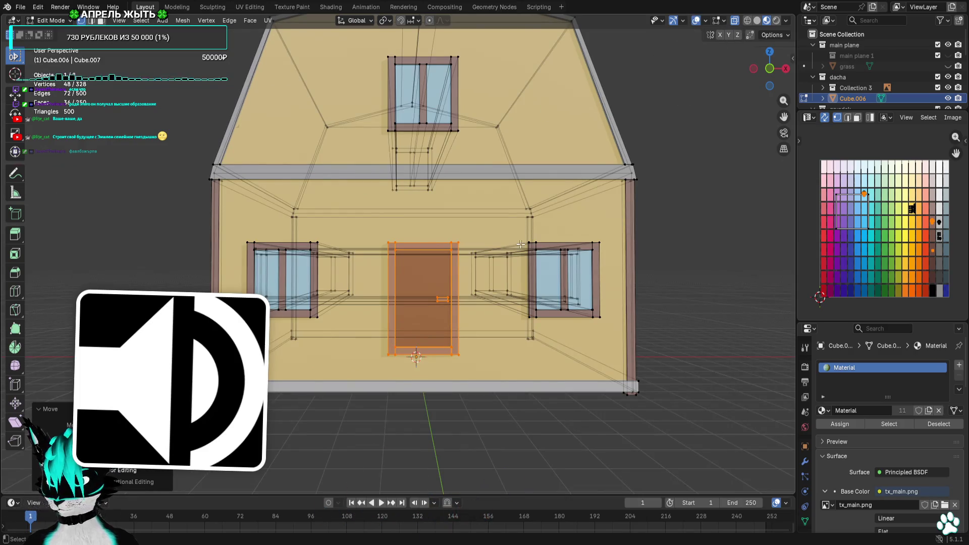
{"action": "scroll", "coordinate": [619, 273], "scroll_direction": "up", "scroll_amount": 2}
{"action": "left_click", "coordinate": [767, 72]}
{"action": "scroll", "coordinate": [414, 237], "scroll_direction": "down", "scroll_amount": 5}
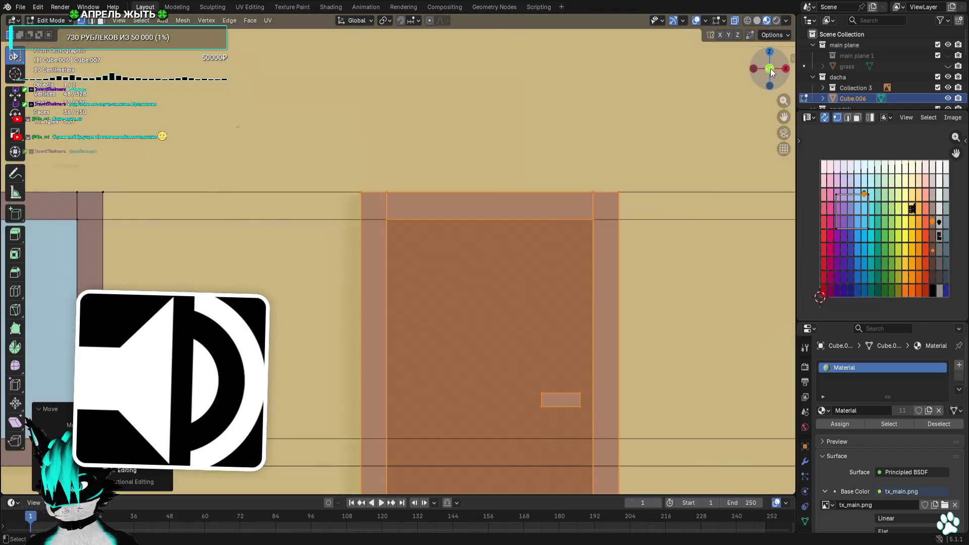
{"action": "left_click_drag", "start_coordinate": [501, 236], "coordinate": [332, 239]}
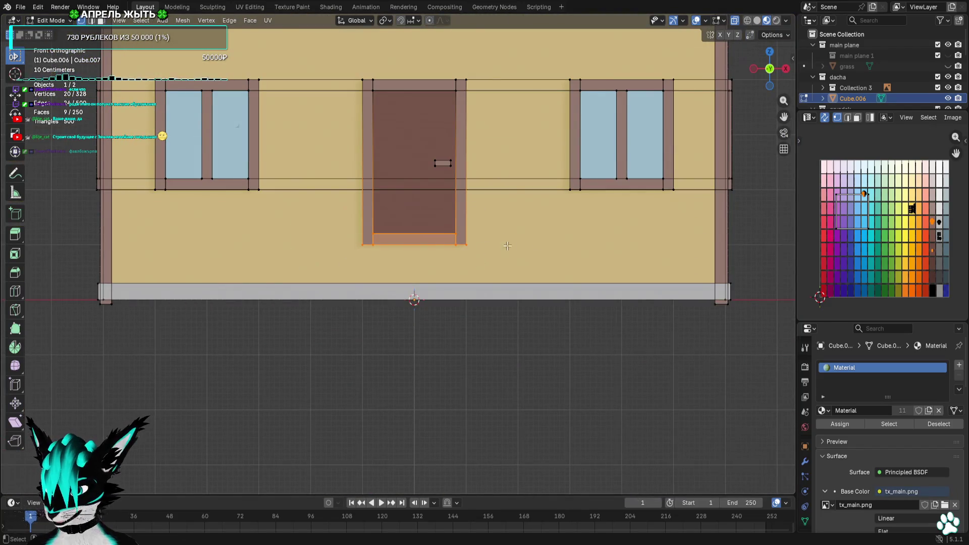
{"action": "key", "text": "g"}
{"action": "left_click", "coordinate": [539, 272]}
{"action": "key", "text": "alt+a"}
Orbit around the house and settle on a straight front orthographic view
{"action": "middle_click_drag", "start_coordinate": [538, 273], "coordinate": [549, 229]}
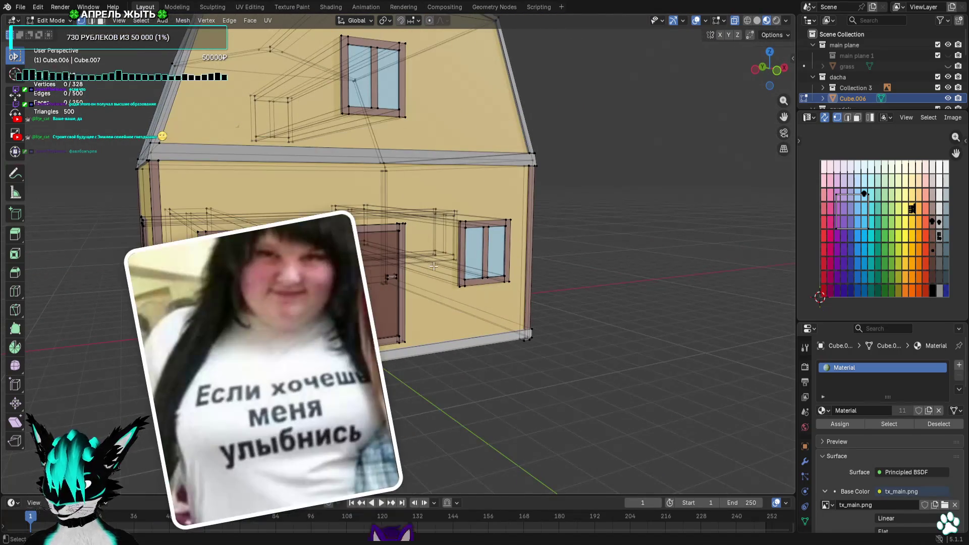
{"action": "middle_click_drag", "start_coordinate": [551, 329], "coordinate": [398, 268]}
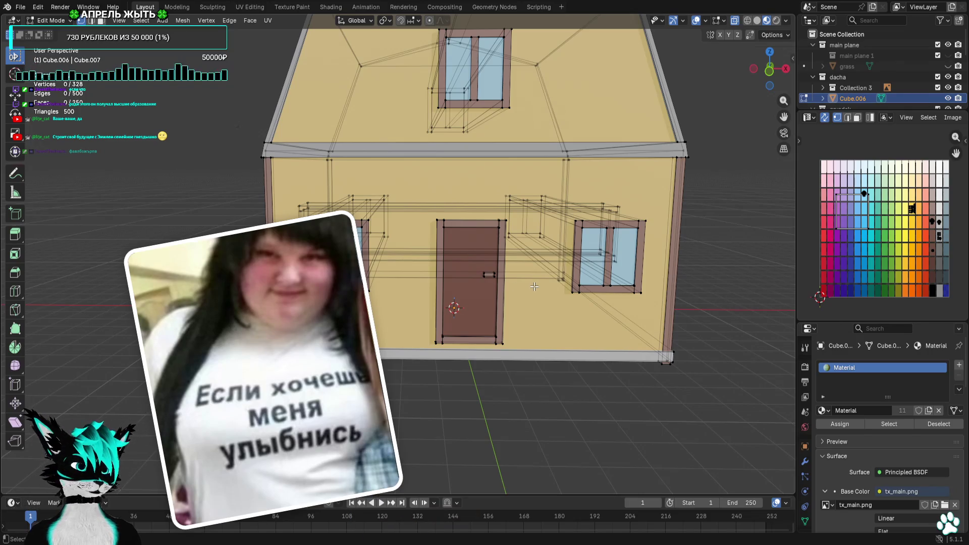
{"action": "mouse_move", "coordinate": [525, 285]}
{"action": "middle_mouse_down"}
{"action": "mouse_move", "coordinate": [586, 299]}
{"action": "mouse_move", "coordinate": [504, 277]}
{"action": "middle_mouse_up"}
{"action": "scroll", "coordinate": [559, 303], "scroll_direction": "up", "scroll_amount": 3}
{"action": "mouse_move", "coordinate": [559, 303]}
{"action": "middle_mouse_down"}
{"action": "mouse_move", "coordinate": [454, 292]}
{"action": "mouse_move", "coordinate": [764, 141]}
{"action": "middle_mouse_up"}
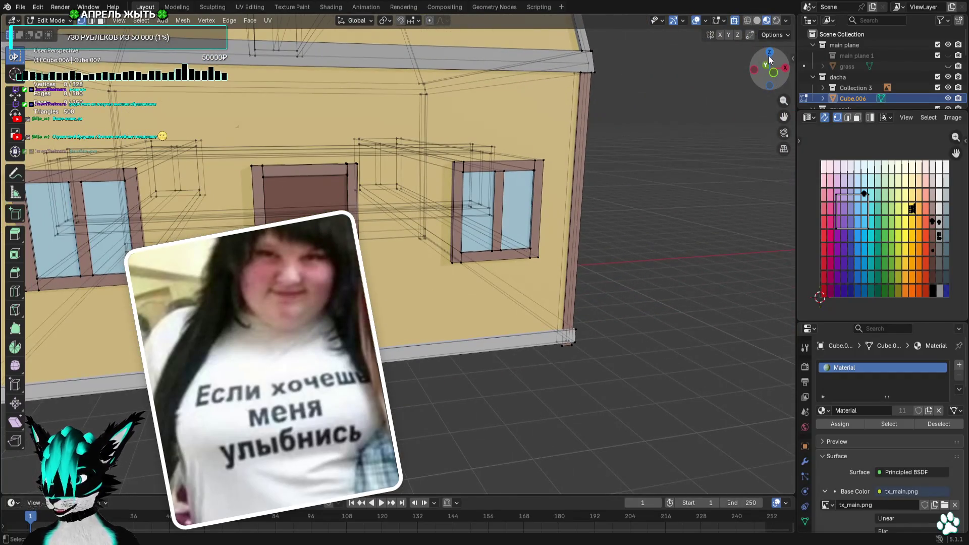
{"action": "left_click", "coordinate": [771, 59]}
{"action": "key", "text": "ctrl+KP_1"}
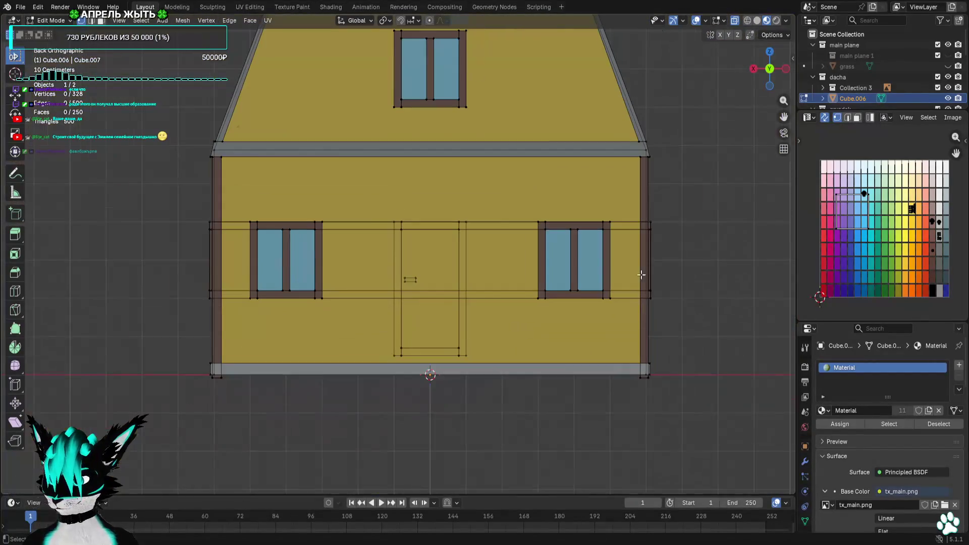
{"action": "left_click", "coordinate": [787, 69]}
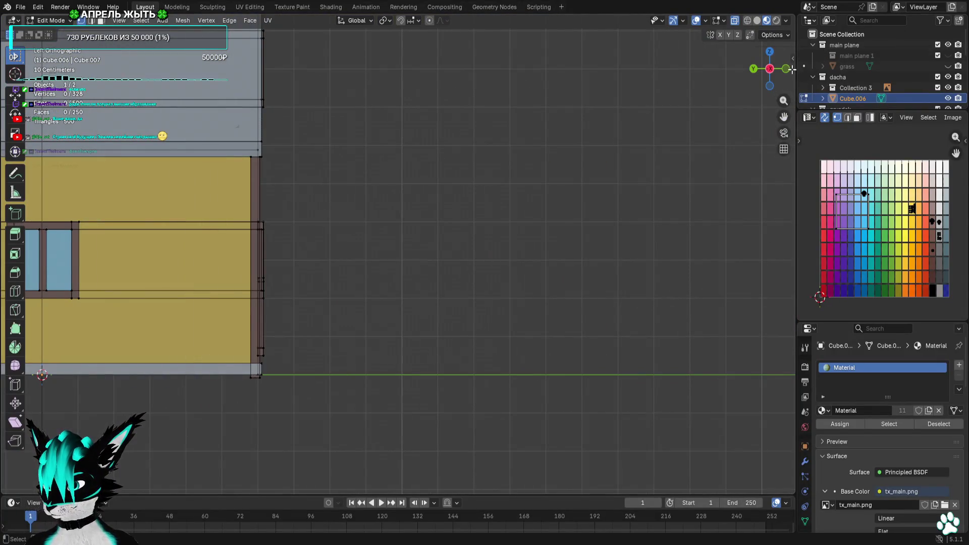
{"action": "left_click", "coordinate": [786, 70]}
{"action": "scroll", "coordinate": [569, 322], "scroll_direction": "up", "scroll_amount": 5}
Shift+B zoom to the lower front wall and box-select the grey base strip faces
{"action": "key", "text": "shift+b"}
{"action": "left_click_drag", "start_coordinate": [569, 322], "coordinate": [541, 357]}
{"action": "scroll", "coordinate": [540, 357], "scroll_direction": "down", "scroll_amount": 6}
{"action": "scroll", "coordinate": [326, 324], "scroll_direction": "up", "scroll_amount": 4}
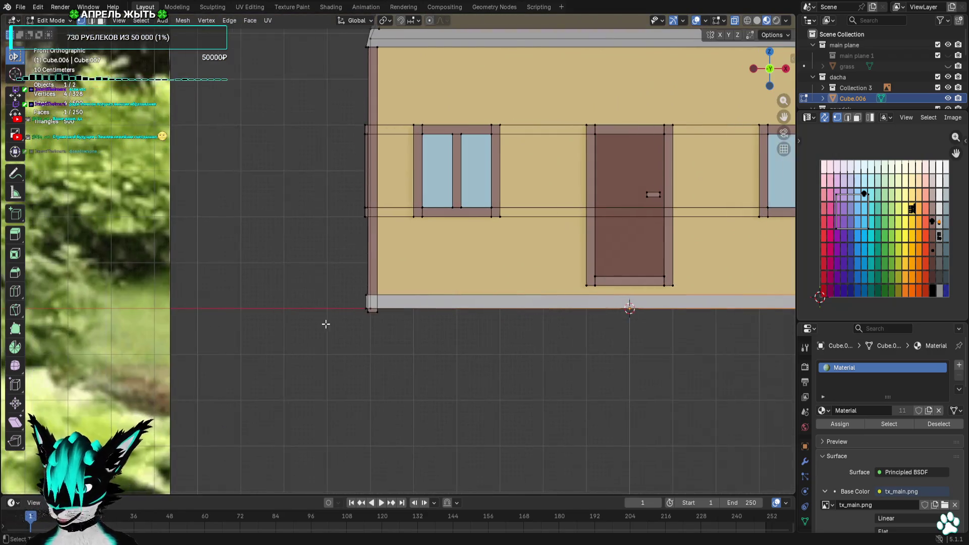
{"action": "scroll", "coordinate": [326, 324], "scroll_direction": "up", "scroll_amount": 4}
{"action": "mouse_move", "coordinate": [267, 325]}
{"action": "left_mouse_down"}
{"action": "mouse_move", "coordinate": [323, 393]}
{"action": "mouse_move", "coordinate": [382, 367]}
{"action": "left_mouse_up"}
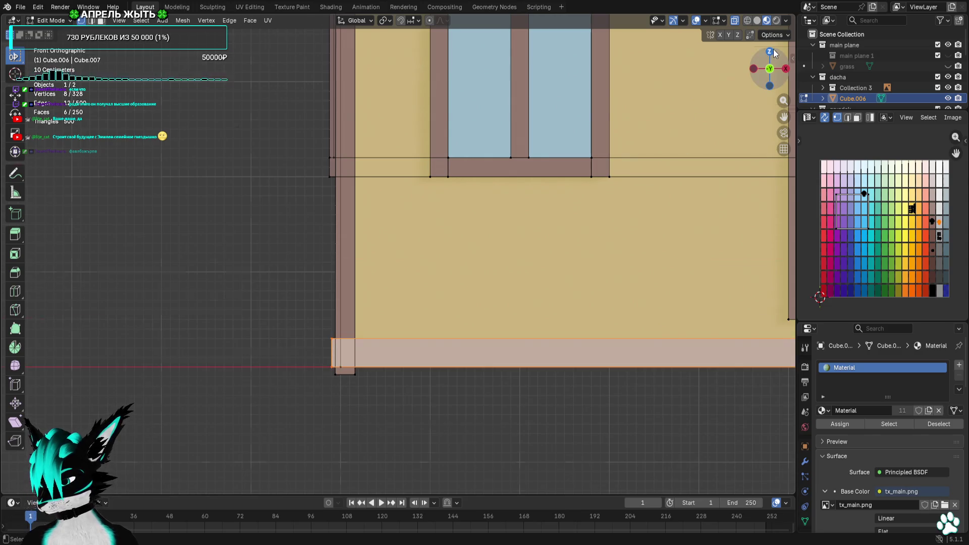
Duplicate the base strip faces 13 m in front of the house and narrow the copy's left side by 3 m
{"action": "left_click", "coordinate": [770, 52]}
{"action": "key", "text": "shift+d"}
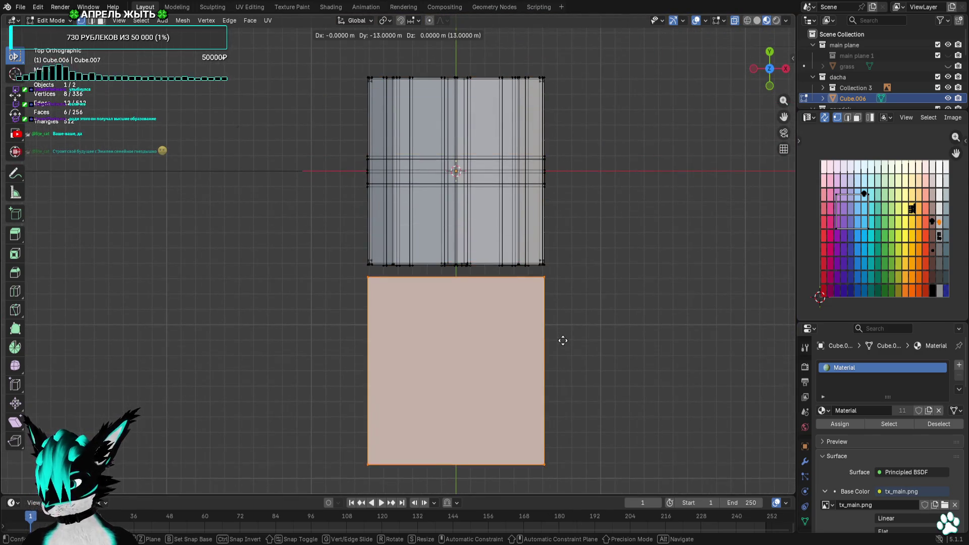
{"action": "left_click", "coordinate": [562, 341]}
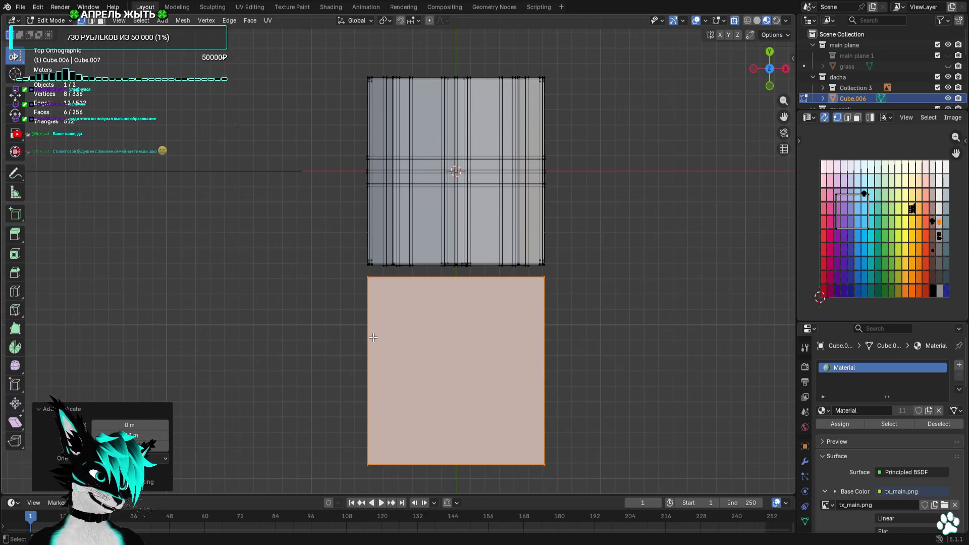
{"action": "left_click_drag", "start_coordinate": [353, 297], "coordinate": [354, 296]}
{"action": "mouse_move", "coordinate": [344, 271]}
{"action": "left_mouse_down"}
{"action": "mouse_move", "coordinate": [382, 351]}
{"action": "mouse_move", "coordinate": [400, 469]}
{"action": "left_mouse_up"}
{"action": "key", "text": "g"}
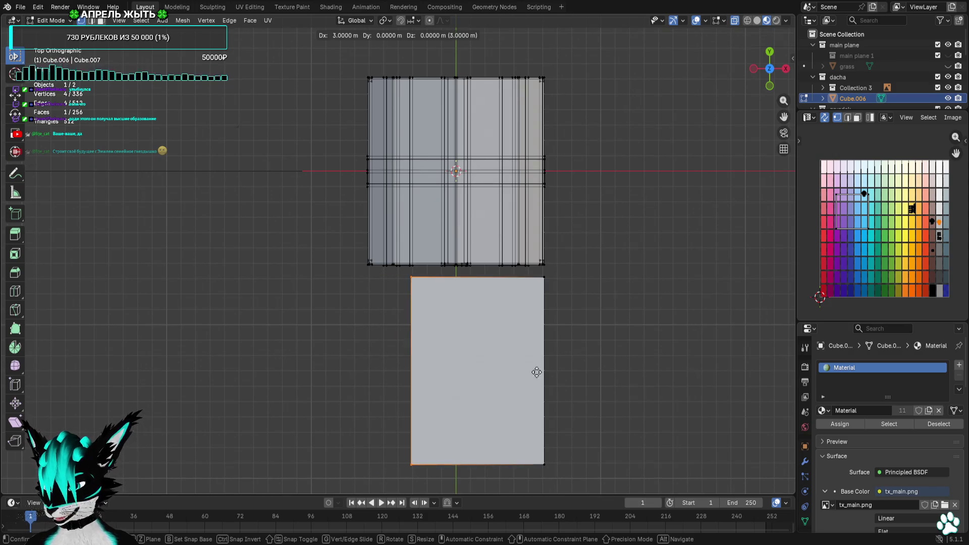
{"action": "left_click", "coordinate": [561, 372]}
Narrow the copy from the right and shorten it into a small step shape
{"action": "left_click_drag", "start_coordinate": [560, 270], "coordinate": [507, 484]}
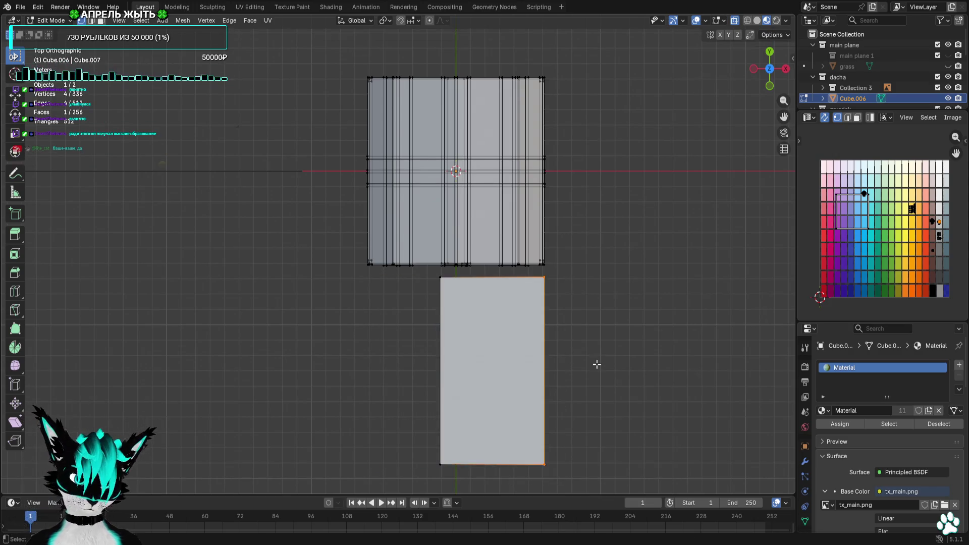
{"action": "key", "text": "g"}
{"action": "left_click", "coordinate": [525, 361]}
{"action": "left_click_drag", "start_coordinate": [555, 444], "coordinate": [353, 486]}
{"action": "key", "text": "g"}
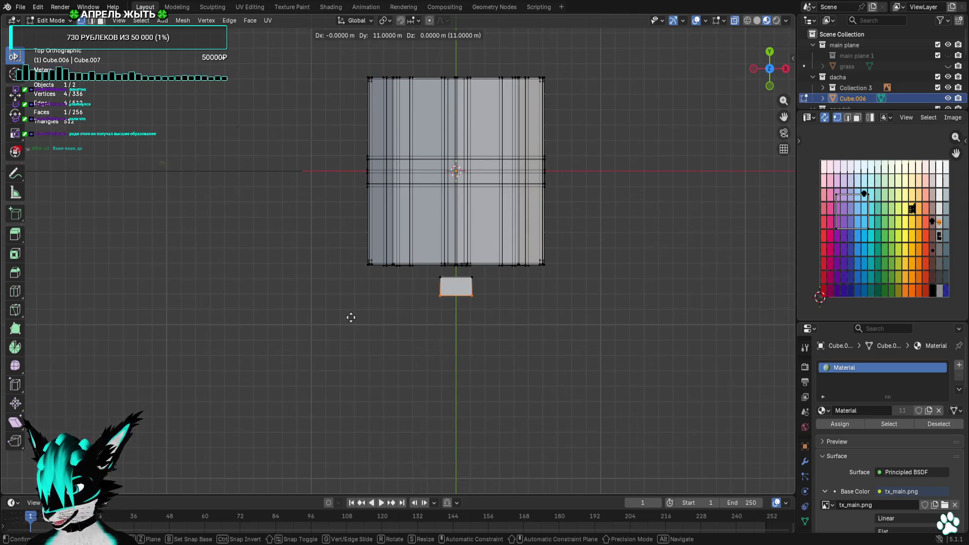
{"action": "left_click", "coordinate": [351, 317]}
Move the new step block up against the front wall beneath the door
{"action": "left_click", "coordinate": [769, 86]}
{"action": "scroll", "coordinate": [679, 259], "scroll_direction": "up", "scroll_amount": 8}
{"action": "mouse_move", "coordinate": [679, 259]}
{"action": "middle_mouse_down", "text": "shift"}
{"action": "mouse_move", "coordinate": [473, 259]}
{"action": "mouse_move", "coordinate": [588, 264]}
{"action": "middle_mouse_up", "text": "shift"}
{"action": "mouse_move", "coordinate": [654, 264]}
{"action": "left_mouse_down"}
{"action": "mouse_move", "coordinate": [500, 378]}
{"action": "mouse_move", "coordinate": [551, 380]}
{"action": "left_mouse_up"}
{"action": "middle_click_drag", "start_coordinate": [552, 380], "coordinate": [649, 258]}
{"action": "left_click_drag", "start_coordinate": [649, 258], "coordinate": [503, 367]}
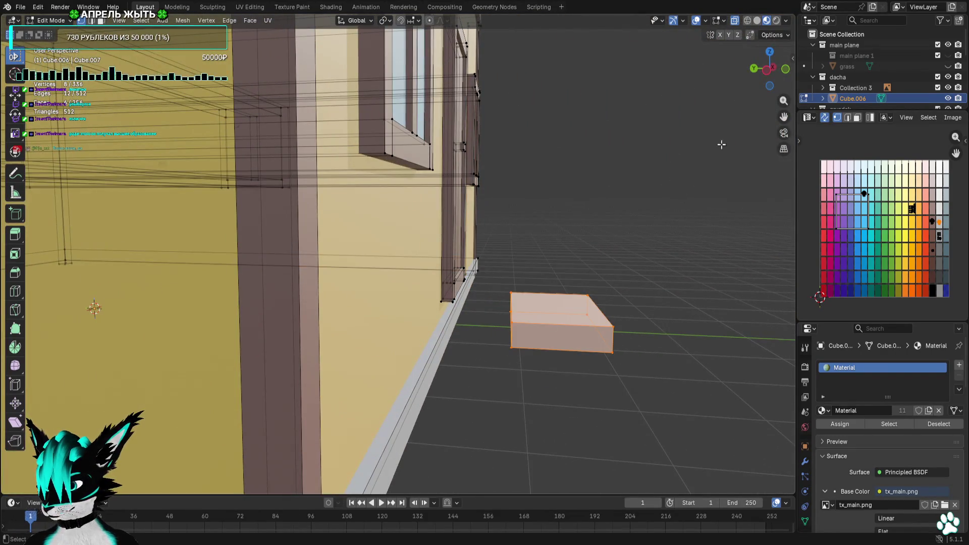
{"action": "left_click", "coordinate": [764, 72]}
{"action": "scroll", "coordinate": [562, 221], "scroll_direction": "up", "scroll_amount": 5}
{"action": "key", "text": "g"}
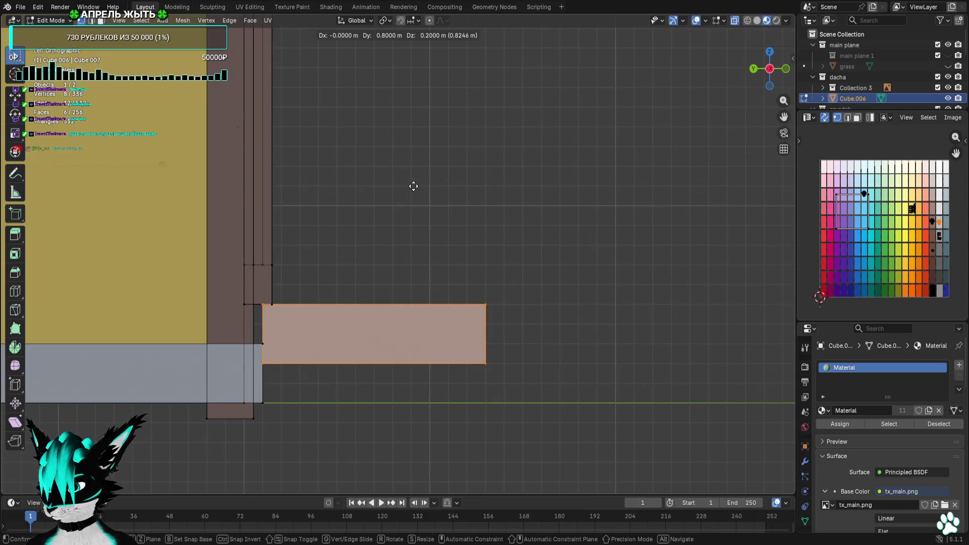
{"action": "left_click", "coordinate": [400, 181]}
{"action": "mouse_move", "coordinate": [401, 182]}
{"action": "middle_mouse_down"}
{"action": "mouse_move", "coordinate": [383, 214]}
{"action": "mouse_move", "coordinate": [256, 216]}
{"action": "mouse_move", "coordinate": [424, 220]}
{"action": "middle_mouse_up"}
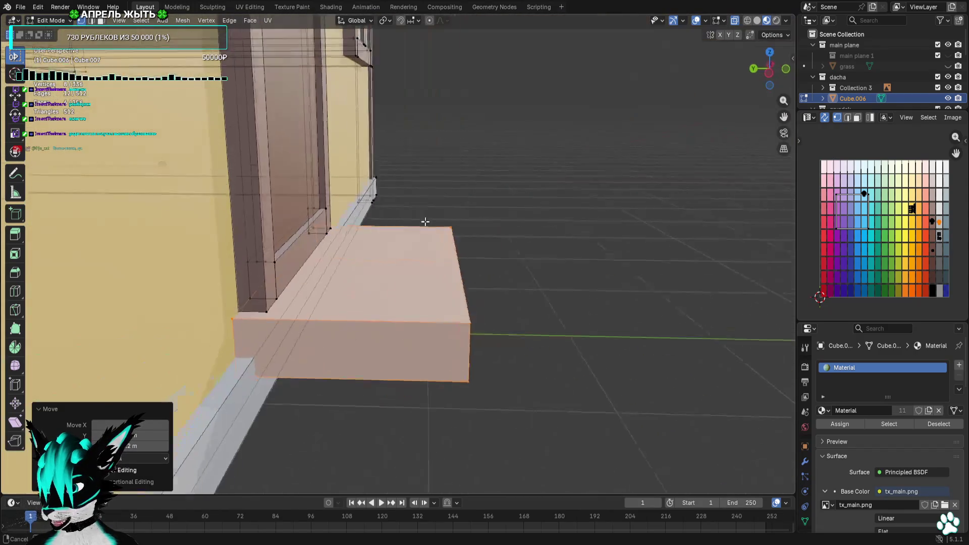
{"action": "left_click", "coordinate": [771, 72]}
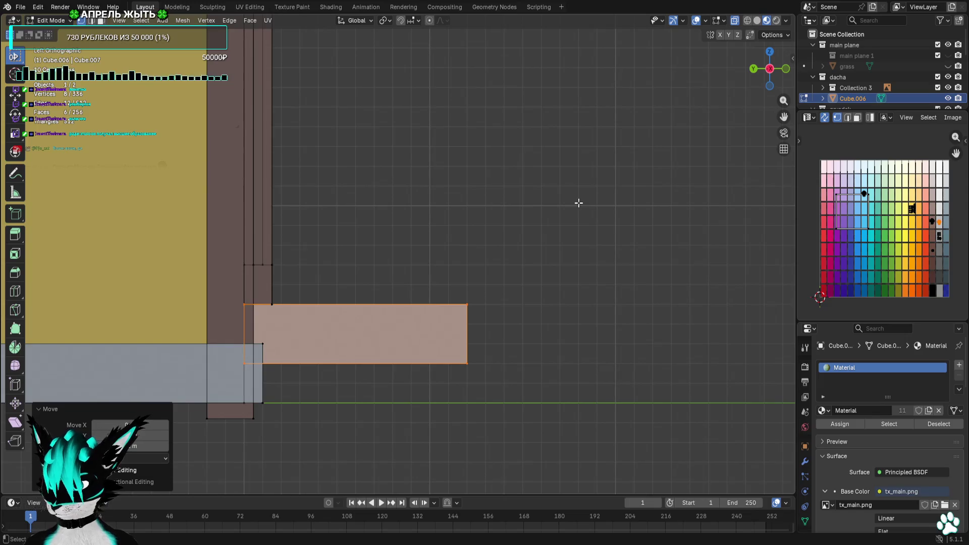
Extrude a lower step from the step's face and shorten the upper step's depth
{"action": "key", "text": "e"}
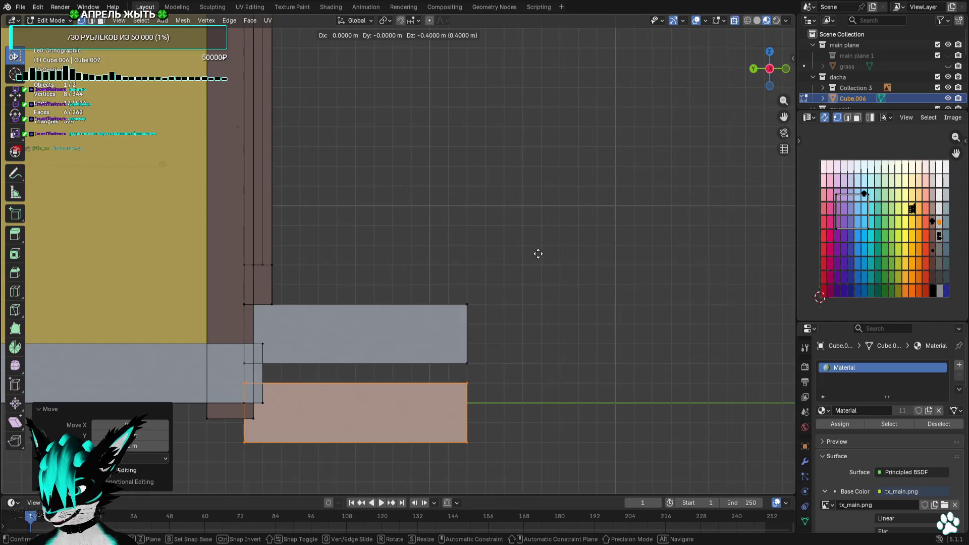
{"action": "left_click", "coordinate": [537, 255]}
{"action": "key", "text": "g"}
{"action": "left_click", "coordinate": [530, 329]}
{"action": "middle_click_drag", "start_coordinate": [530, 329], "coordinate": [530, 226], "text": "shift"}
{"action": "left_click_drag", "start_coordinate": [515, 309], "coordinate": [412, 455]}
{"action": "left_click_drag", "start_coordinate": [486, 180], "coordinate": [416, 303]}
{"action": "key", "text": "g"}
{"action": "left_click", "coordinate": [383, 303]}
Lengthen the lower step outward and raise it 0.5 m toward the upper step
{"action": "left_click_drag", "start_coordinate": [546, 308], "coordinate": [424, 463]}
{"action": "key", "text": "g"}
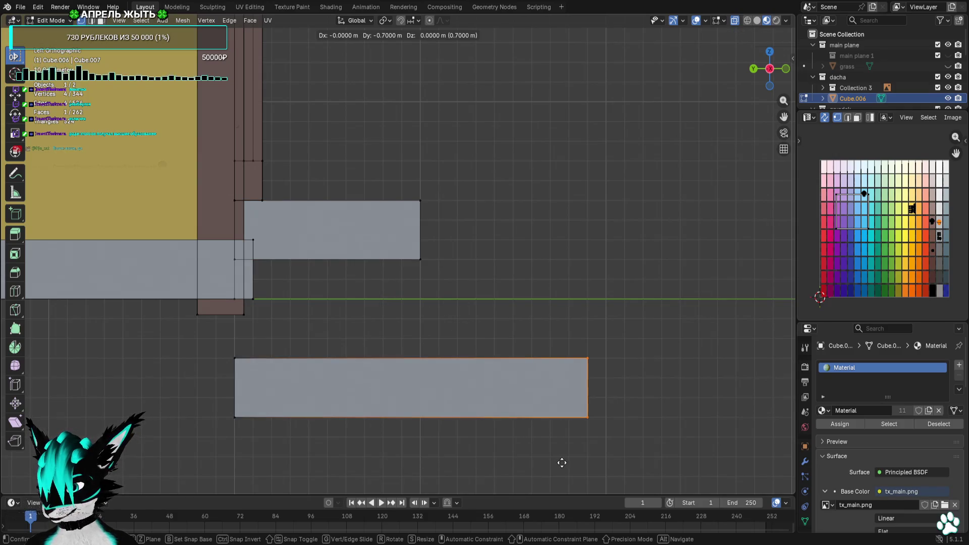
{"action": "left_click", "coordinate": [580, 463]}
{"action": "left_click_drag", "start_coordinate": [688, 316], "coordinate": [221, 404]}
{"action": "key", "text": "g"}
{"action": "left_click", "coordinate": [221, 346]}
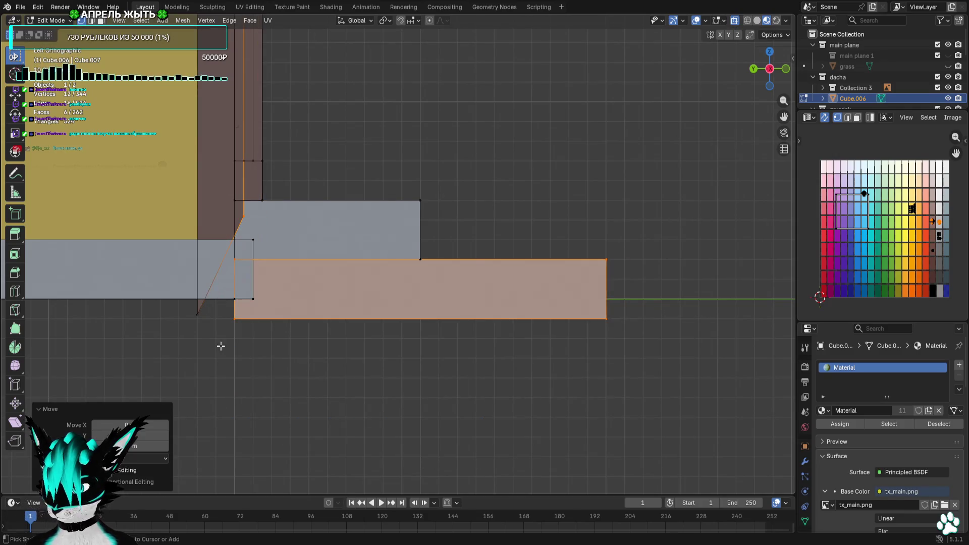
{"action": "key", "text": "ctrl+z"}
{"action": "left_click_drag", "start_coordinate": [686, 349], "coordinate": [199, 492]}
{"action": "key", "text": "g"}
{"action": "left_click", "coordinate": [196, 389]}
{"action": "mouse_move", "coordinate": [197, 389]}
{"action": "middle_mouse_down"}
{"action": "mouse_move", "coordinate": [320, 387]}
{"action": "mouse_move", "coordinate": [333, 378]}
{"action": "mouse_move", "coordinate": [225, 396]}
{"action": "mouse_move", "coordinate": [534, 311]}
{"action": "middle_mouse_up"}
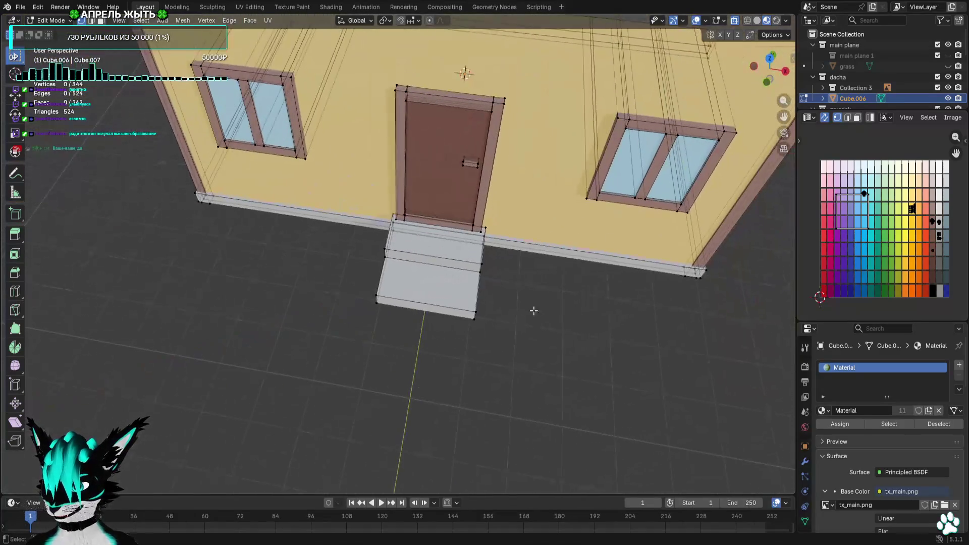
Try moving the steps' front edge back 0.6 m, then undo the depth change
{"action": "left_click", "coordinate": [771, 58]}
{"action": "left_click_drag", "start_coordinate": [611, 242], "coordinate": [296, 418]}
{"action": "key", "text": "g"}
{"action": "left_click", "coordinate": [300, 374]}
{"action": "left_click_drag", "start_coordinate": [626, 264], "coordinate": [298, 360]}
{"action": "key", "text": "g"}
{"action": "left_click", "coordinate": [408, 346]}
{"action": "mouse_move", "coordinate": [407, 346]}
{"action": "middle_mouse_down"}
{"action": "mouse_move", "coordinate": [480, 237]}
{"action": "mouse_move", "coordinate": [505, 261]}
{"action": "mouse_move", "coordinate": [430, 329]}
{"action": "mouse_move", "coordinate": [536, 264]}
{"action": "middle_mouse_up"}
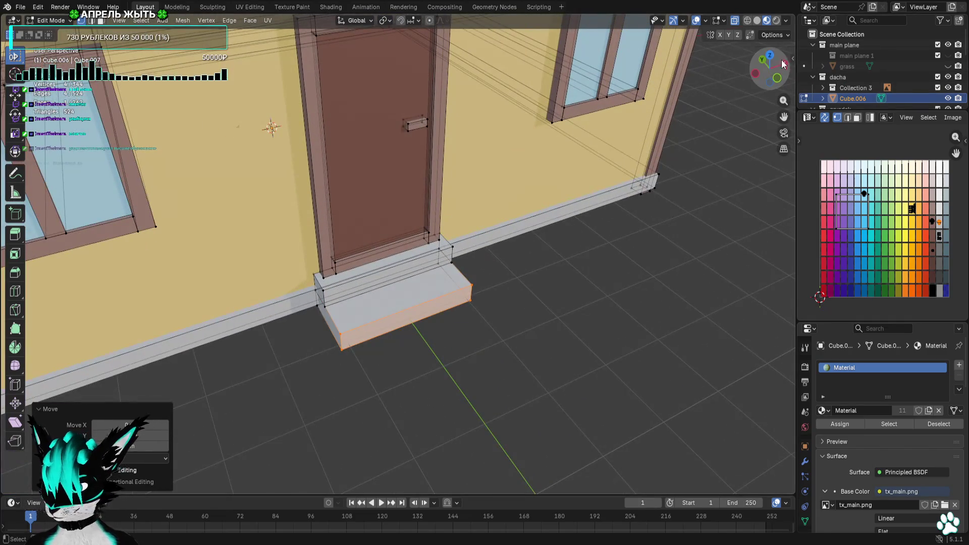
{"action": "left_click", "coordinate": [769, 52]}
{"action": "key", "text": "ctrl+z"}
{"action": "key", "text": "ctrl+z"}
{"action": "key", "text": "ctrl+z"}
Move the outer step 0.5 m in side view and nudge it into place beneath the door
{"action": "mouse_move", "coordinate": [580, 225]}
{"action": "middle_mouse_down"}
{"action": "mouse_move", "coordinate": [653, 178]}
{"action": "mouse_move", "coordinate": [685, 138]}
{"action": "middle_mouse_up"}
{"action": "left_click_drag", "start_coordinate": [563, 267], "coordinate": [450, 418]}
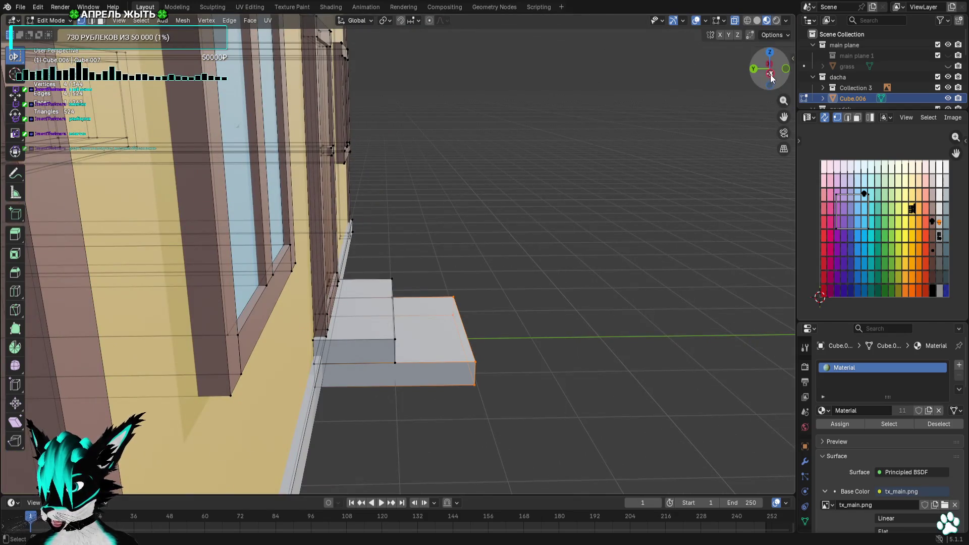
{"action": "left_click", "coordinate": [771, 76]}
{"action": "key", "text": "g"}
{"action": "left_click", "coordinate": [569, 202]}
{"action": "mouse_move", "coordinate": [569, 202]}
{"action": "middle_mouse_down"}
{"action": "mouse_move", "coordinate": [512, 140]}
{"action": "mouse_move", "coordinate": [456, 229]}
{"action": "middle_mouse_up"}
{"action": "scroll", "coordinate": [587, 211], "scroll_direction": "up", "scroll_amount": 5}
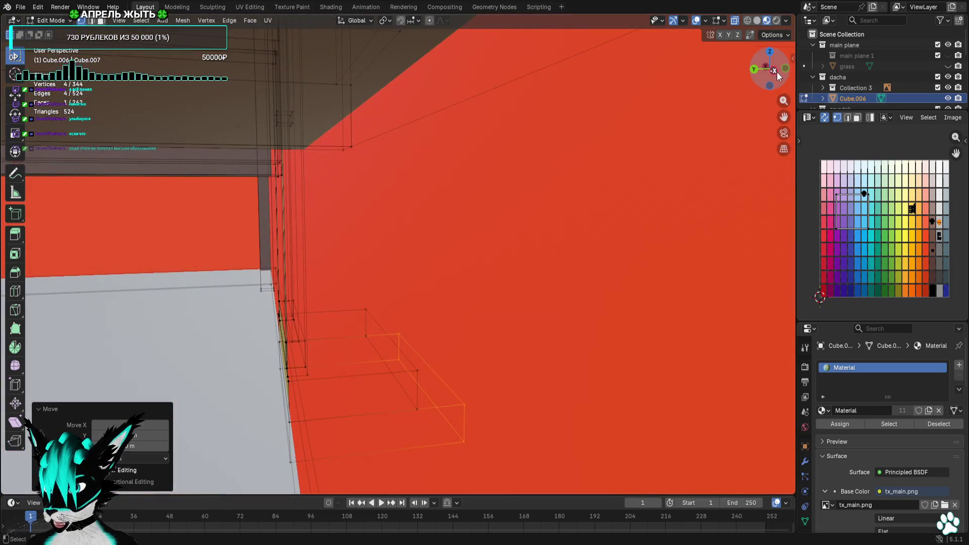
{"action": "left_click", "coordinate": [777, 72]}
{"action": "key", "text": "g"}
{"action": "left_click", "coordinate": [683, 162]}
{"action": "key", "text": "alt+a"}
{"action": "mouse_move", "coordinate": [684, 162]}
{"action": "middle_mouse_down"}
{"action": "mouse_move", "coordinate": [603, 204]}
{"action": "mouse_move", "coordinate": [520, 148]}
{"action": "mouse_move", "coordinate": [690, 145]}
{"action": "mouse_move", "coordinate": [370, 147]}
{"action": "mouse_move", "coordinate": [659, 152]}
{"action": "mouse_move", "coordinate": [584, 149]}
{"action": "middle_mouse_up"}
{"action": "scroll", "coordinate": [603, 203], "scroll_direction": "down", "scroll_amount": 3}
Turn off X-ray with Alt+Z so the house displays solid, and zoom to review it
{"action": "key", "text": "alt+z"}
{"action": "scroll", "coordinate": [681, 145], "scroll_direction": "down", "scroll_amount": 2}
{"action": "scroll", "coordinate": [583, 142], "scroll_direction": "down", "scroll_amount": 1}
{"action": "scroll", "coordinate": [657, 144], "scroll_direction": "up", "scroll_amount": 2}
{"action": "scroll", "coordinate": [477, 154], "scroll_direction": "down", "scroll_amount": 2}
{"action": "scroll", "coordinate": [372, 147], "scroll_direction": "up", "scroll_amount": 2}
{"action": "scroll", "coordinate": [462, 146], "scroll_direction": "down", "scroll_amount": 2}
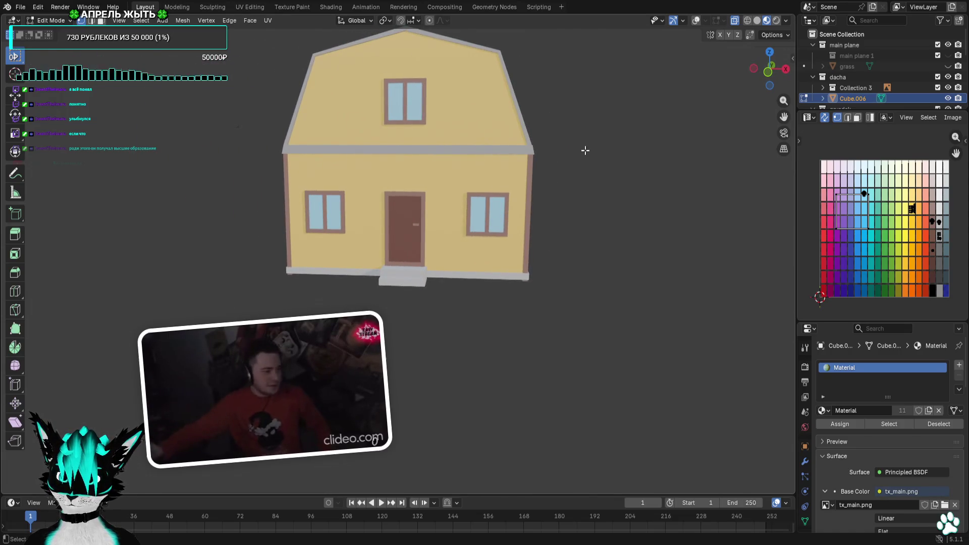
Bring up the File > Export options for the house model
{"action": "scroll", "coordinate": [585, 151], "scroll_direction": "up", "scroll_amount": 4}
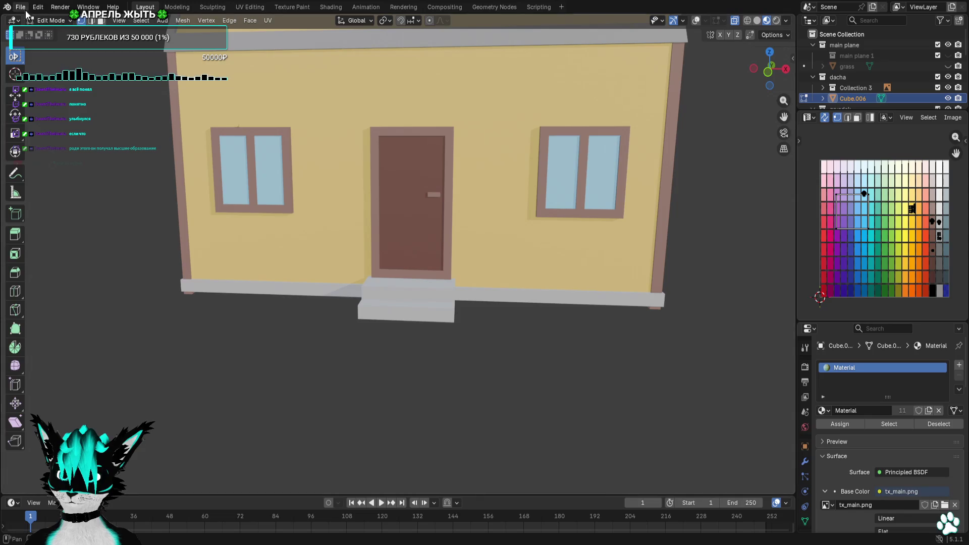
{"action": "left_click", "coordinate": [25, 10]}
{"action": "mouse_move", "coordinate": [87, 166]}
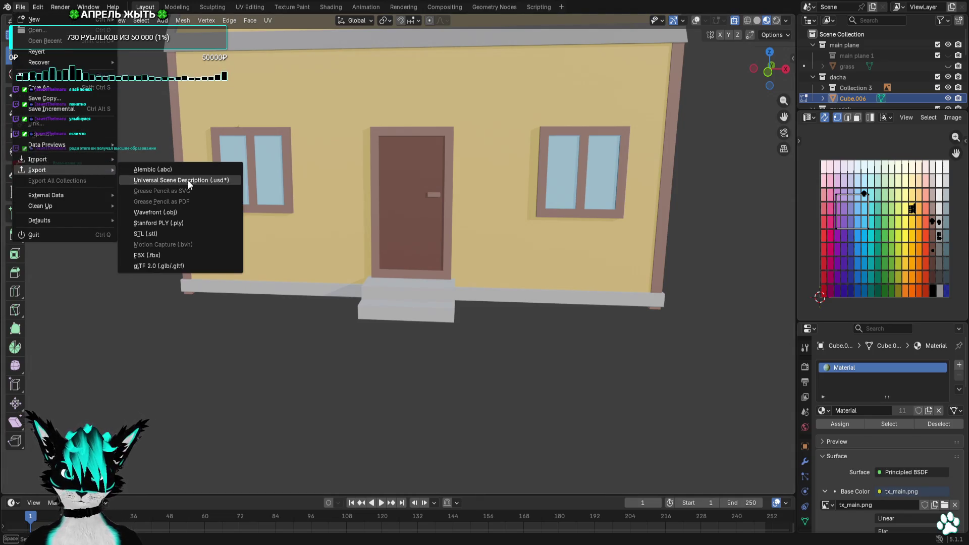
{"action": "key", "text": "Escape"}
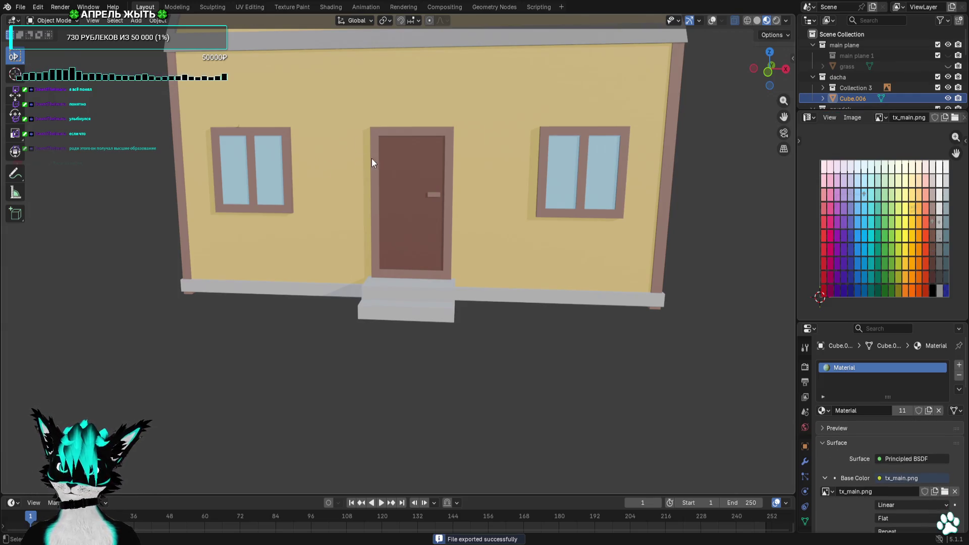
Hide the viewport overlays for a clean view of the finished house
{"action": "left_click", "coordinate": [700, 21]}
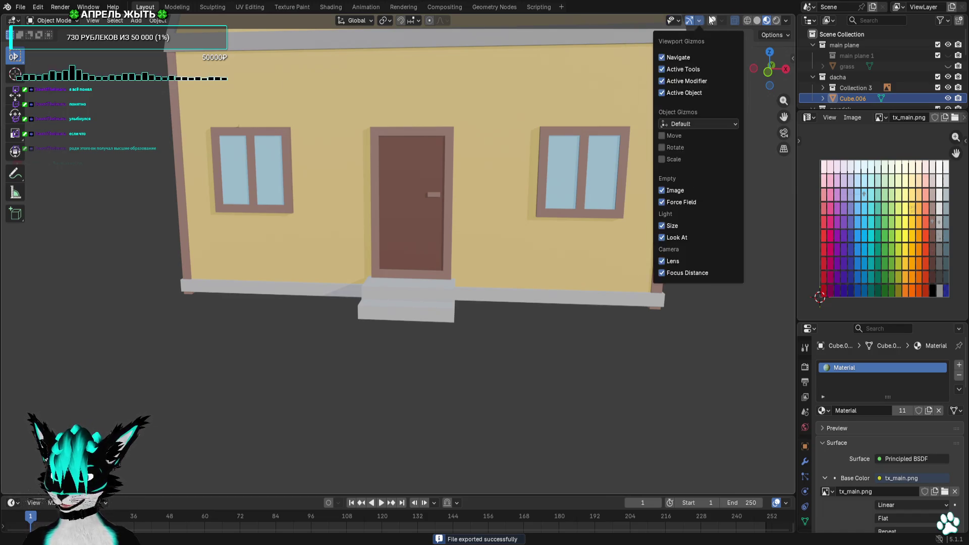
{"action": "left_click", "coordinate": [712, 21]}
{"action": "left_click", "coordinate": [712, 21]}
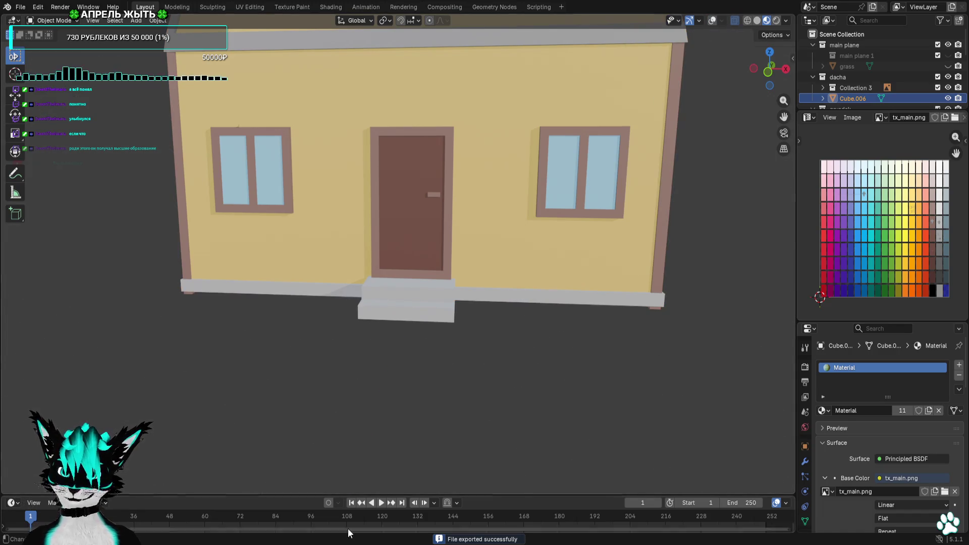